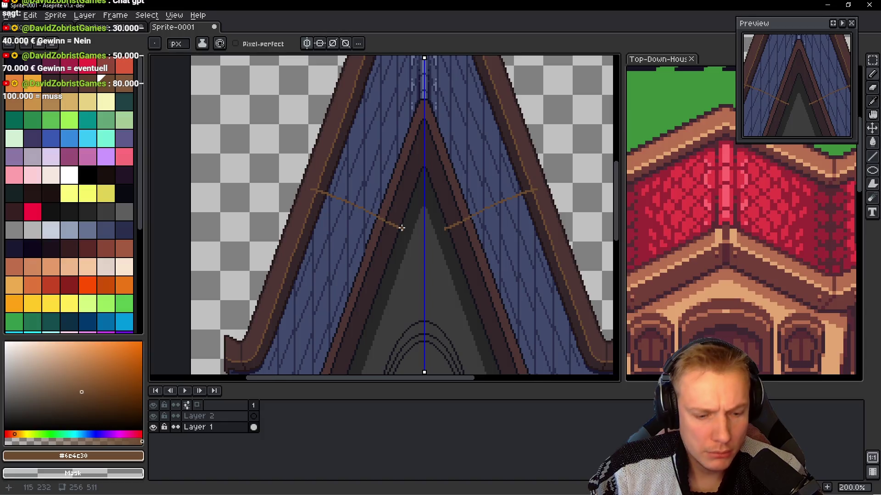
- Undo the two brown strokes across the roof and eyedrop the roof's dark blue #424c6c
{"action": "key", "text": "ctrl+z"}
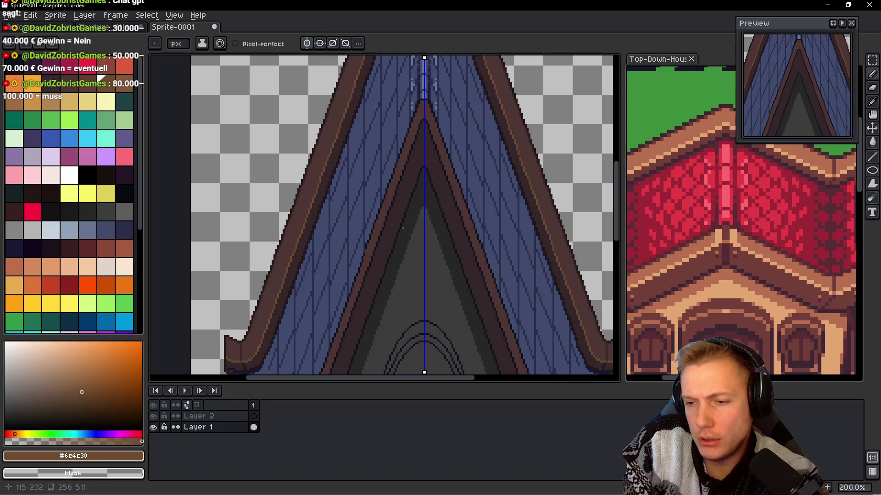
{"action": "scroll", "coordinate": [403, 228], "scroll_direction": "up", "scroll_amount": 4}
{"action": "left_click", "coordinate": [427, 264], "text": "alt"}
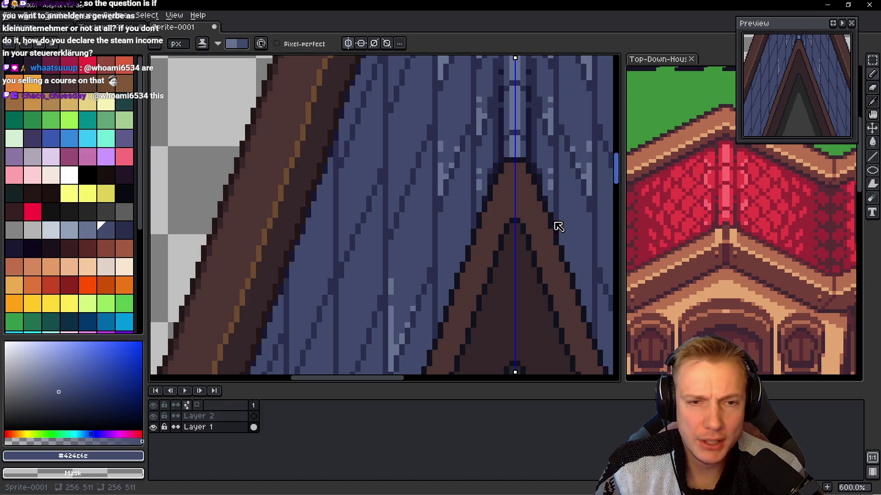
{"action": "scroll", "coordinate": [410, 262], "scroll_direction": "up", "scroll_amount": 3}
- Paint a light-blue highlight streak along one plank, with pixels stepping diagonally upward
{"action": "mouse_move", "coordinate": [410, 262]}
{"action": "left_mouse_down"}
{"action": "mouse_move", "coordinate": [425, 128]}
{"action": "mouse_move", "coordinate": [433, 156]}
{"action": "mouse_move", "coordinate": [422, 206]}
{"action": "left_mouse_up"}
{"action": "left_click", "coordinate": [407, 159]}
{"action": "left_click_drag", "start_coordinate": [407, 151], "coordinate": [407, 130]}
{"action": "left_click", "coordinate": [428, 152]}
{"action": "scroll", "coordinate": [428, 151], "scroll_direction": "down", "scroll_amount": 2}
{"action": "left_click", "coordinate": [417, 242]}
{"action": "left_click", "coordinate": [417, 234]}
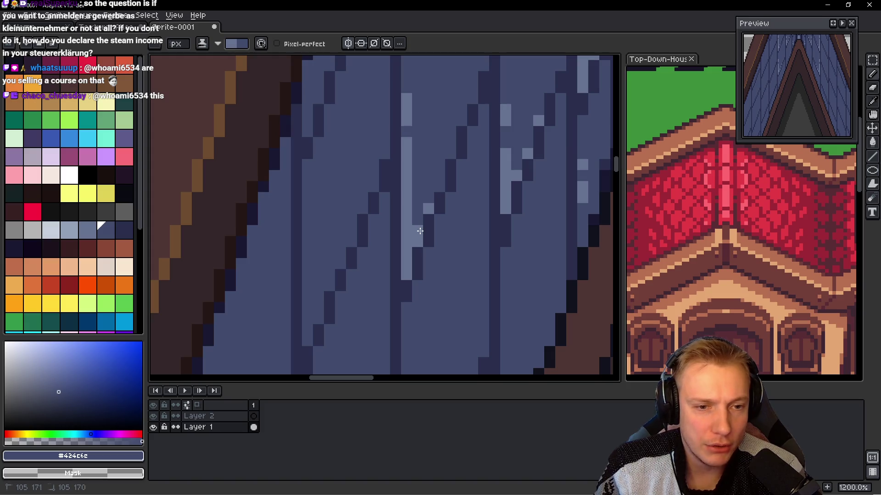
{"action": "left_click", "coordinate": [428, 201]}
{"action": "scroll", "coordinate": [430, 199], "scroll_direction": "down", "scroll_amount": 7}
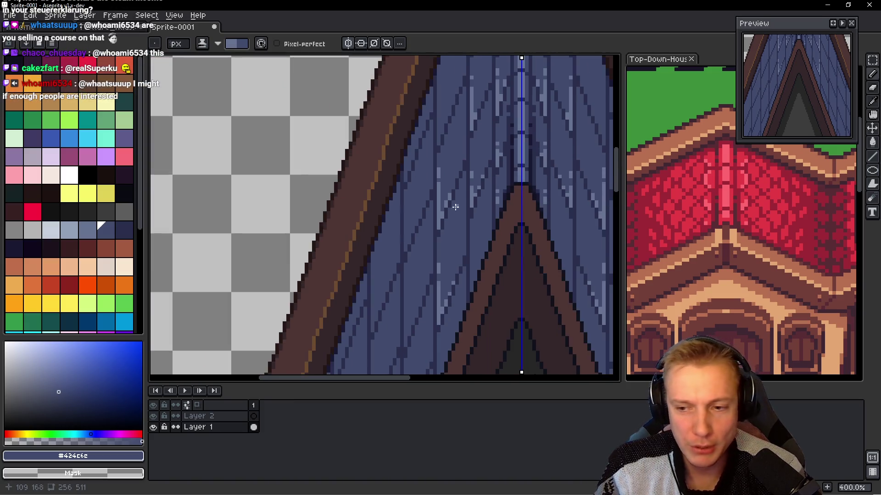
{"action": "scroll", "coordinate": [466, 221], "scroll_direction": "up", "scroll_amount": 6}
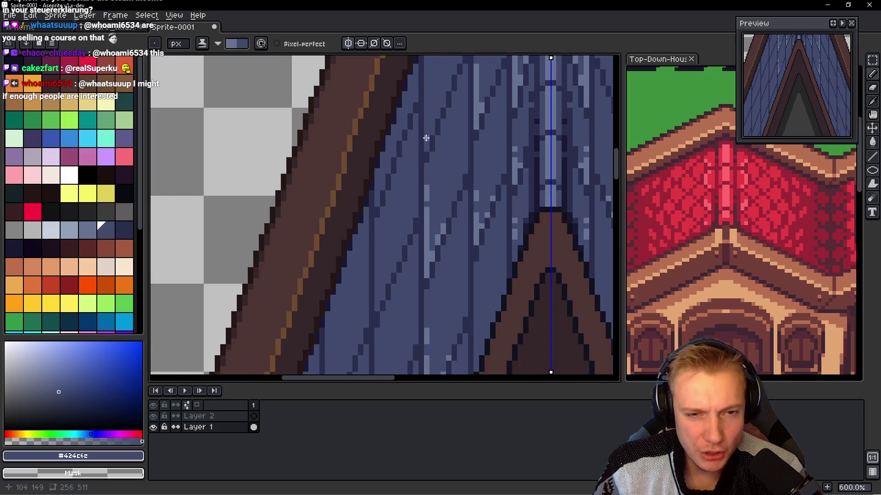
- Add two mirrored highlight streaks lower on the slopes plus a pair of plank highlight pixels
{"action": "mouse_move", "coordinate": [428, 245]}
{"action": "left_mouse_down"}
{"action": "mouse_move", "coordinate": [391, 139]}
{"action": "mouse_move", "coordinate": [411, 140]}
{"action": "mouse_move", "coordinate": [413, 221]}
{"action": "mouse_move", "coordinate": [422, 189]}
{"action": "left_mouse_up"}
{"action": "scroll", "coordinate": [432, 161], "scroll_direction": "down", "scroll_amount": 6}
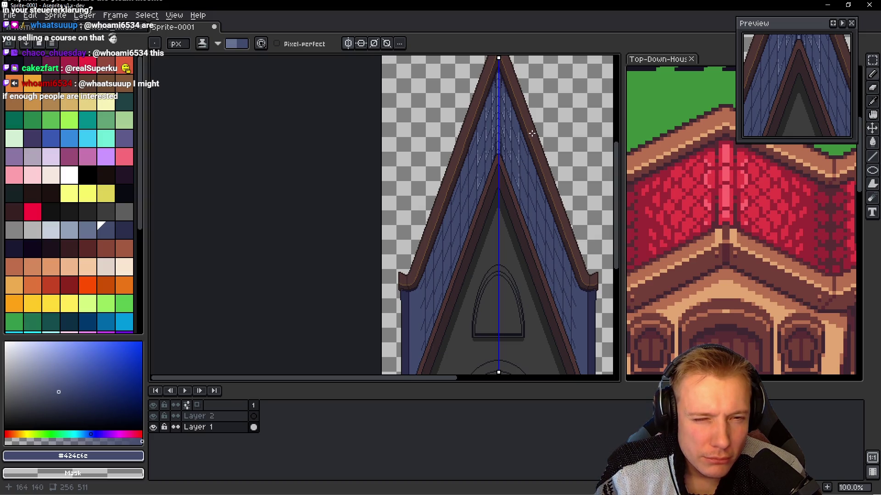
{"action": "scroll", "coordinate": [460, 211], "scroll_direction": "up", "scroll_amount": 4}
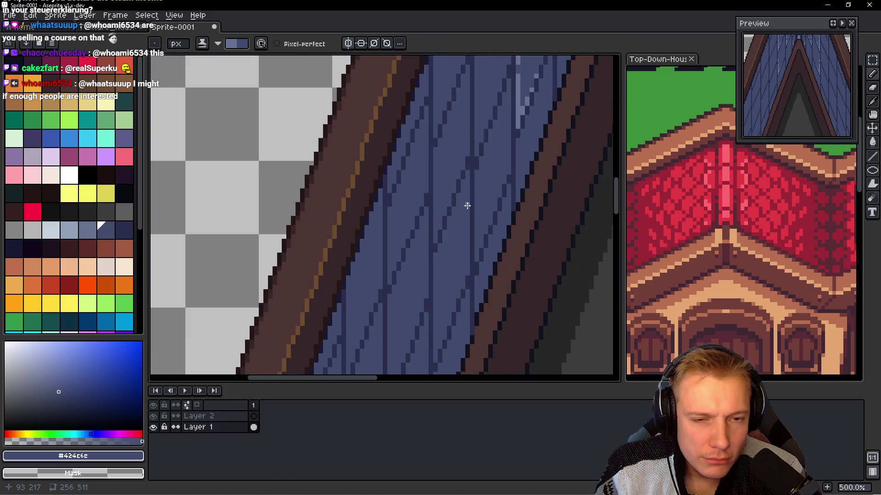
{"action": "scroll", "coordinate": [516, 178], "scroll_direction": "down", "scroll_amount": 4}
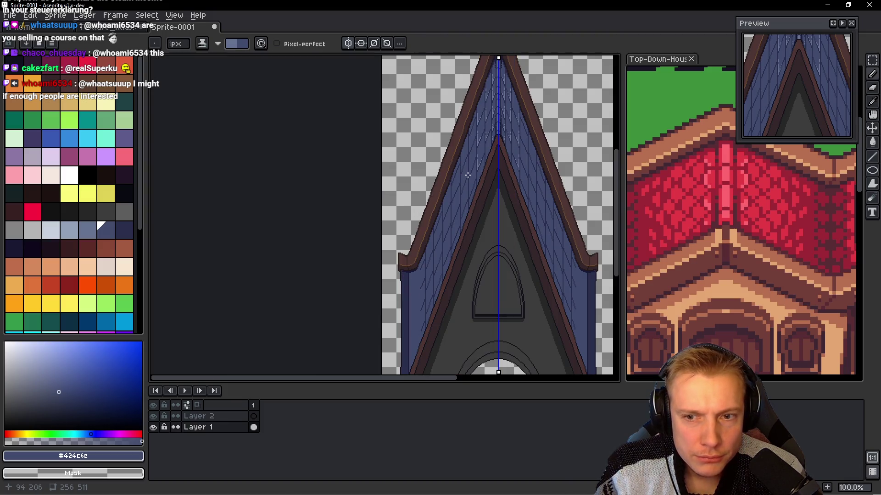
{"action": "scroll", "coordinate": [462, 177], "scroll_direction": "up", "scroll_amount": 4}
{"action": "scroll", "coordinate": [460, 174], "scroll_direction": "down", "scroll_amount": 4}
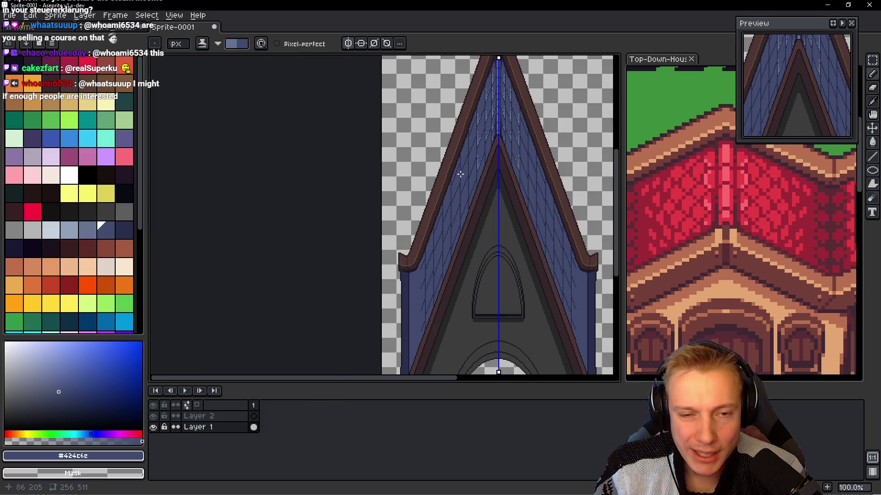
{"action": "scroll", "coordinate": [460, 174], "scroll_direction": "up", "scroll_amount": 4}
{"action": "scroll", "coordinate": [472, 163], "scroll_direction": "down", "scroll_amount": 4}
{"action": "scroll", "coordinate": [457, 162], "scroll_direction": "up", "scroll_amount": 3}
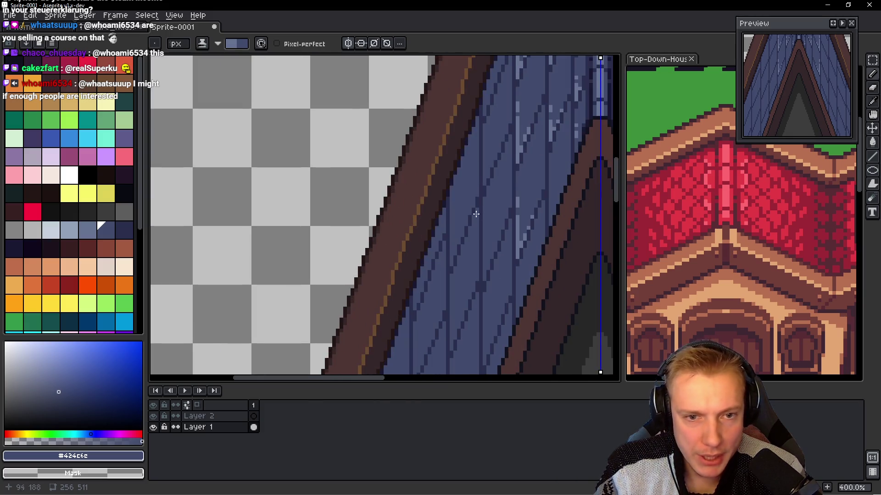
{"action": "left_click_drag", "start_coordinate": [362, 177], "coordinate": [366, 215]}
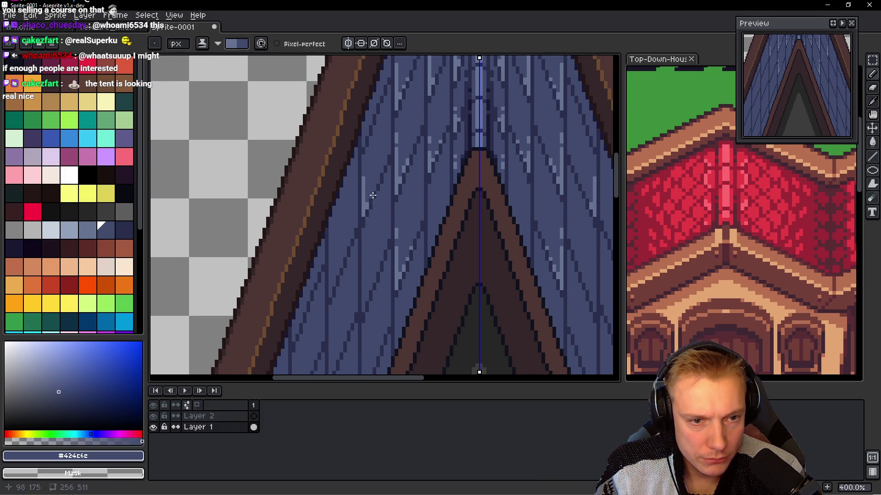
{"action": "scroll", "coordinate": [371, 206], "scroll_direction": "down", "scroll_amount": 2}
{"action": "left_click_drag", "start_coordinate": [361, 232], "coordinate": [363, 286]}
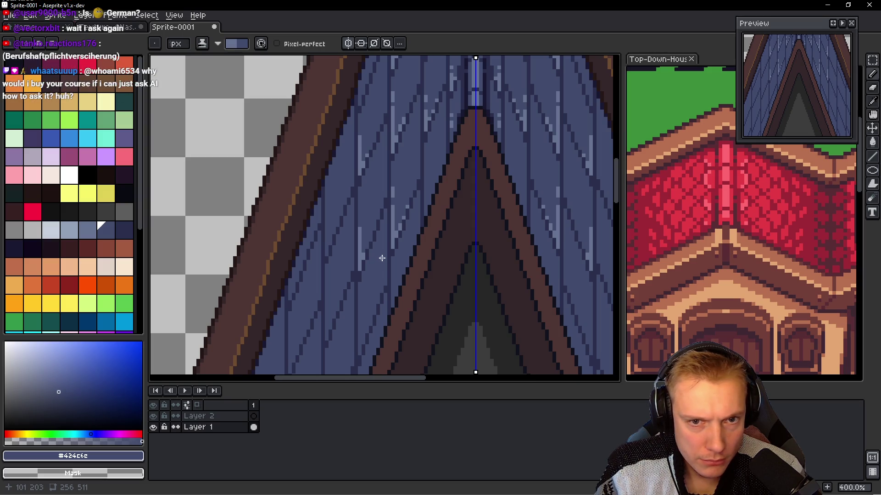
{"action": "scroll", "coordinate": [383, 258], "scroll_direction": "up", "scroll_amount": 2}
{"action": "left_click", "coordinate": [363, 230]}
{"action": "left_click", "coordinate": [375, 246]}
- Draw a vertical light-blue highlight line down another roof plank
{"action": "left_click_drag", "start_coordinate": [408, 249], "coordinate": [419, 218]}
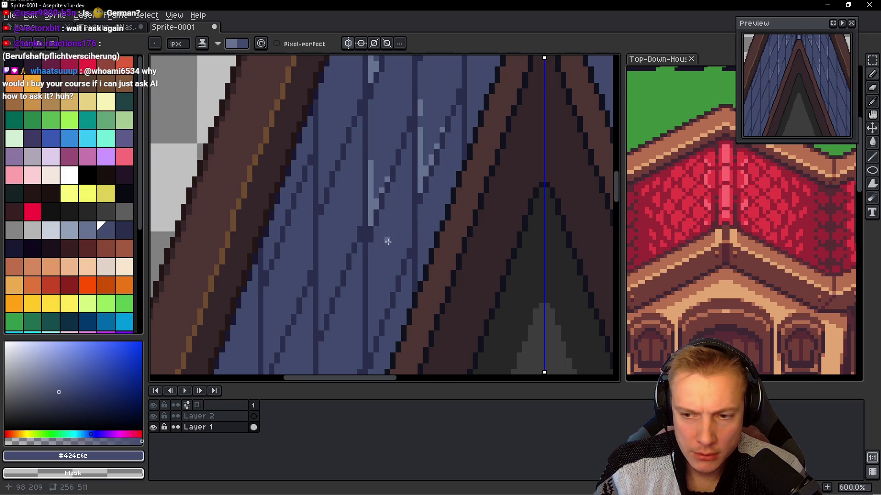
{"action": "left_click_drag", "start_coordinate": [388, 241], "coordinate": [379, 195]}
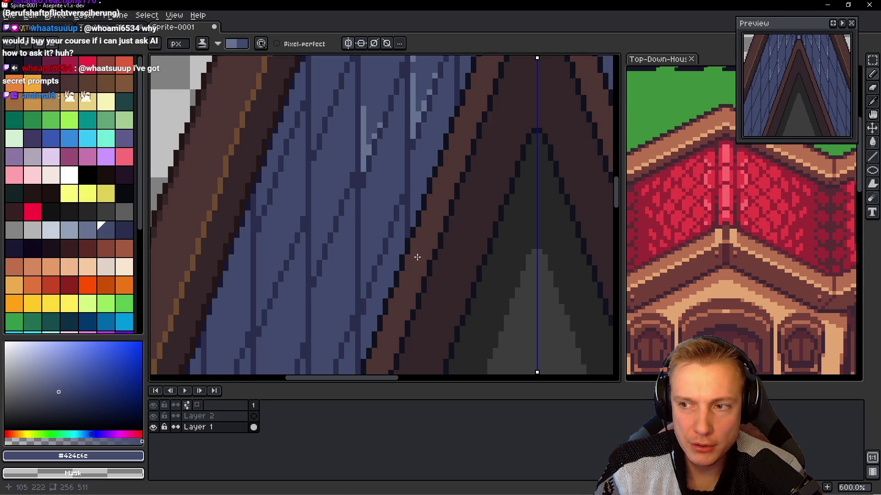
{"action": "mouse_move", "coordinate": [385, 266]}
{"action": "left_mouse_down"}
{"action": "mouse_move", "coordinate": [394, 231]}
{"action": "mouse_move", "coordinate": [397, 260]}
{"action": "left_mouse_up"}
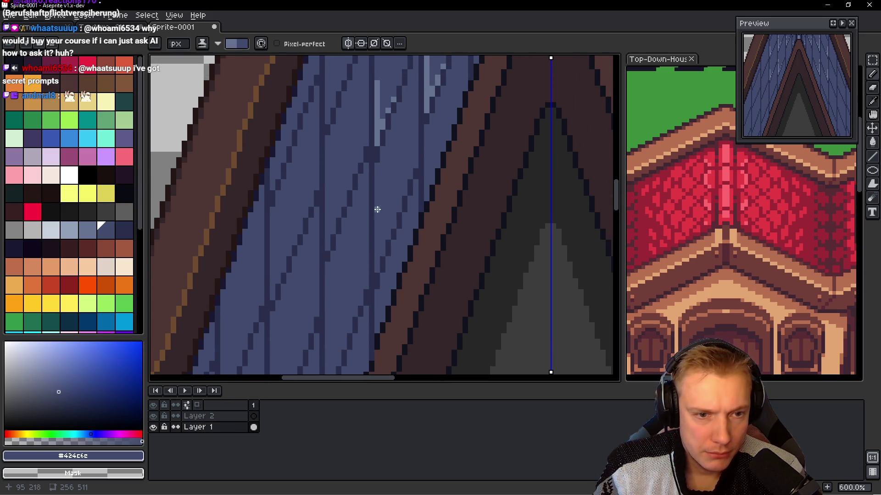
{"action": "left_click_drag", "start_coordinate": [377, 203], "coordinate": [376, 229]}
{"action": "left_click_drag", "start_coordinate": [377, 270], "coordinate": [377, 270]}
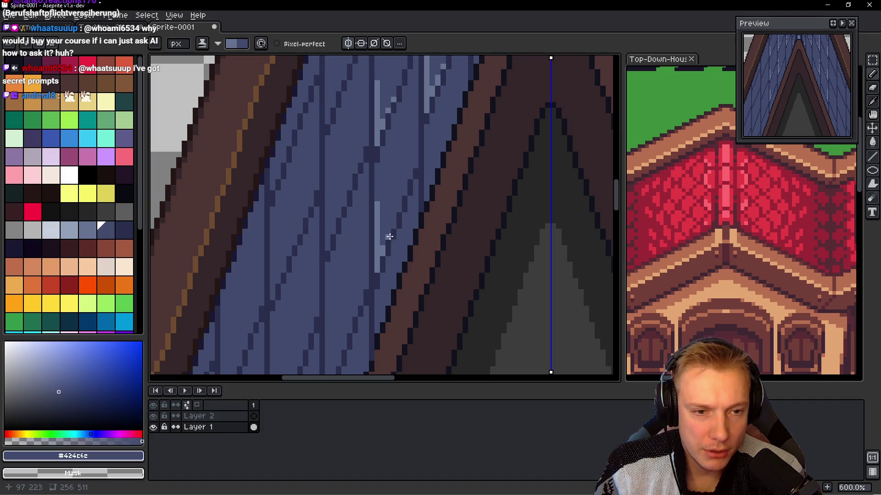
{"action": "scroll", "coordinate": [404, 238], "scroll_direction": "down", "scroll_amount": 2}
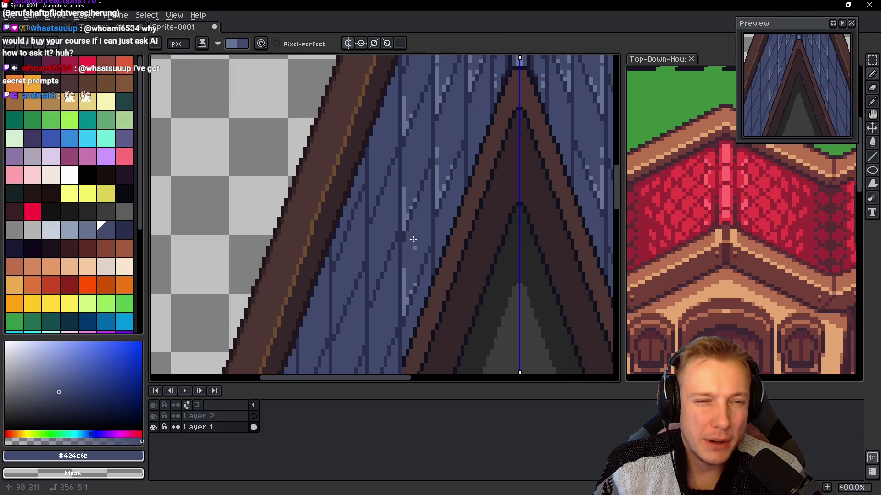
- Paint a vertical highlight streak on a plank, extended diagonally up-right with a pixel above
{"action": "scroll", "coordinate": [391, 188], "scroll_direction": "up", "scroll_amount": 2}
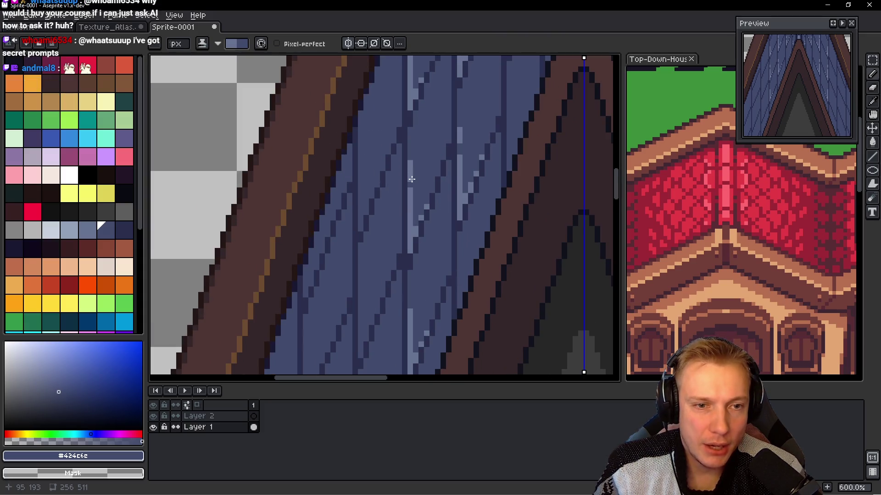
{"action": "scroll", "coordinate": [436, 170], "scroll_direction": "down", "scroll_amount": 3}
{"action": "scroll", "coordinate": [437, 171], "scroll_direction": "down", "scroll_amount": 1}
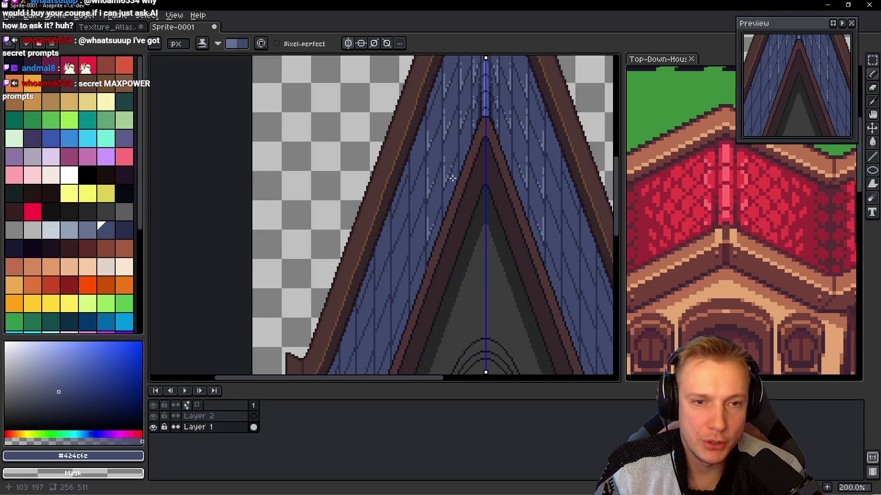
{"action": "scroll", "coordinate": [459, 157], "scroll_direction": "down", "scroll_amount": 1}
{"action": "scroll", "coordinate": [422, 164], "scroll_direction": "up", "scroll_amount": 6}
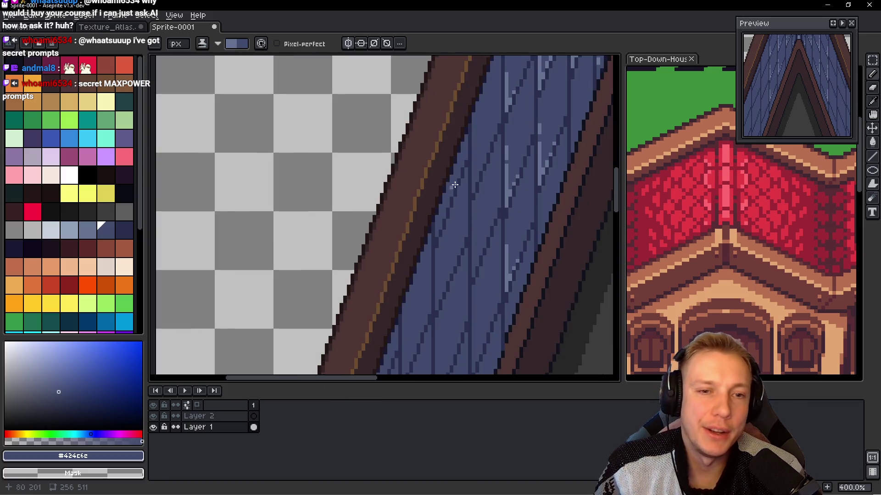
{"action": "left_click_drag", "start_coordinate": [418, 125], "coordinate": [422, 197]}
{"action": "left_click_drag", "start_coordinate": [426, 162], "coordinate": [437, 150]}
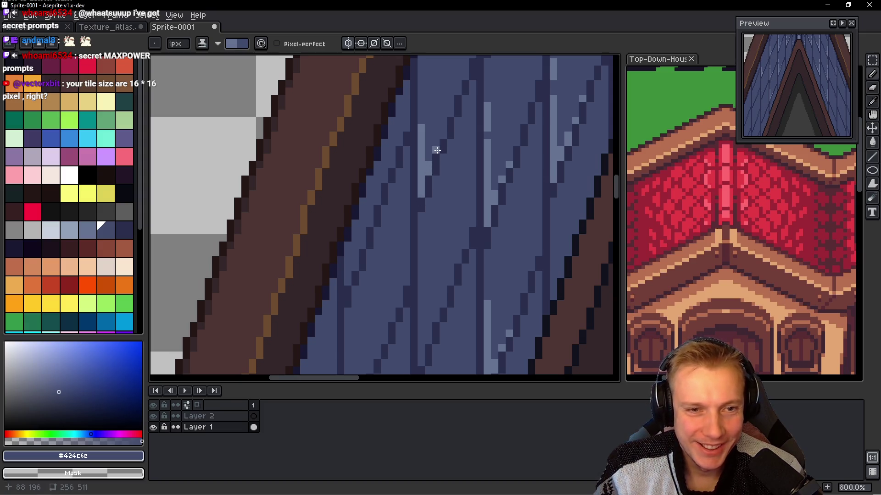
{"action": "left_click", "coordinate": [420, 105]}
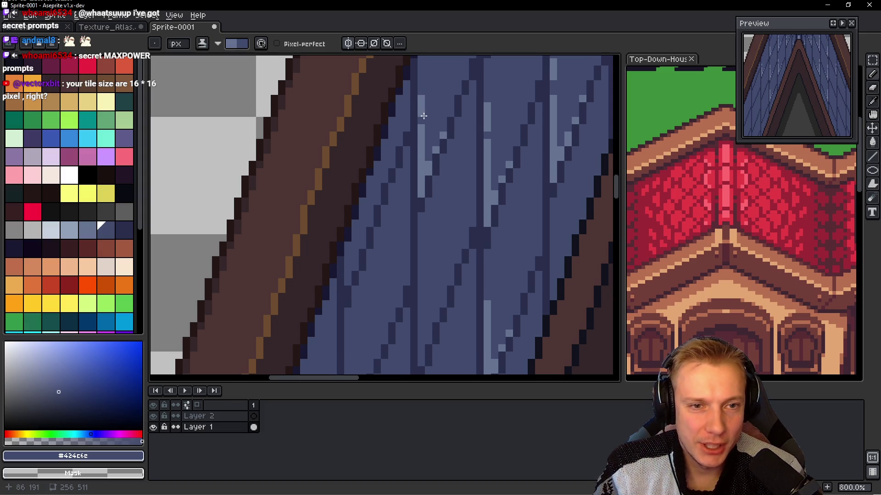
- Add a vertical highlight streak lower on the plank and touch up its top and shading
{"action": "scroll", "coordinate": [427, 177], "scroll_direction": "down", "scroll_amount": 3}
{"action": "left_click", "coordinate": [409, 193]}
{"action": "left_click_drag", "start_coordinate": [409, 206], "coordinate": [408, 278]}
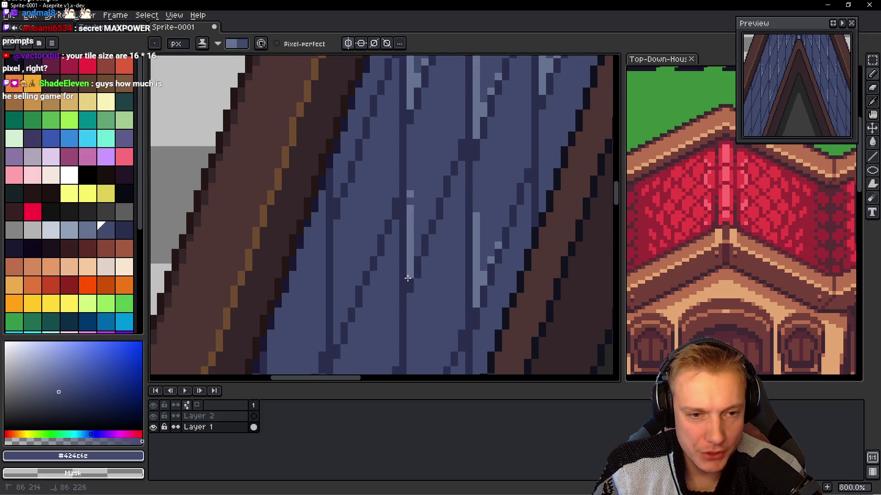
{"action": "left_click", "coordinate": [408, 171]}
{"action": "left_click", "coordinate": [415, 249]}
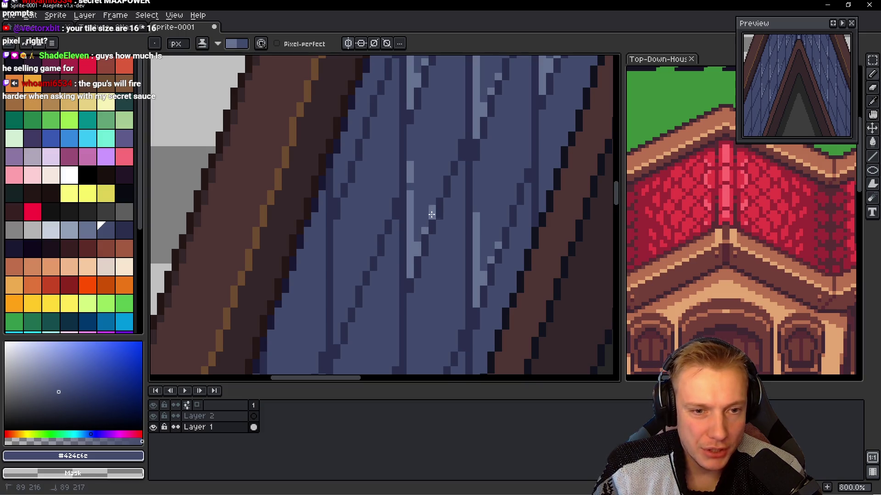
{"action": "scroll", "coordinate": [431, 215], "scroll_direction": "down", "scroll_amount": 2}
{"action": "scroll", "coordinate": [445, 203], "scroll_direction": "up", "scroll_amount": 2}
{"action": "scroll", "coordinate": [446, 204], "scroll_direction": "down", "scroll_amount": 5}
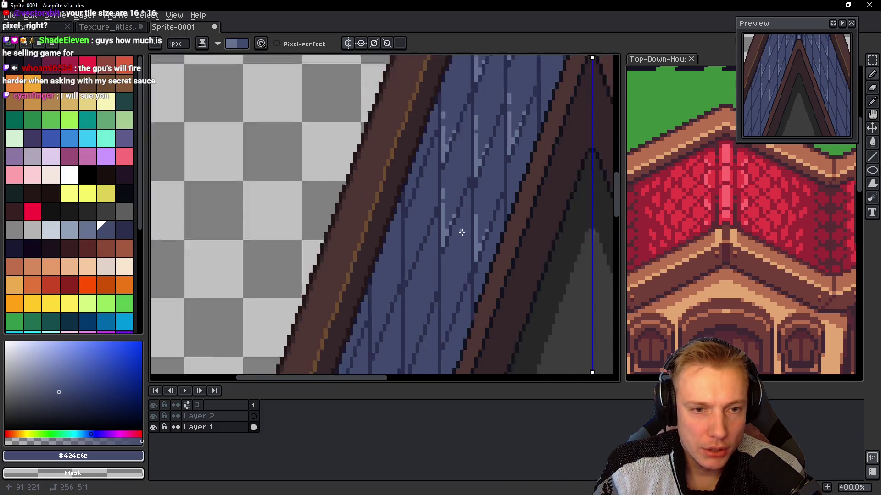
{"action": "scroll", "coordinate": [454, 259], "scroll_direction": "up", "scroll_amount": 5}
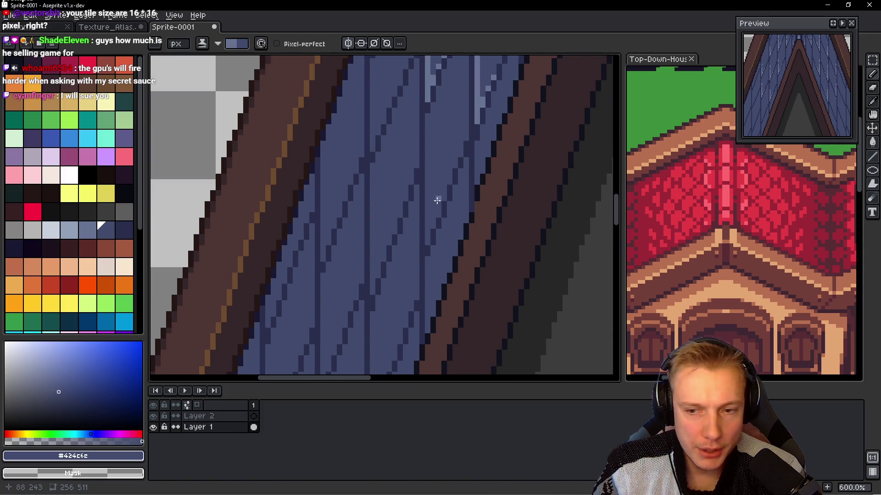
- Paint a long streak with its overlong end undone, diagonal pixels, and a new vertical line
{"action": "mouse_move", "coordinate": [426, 168]}
{"action": "left_mouse_down"}
{"action": "mouse_move", "coordinate": [433, 250]}
{"action": "mouse_move", "coordinate": [428, 242]}
{"action": "mouse_move", "coordinate": [446, 195]}
{"action": "left_mouse_up"}
{"action": "key", "text": "ctrl+z"}
{"action": "left_click_drag", "start_coordinate": [440, 274], "coordinate": [458, 201]}
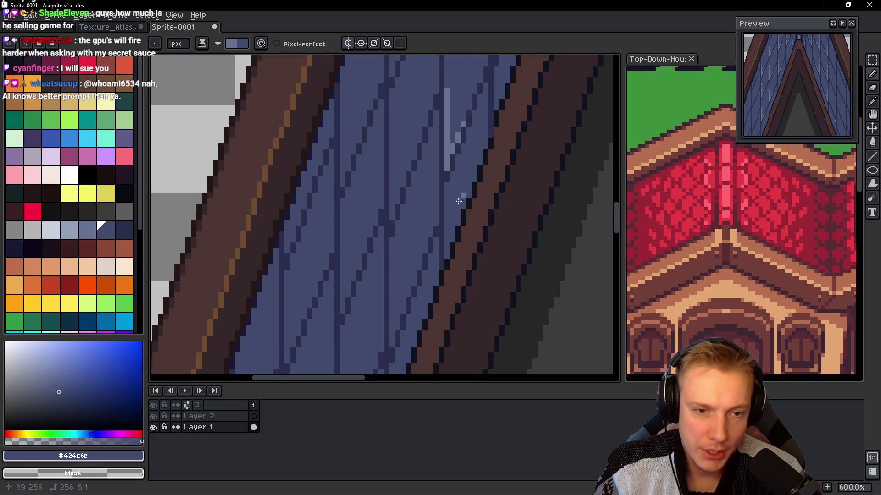
{"action": "mouse_move", "coordinate": [397, 242]}
{"action": "left_mouse_down"}
{"action": "mouse_move", "coordinate": [443, 167]}
{"action": "mouse_move", "coordinate": [431, 222]}
{"action": "mouse_move", "coordinate": [435, 270]}
{"action": "mouse_move", "coordinate": [441, 257]}
{"action": "left_mouse_up"}
{"action": "scroll", "coordinate": [436, 217], "scroll_direction": "up", "scroll_amount": 3}
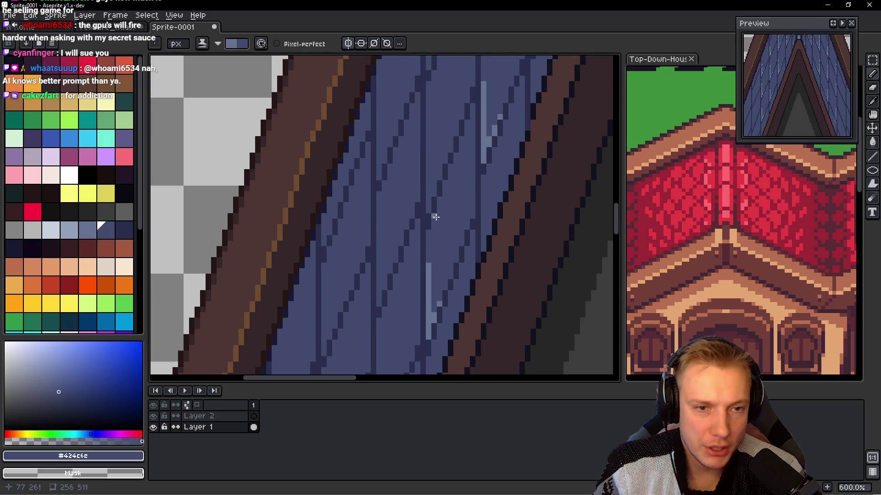
{"action": "left_click_drag", "start_coordinate": [429, 211], "coordinate": [428, 148]}
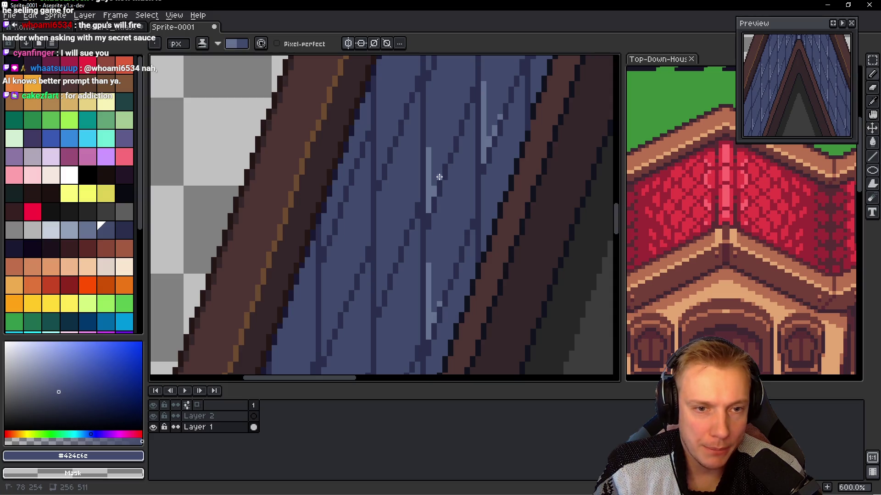
{"action": "scroll", "coordinate": [431, 201], "scroll_direction": "down", "scroll_amount": 2}
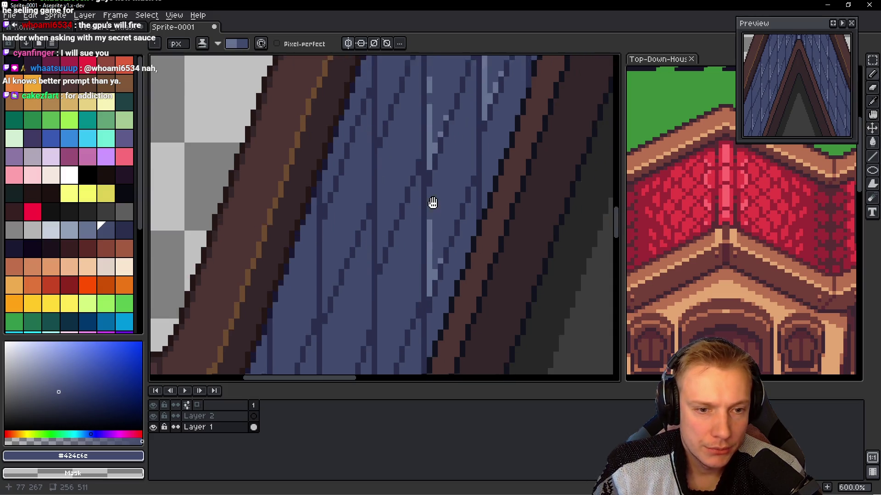
{"action": "scroll", "coordinate": [426, 213], "scroll_direction": "left", "scroll_amount": 3}
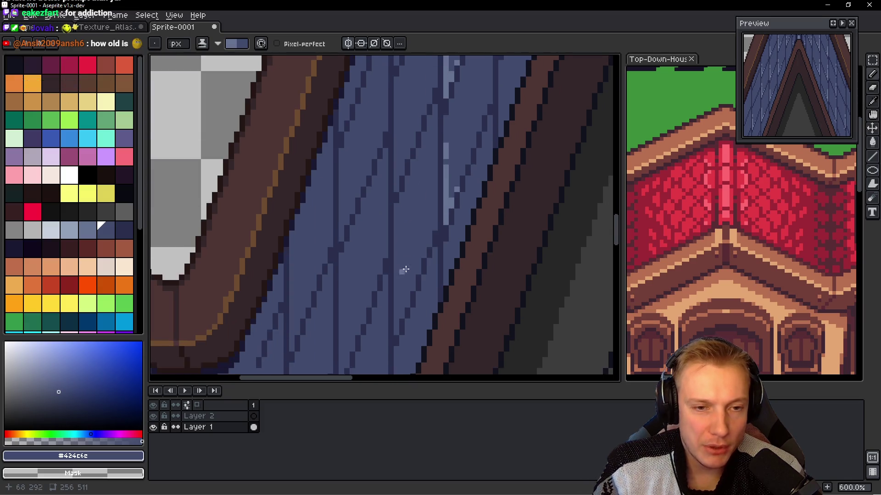
- Paint a vertical light-blue strip with stepped highlight pixels along its diagonal plank line
{"action": "scroll", "coordinate": [426, 245], "scroll_direction": "up", "scroll_amount": 3}
{"action": "left_click_drag", "start_coordinate": [424, 296], "coordinate": [424, 147]}
{"action": "left_click", "coordinate": [436, 255]}
{"action": "left_click", "coordinate": [446, 238]}
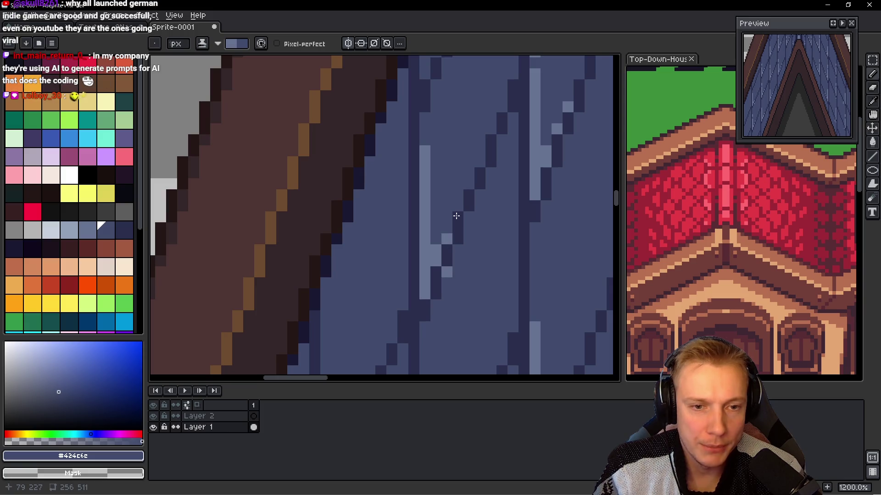
{"action": "left_click", "coordinate": [457, 205]}
{"action": "left_click", "coordinate": [446, 228]}
{"action": "left_click", "coordinate": [468, 183]}
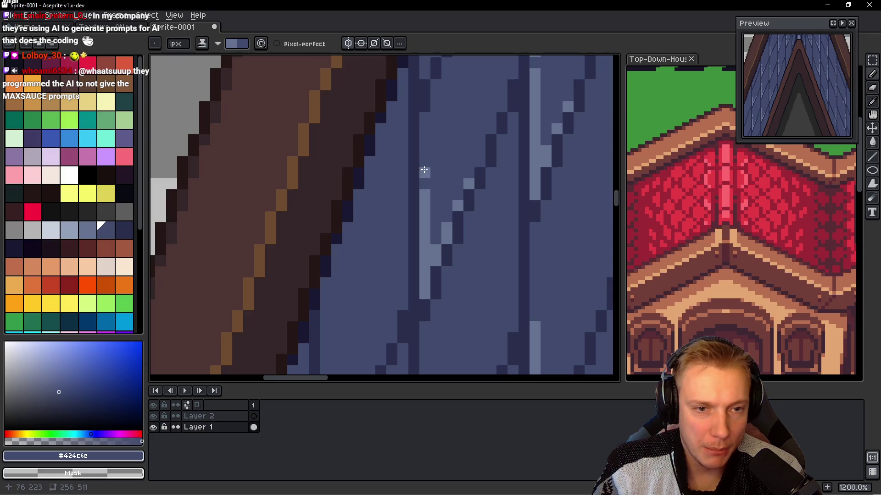
{"action": "scroll", "coordinate": [413, 298], "scroll_direction": "down", "scroll_amount": 3}
{"action": "scroll", "coordinate": [414, 298], "scroll_direction": "up", "scroll_amount": 1}
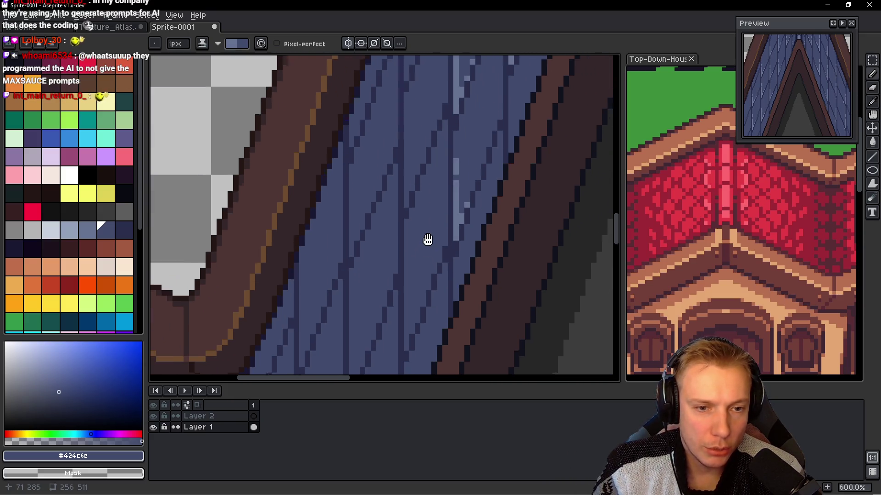
- Add two more vertical highlight strips, each with a diagonal highlight step beside it
{"action": "left_click_drag", "start_coordinate": [404, 337], "coordinate": [404, 230]}
{"action": "left_click", "coordinate": [411, 311]}
{"action": "left_click_drag", "start_coordinate": [415, 303], "coordinate": [427, 275]}
{"action": "left_click_drag", "start_coordinate": [404, 218], "coordinate": [404, 198]}
{"action": "scroll", "coordinate": [412, 259], "scroll_direction": "up", "scroll_amount": 3}
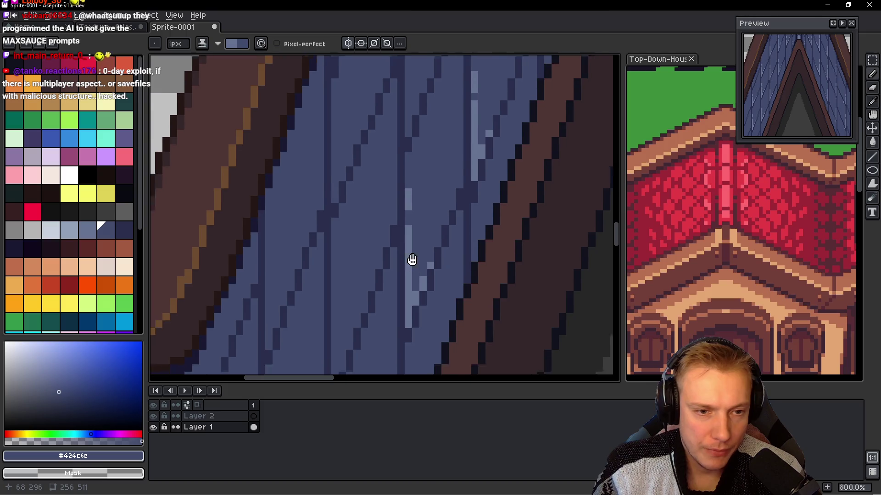
{"action": "left_click_drag", "start_coordinate": [419, 305], "coordinate": [418, 195]}
{"action": "left_click_drag", "start_coordinate": [427, 278], "coordinate": [467, 200]}
{"action": "scroll", "coordinate": [441, 237], "scroll_direction": "down", "scroll_amount": 3}
{"action": "scroll", "coordinate": [435, 168], "scroll_direction": "up", "scroll_amount": 5}
{"action": "left_click", "coordinate": [467, 200]}
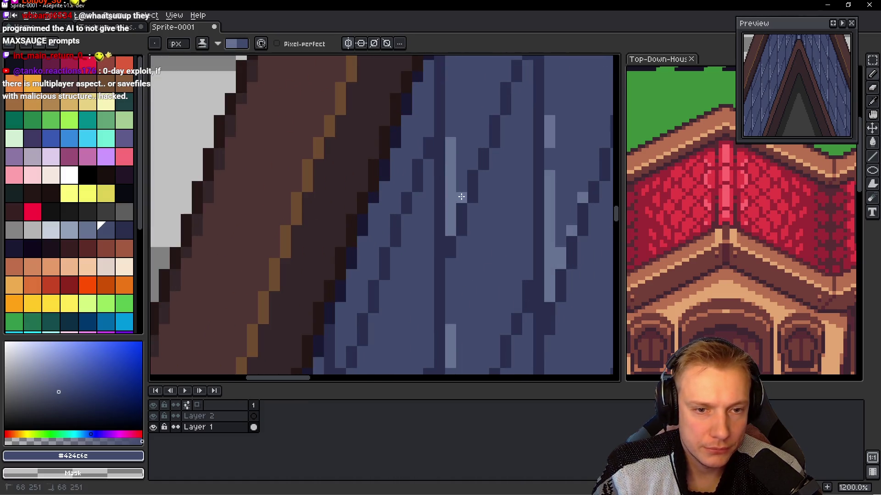
{"action": "left_click", "coordinate": [462, 145]}
- Add a single light-blue highlight pixel and undo a misplaced vertical stroke
{"action": "left_click_drag", "start_coordinate": [479, 156], "coordinate": [459, 247]}
{"action": "left_click", "coordinate": [459, 248]}
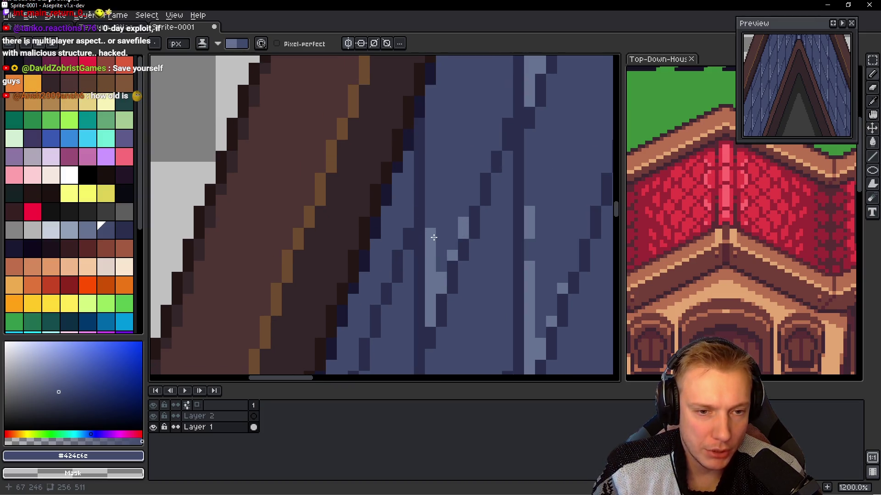
{"action": "left_click_drag", "start_coordinate": [433, 232], "coordinate": [439, 167]}
{"action": "key", "text": "ctrl+z"}
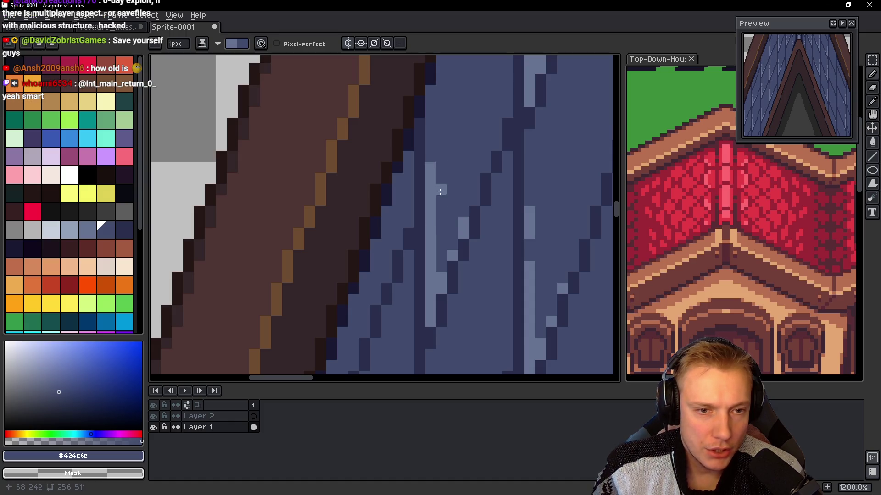
{"action": "scroll", "coordinate": [451, 203], "scroll_direction": "down", "scroll_amount": 4}
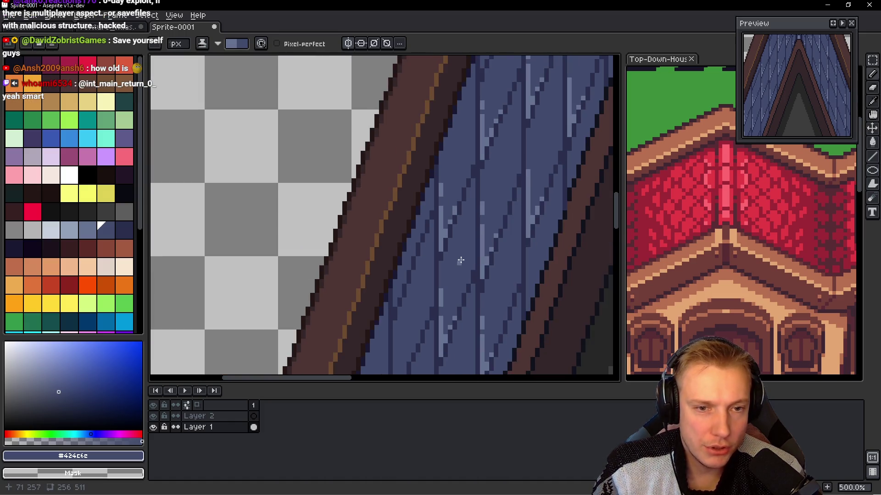
{"action": "scroll", "coordinate": [461, 260], "scroll_direction": "down", "scroll_amount": 4}
{"action": "scroll", "coordinate": [465, 262], "scroll_direction": "up", "scroll_amount": 4}
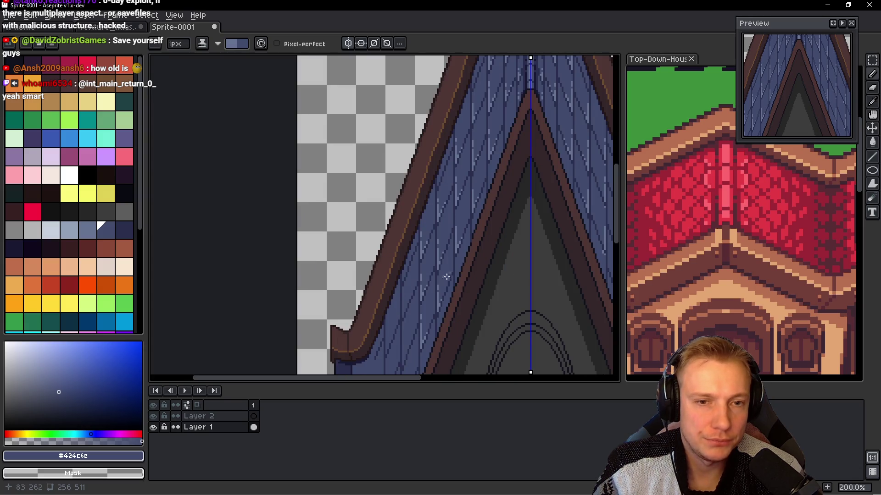
{"action": "scroll", "coordinate": [468, 253], "scroll_direction": "up", "scroll_amount": 3}
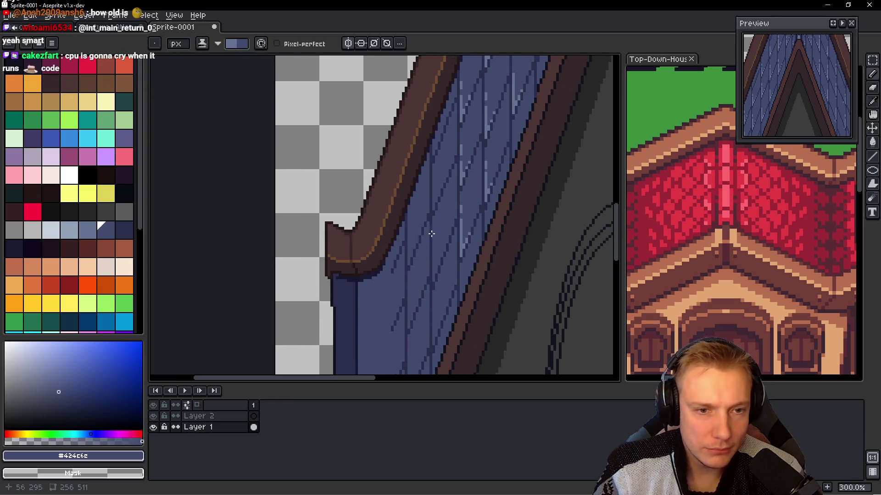
{"action": "scroll", "coordinate": [439, 191], "scroll_direction": "up", "scroll_amount": 2}
- Paint two vertical highlight strips with light pixels stepping up beside them
{"action": "left_click_drag", "start_coordinate": [403, 177], "coordinate": [402, 277]}
{"action": "left_click", "coordinate": [414, 243]}
{"action": "left_click", "coordinate": [425, 220]}
{"action": "left_click", "coordinate": [434, 188]}
{"action": "scroll", "coordinate": [401, 155], "scroll_direction": "down", "scroll_amount": 2}
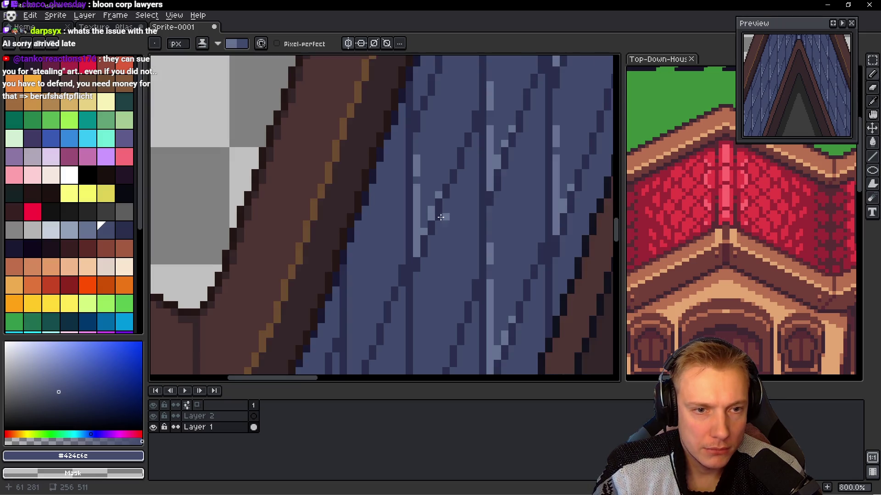
{"action": "scroll", "coordinate": [414, 211], "scroll_direction": "up", "scroll_amount": 1}
{"action": "left_click_drag", "start_coordinate": [414, 212], "coordinate": [414, 278]}
{"action": "left_click", "coordinate": [418, 248]}
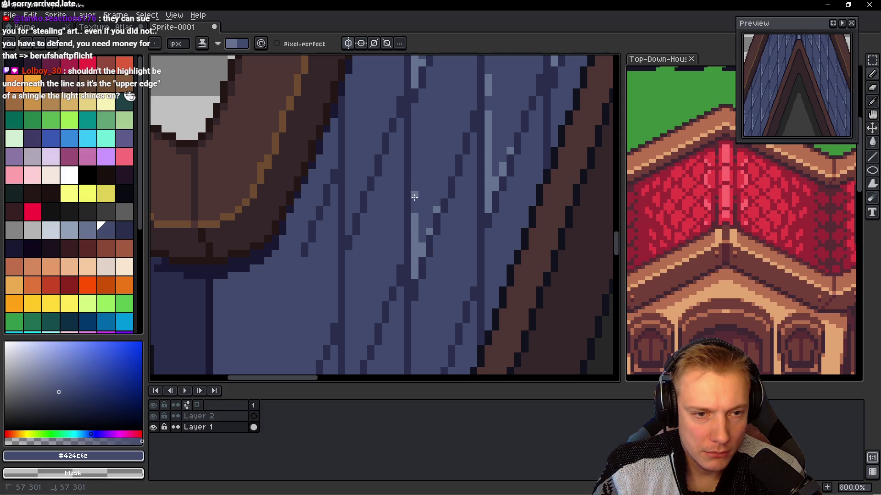
{"action": "scroll", "coordinate": [413, 243], "scroll_direction": "down", "scroll_amount": 3}
- Paint another vertical highlight strip with two stepped highlight pixels beside it
{"action": "left_click_drag", "start_coordinate": [407, 230], "coordinate": [408, 325]}
{"action": "left_click", "coordinate": [417, 298]}
{"action": "left_click", "coordinate": [424, 279]}
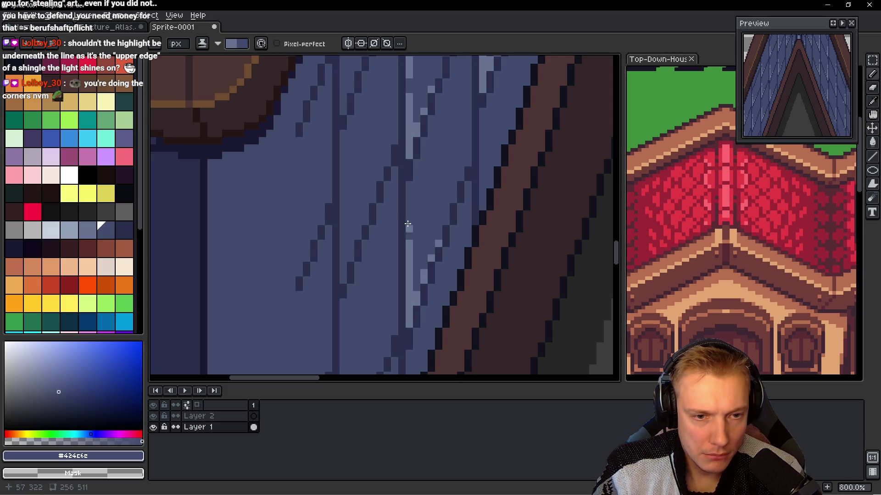
{"action": "scroll", "coordinate": [412, 208], "scroll_direction": "down", "scroll_amount": 5}
{"action": "scroll", "coordinate": [421, 189], "scroll_direction": "up", "scroll_amount": 1}
{"action": "scroll", "coordinate": [421, 189], "scroll_direction": "down", "scroll_amount": 1}
{"action": "scroll", "coordinate": [415, 193], "scroll_direction": "up", "scroll_amount": 5}
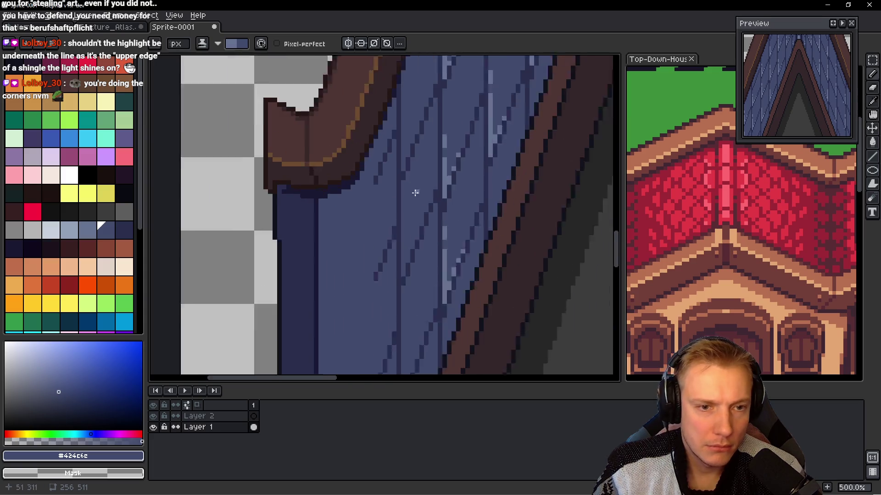
- Add a vertical strip with accent pixels, plus a short upper strip on the shingles
{"action": "left_click_drag", "start_coordinate": [408, 270], "coordinate": [408, 180]}
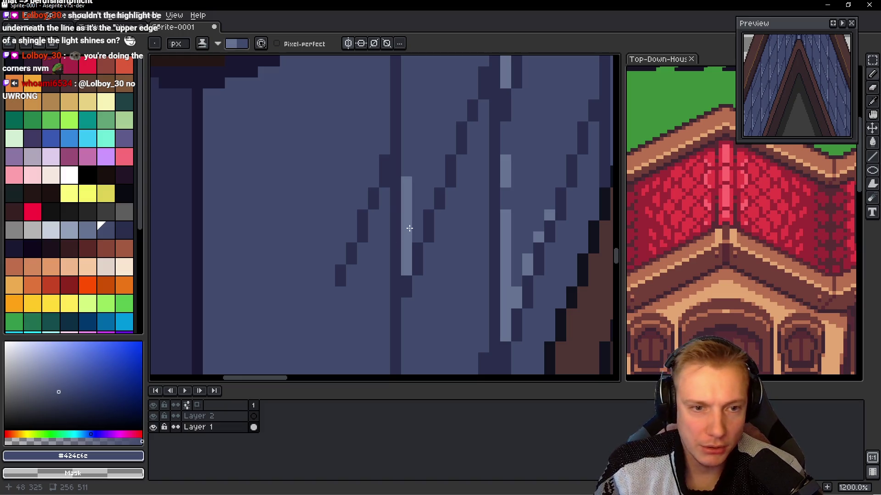
{"action": "left_click", "coordinate": [422, 222]}
{"action": "left_click", "coordinate": [440, 183]}
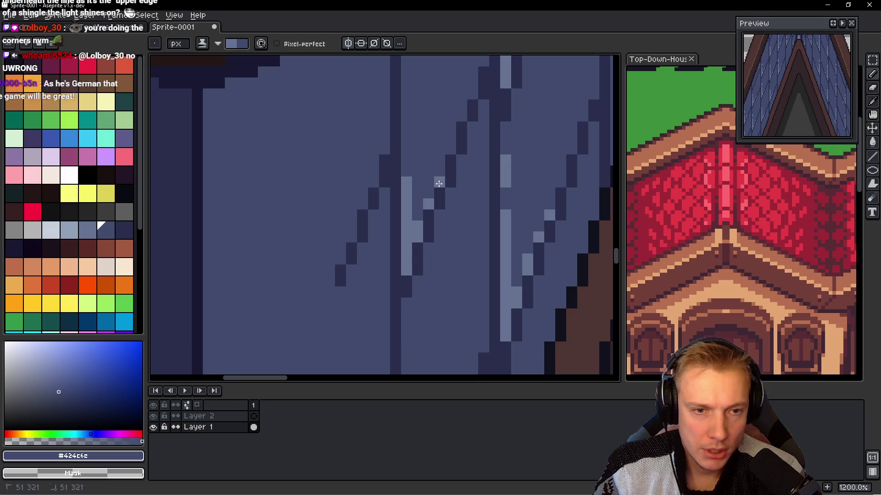
{"action": "left_click_drag", "start_coordinate": [407, 123], "coordinate": [407, 158]}
{"action": "scroll", "coordinate": [440, 201], "scroll_direction": "down", "scroll_amount": 1}
{"action": "left_click", "coordinate": [452, 198]}
{"action": "scroll", "coordinate": [413, 215], "scroll_direction": "down", "scroll_amount": 5}
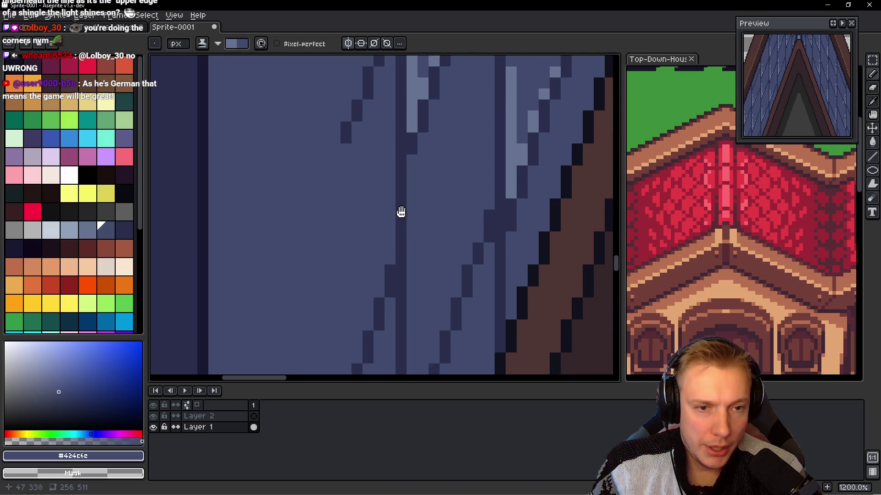
- Paint a lower plank strip extending upward, with light pixels along the diagonal plank edge
{"action": "left_click", "coordinate": [407, 342]}
{"action": "left_click", "coordinate": [404, 245], "text": "shift"}
{"action": "left_click_drag", "start_coordinate": [410, 190], "coordinate": [410, 153]}
{"action": "left_click", "coordinate": [423, 308]}
{"action": "left_click_drag", "start_coordinate": [431, 277], "coordinate": [431, 288]}
{"action": "left_click", "coordinate": [443, 254]}
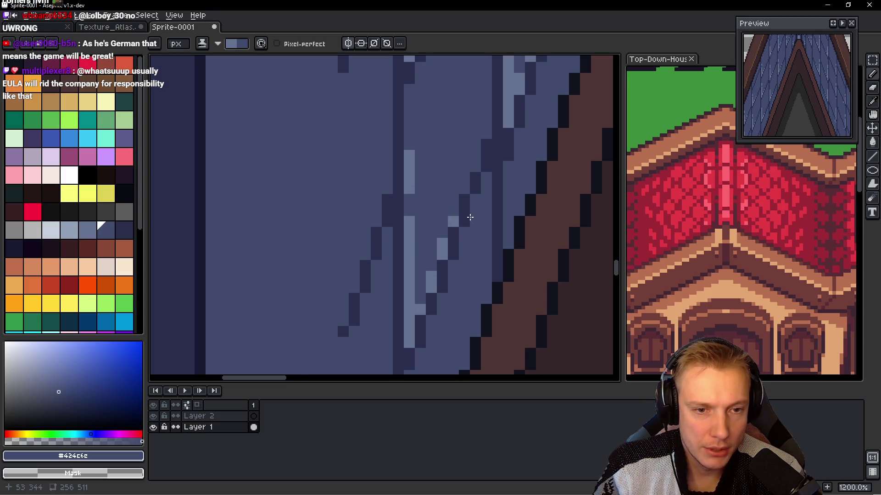
{"action": "scroll", "coordinate": [418, 255], "scroll_direction": "left", "scroll_amount": 5}
- Paint a long light strip up near the brown trim with pixels along the plank edge
{"action": "scroll", "coordinate": [413, 271], "scroll_direction": "up", "scroll_amount": 1}
{"action": "left_click_drag", "start_coordinate": [414, 275], "coordinate": [415, 193]}
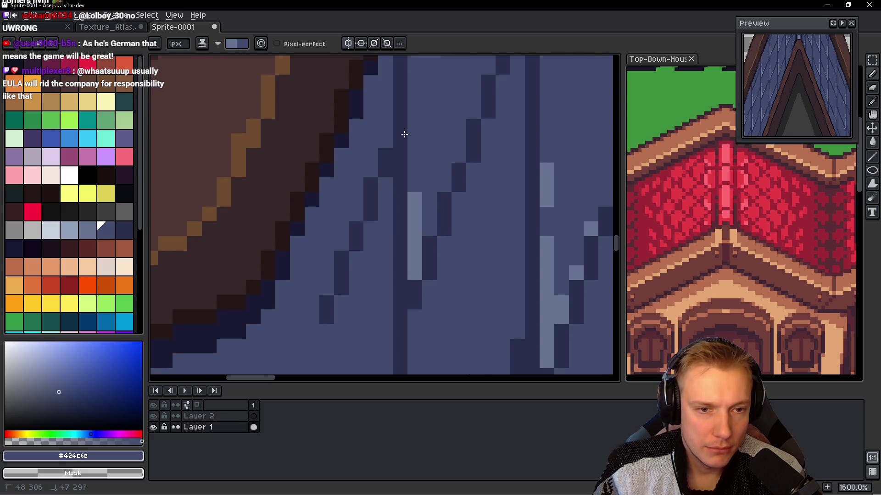
{"action": "left_click_drag", "start_coordinate": [411, 137], "coordinate": [412, 184]}
{"action": "left_click_drag", "start_coordinate": [415, 97], "coordinate": [415, 67]}
{"action": "mouse_move", "coordinate": [429, 216]}
{"action": "left_mouse_down"}
{"action": "mouse_move", "coordinate": [429, 229]}
{"action": "mouse_move", "coordinate": [430, 193]}
{"action": "left_mouse_up"}
{"action": "left_click", "coordinate": [444, 184]}
{"action": "left_click", "coordinate": [459, 155]}
{"action": "scroll", "coordinate": [462, 144], "scroll_direction": "down", "scroll_amount": 6}
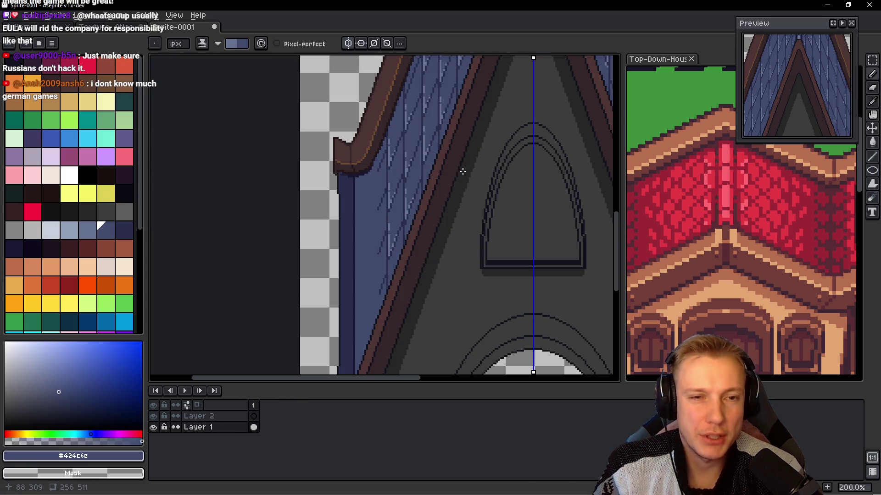
{"action": "scroll", "coordinate": [393, 166], "scroll_direction": "down", "scroll_amount": 2}
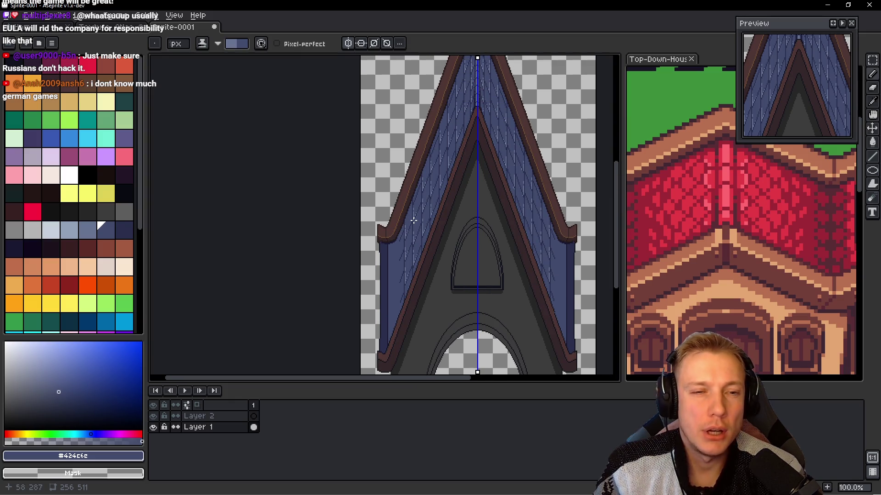
{"action": "scroll", "coordinate": [420, 228], "scroll_direction": "up", "scroll_amount": 3}
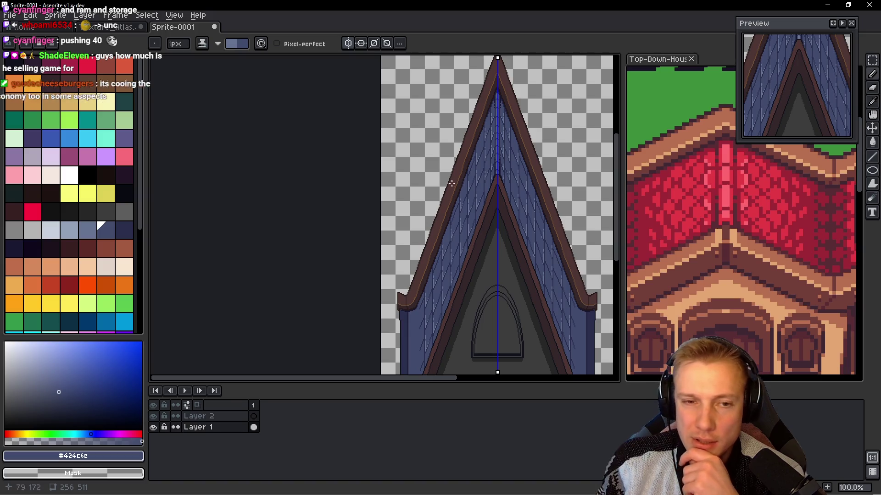
{"action": "scroll", "coordinate": [457, 240], "scroll_direction": "right", "scroll_amount": 3}
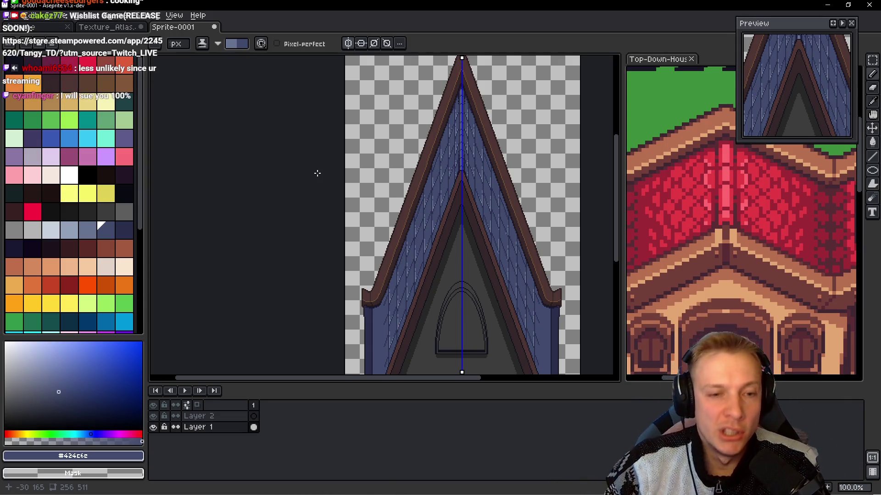
{"action": "left_click_drag", "start_coordinate": [389, 292], "coordinate": [404, 243]}
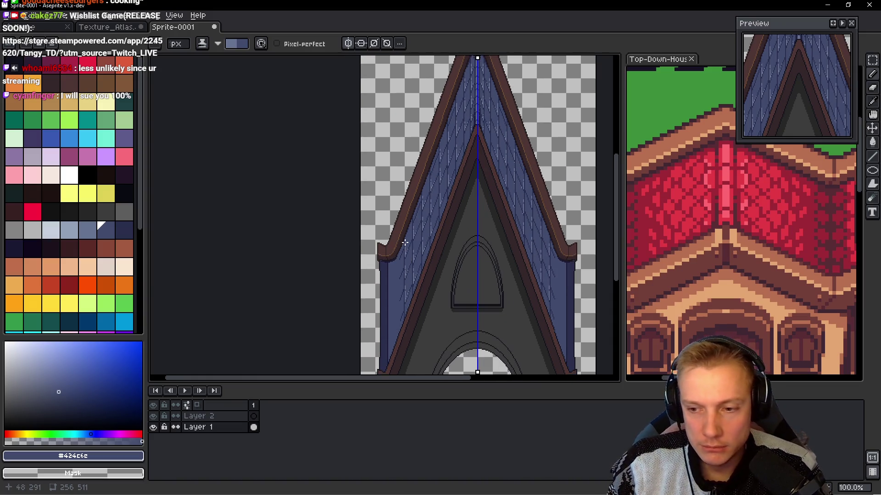
{"action": "scroll", "coordinate": [391, 266], "scroll_direction": "up", "scroll_amount": 4}
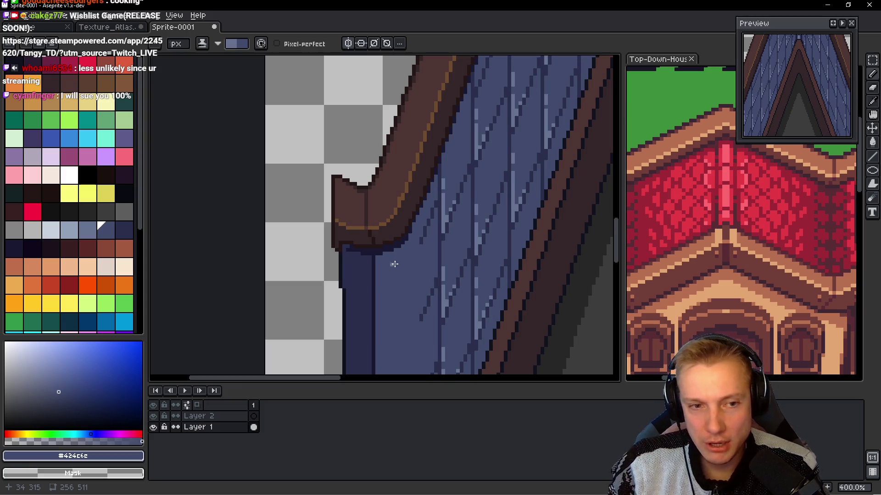
{"action": "scroll", "coordinate": [393, 246], "scroll_direction": "down", "scroll_amount": 2}
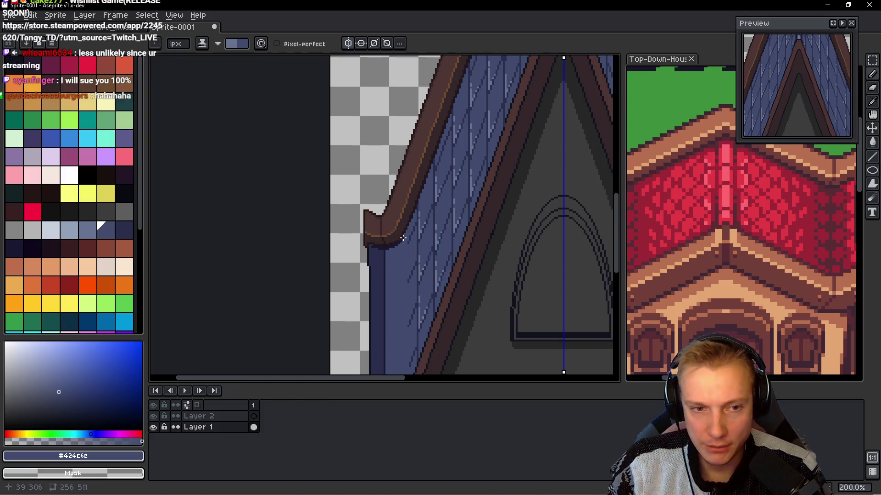
{"action": "scroll", "coordinate": [412, 241], "scroll_direction": "up", "scroll_amount": 5}
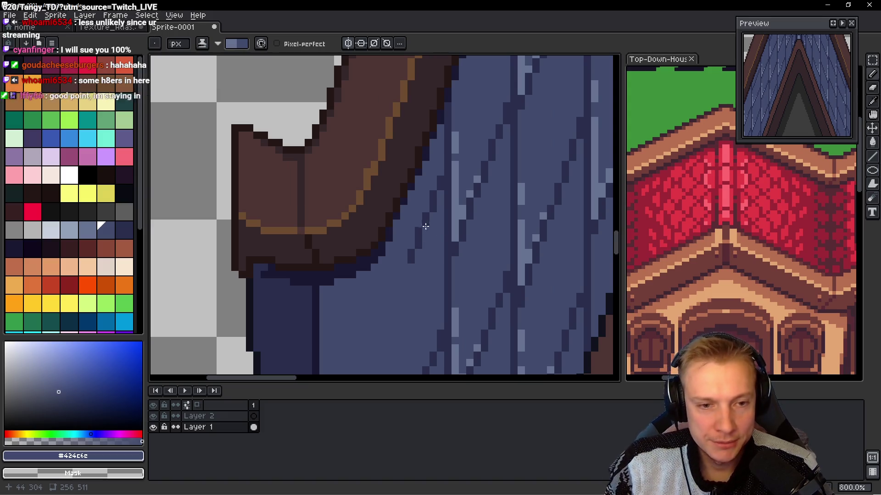
{"action": "scroll", "coordinate": [415, 252], "scroll_direction": "up", "scroll_amount": 2}
{"action": "left_click", "coordinate": [415, 234], "text": "alt"}
{"action": "scroll", "coordinate": [397, 275], "scroll_direction": "down", "scroll_amount": 3}
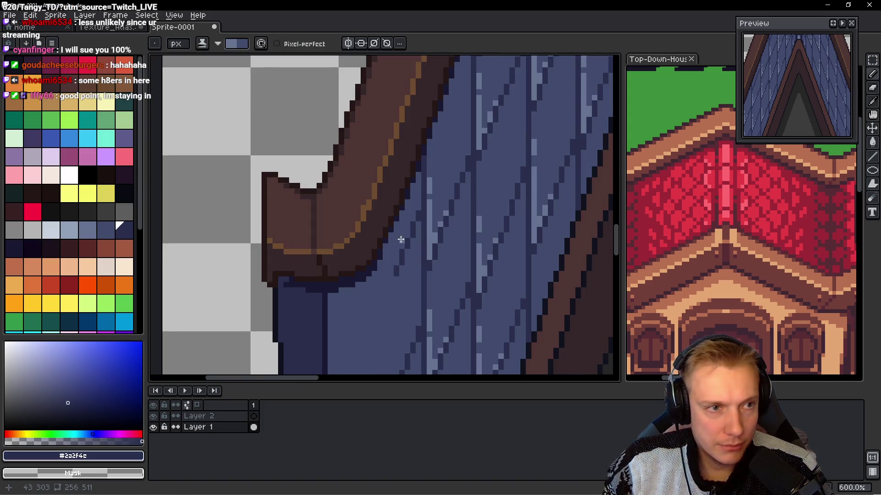
{"action": "left_click", "coordinate": [399, 277], "text": "alt"}
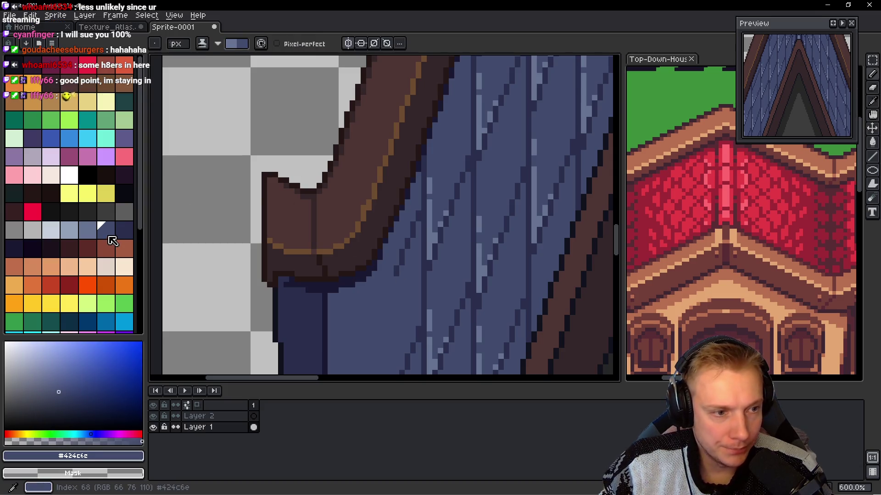
{"action": "left_click", "coordinate": [94, 235]}
{"action": "scroll", "coordinate": [397, 271], "scroll_direction": "up", "scroll_amount": 2}
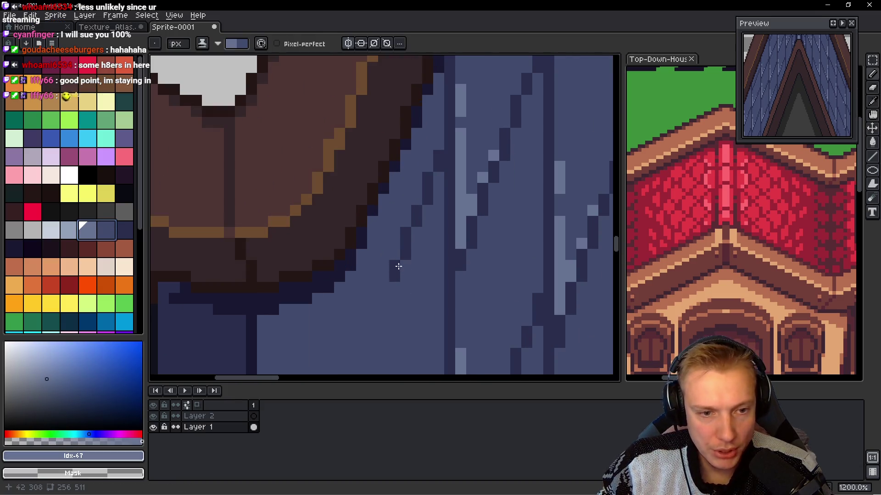
{"action": "left_click", "coordinate": [395, 273], "text": "alt"}
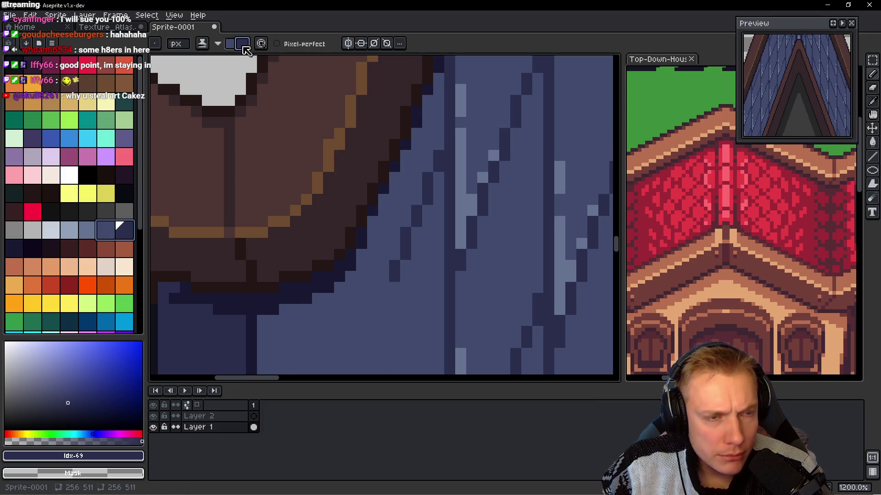
{"action": "key", "text": "x"}
{"action": "scroll", "coordinate": [416, 278], "scroll_direction": "down", "scroll_amount": 2}
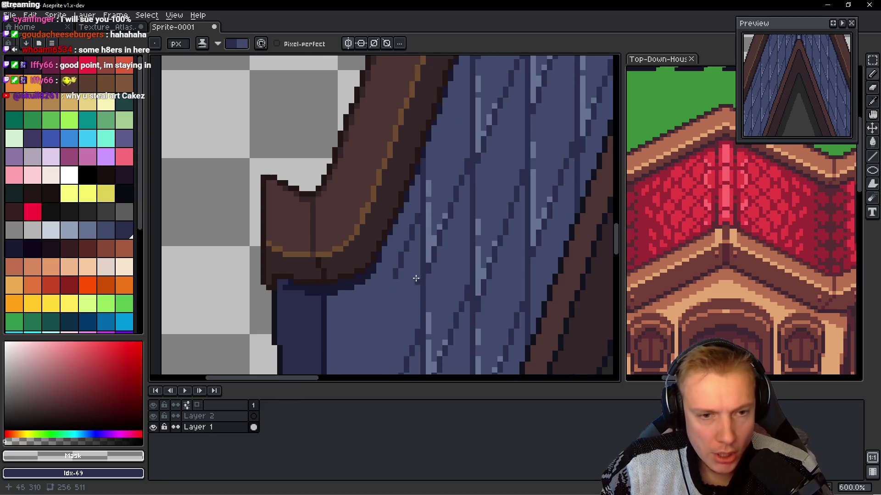
{"action": "scroll", "coordinate": [740, 220], "scroll_direction": "up", "scroll_amount": 3}
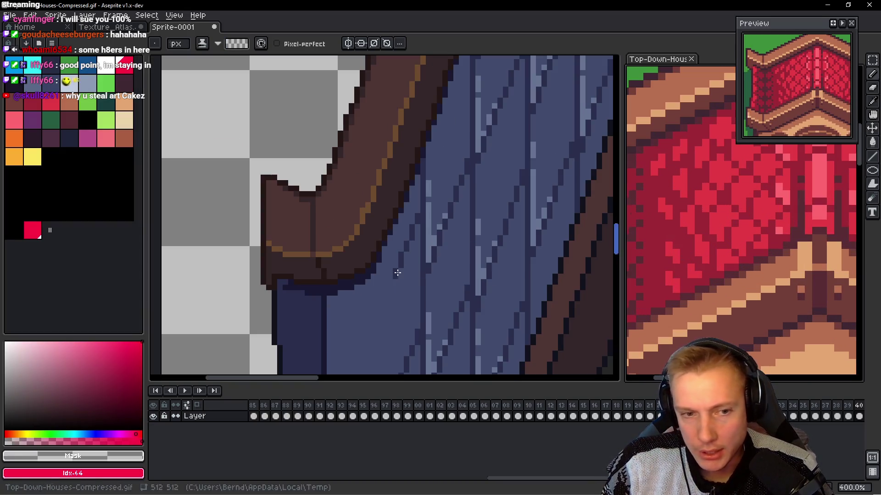
{"action": "left_click_drag", "start_coordinate": [361, 292], "coordinate": [419, 195]}
{"action": "scroll", "coordinate": [431, 184], "scroll_direction": "up", "scroll_amount": 3}
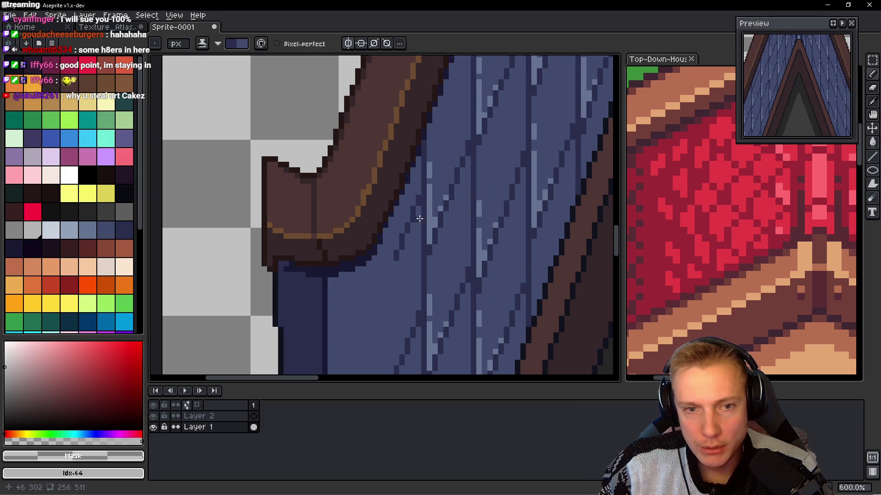
{"action": "scroll", "coordinate": [418, 162], "scroll_direction": "down", "scroll_amount": 4}
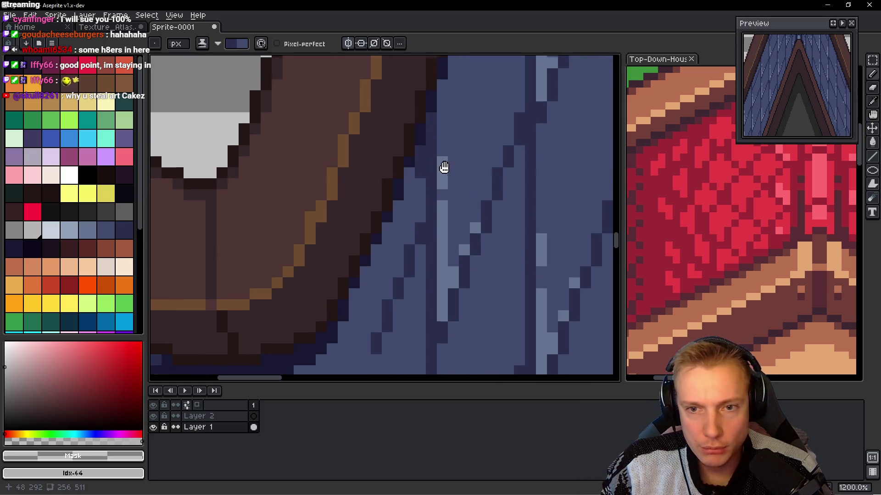
- Darken mirrored outline pixels and short runs along the plank edges just below the apex
{"action": "scroll", "coordinate": [413, 193], "scroll_direction": "up", "scroll_amount": 5}
{"action": "scroll", "coordinate": [413, 202], "scroll_direction": "right", "scroll_amount": 10}
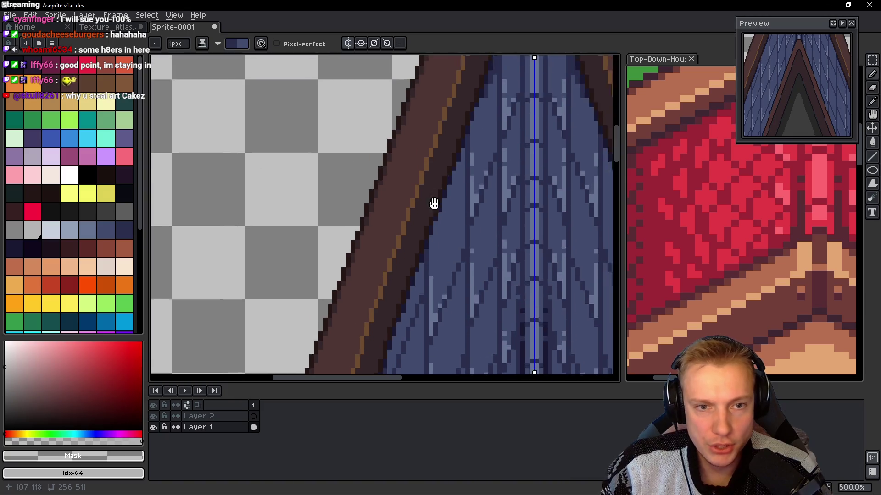
{"action": "scroll", "coordinate": [459, 181], "scroll_direction": "up", "scroll_amount": 2}
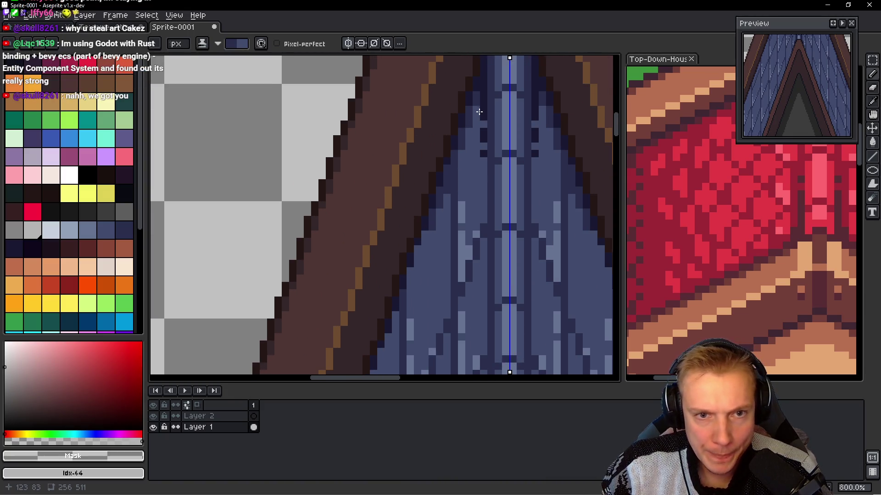
{"action": "scroll", "coordinate": [741, 220], "scroll_direction": "up", "scroll_amount": 3}
{"action": "scroll", "coordinate": [470, 161], "scroll_direction": "up", "scroll_amount": 2}
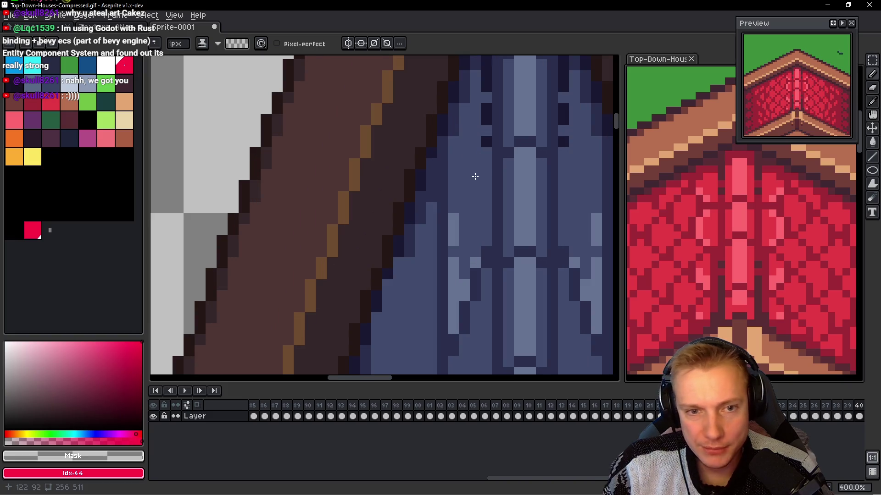
{"action": "left_click", "coordinate": [444, 154]}
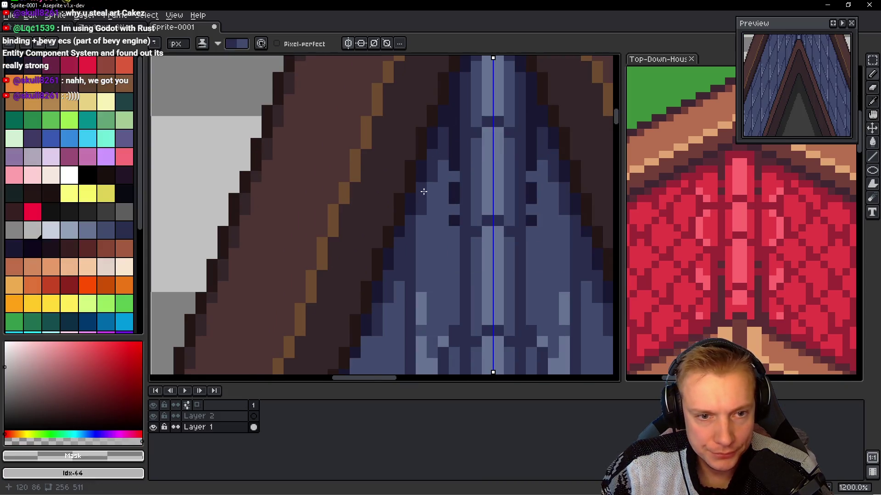
{"action": "mouse_move", "coordinate": [443, 169]}
{"action": "left_mouse_down"}
{"action": "mouse_move", "coordinate": [448, 202]}
{"action": "mouse_move", "coordinate": [448, 163]}
{"action": "left_mouse_up"}
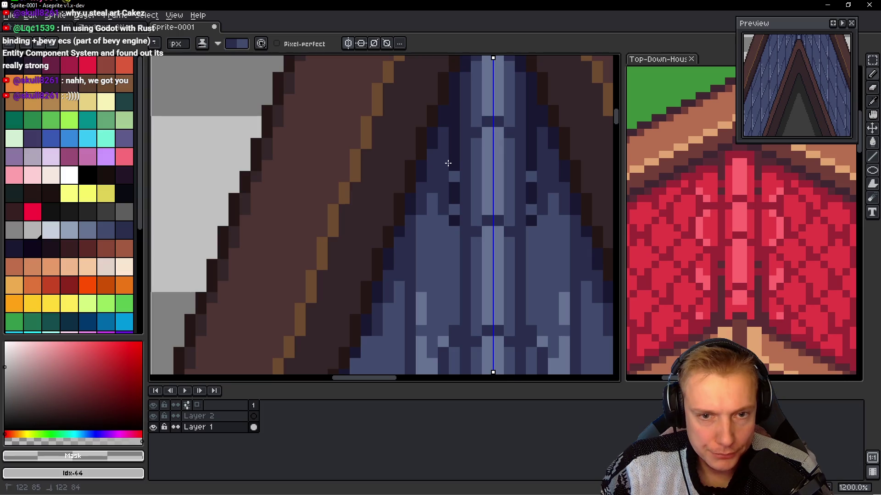
{"action": "left_click_drag", "start_coordinate": [560, 227], "coordinate": [562, 244]}
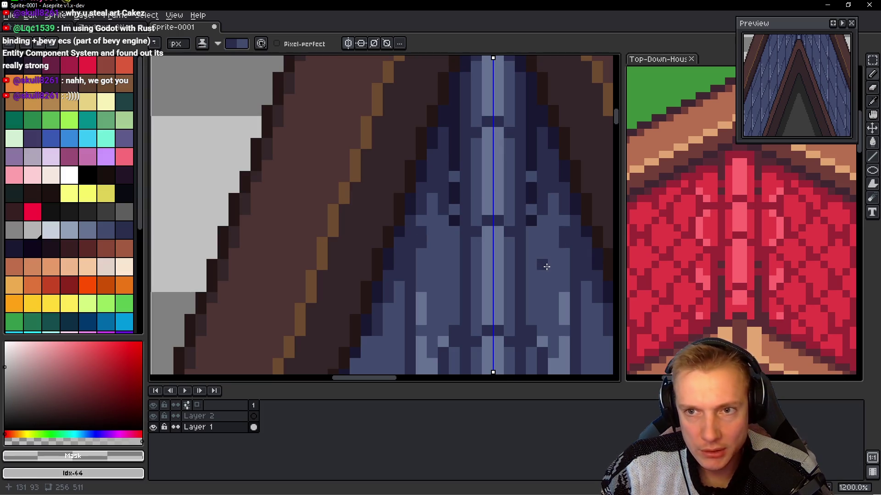
{"action": "scroll", "coordinate": [555, 240], "scroll_direction": "up", "scroll_amount": 2}
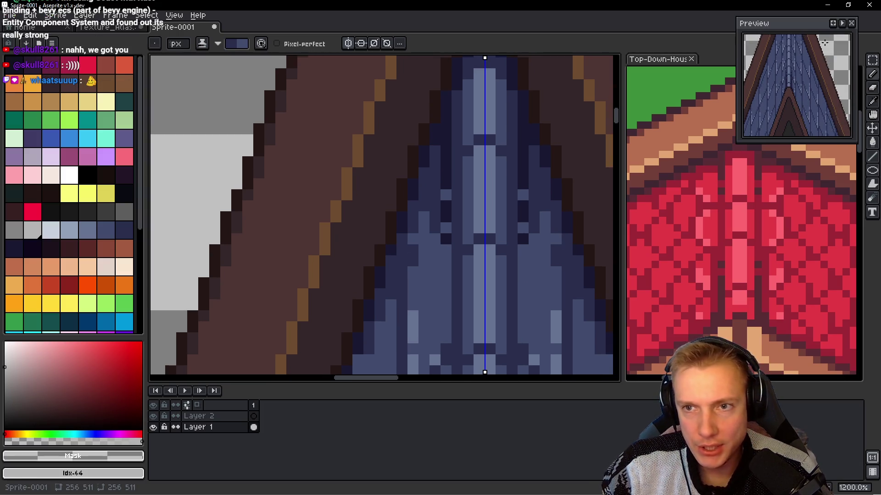
{"action": "scroll", "coordinate": [824, 43], "scroll_direction": "down", "scroll_amount": 3}
{"action": "left_click_drag", "start_coordinate": [511, 242], "coordinate": [557, 120]}
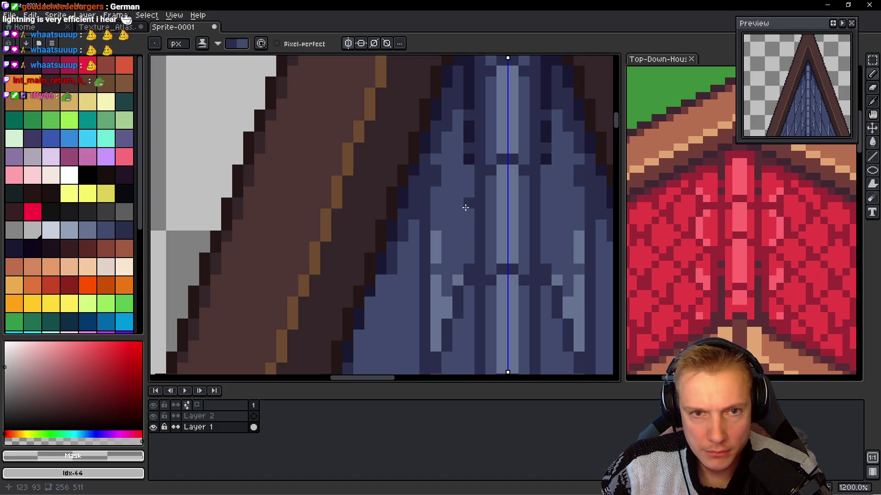
- Draw a dark navy #1a1932 seam line below the apex, then repaint it in mid navy #2a2f4c
{"action": "left_click_drag", "start_coordinate": [494, 72], "coordinate": [458, 153]}
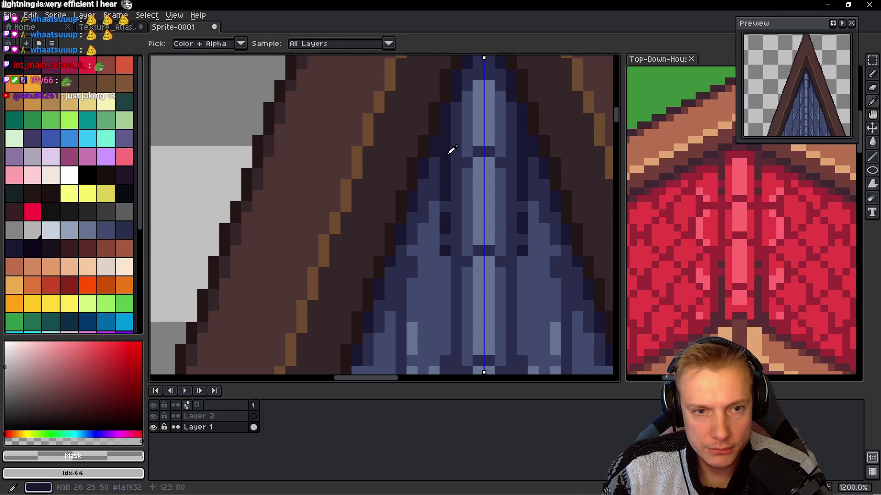
{"action": "left_click", "coordinate": [459, 164], "text": "alt"}
{"action": "left_click_drag", "start_coordinate": [456, 118], "coordinate": [454, 229]}
{"action": "left_click", "coordinate": [454, 272]}
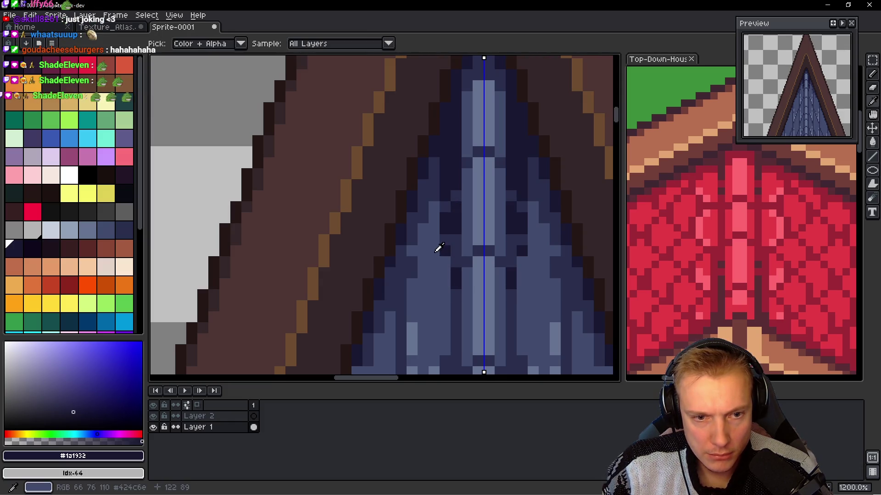
{"action": "left_click", "coordinate": [445, 245], "text": "alt"}
{"action": "left_click_drag", "start_coordinate": [444, 236], "coordinate": [452, 142]}
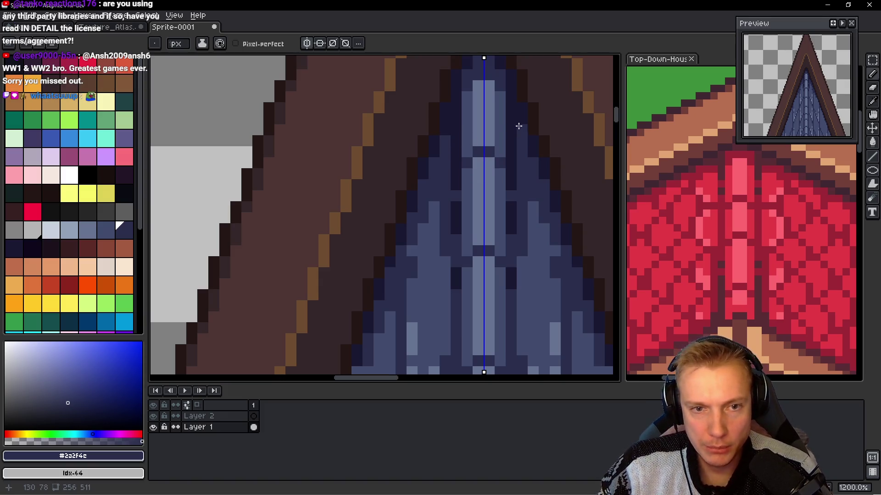
- Add darkest-navy strokes along a lower plank seam and at a plank corner, mirrored across the centre
{"action": "scroll", "coordinate": [520, 137], "scroll_direction": "down", "scroll_amount": 1}
{"action": "scroll", "coordinate": [523, 147], "scroll_direction": "up", "scroll_amount": 2}
{"action": "scroll", "coordinate": [554, 182], "scroll_direction": "down", "scroll_amount": 1}
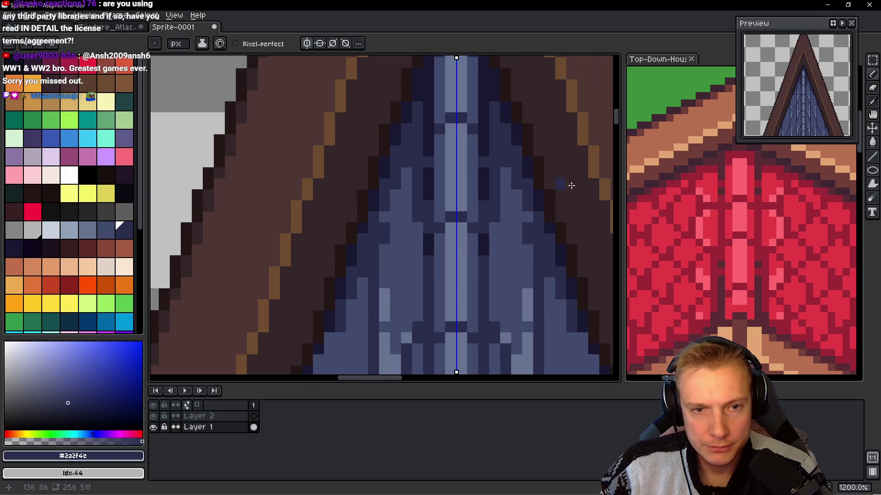
{"action": "left_click", "coordinate": [527, 165], "text": "alt"}
{"action": "scroll", "coordinate": [498, 239], "scroll_direction": "down", "scroll_amount": 1}
{"action": "scroll", "coordinate": [506, 199], "scroll_direction": "up", "scroll_amount": 1}
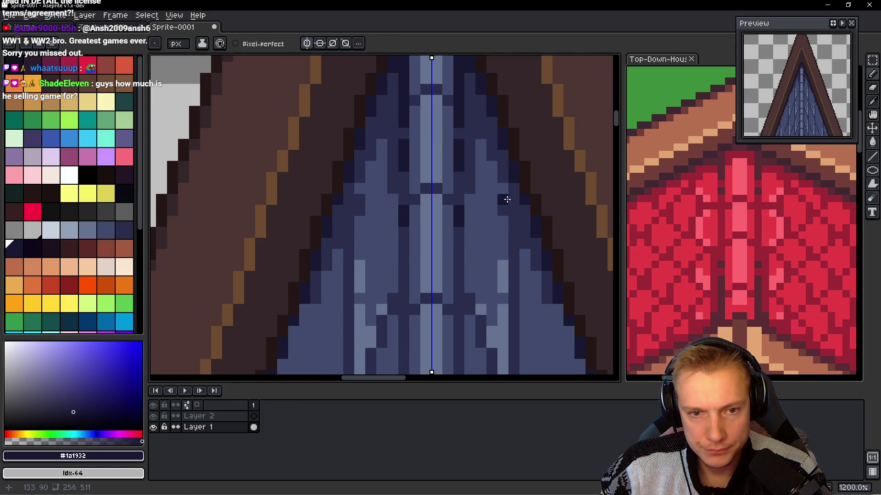
{"action": "left_click_drag", "start_coordinate": [512, 186], "coordinate": [512, 235]}
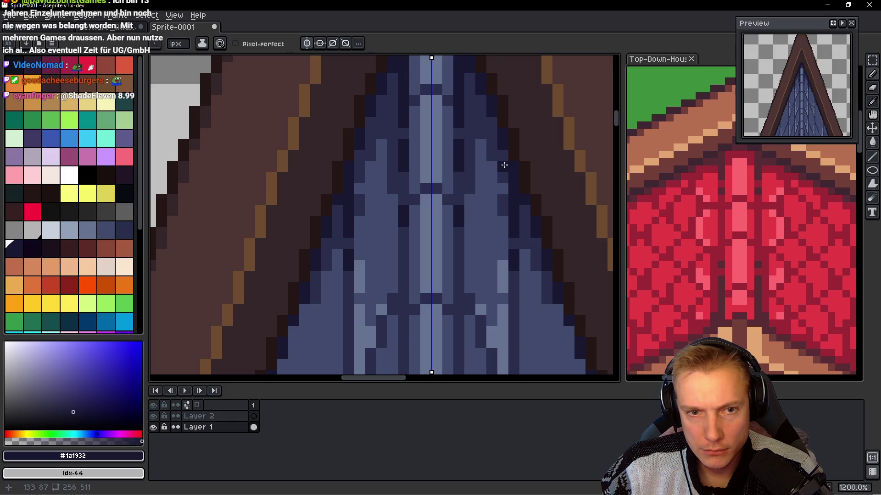
{"action": "left_click_drag", "start_coordinate": [480, 102], "coordinate": [482, 115]}
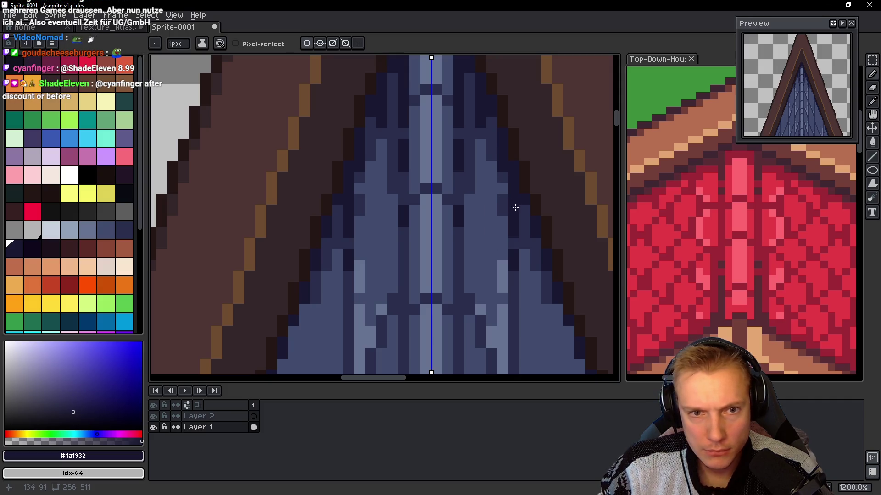
- Place mirrored mid-navy #2a2f4c and lighter-blue #424c6c shading pixels on the plank edges
{"action": "left_click", "coordinate": [491, 151], "text": "alt"}
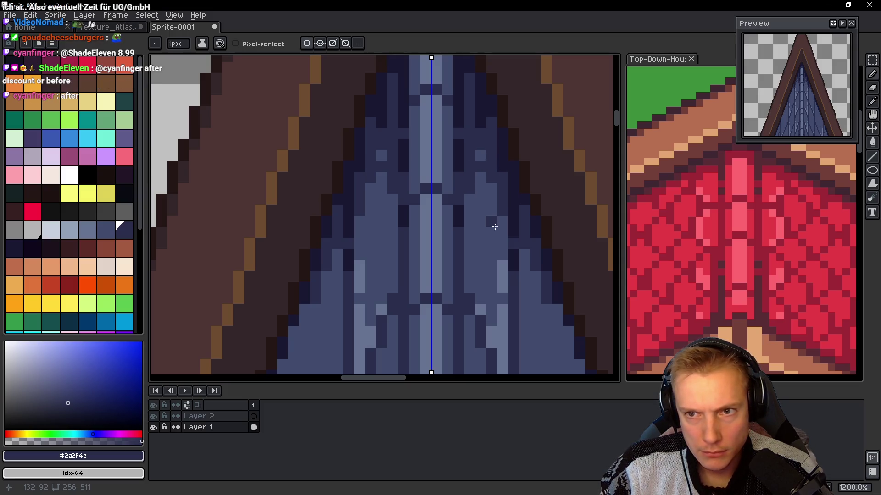
{"action": "left_click", "coordinate": [487, 207], "text": "alt"}
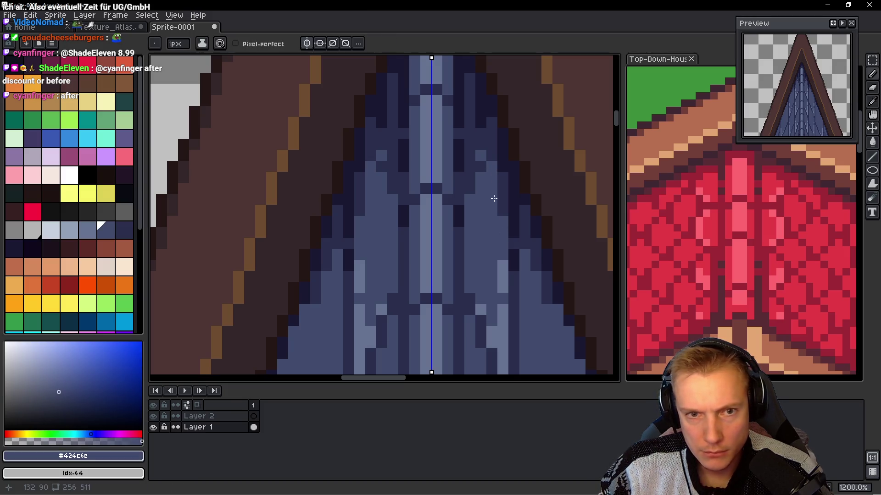
{"action": "left_click", "coordinate": [489, 178], "text": "alt"}
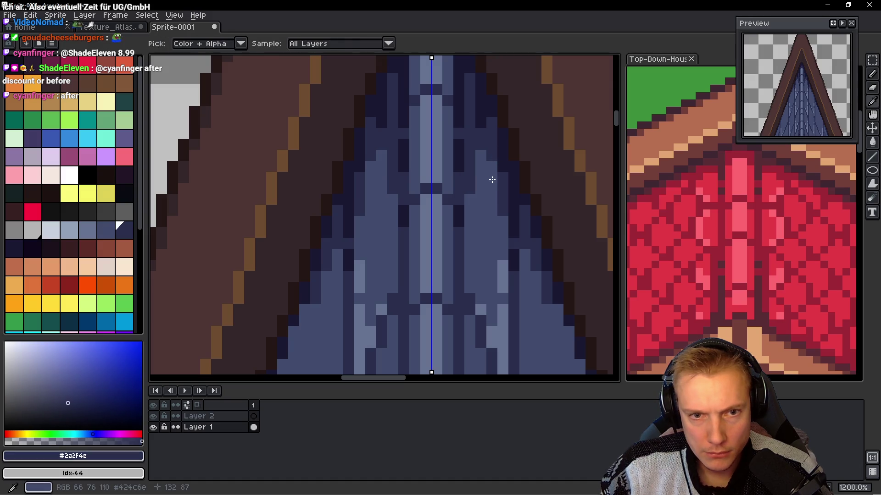
{"action": "left_click", "coordinate": [492, 198]}
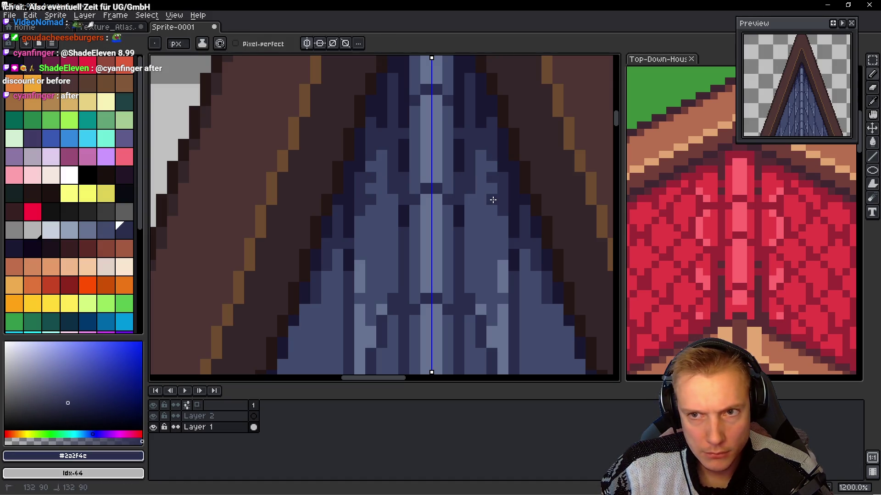
{"action": "left_click", "coordinate": [382, 167]}
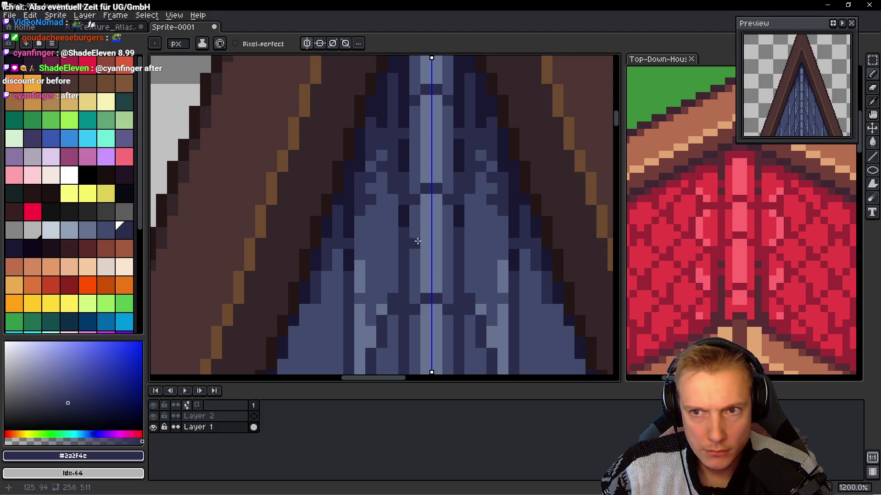
{"action": "scroll", "coordinate": [417, 241], "scroll_direction": "down", "scroll_amount": 4}
{"action": "scroll", "coordinate": [427, 240], "scroll_direction": "up", "scroll_amount": 2}
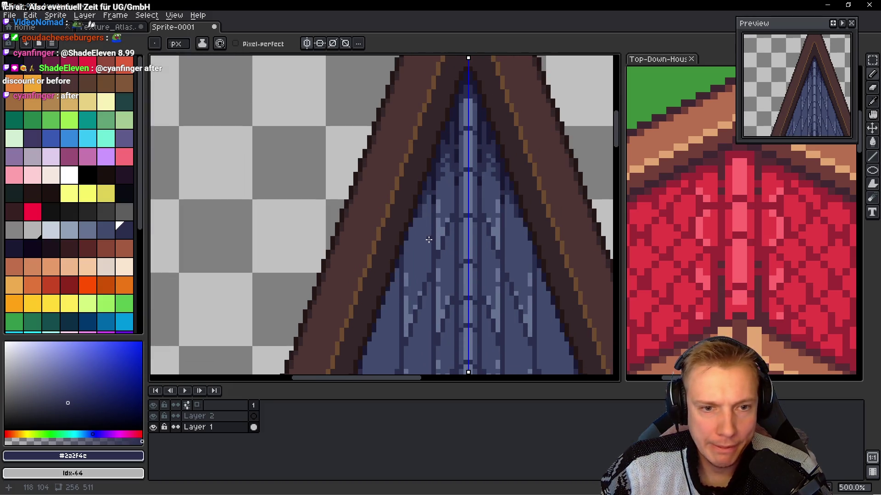
- Add a dark blue pixel along the plank edge beside the left trim
{"action": "scroll", "coordinate": [429, 240], "scroll_direction": "up", "scroll_amount": 3}
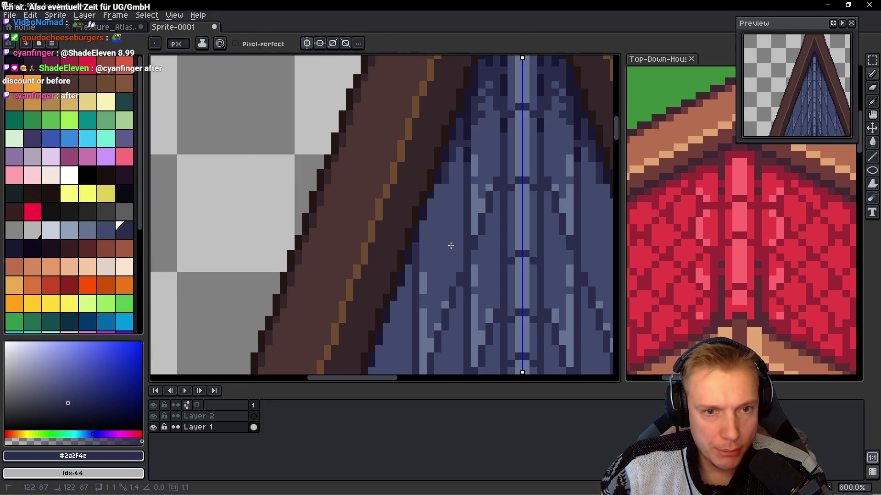
{"action": "scroll", "coordinate": [436, 179], "scroll_direction": "up", "scroll_amount": 3}
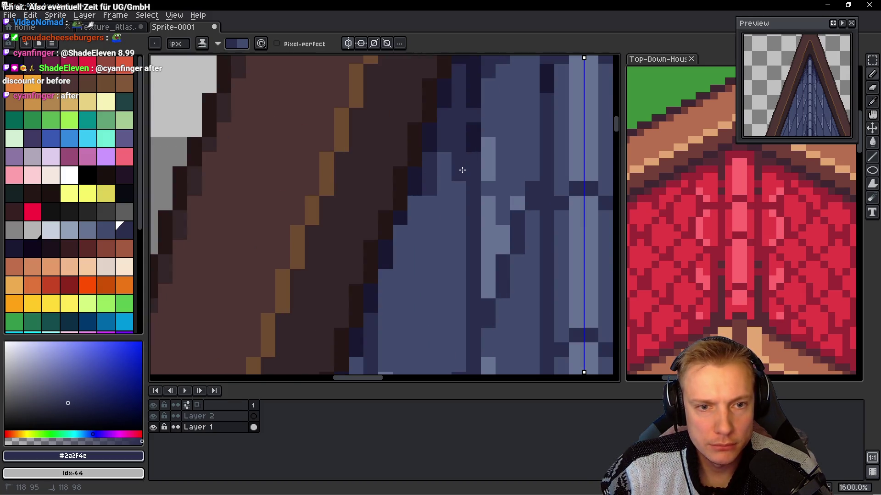
{"action": "scroll", "coordinate": [440, 216], "scroll_direction": "down", "scroll_amount": 2}
{"action": "mouse_move", "coordinate": [409, 174]}
{"action": "left_mouse_down"}
{"action": "mouse_move", "coordinate": [413, 211]}
{"action": "mouse_move", "coordinate": [401, 207]}
{"action": "mouse_move", "coordinate": [399, 218]}
{"action": "left_mouse_up"}
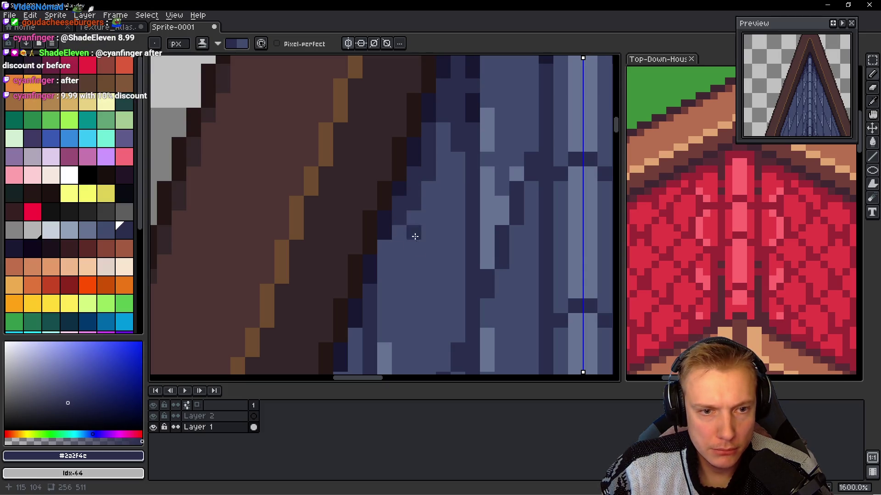
{"action": "scroll", "coordinate": [413, 232], "scroll_direction": "up", "scroll_amount": 1}
{"action": "left_click_drag", "start_coordinate": [413, 251], "coordinate": [413, 222]}
- Lighten the two stray dark pixels on the shingles near the top planks
{"action": "scroll", "coordinate": [415, 233], "scroll_direction": "down", "scroll_amount": 2}
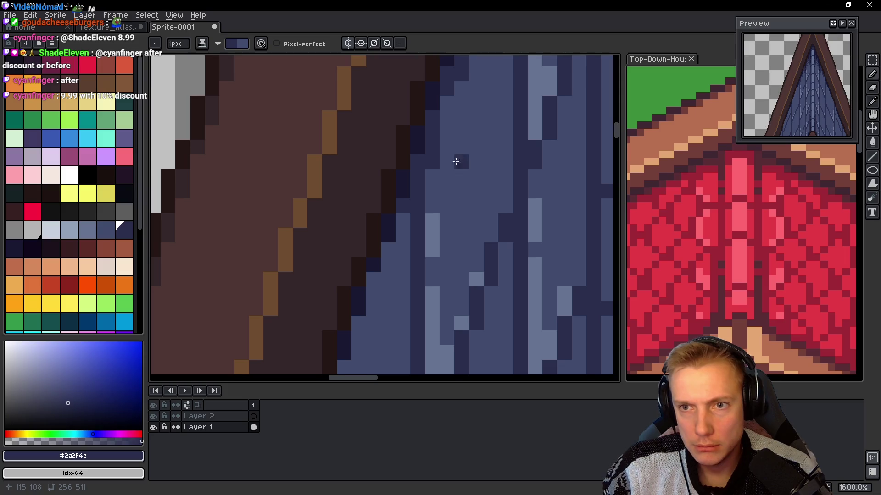
{"action": "scroll", "coordinate": [458, 161], "scroll_direction": "up", "scroll_amount": 1}
{"action": "right_click", "coordinate": [466, 74]}
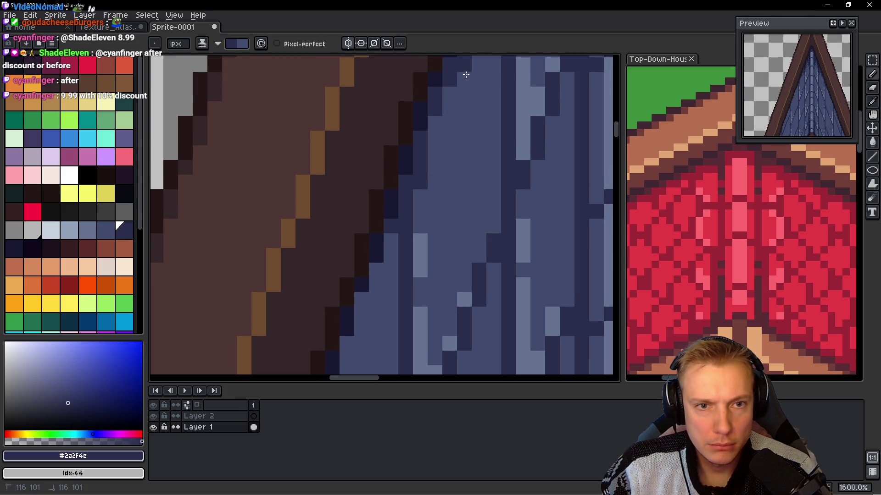
{"action": "left_click", "coordinate": [479, 182]}
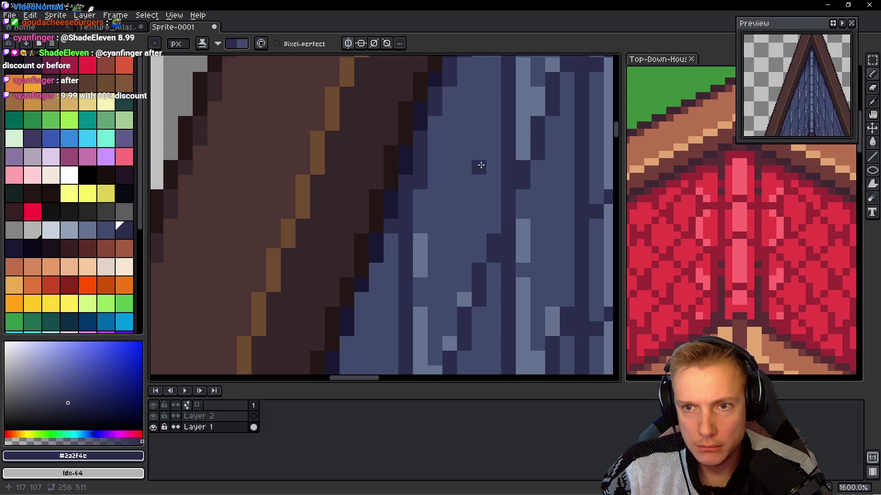
{"action": "scroll", "coordinate": [480, 176], "scroll_direction": "down", "scroll_amount": 5}
{"action": "scroll", "coordinate": [430, 193], "scroll_direction": "down", "scroll_amount": 1}
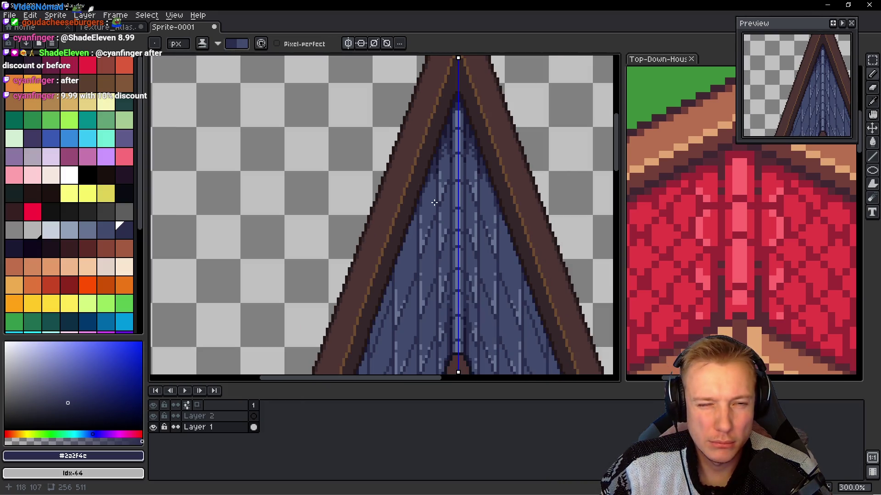
{"action": "scroll", "coordinate": [434, 203], "scroll_direction": "up", "scroll_amount": 7}
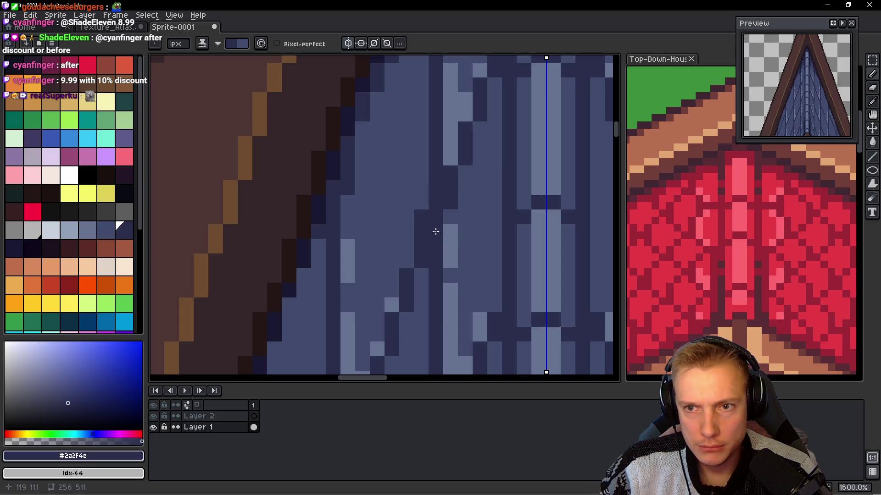
{"action": "left_click_drag", "start_coordinate": [488, 245], "coordinate": [482, 225]}
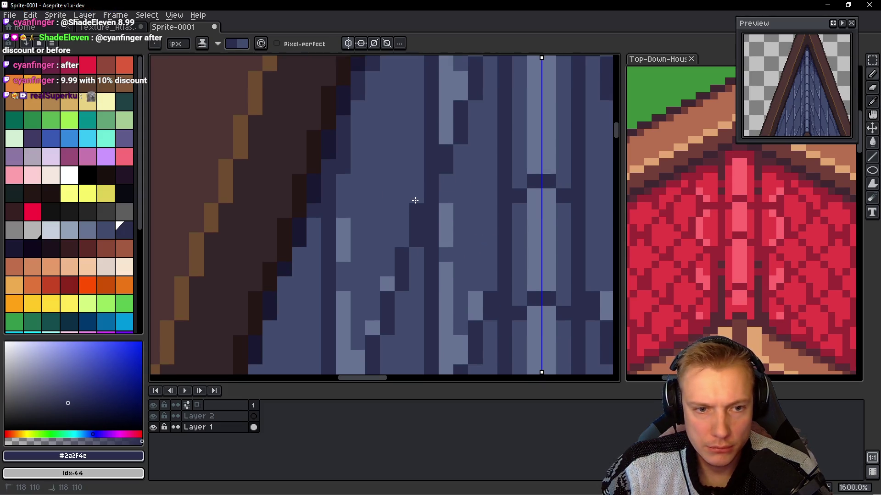
{"action": "scroll", "coordinate": [458, 197], "scroll_direction": "down", "scroll_amount": 6}
{"action": "scroll", "coordinate": [494, 198], "scroll_direction": "up", "scroll_amount": 1}
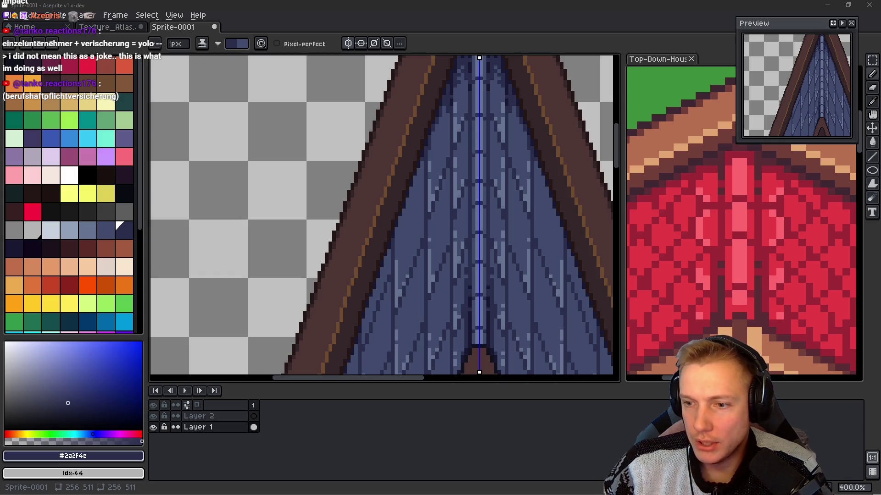
- At 800% zoom, trace the brown/blue boundary on the left slope with a dark navy stroke and pixels
{"action": "left_click_drag", "start_coordinate": [513, 245], "coordinate": [519, 177]}
{"action": "scroll", "coordinate": [401, 125], "scroll_direction": "up", "scroll_amount": 2}
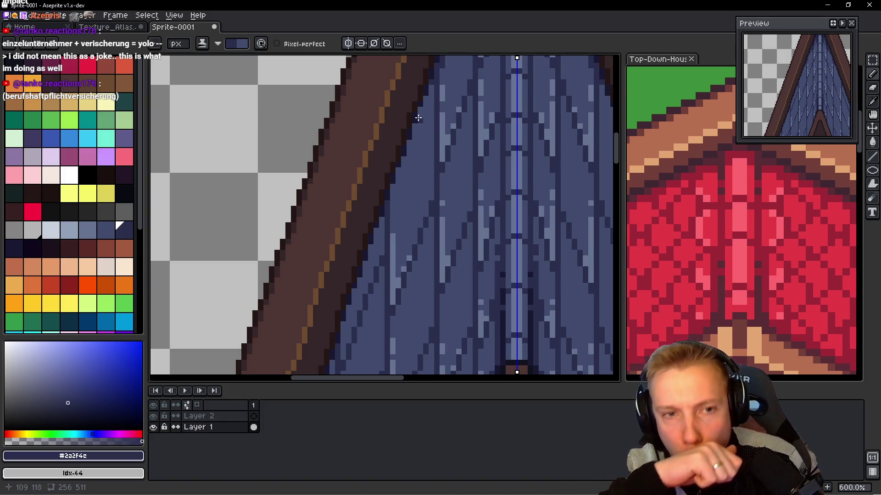
{"action": "scroll", "coordinate": [430, 88], "scroll_direction": "up", "scroll_amount": 1}
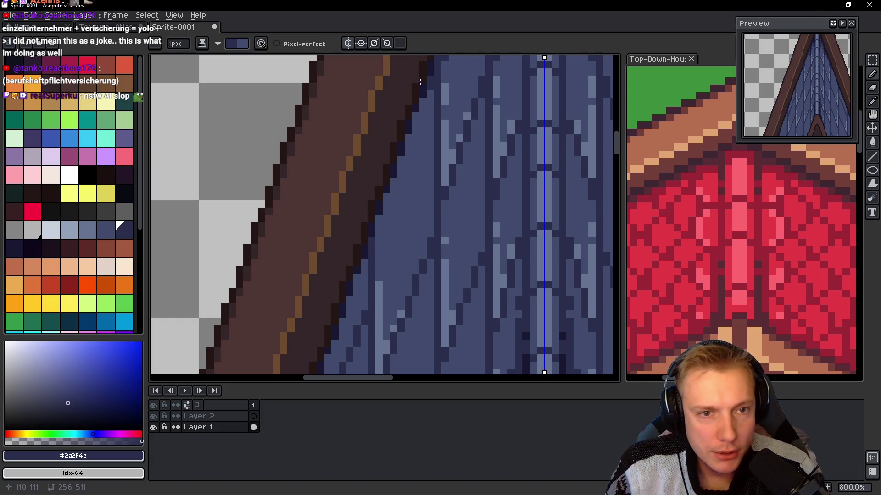
{"action": "left_click_drag", "start_coordinate": [396, 170], "coordinate": [376, 229]}
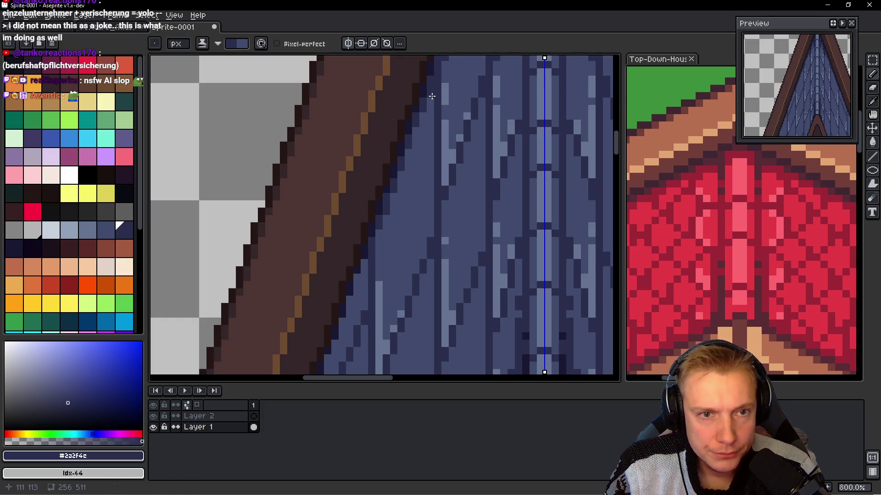
{"action": "left_click_drag", "start_coordinate": [432, 96], "coordinate": [403, 190]}
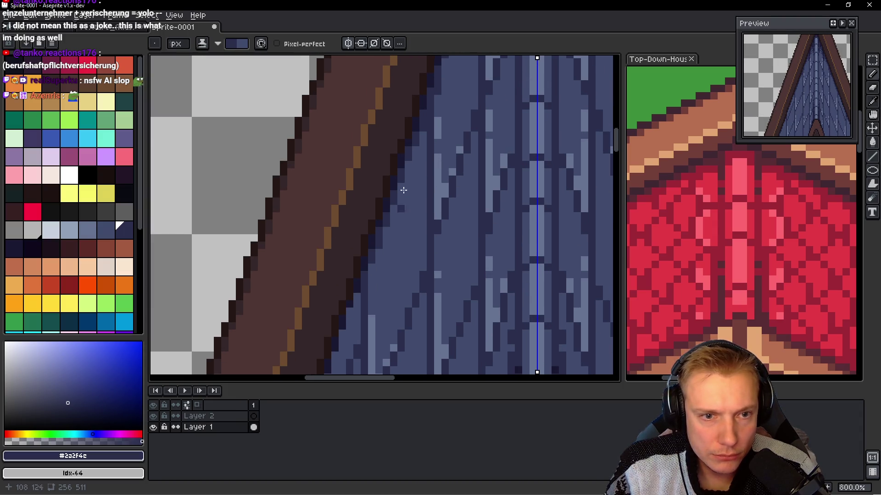
{"action": "scroll", "coordinate": [409, 183], "scroll_direction": "down", "scroll_amount": 3}
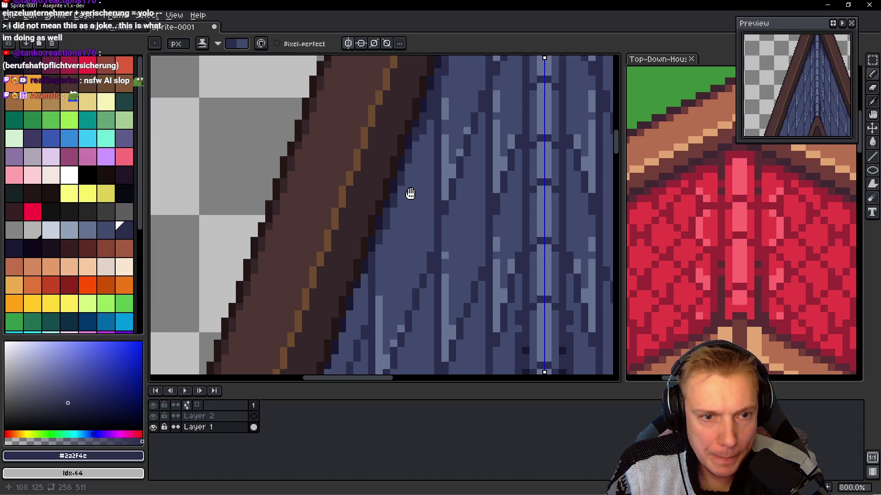
{"action": "left_click", "coordinate": [383, 225]}
{"action": "left_click", "coordinate": [388, 205]}
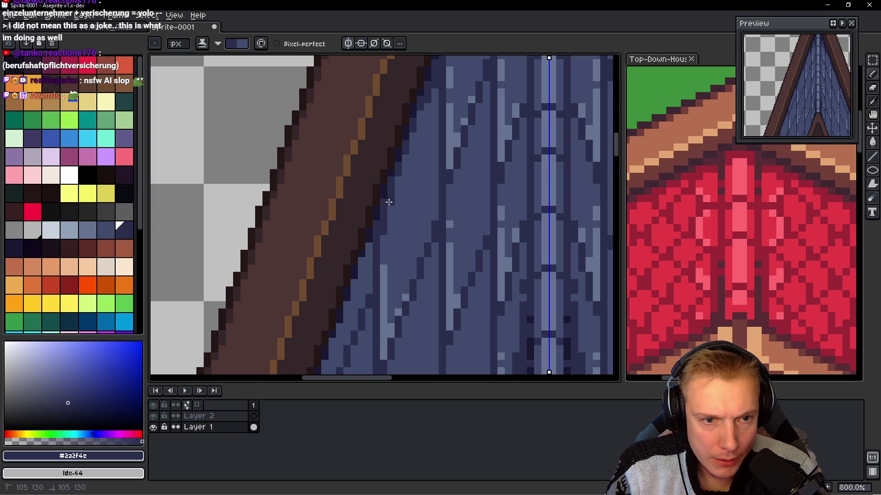
{"action": "scroll", "coordinate": [369, 246], "scroll_direction": "down", "scroll_amount": 2}
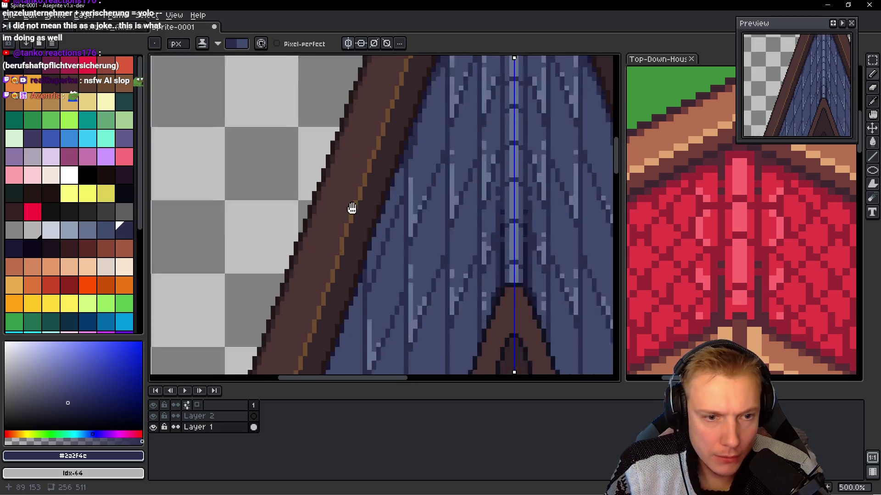
- Add dark outline pixels on the plank edges further down beside the left trim
{"action": "scroll", "coordinate": [346, 256], "scroll_direction": "left", "scroll_amount": 2}
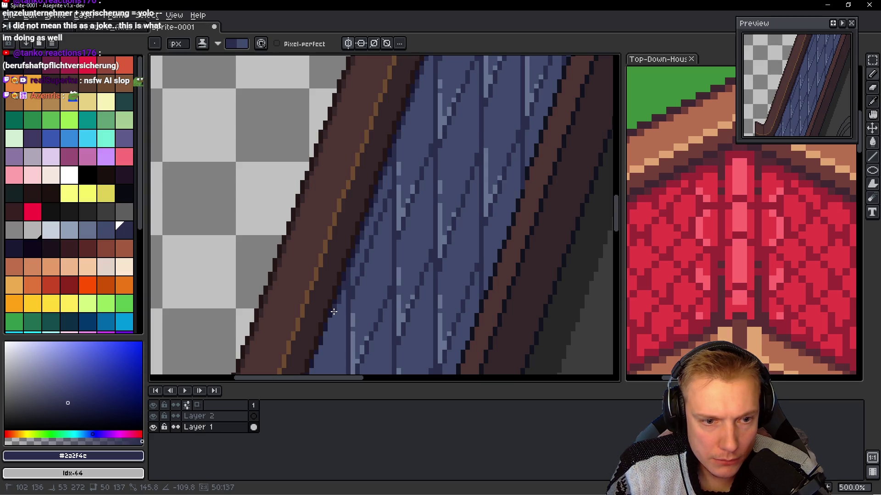
{"action": "scroll", "coordinate": [345, 216], "scroll_direction": "up", "scroll_amount": 4}
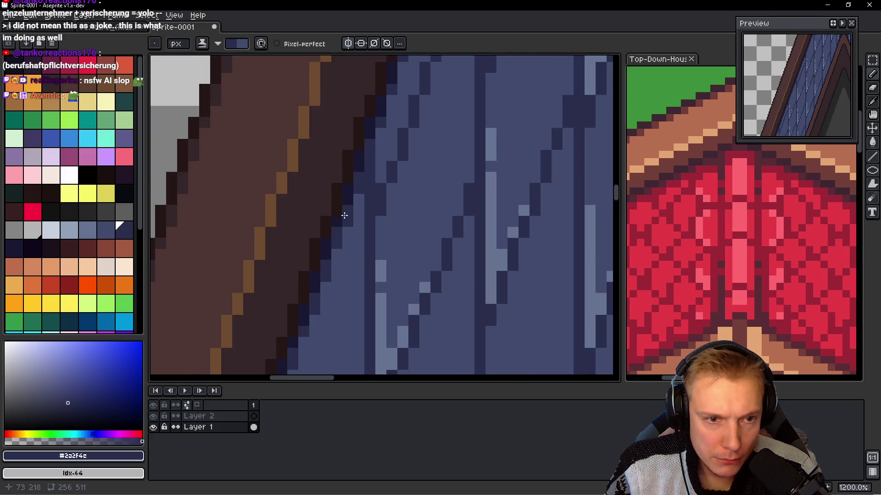
{"action": "left_click_drag", "start_coordinate": [380, 172], "coordinate": [354, 286]}
{"action": "left_click", "coordinate": [426, 218]}
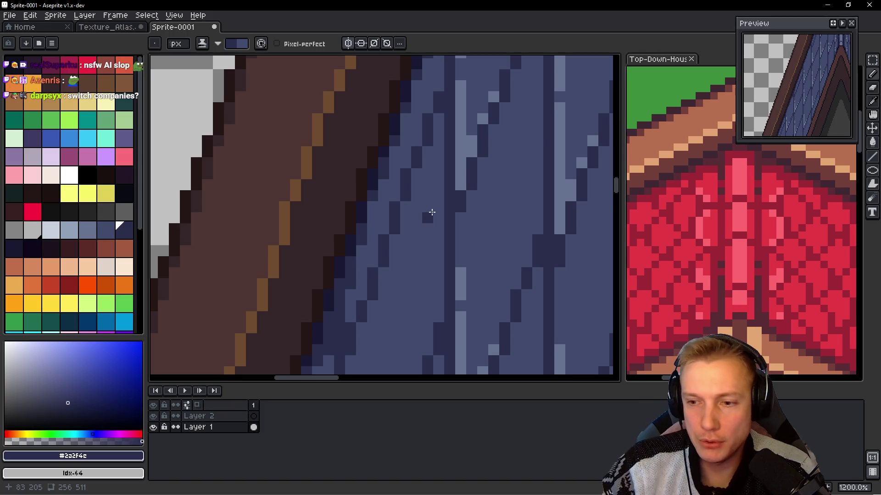
{"action": "scroll", "coordinate": [401, 230], "scroll_direction": "up", "scroll_amount": 5}
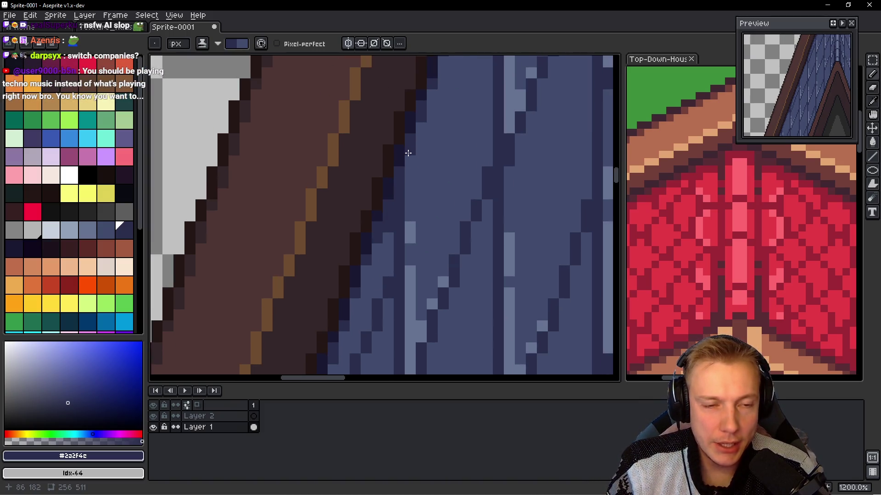
{"action": "scroll", "coordinate": [413, 179], "scroll_direction": "down", "scroll_amount": 4}
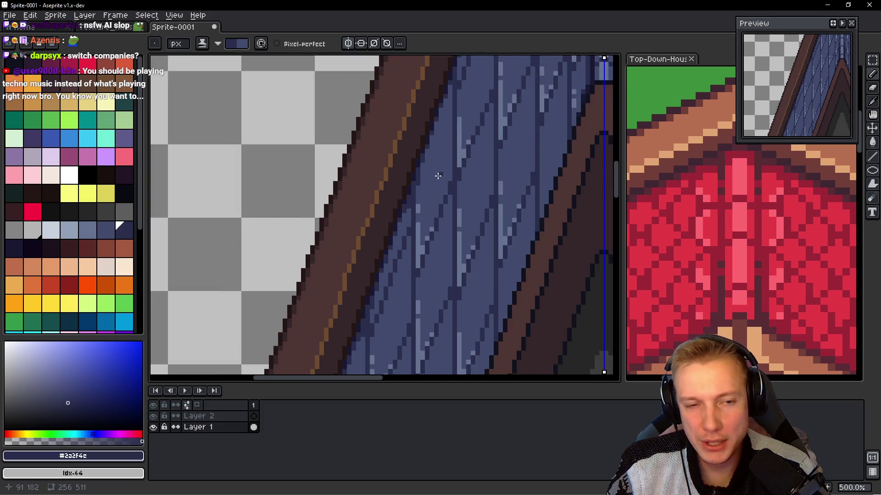
{"action": "scroll", "coordinate": [438, 176], "scroll_direction": "up", "scroll_amount": 4}
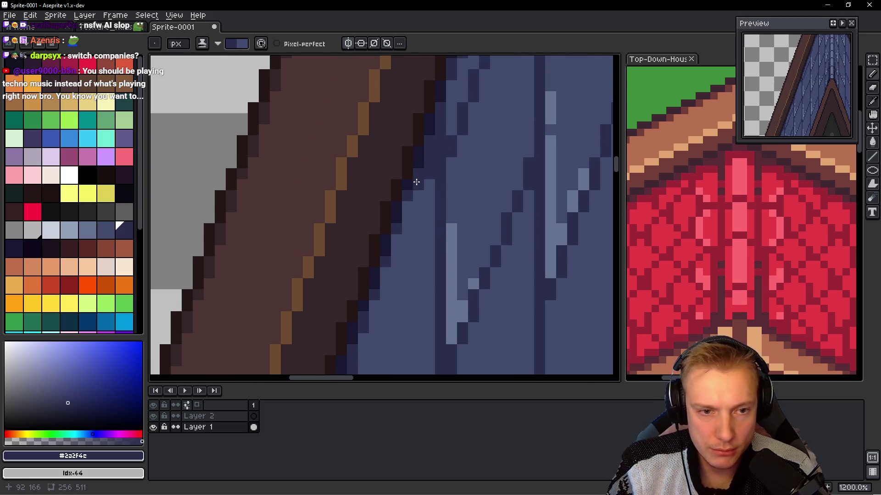
{"action": "scroll", "coordinate": [427, 168], "scroll_direction": "up", "scroll_amount": 2}
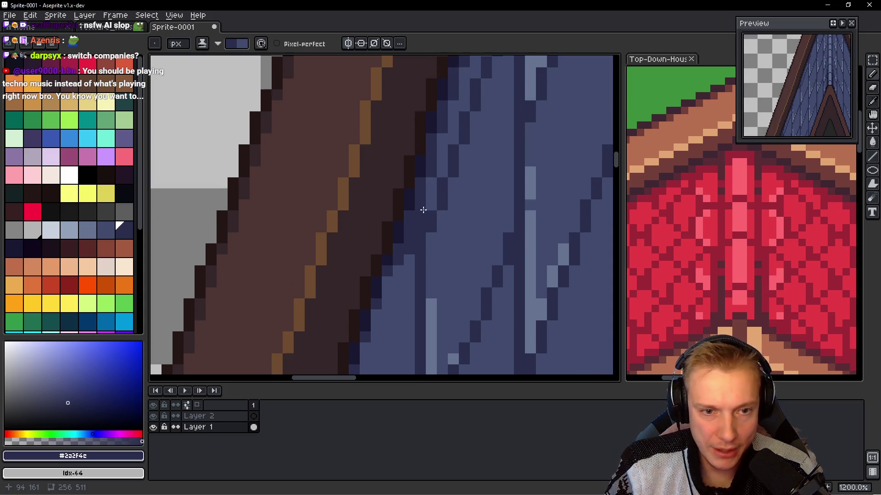
{"action": "scroll", "coordinate": [436, 198], "scroll_direction": "down", "scroll_amount": 2}
{"action": "scroll", "coordinate": [454, 192], "scroll_direction": "up", "scroll_amount": 2}
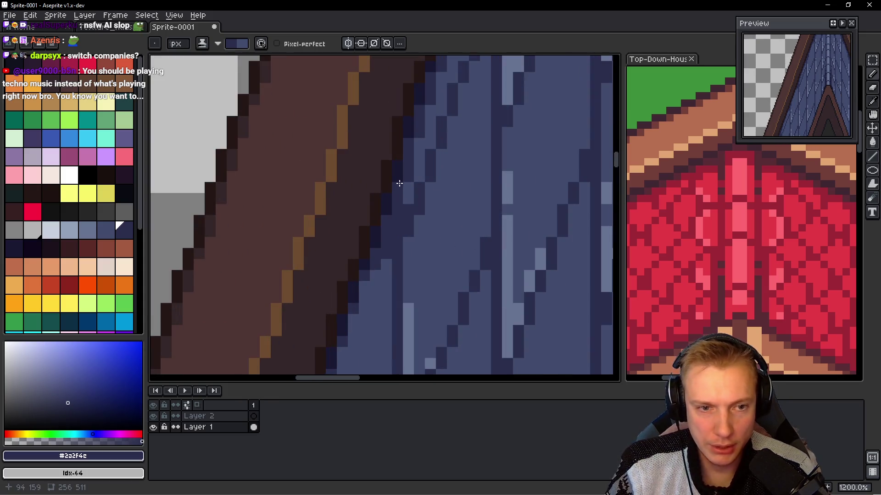
{"action": "left_click", "coordinate": [408, 198]}
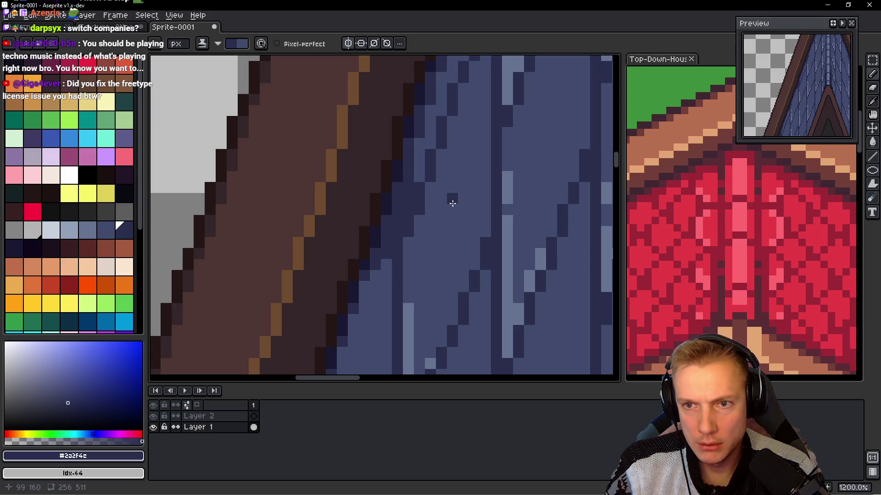
- Paint more dark edge pixels and replace a misplaced dark pixel with lighter blue
{"action": "scroll", "coordinate": [425, 211], "scroll_direction": "down", "scroll_amount": 1}
{"action": "scroll", "coordinate": [425, 210], "scroll_direction": "up", "scroll_amount": 1}
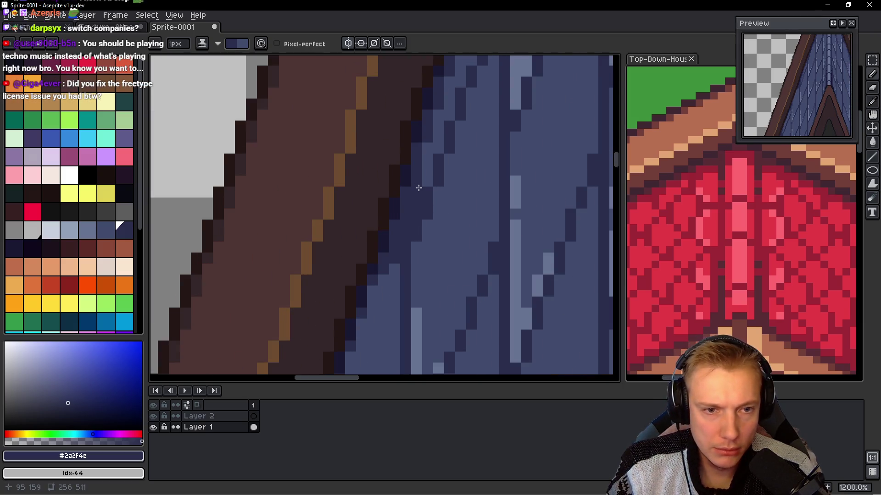
{"action": "scroll", "coordinate": [444, 197], "scroll_direction": "down", "scroll_amount": 7}
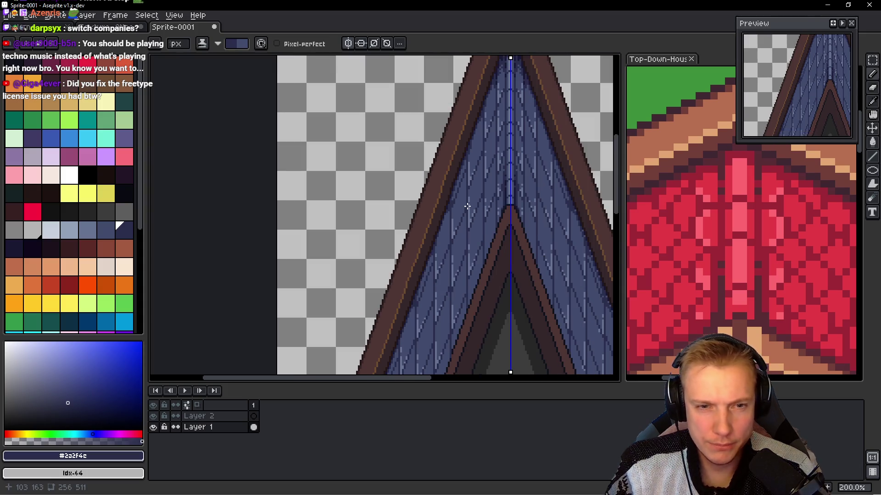
{"action": "scroll", "coordinate": [466, 206], "scroll_direction": "up", "scroll_amount": 8}
{"action": "left_click", "coordinate": [425, 179]}
{"action": "scroll", "coordinate": [426, 177], "scroll_direction": "down", "scroll_amount": 2}
{"action": "scroll", "coordinate": [426, 176], "scroll_direction": "up", "scroll_amount": 2}
{"action": "right_click", "coordinate": [421, 184]}
{"action": "right_click", "coordinate": [336, 241]}
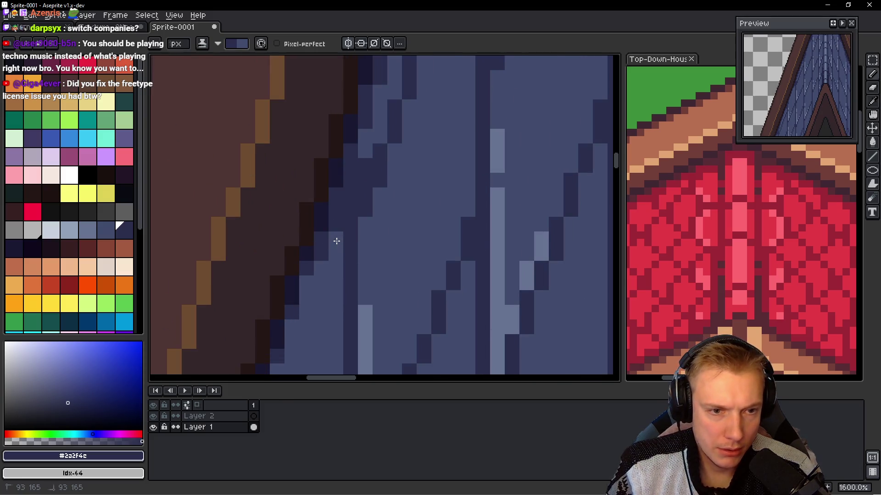
{"action": "scroll", "coordinate": [420, 236], "scroll_direction": "down", "scroll_amount": 6}
{"action": "scroll", "coordinate": [425, 237], "scroll_direction": "up", "scroll_amount": 7}
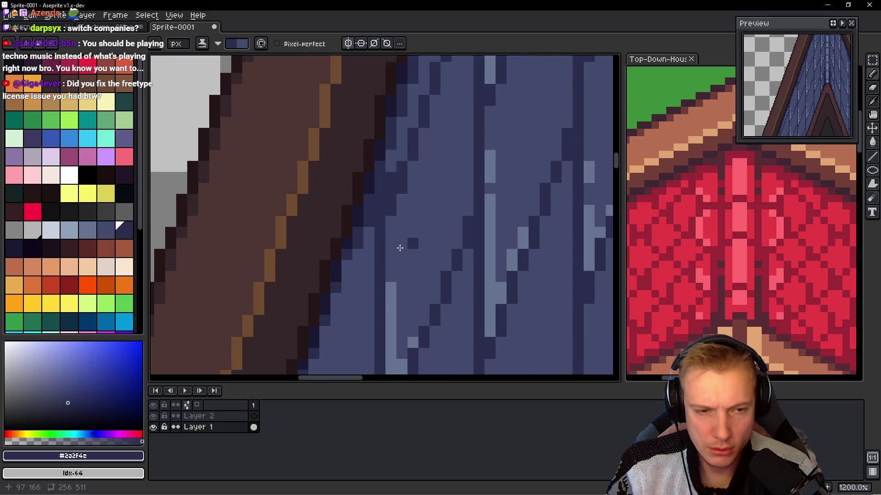
{"action": "left_click_drag", "start_coordinate": [352, 265], "coordinate": [360, 255]}
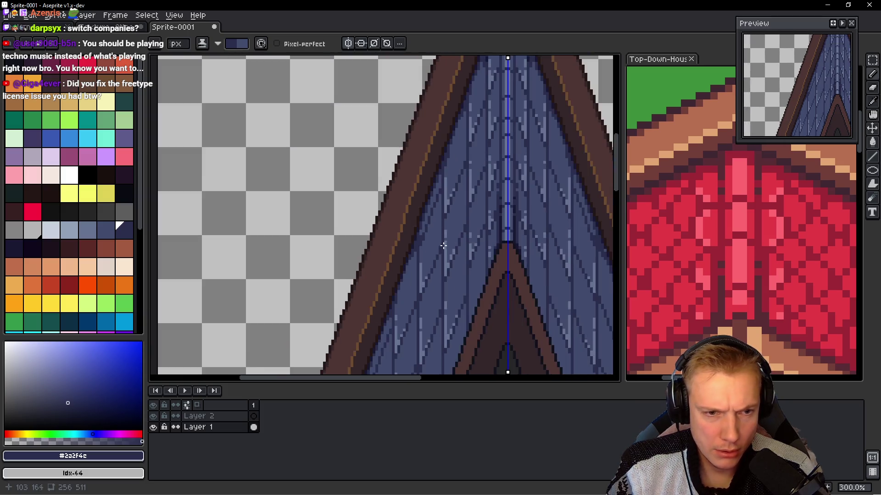
{"action": "scroll", "coordinate": [443, 246], "scroll_direction": "down", "scroll_amount": 8}
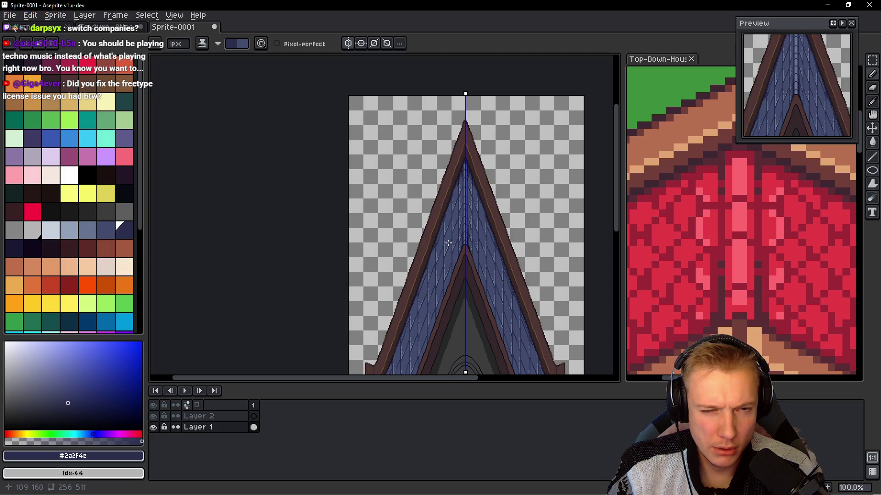
{"action": "scroll", "coordinate": [444, 239], "scroll_direction": "up", "scroll_amount": 8}
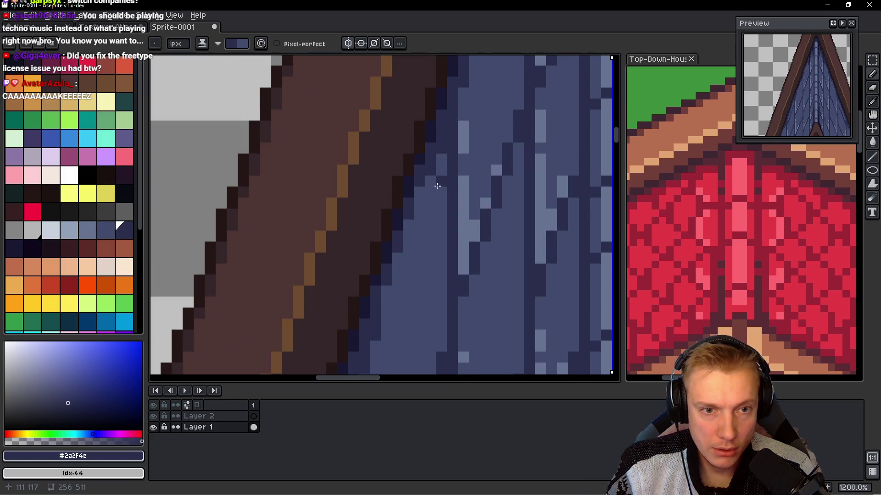
{"action": "key", "text": "shift"}
{"action": "scroll", "coordinate": [475, 134], "scroll_direction": "down", "scroll_amount": 2}
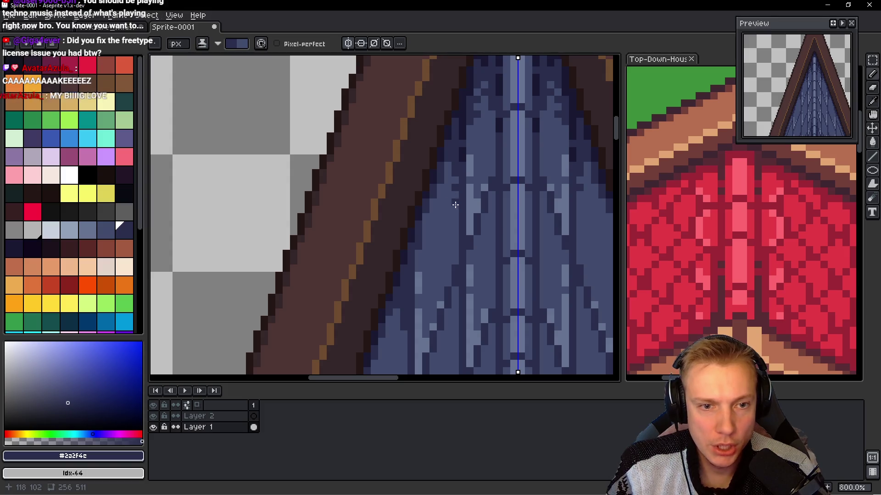
{"action": "scroll", "coordinate": [453, 217], "scroll_direction": "down", "scroll_amount": 1}
{"action": "scroll", "coordinate": [440, 256], "scroll_direction": "left", "scroll_amount": 2}
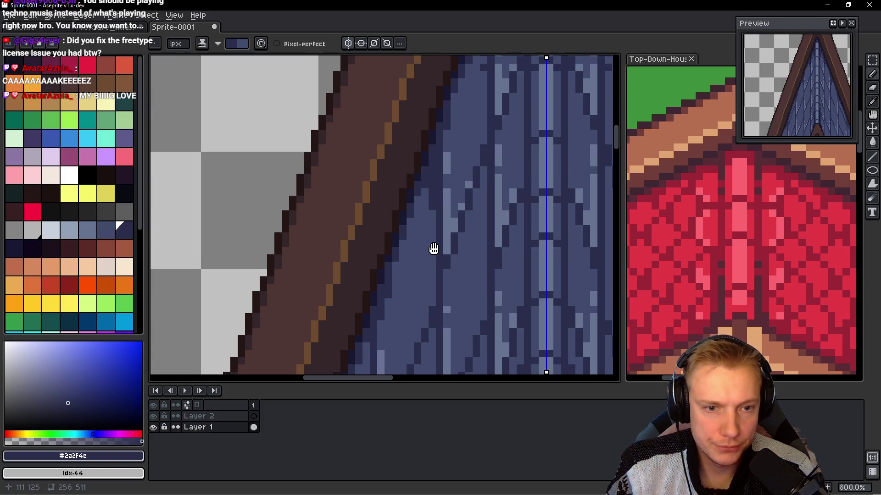
{"action": "scroll", "coordinate": [403, 257], "scroll_direction": "left", "scroll_amount": 3}
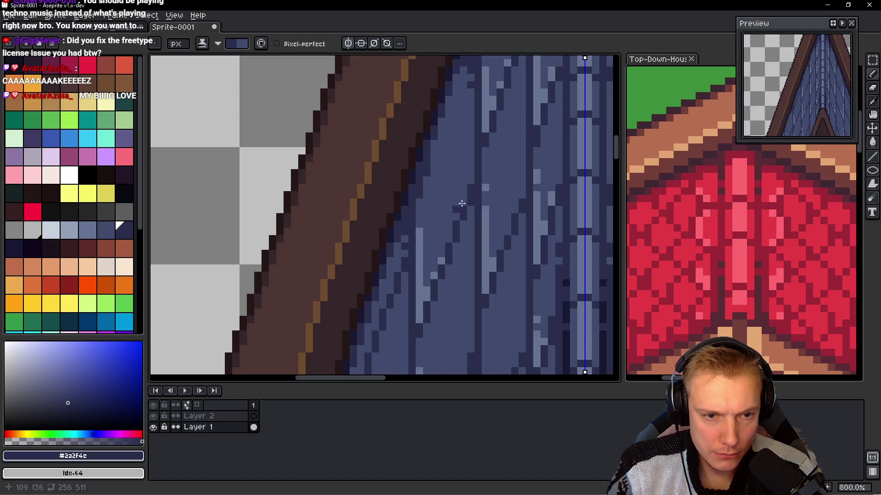
{"action": "scroll", "coordinate": [464, 197], "scroll_direction": "down", "scroll_amount": 5}
{"action": "scroll", "coordinate": [464, 196], "scroll_direction": "up", "scroll_amount": 4}
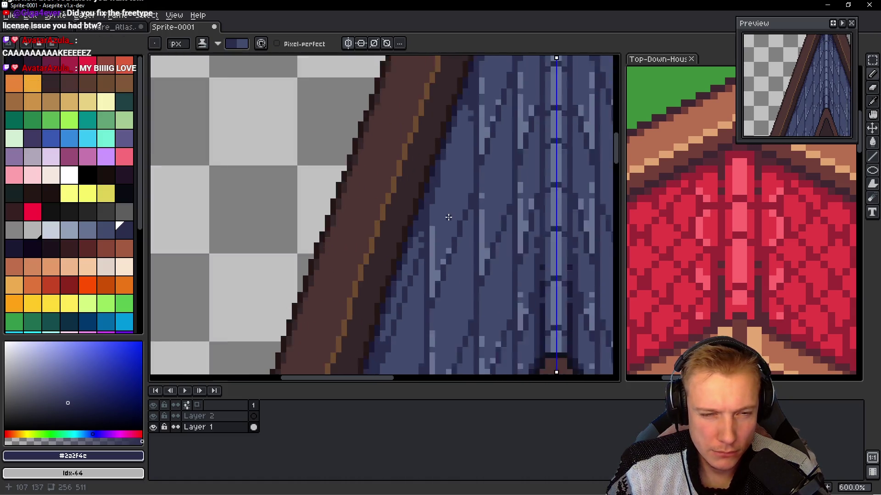
{"action": "scroll", "coordinate": [453, 227], "scroll_direction": "down", "scroll_amount": 3}
{"action": "scroll", "coordinate": [453, 226], "scroll_direction": "up", "scroll_amount": 3}
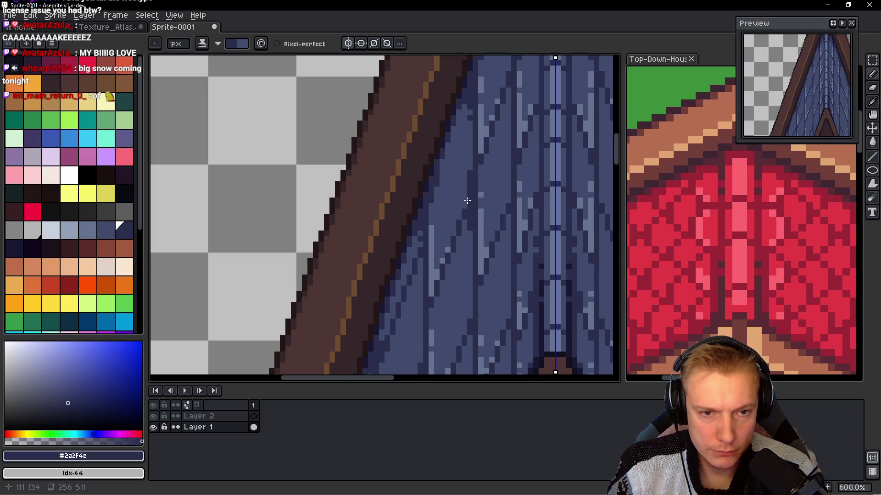
{"action": "scroll", "coordinate": [493, 229], "scroll_direction": "down", "scroll_amount": 5}
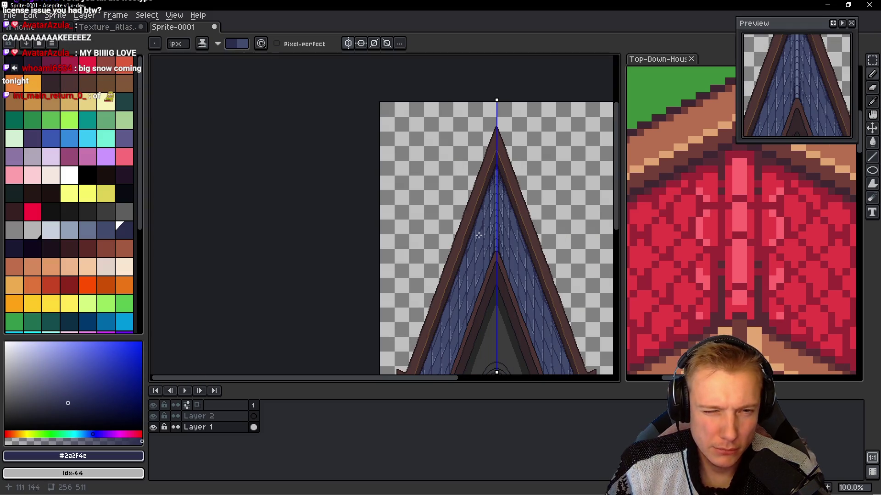
{"action": "scroll", "coordinate": [479, 234], "scroll_direction": "up", "scroll_amount": 6}
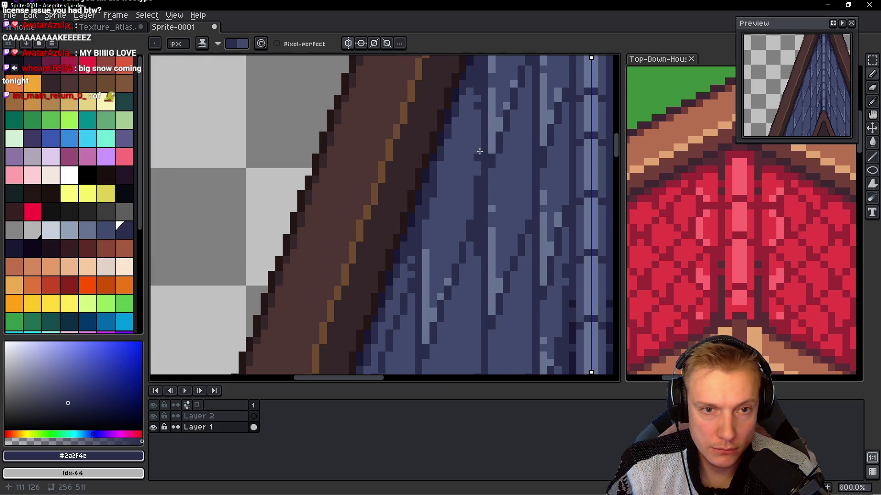
{"action": "scroll", "coordinate": [499, 165], "scroll_direction": "down", "scroll_amount": 6}
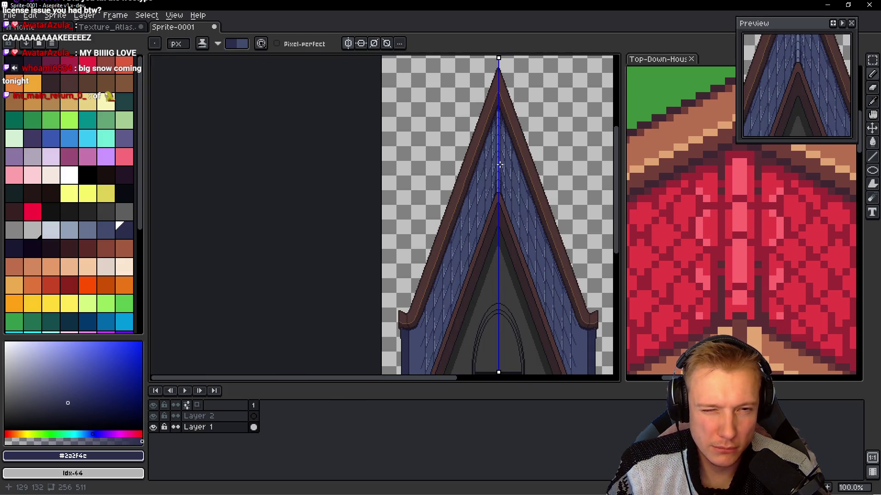
{"action": "scroll", "coordinate": [498, 161], "scroll_direction": "up", "scroll_amount": 5}
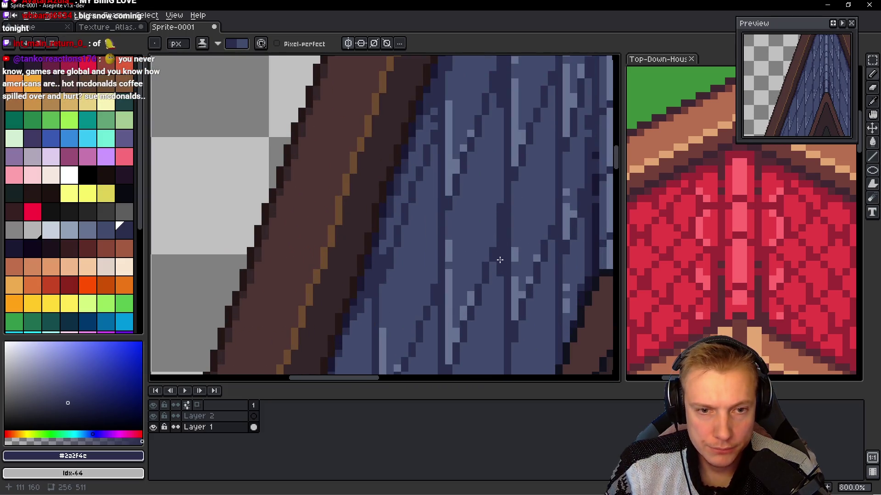
- Draw a dark #2a2f4c vertical line along a plank edge on the left slope
{"action": "left_click_drag", "start_coordinate": [499, 257], "coordinate": [444, 275]}
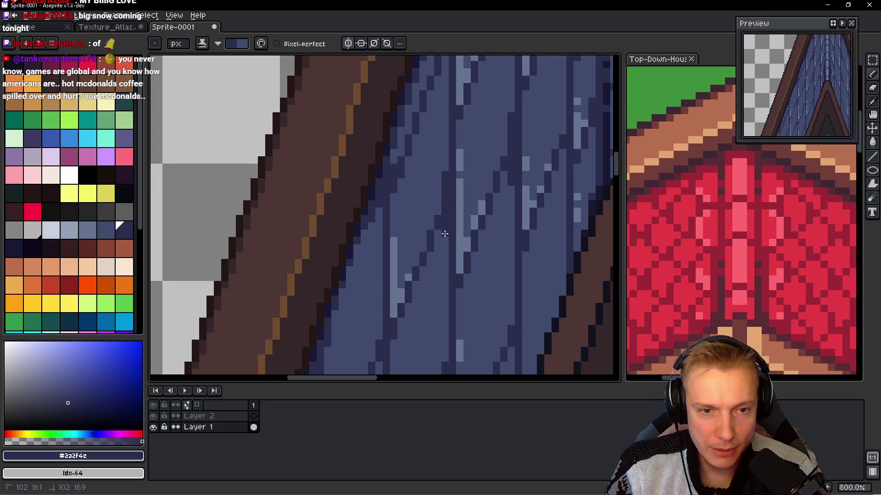
{"action": "left_click_drag", "start_coordinate": [445, 229], "coordinate": [416, 143]}
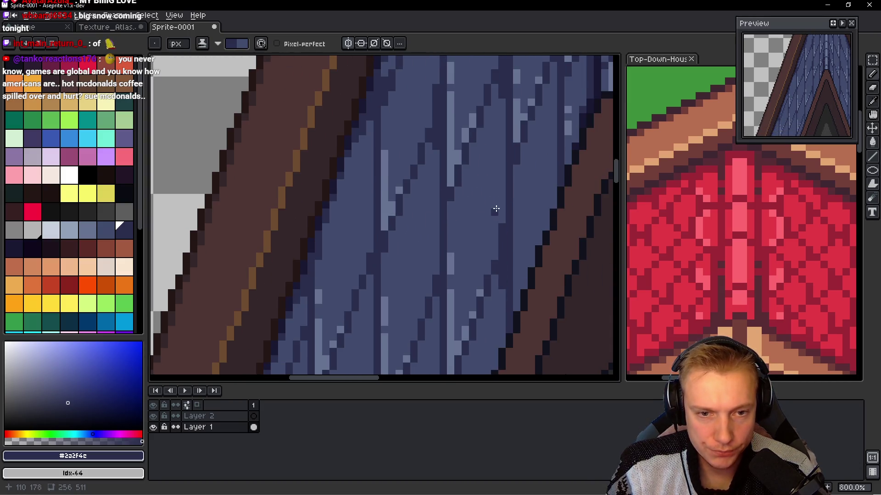
{"action": "left_click_drag", "start_coordinate": [501, 200], "coordinate": [502, 197]}
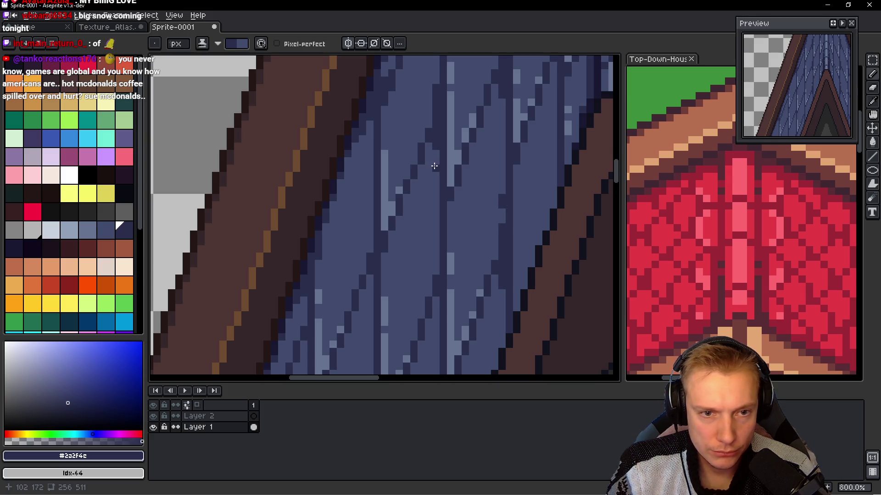
{"action": "scroll", "coordinate": [464, 236], "scroll_direction": "down", "scroll_amount": 3}
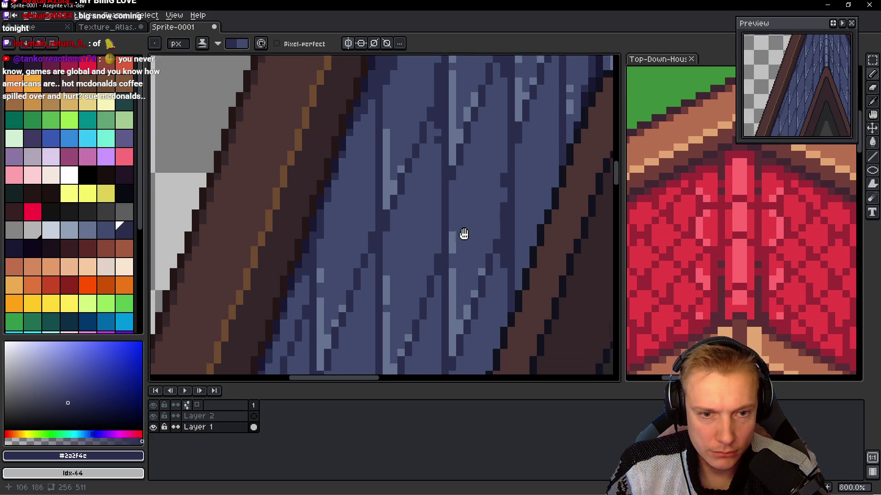
{"action": "left_click_drag", "start_coordinate": [499, 211], "coordinate": [499, 210]}
{"action": "scroll", "coordinate": [454, 217], "scroll_direction": "left", "scroll_amount": 1}
{"action": "left_click_drag", "start_coordinate": [444, 169], "coordinate": [447, 242]}
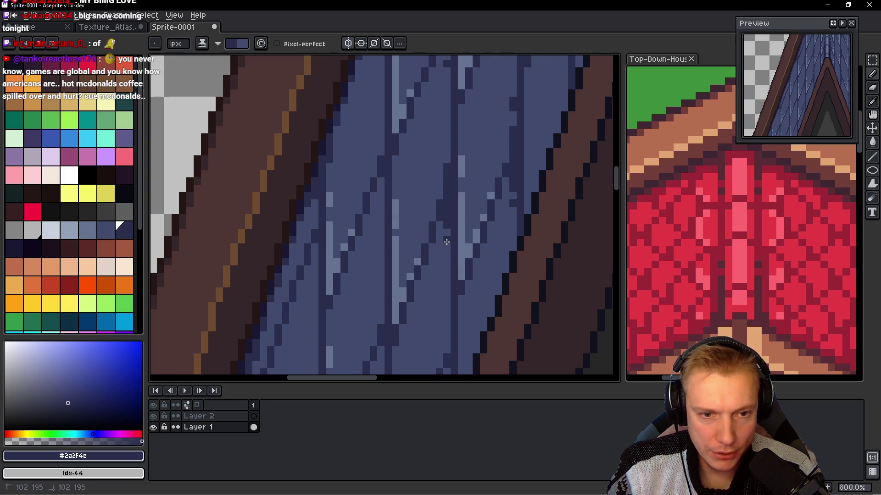
- Darken further plank edges and extend the mirrored dark line down the shingles
{"action": "scroll", "coordinate": [448, 156], "scroll_direction": "down", "scroll_amount": 2}
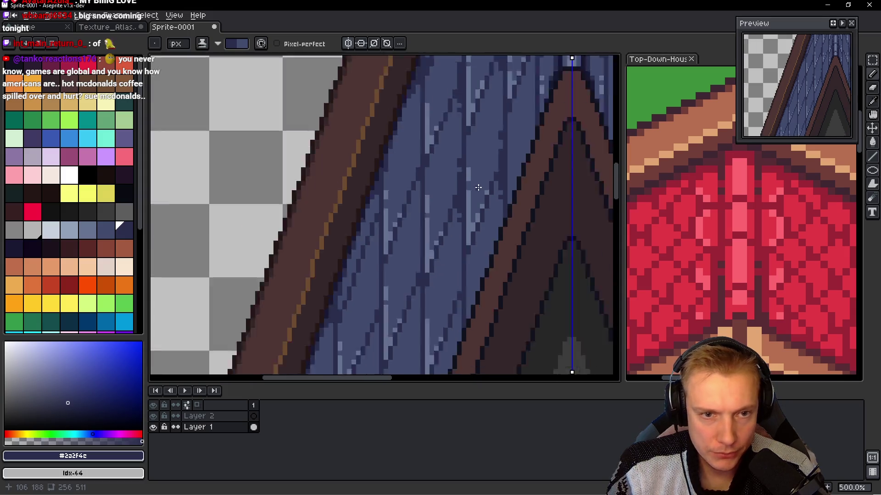
{"action": "scroll", "coordinate": [478, 188], "scroll_direction": "down", "scroll_amount": 4}
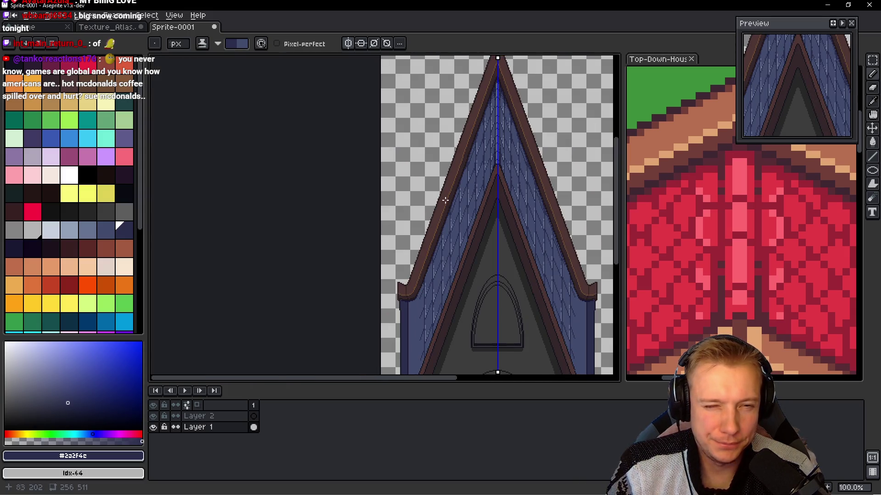
{"action": "scroll", "coordinate": [480, 186], "scroll_direction": "up", "scroll_amount": 6}
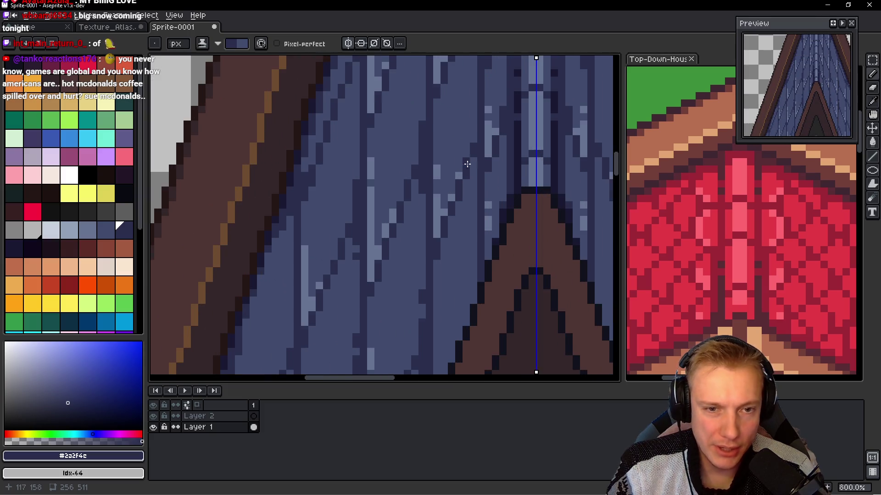
{"action": "left_click", "coordinate": [456, 278]}
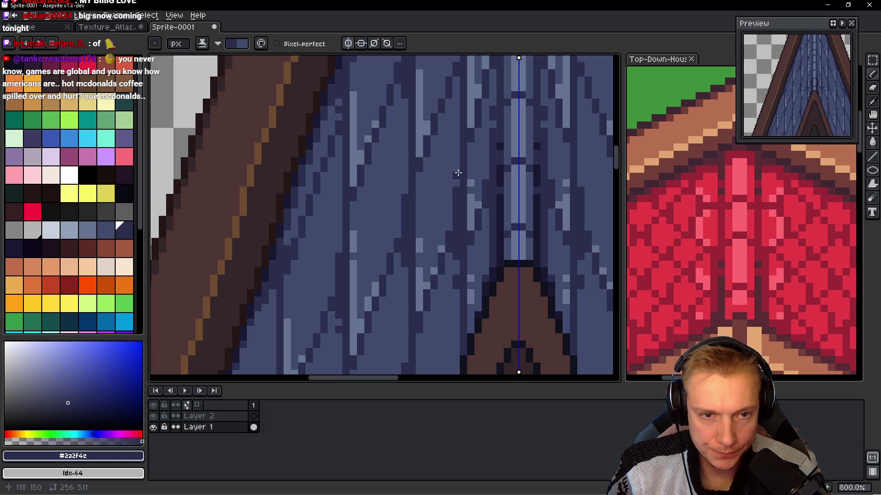
{"action": "scroll", "coordinate": [435, 188], "scroll_direction": "up", "scroll_amount": 3}
{"action": "left_click", "coordinate": [436, 231]}
{"action": "left_click_drag", "start_coordinate": [435, 199], "coordinate": [434, 170]}
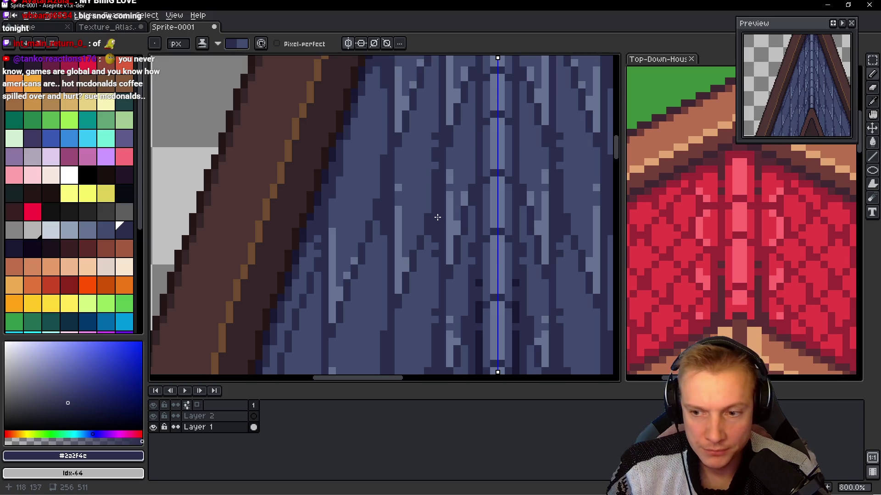
- Draw another mirrored dark stroke down a plank edge and zoom out to check the roof
{"action": "scroll", "coordinate": [438, 206], "scroll_direction": "up", "scroll_amount": 2}
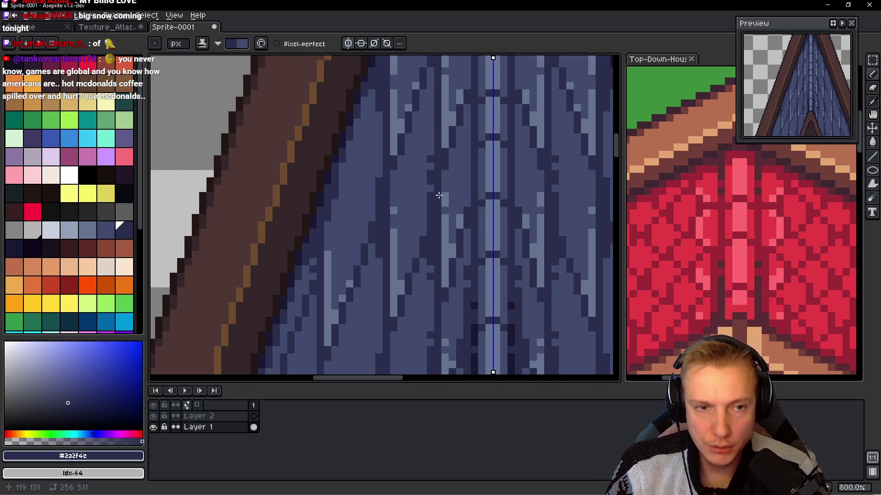
{"action": "scroll", "coordinate": [439, 195], "scroll_direction": "down", "scroll_amount": 3}
{"action": "scroll", "coordinate": [403, 196], "scroll_direction": "up", "scroll_amount": 3}
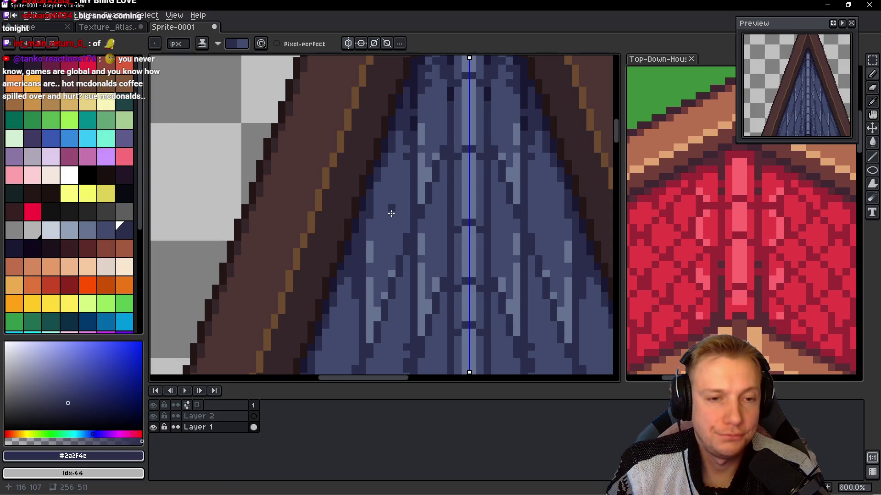
{"action": "left_click_drag", "start_coordinate": [409, 206], "coordinate": [403, 296]}
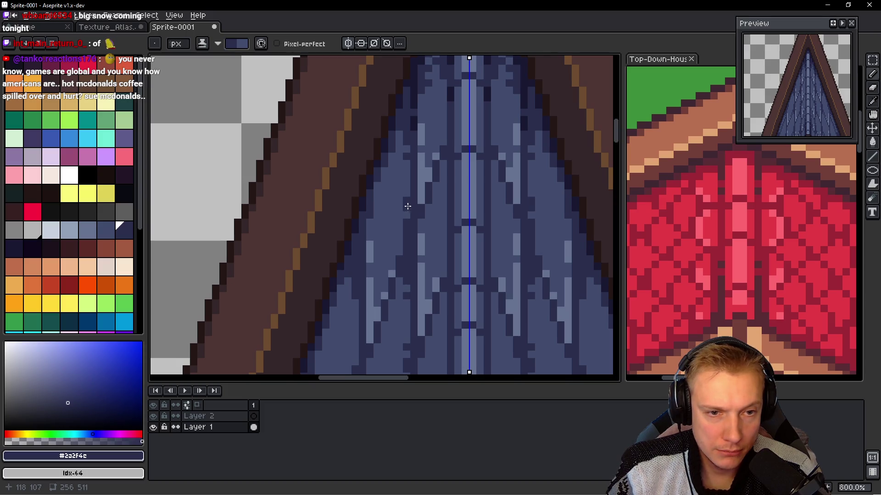
{"action": "scroll", "coordinate": [407, 206], "scroll_direction": "down", "scroll_amount": 6}
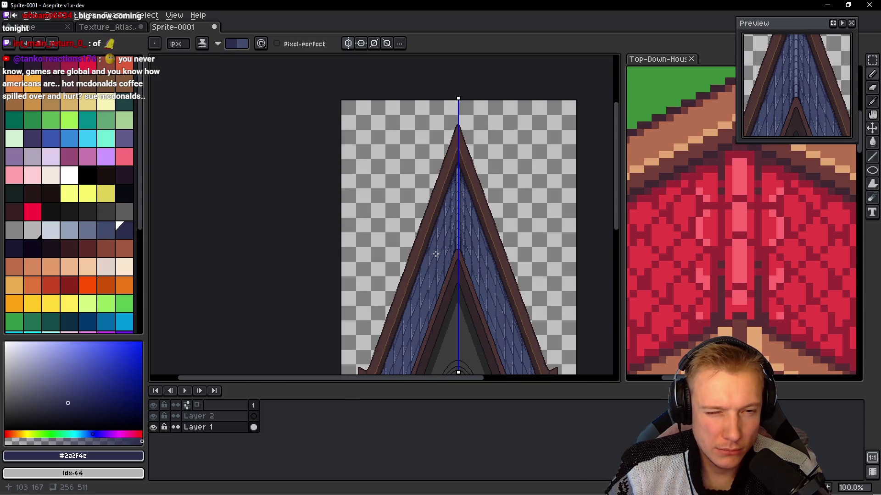
{"action": "scroll", "coordinate": [436, 262], "scroll_direction": "up", "scroll_amount": 1}
{"action": "scroll", "coordinate": [460, 225], "scroll_direction": "down", "scroll_amount": 1}
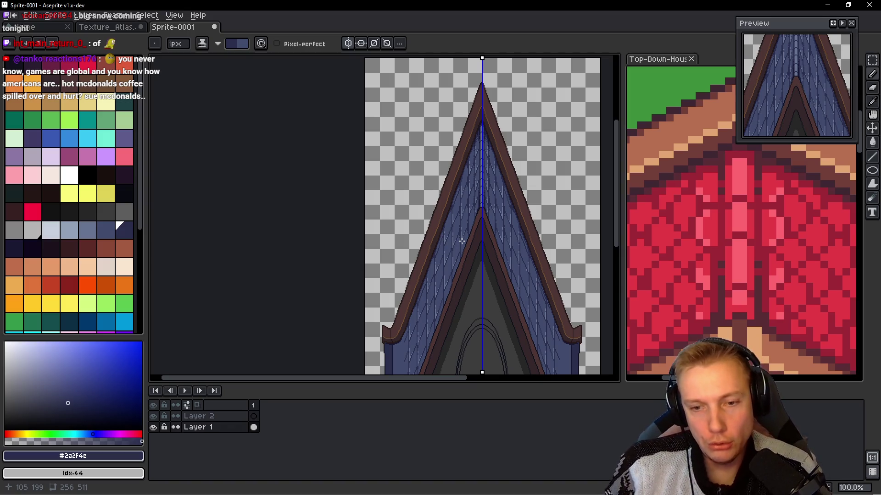
- At 600% zoom, add a stepped run of #2a2f4c pixels up the shingle edge beside the inner trim
{"action": "scroll", "coordinate": [462, 240], "scroll_direction": "up", "scroll_amount": 3}
{"action": "scroll", "coordinate": [486, 192], "scroll_direction": "up", "scroll_amount": 1}
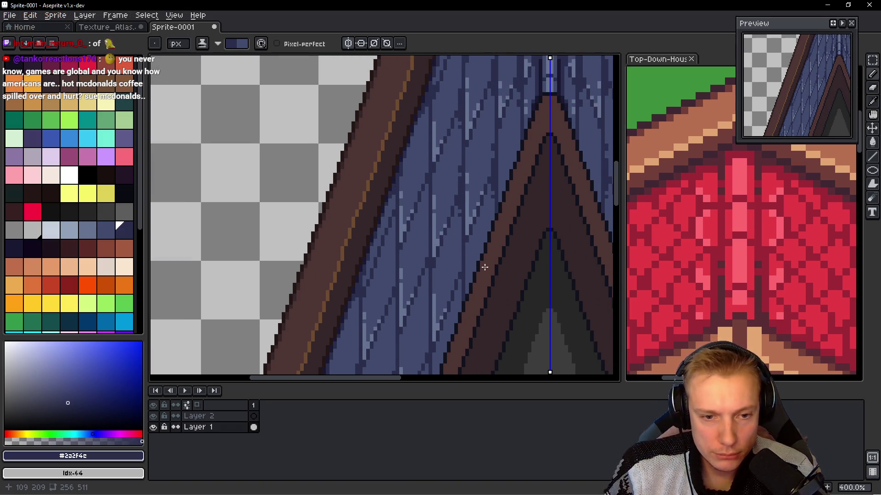
{"action": "scroll", "coordinate": [447, 301], "scroll_direction": "up", "scroll_amount": 1}
{"action": "left_click_drag", "start_coordinate": [457, 301], "coordinate": [463, 284]}
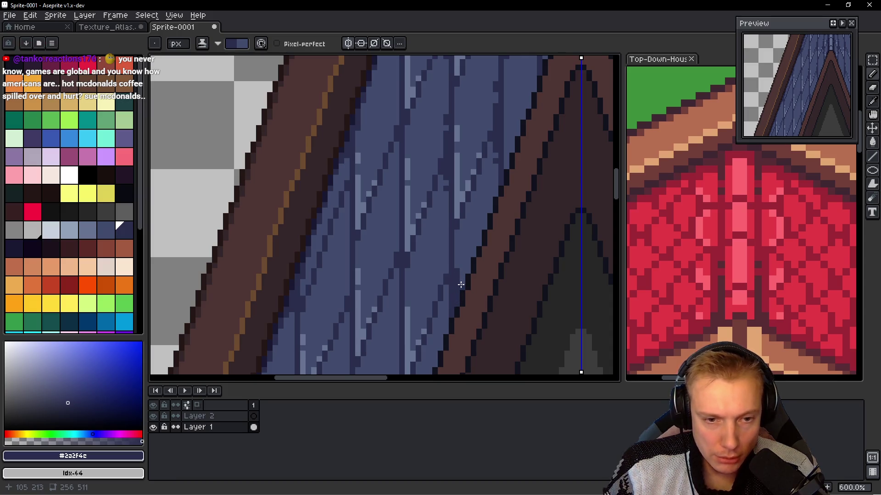
{"action": "scroll", "coordinate": [489, 291], "scroll_direction": "up", "scroll_amount": 1}
{"action": "left_click", "coordinate": [445, 305]}
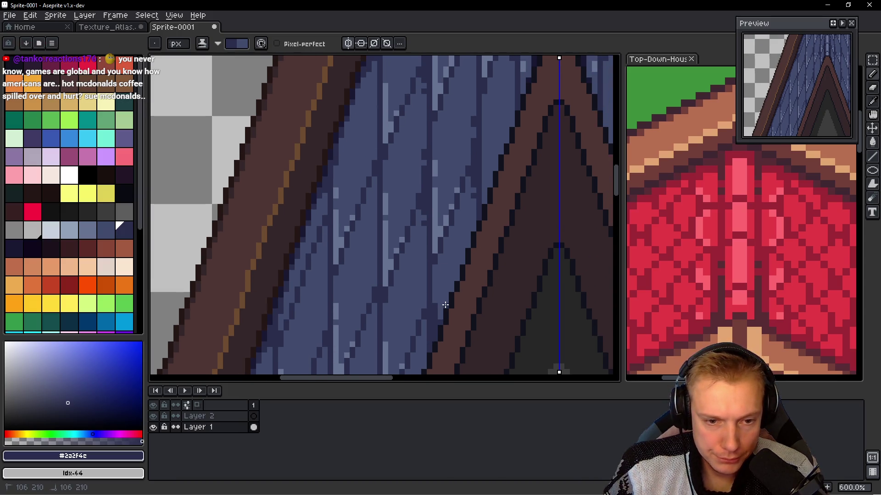
{"action": "left_click", "coordinate": [453, 285]}
{"action": "left_click", "coordinate": [458, 275]}
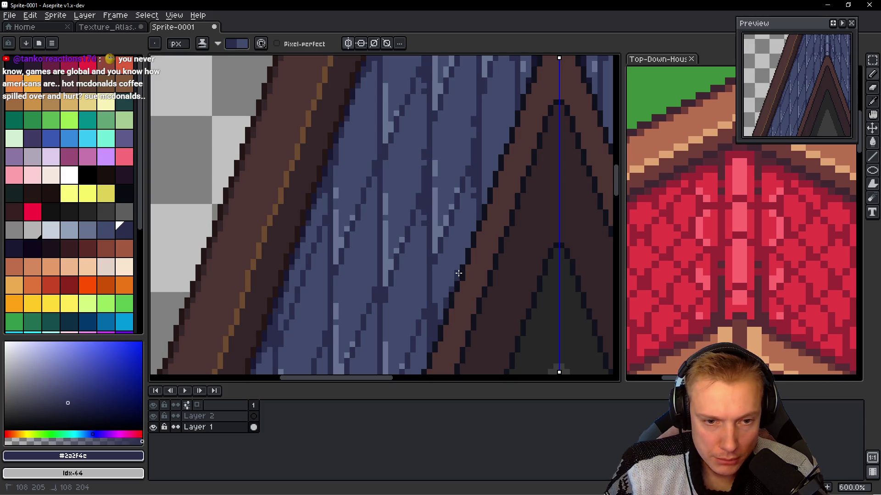
{"action": "left_click", "coordinate": [467, 248]}
{"action": "left_click", "coordinate": [474, 224]}
{"action": "left_click", "coordinate": [486, 201]}
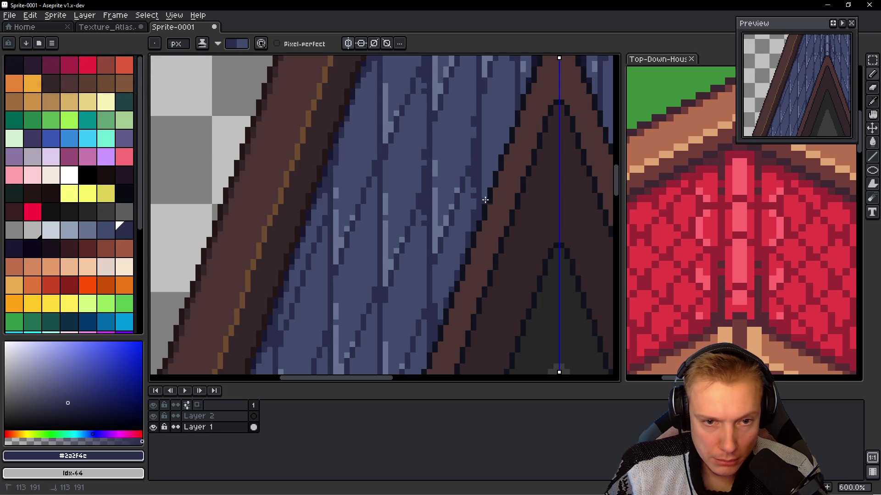
{"action": "left_click_drag", "start_coordinate": [523, 155], "coordinate": [463, 245]}
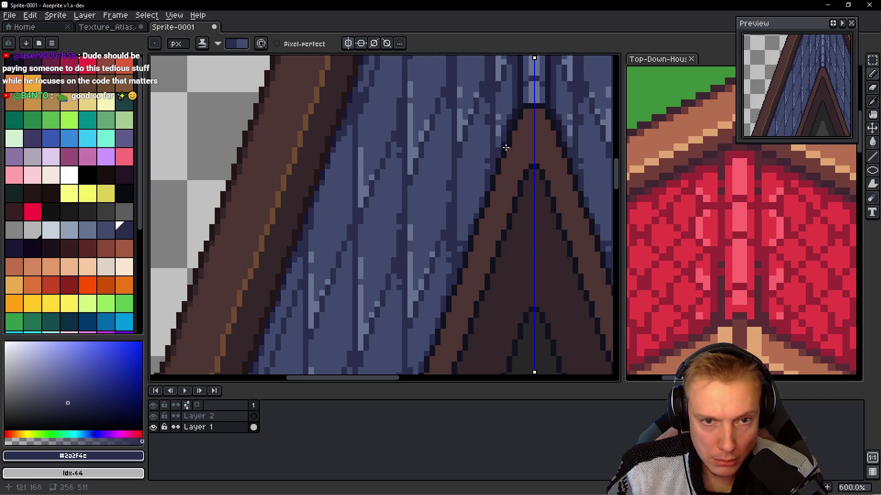
- Draw two dark navy vertical strokes down shingle plank edges, then pan the canvas
{"action": "scroll", "coordinate": [506, 148], "scroll_direction": "down", "scroll_amount": 4}
{"action": "scroll", "coordinate": [490, 251], "scroll_direction": "up", "scroll_amount": 1}
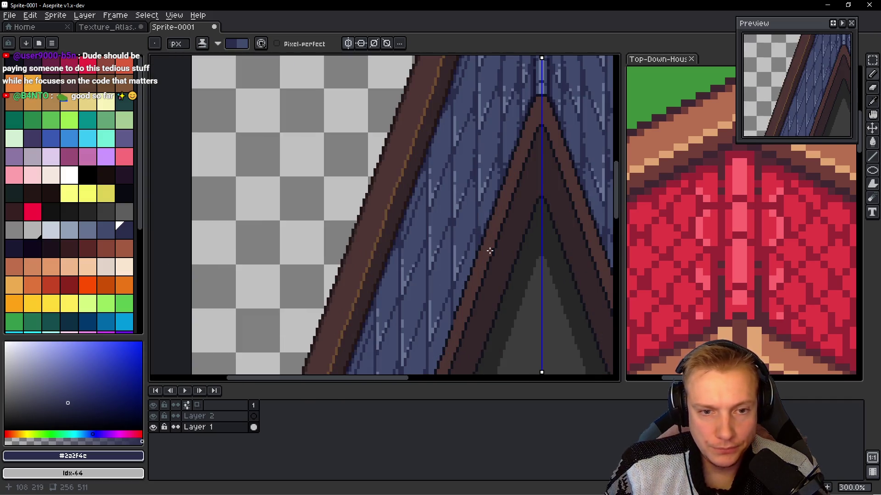
{"action": "scroll", "coordinate": [490, 251], "scroll_direction": "down", "scroll_amount": 1}
{"action": "scroll", "coordinate": [483, 263], "scroll_direction": "up", "scroll_amount": 7}
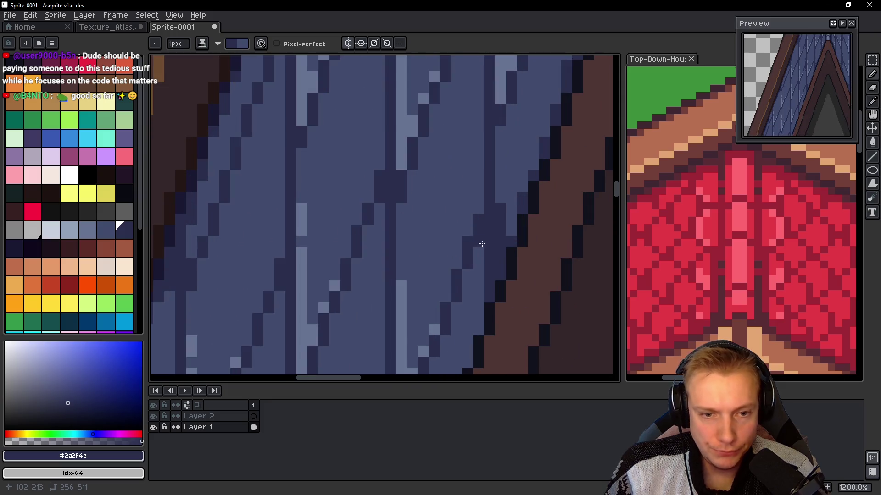
{"action": "mouse_move", "coordinate": [481, 246]}
{"action": "left_mouse_down"}
{"action": "mouse_move", "coordinate": [478, 179]}
{"action": "mouse_move", "coordinate": [478, 298]}
{"action": "left_mouse_up"}
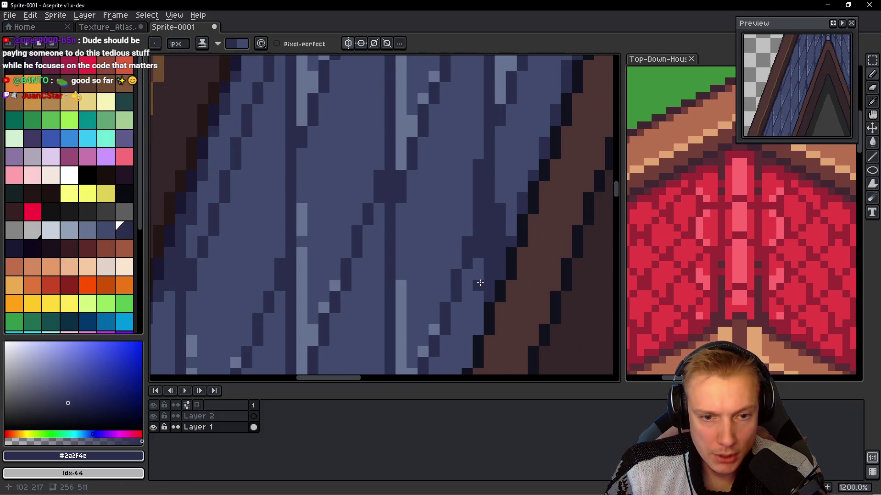
{"action": "scroll", "coordinate": [467, 219], "scroll_direction": "down", "scroll_amount": 3}
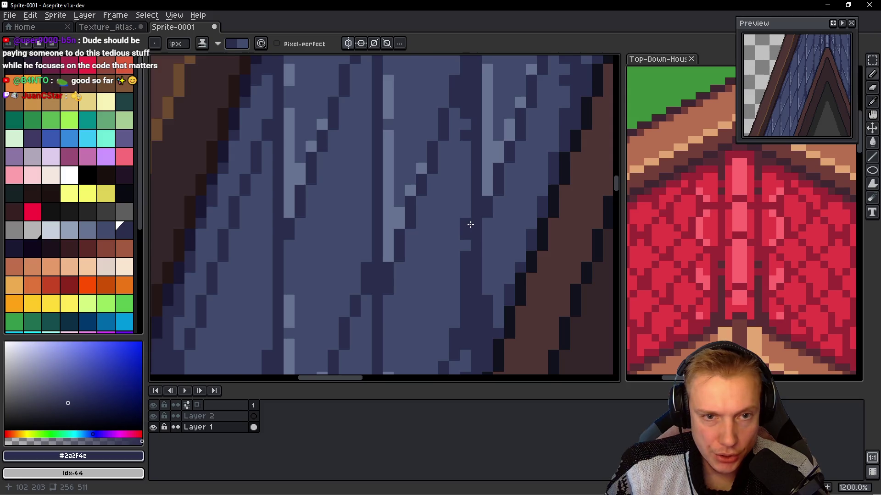
{"action": "scroll", "coordinate": [470, 224], "scroll_direction": "down", "scroll_amount": 1}
{"action": "scroll", "coordinate": [470, 225], "scroll_direction": "up", "scroll_amount": 2}
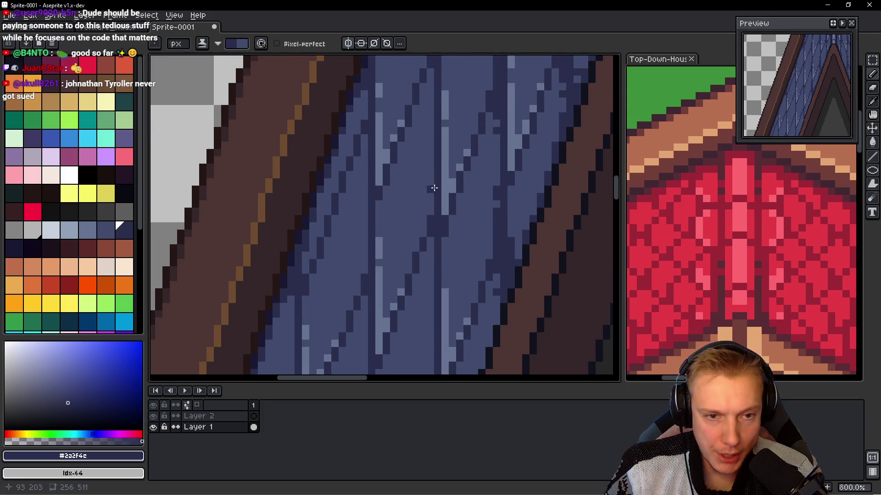
{"action": "mouse_move", "coordinate": [430, 188]}
{"action": "left_mouse_down"}
{"action": "mouse_move", "coordinate": [429, 287]}
{"action": "mouse_move", "coordinate": [429, 263]}
{"action": "left_mouse_up"}
{"action": "mouse_move", "coordinate": [429, 169]}
{"action": "left_mouse_down"}
{"action": "mouse_move", "coordinate": [429, 244]}
{"action": "mouse_move", "coordinate": [417, 125]}
{"action": "left_mouse_up"}
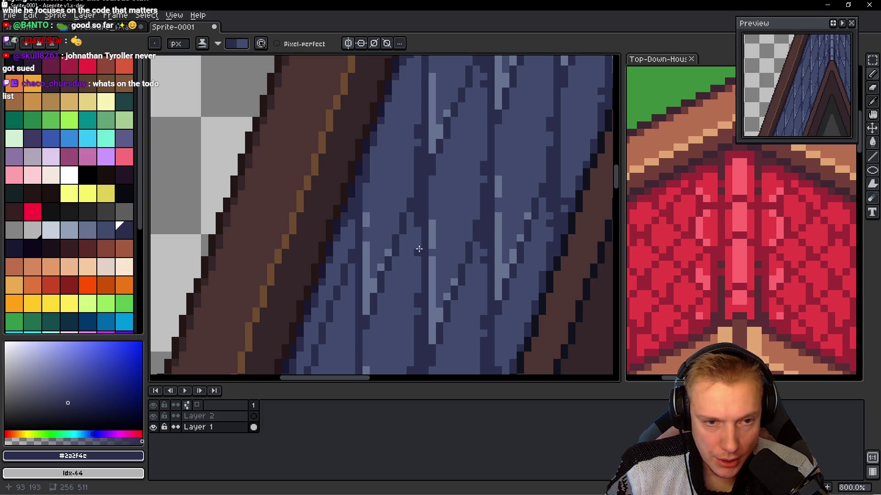
{"action": "scroll", "coordinate": [419, 240], "scroll_direction": "down", "scroll_amount": 2}
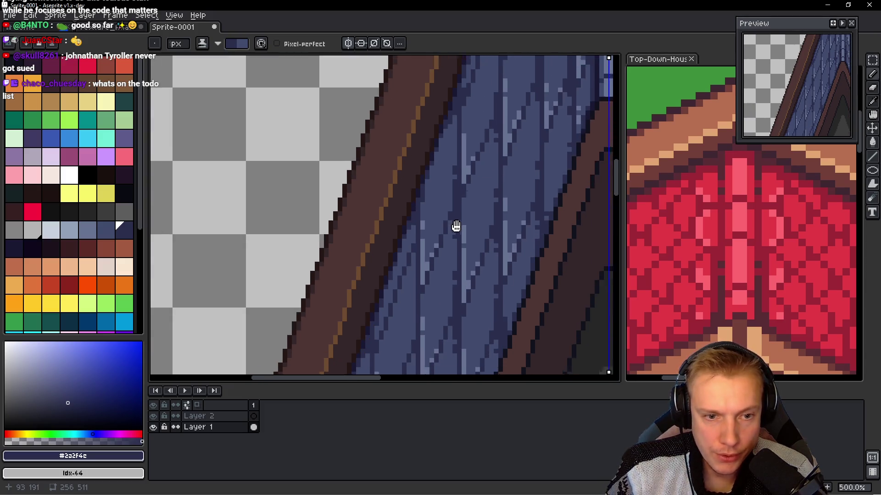
{"action": "scroll", "coordinate": [428, 257], "scroll_direction": "down", "scroll_amount": 3}
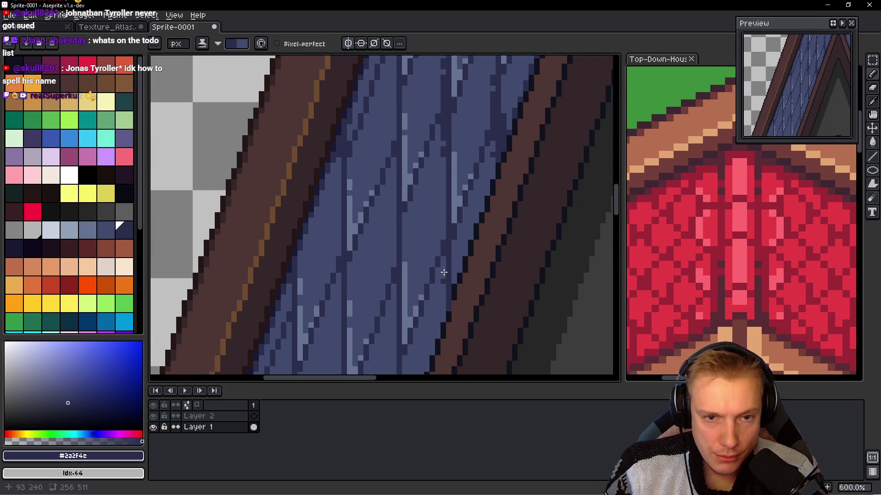
- Sample the near-black outline colour and the dark navy shingle colour from the roof
{"action": "scroll", "coordinate": [427, 303], "scroll_direction": "up", "scroll_amount": 3}
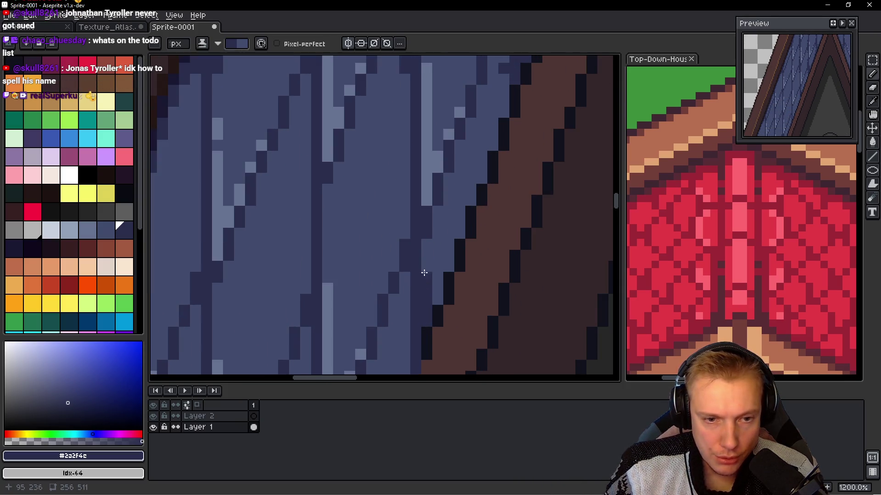
{"action": "scroll", "coordinate": [385, 296], "scroll_direction": "down", "scroll_amount": 1}
{"action": "scroll", "coordinate": [415, 279], "scroll_direction": "down", "scroll_amount": 3}
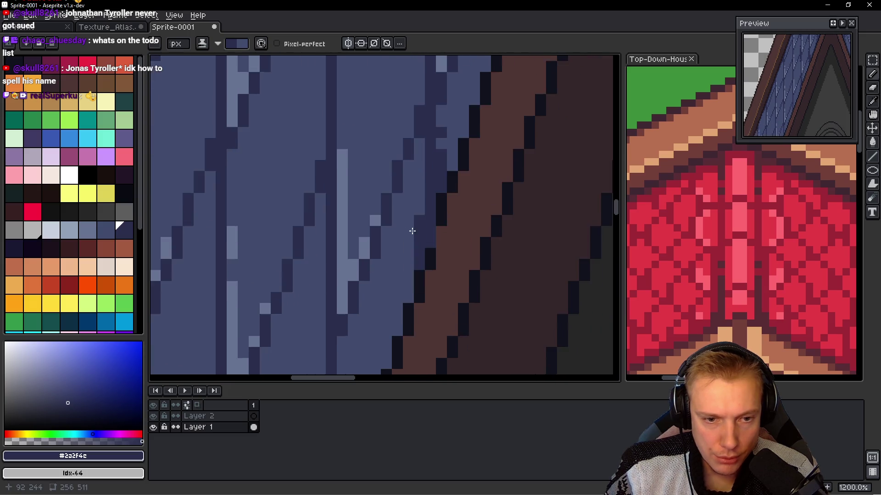
{"action": "scroll", "coordinate": [422, 282], "scroll_direction": "up", "scroll_amount": 4}
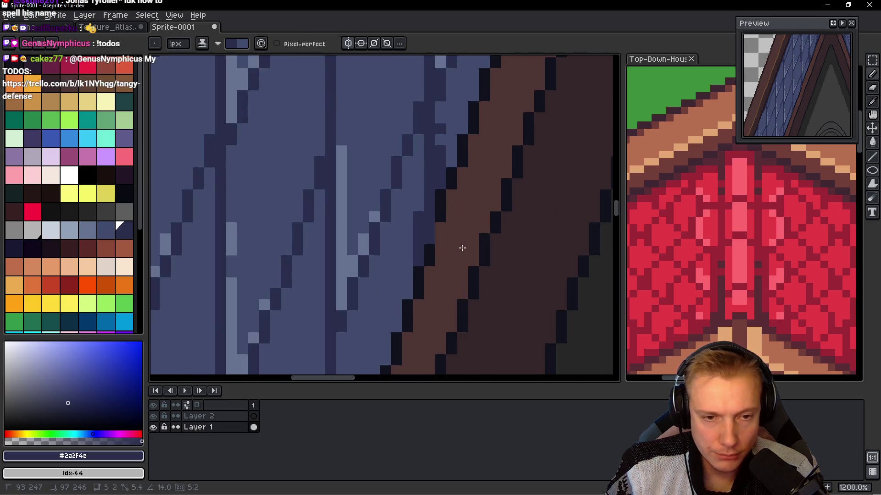
{"action": "key", "text": "alt"}
{"action": "left_click", "coordinate": [448, 197], "text": "alt"}
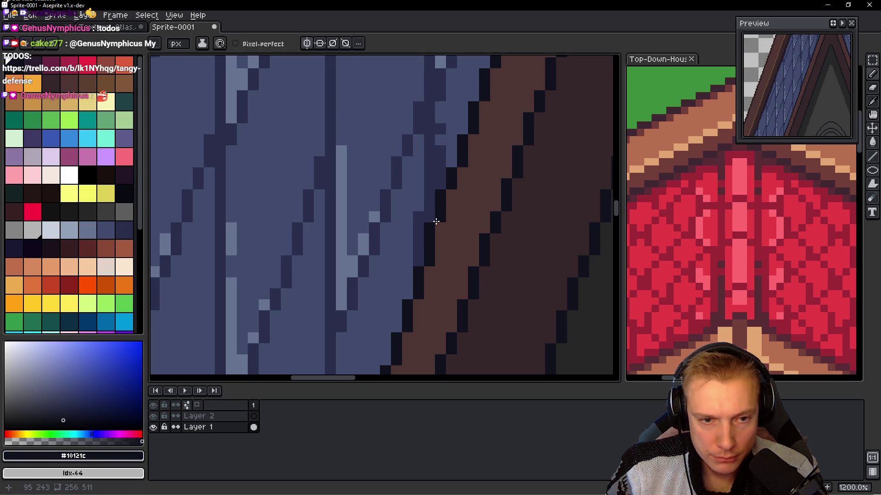
{"action": "left_click", "coordinate": [428, 217], "text": "alt"}
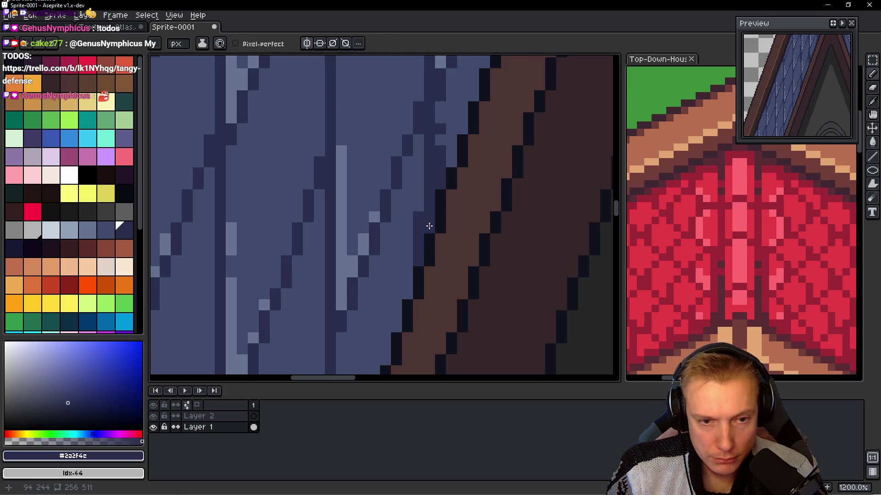
- Zoom and pan around the canvas to bring the roof peak into view
{"action": "scroll", "coordinate": [435, 207], "scroll_direction": "down", "scroll_amount": 1}
{"action": "scroll", "coordinate": [442, 199], "scroll_direction": "up", "scroll_amount": 1}
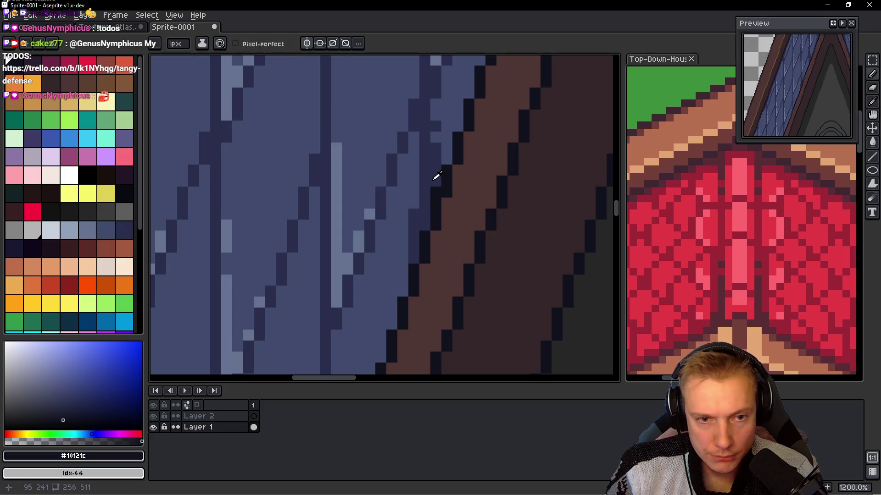
{"action": "scroll", "coordinate": [532, 218], "scroll_direction": "down", "scroll_amount": 3}
{"action": "scroll", "coordinate": [532, 218], "scroll_direction": "down", "scroll_amount": 2}
{"action": "scroll", "coordinate": [511, 216], "scroll_direction": "down", "scroll_amount": 1}
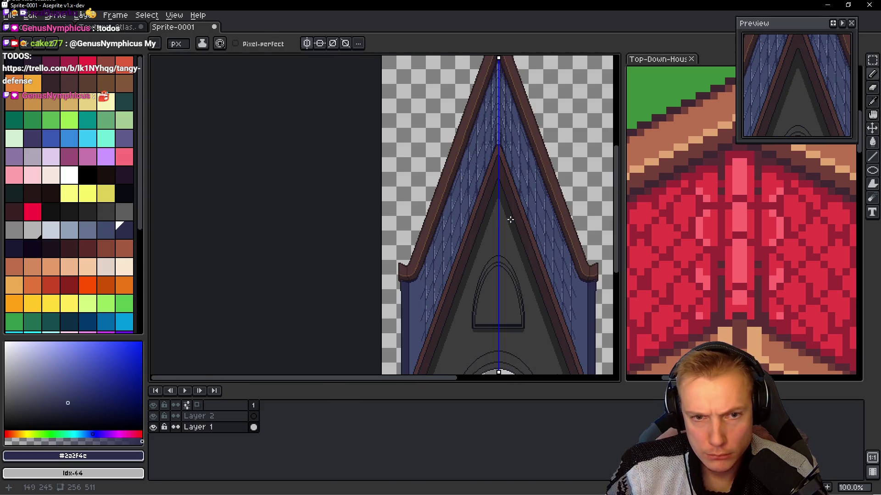
{"action": "scroll", "coordinate": [511, 216], "scroll_direction": "up", "scroll_amount": 1}
{"action": "mouse_move", "coordinate": [511, 248]}
{"action": "left_mouse_down"}
{"action": "mouse_move", "coordinate": [225, 241]}
{"action": "mouse_move", "coordinate": [351, 249]}
{"action": "left_mouse_up"}
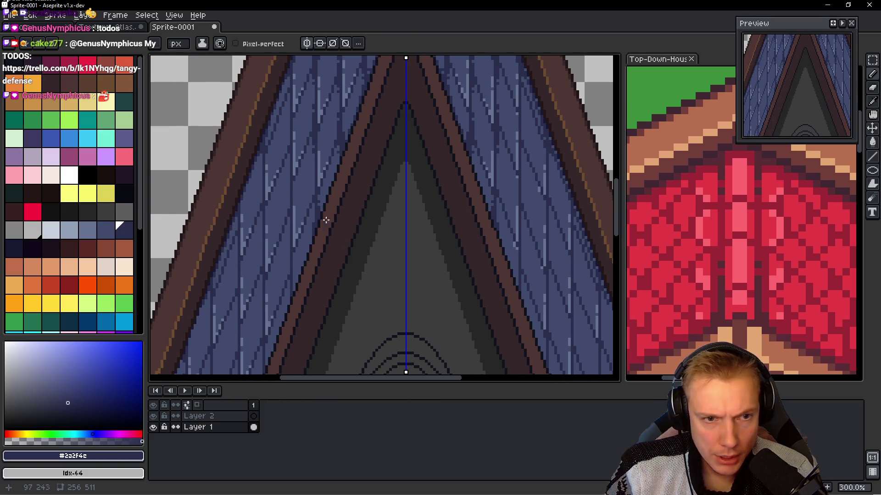
{"action": "scroll", "coordinate": [329, 238], "scroll_direction": "up", "scroll_amount": 5}
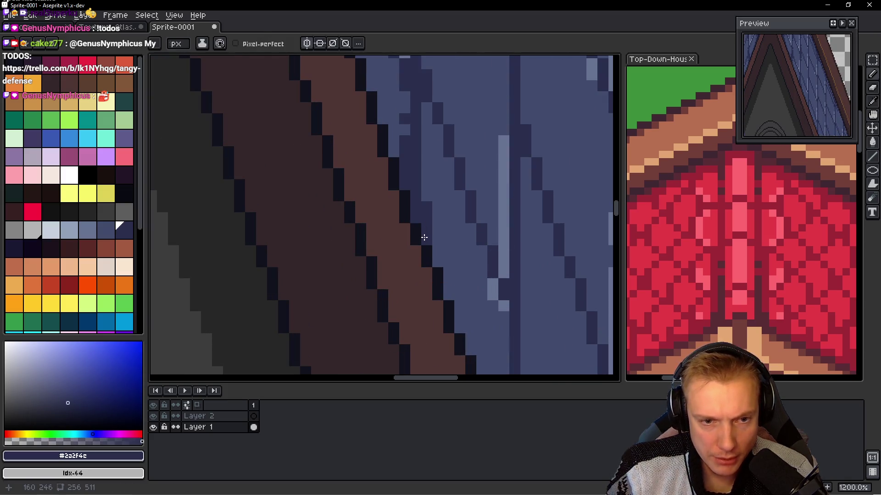
{"action": "scroll", "coordinate": [454, 227], "scroll_direction": "down", "scroll_amount": 5}
{"action": "scroll", "coordinate": [459, 225], "scroll_direction": "down", "scroll_amount": 2}
{"action": "scroll", "coordinate": [455, 163], "scroll_direction": "up", "scroll_amount": 1}
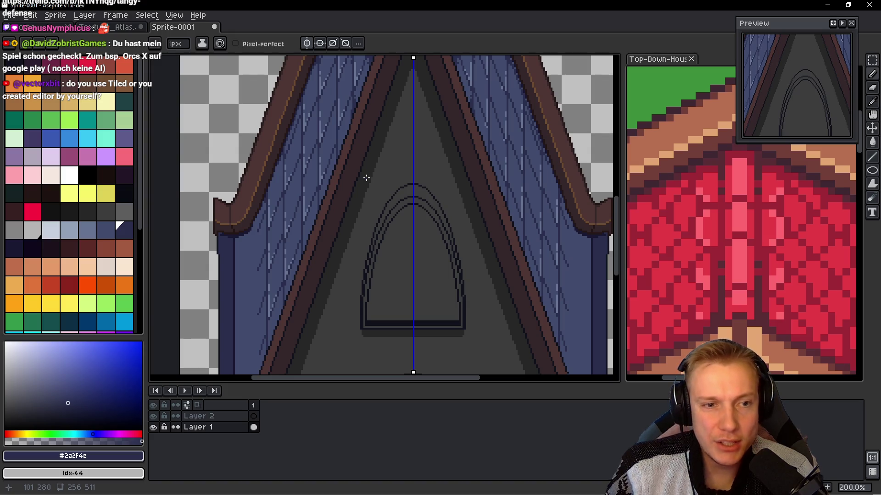
{"action": "scroll", "coordinate": [366, 178], "scroll_direction": "up", "scroll_amount": 3}
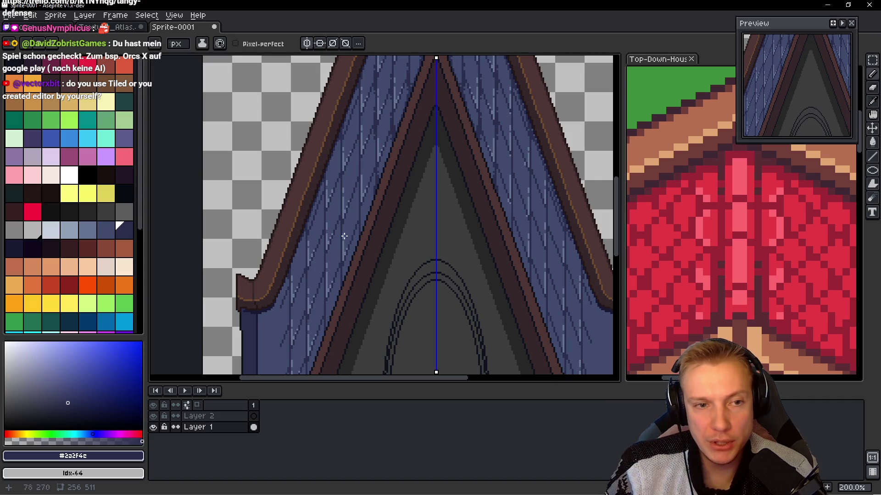
{"action": "scroll", "coordinate": [344, 236], "scroll_direction": "up", "scroll_amount": 2}
{"action": "scroll", "coordinate": [367, 238], "scroll_direction": "up", "scroll_amount": 2}
- Re-centre the view on the roof peak, then switch to the Swampington level editor
{"action": "key", "text": "i"}
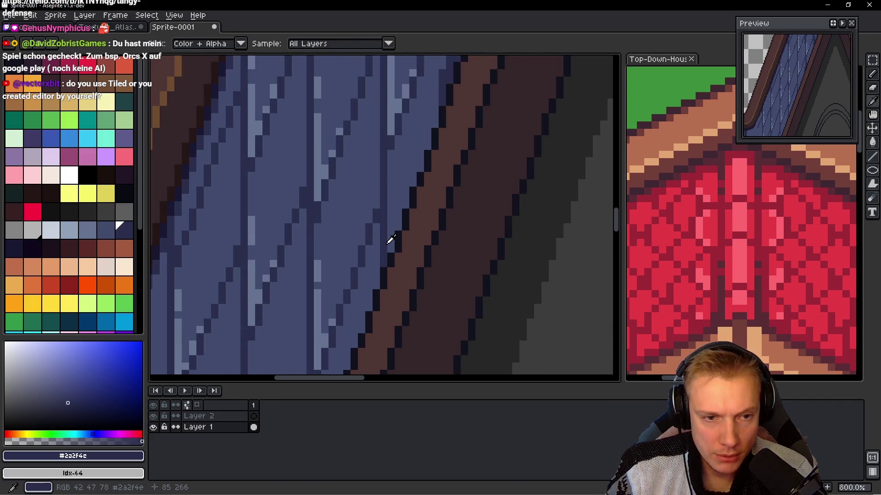
{"action": "key", "text": "b"}
{"action": "scroll", "coordinate": [390, 239], "scroll_direction": "down", "scroll_amount": 2}
{"action": "mouse_move", "coordinate": [456, 169]}
{"action": "left_mouse_down"}
{"action": "mouse_move", "coordinate": [222, 257]}
{"action": "mouse_move", "coordinate": [189, 367]}
{"action": "mouse_move", "coordinate": [226, 376]}
{"action": "left_mouse_up"}
{"action": "scroll", "coordinate": [319, 245], "scroll_direction": "down", "scroll_amount": 1}
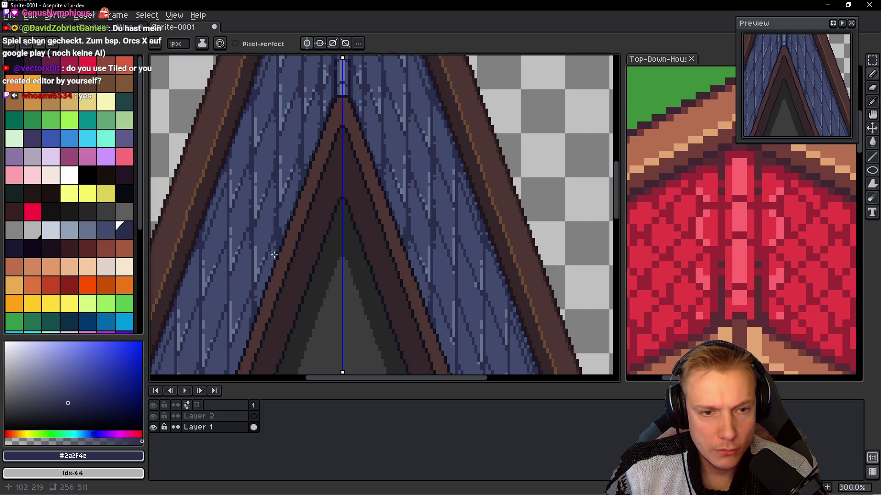
{"action": "left_click_drag", "start_coordinate": [293, 287], "coordinate": [320, 256]}
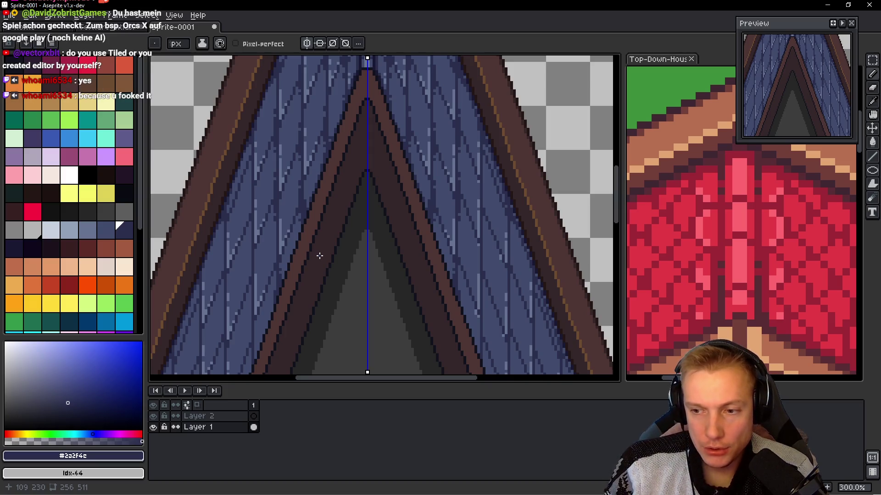
{"action": "key", "text": "alt"}
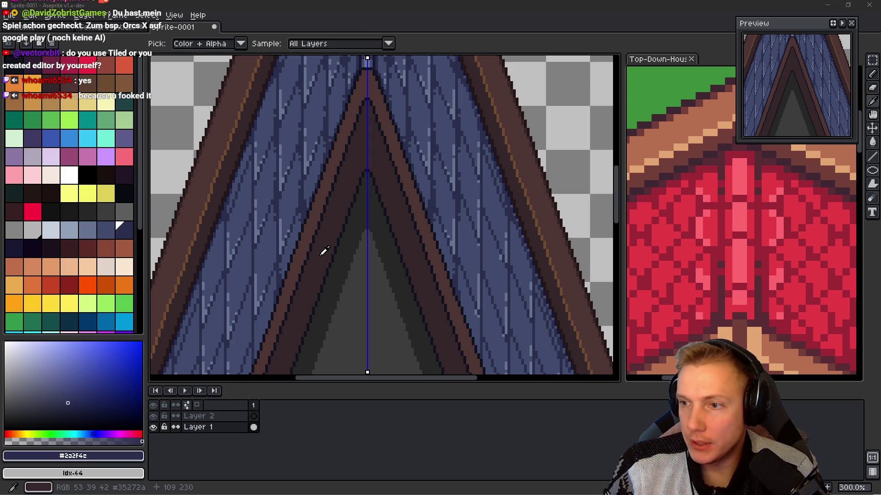
{"action": "key", "text": "alt+Tab"}
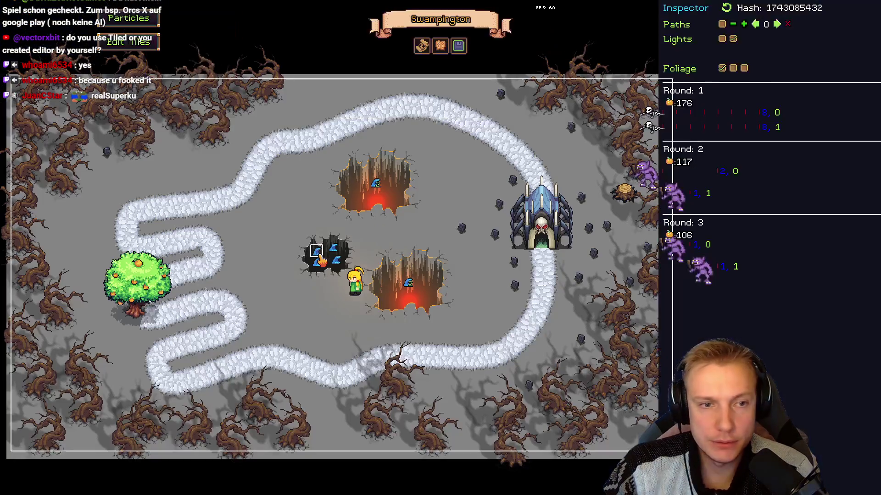
- Toggle the tile atlas editor on and off, then Alt-Tab back to Aseprite
{"action": "key", "text": "t"}
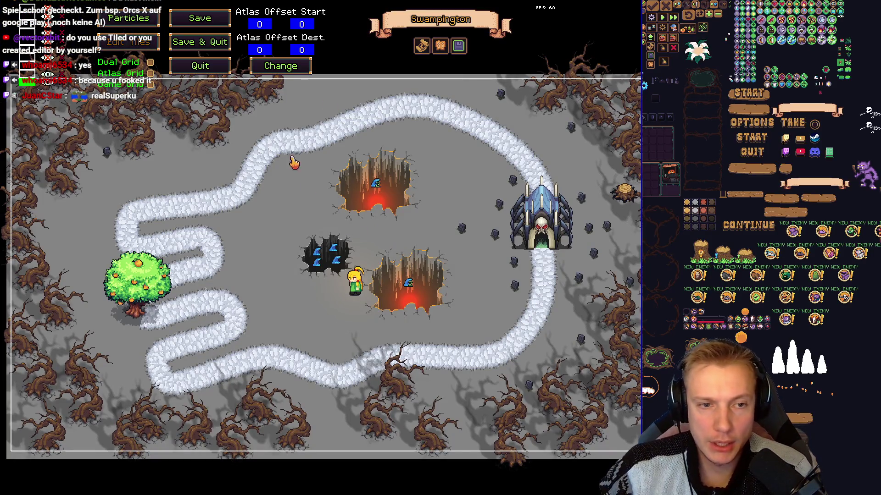
{"action": "key", "text": "t"}
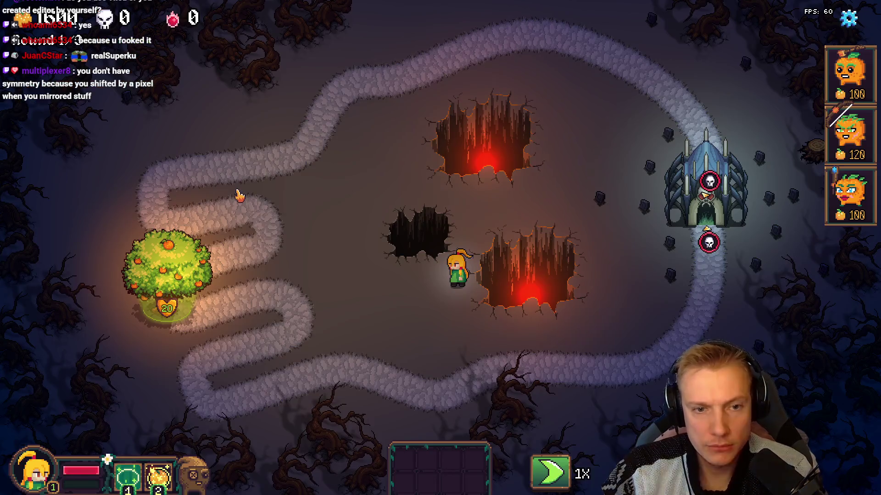
{"action": "key", "text": "alt+Tab"}
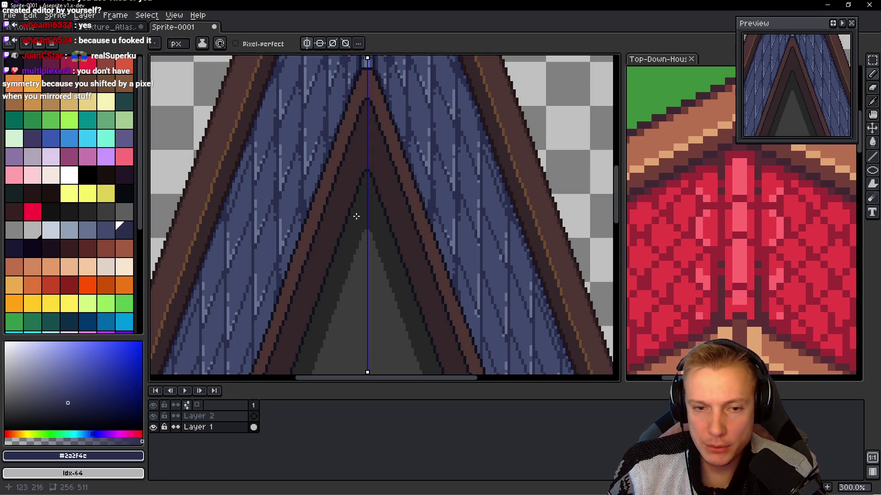
- Zoom in and draw dark navy lines up and down the plank edges beside the trim
{"action": "scroll", "coordinate": [410, 250], "scroll_direction": "up", "scroll_amount": 3}
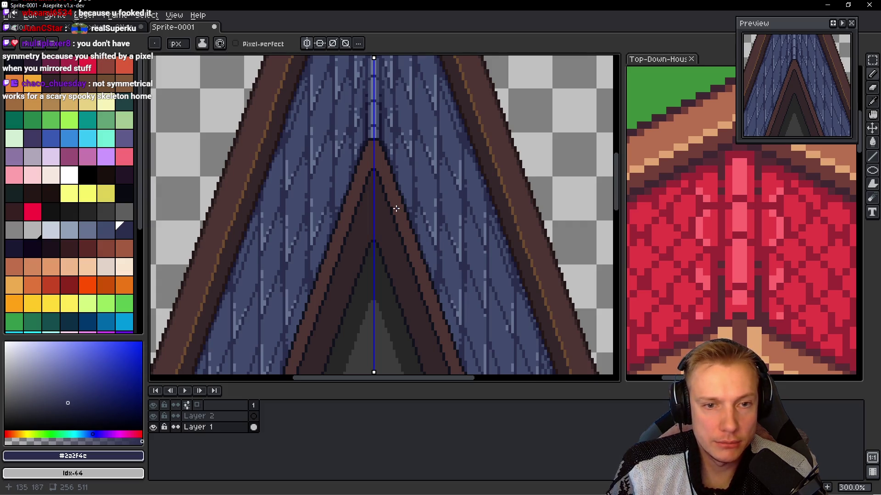
{"action": "scroll", "coordinate": [396, 209], "scroll_direction": "down", "scroll_amount": 1}
{"action": "scroll", "coordinate": [348, 223], "scroll_direction": "up", "scroll_amount": 6}
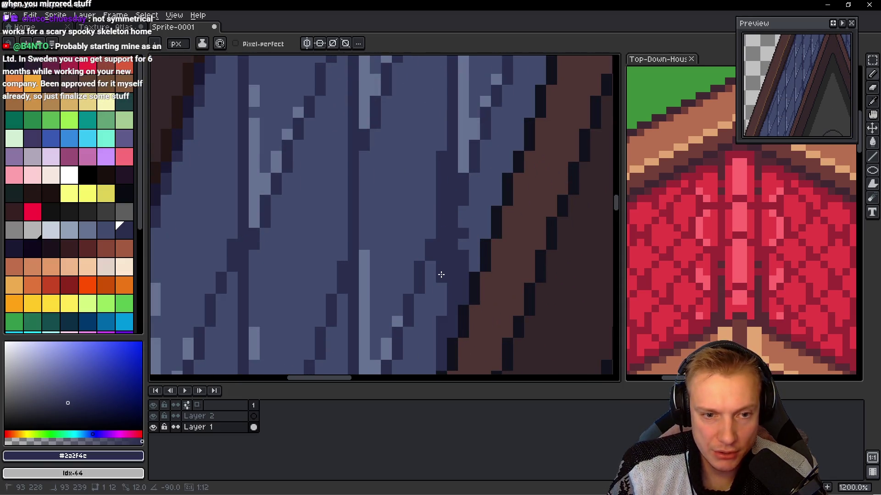
{"action": "scroll", "coordinate": [426, 184], "scroll_direction": "up", "scroll_amount": 2}
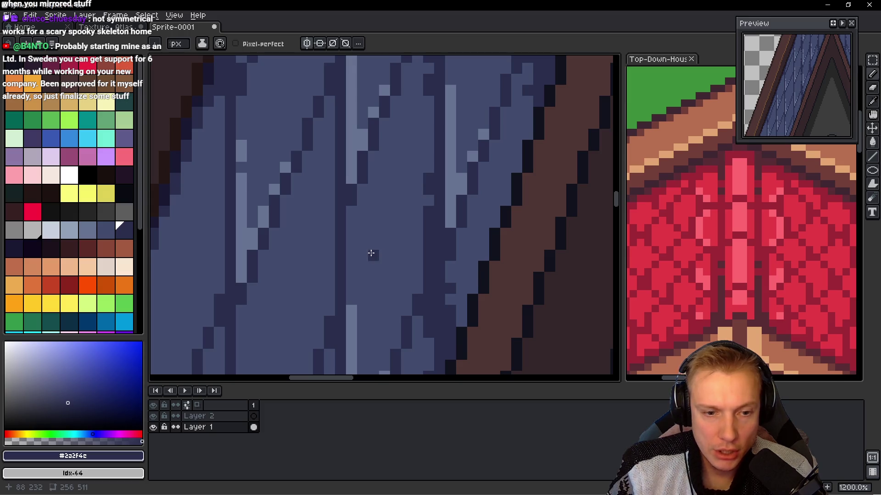
{"action": "scroll", "coordinate": [425, 266], "scroll_direction": "down", "scroll_amount": 1}
{"action": "scroll", "coordinate": [447, 260], "scroll_direction": "down", "scroll_amount": 3}
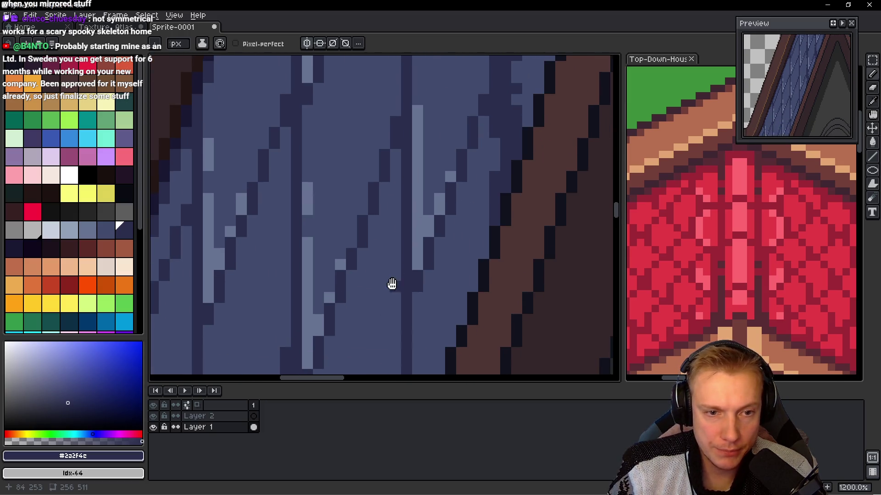
{"action": "mouse_move", "coordinate": [384, 192]}
{"action": "left_mouse_down"}
{"action": "mouse_move", "coordinate": [372, 257]}
{"action": "mouse_move", "coordinate": [377, 104]}
{"action": "left_mouse_up"}
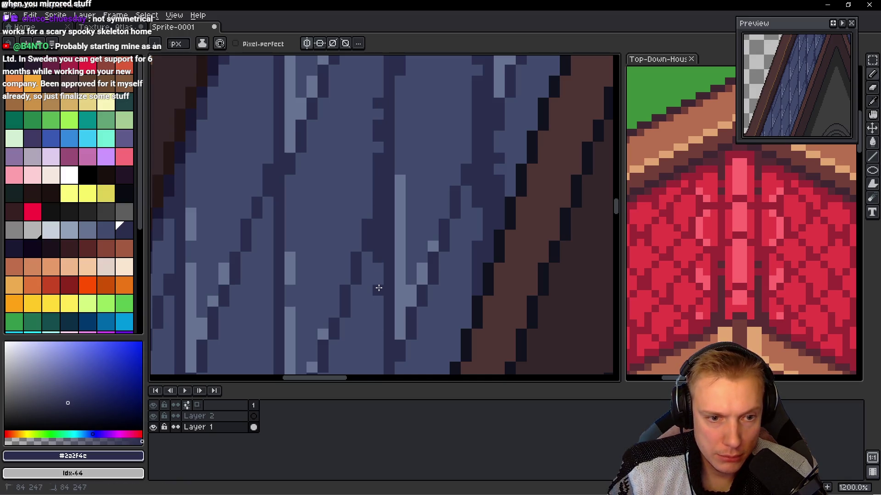
{"action": "scroll", "coordinate": [377, 244], "scroll_direction": "down", "scroll_amount": 5}
{"action": "left_click_drag", "start_coordinate": [404, 212], "coordinate": [405, 354]}
{"action": "left_click", "coordinate": [394, 182]}
{"action": "mouse_move", "coordinate": [426, 295]}
{"action": "left_mouse_down"}
{"action": "mouse_move", "coordinate": [424, 280]}
{"action": "mouse_move", "coordinate": [448, 228]}
{"action": "left_mouse_up"}
- Paint navy pixels along the left side of the black outline
{"action": "scroll", "coordinate": [465, 303], "scroll_direction": "up", "scroll_amount": 3}
{"action": "mouse_move", "coordinate": [441, 298]}
{"action": "left_mouse_down"}
{"action": "mouse_move", "coordinate": [443, 257]}
{"action": "mouse_move", "coordinate": [465, 225]}
{"action": "left_mouse_up"}
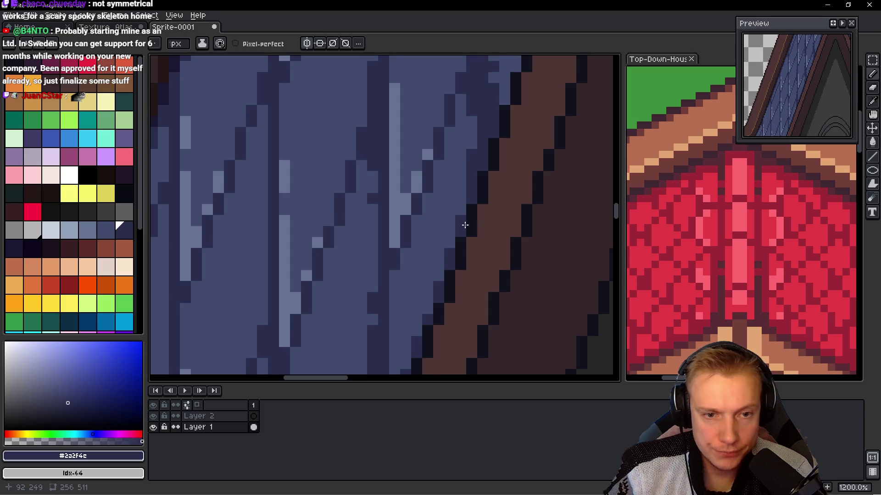
{"action": "scroll", "coordinate": [465, 225], "scroll_direction": "down", "scroll_amount": 3}
{"action": "scroll", "coordinate": [476, 227], "scroll_direction": "up", "scroll_amount": 4}
{"action": "left_click", "coordinate": [479, 219]}
{"action": "left_click", "coordinate": [464, 263]}
{"action": "left_click", "coordinate": [465, 248]}
{"action": "left_click", "coordinate": [452, 306]}
{"action": "left_click_drag", "start_coordinate": [444, 288], "coordinate": [447, 228]}
- Darken the pixels stepping down the outline and the lighter pixels in the plank column
{"action": "left_click", "coordinate": [454, 233]}
{"action": "left_click", "coordinate": [439, 277]}
{"action": "left_click", "coordinate": [424, 321]}
{"action": "left_click", "coordinate": [426, 307]}
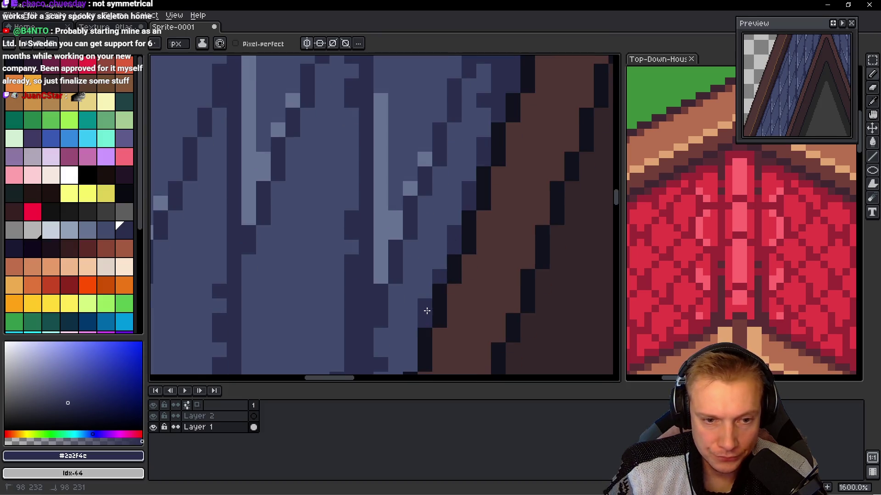
{"action": "left_click_drag", "start_coordinate": [426, 310], "coordinate": [436, 222]}
{"action": "left_click", "coordinate": [419, 284]}
{"action": "left_click", "coordinate": [418, 261]}
{"action": "left_click", "coordinate": [403, 320]}
{"action": "left_click", "coordinate": [404, 305]}
{"action": "left_click", "coordinate": [403, 290]}
{"action": "left_click", "coordinate": [404, 276]}
- Clear one stray pixel to the background colour and darken the light pixel below it
{"action": "right_click", "coordinate": [384, 273]}
{"action": "left_click", "coordinate": [387, 288]}
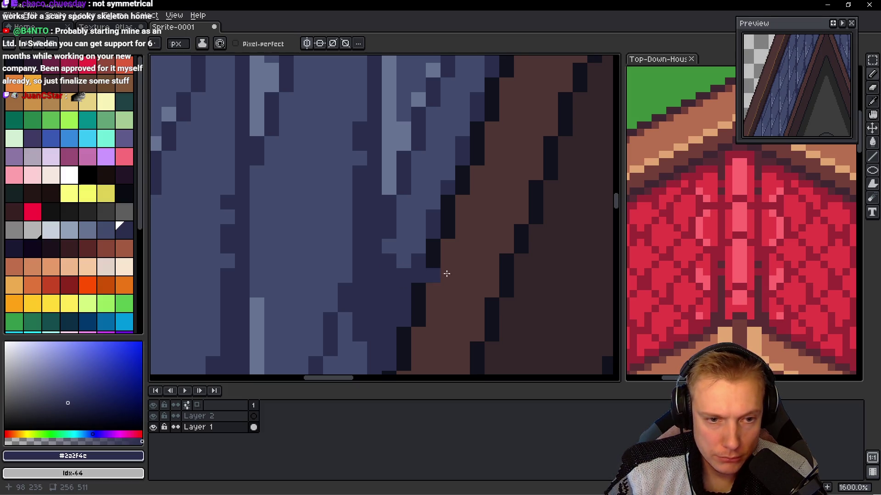
{"action": "scroll", "coordinate": [365, 227], "scroll_direction": "down", "scroll_amount": 3}
{"action": "scroll", "coordinate": [475, 178], "scroll_direction": "down", "scroll_amount": 6}
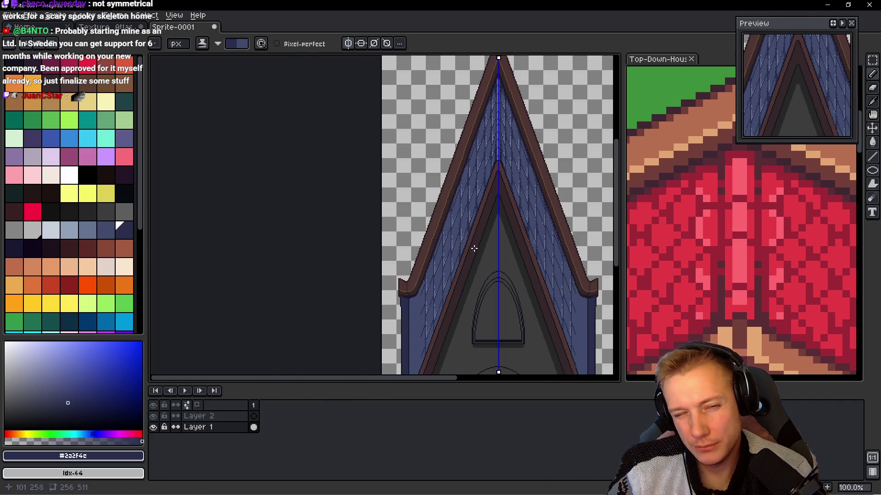
- Zoom onto the left slope's blue planks and place dark pixels along a plank edge
{"action": "scroll", "coordinate": [475, 249], "scroll_direction": "up", "scroll_amount": 8}
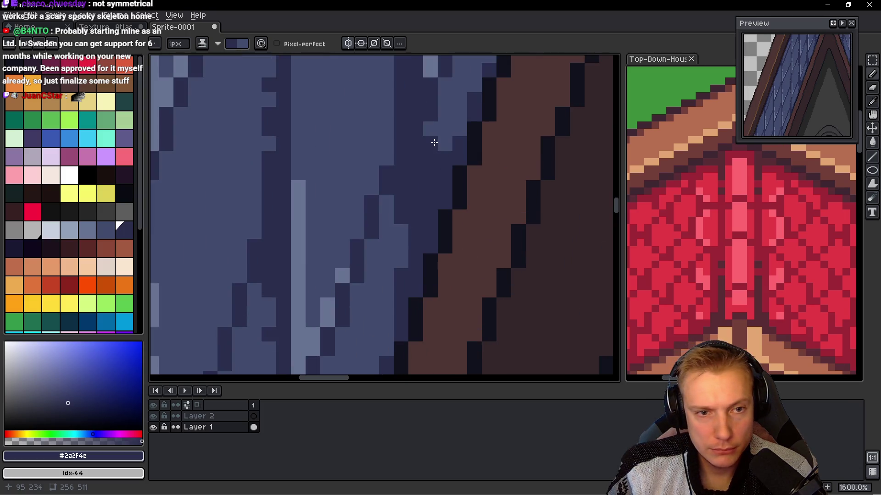
{"action": "scroll", "coordinate": [477, 201], "scroll_direction": "down", "scroll_amount": 5}
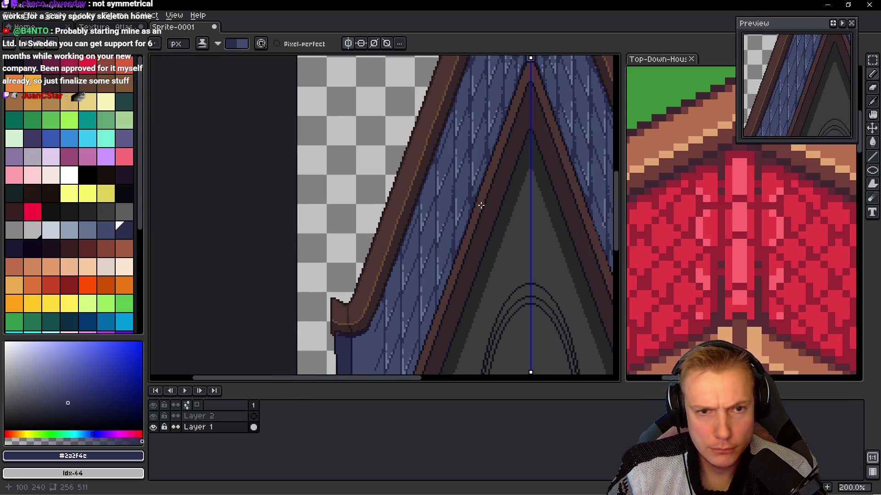
{"action": "scroll", "coordinate": [486, 209], "scroll_direction": "up", "scroll_amount": 3}
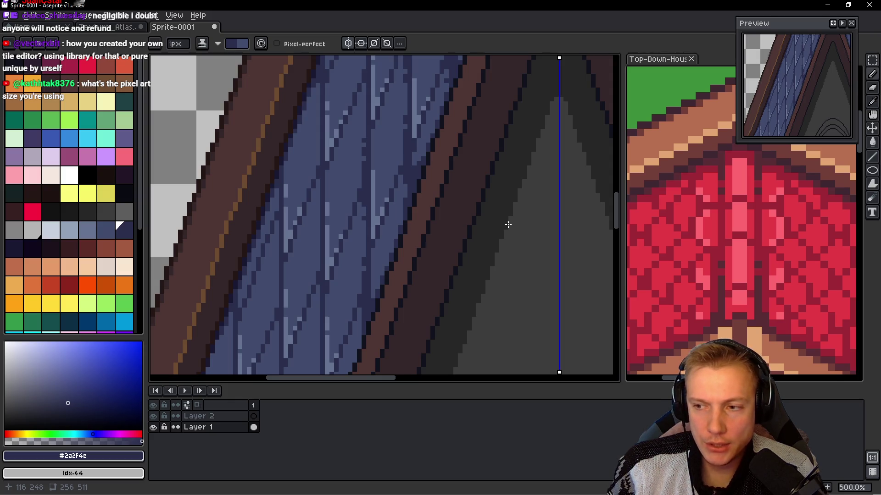
{"action": "mouse_move", "coordinate": [436, 269]}
{"action": "left_mouse_down"}
{"action": "mouse_move", "coordinate": [448, 232]}
{"action": "mouse_move", "coordinate": [476, 287]}
{"action": "left_mouse_up"}
{"action": "scroll", "coordinate": [422, 148], "scroll_direction": "up", "scroll_amount": 1}
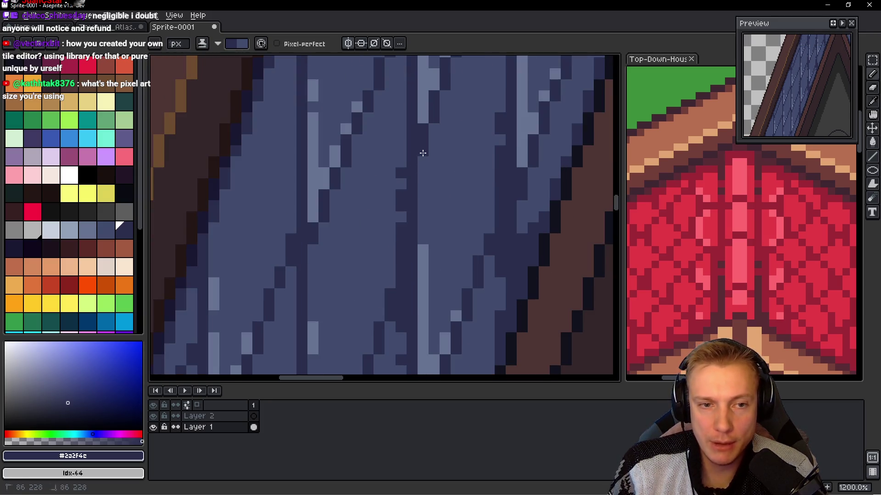
{"action": "scroll", "coordinate": [419, 152], "scroll_direction": "up", "scroll_amount": 1}
{"action": "scroll", "coordinate": [418, 152], "scroll_direction": "down", "scroll_amount": 4}
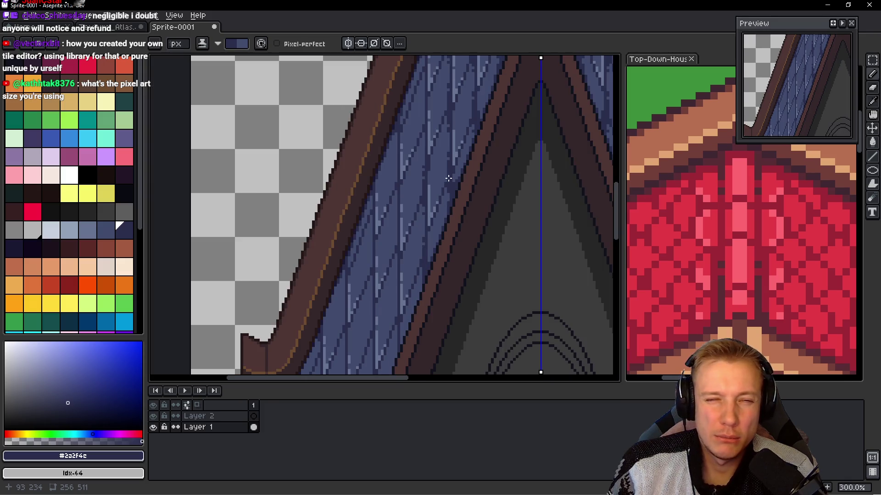
{"action": "scroll", "coordinate": [448, 178], "scroll_direction": "up", "scroll_amount": 4}
{"action": "scroll", "coordinate": [458, 184], "scroll_direction": "down", "scroll_amount": 4}
{"action": "scroll", "coordinate": [478, 222], "scroll_direction": "up", "scroll_amount": 4}
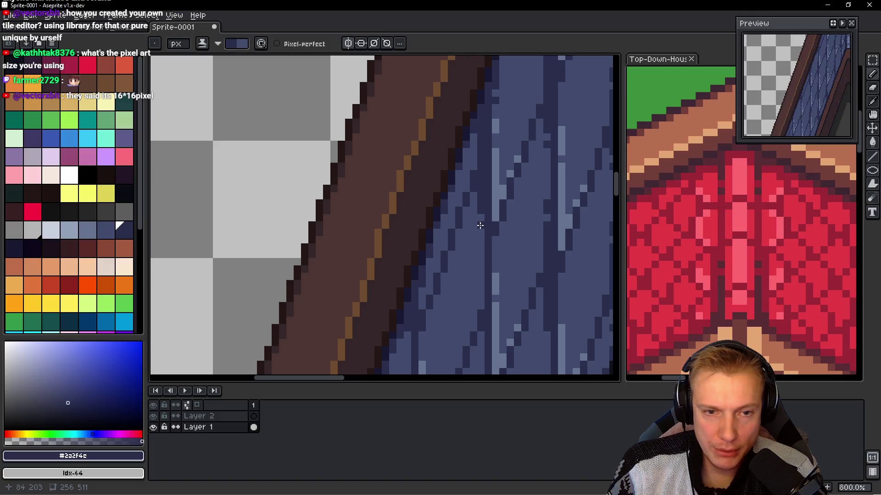
{"action": "scroll", "coordinate": [477, 225], "scroll_direction": "down", "scroll_amount": 1}
{"action": "scroll", "coordinate": [484, 229], "scroll_direction": "up", "scroll_amount": 1}
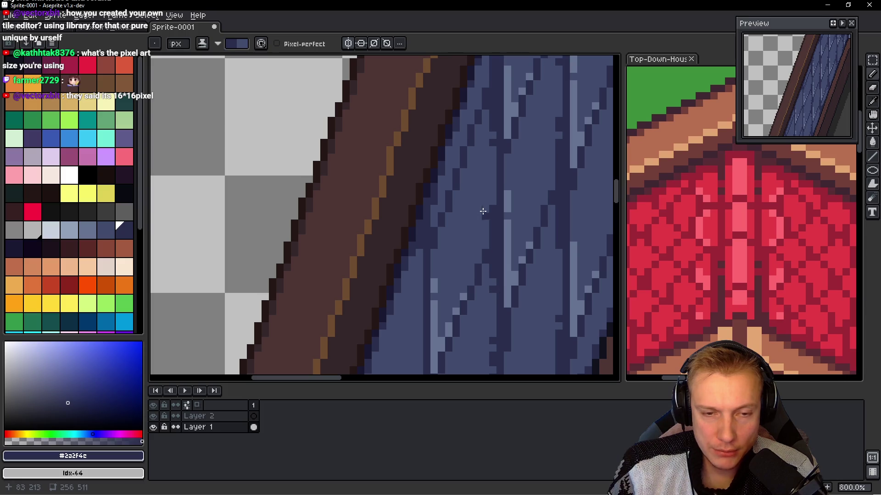
{"action": "scroll", "coordinate": [471, 255], "scroll_direction": "down", "scroll_amount": 3}
{"action": "scroll", "coordinate": [471, 255], "scroll_direction": "down", "scroll_amount": 2}
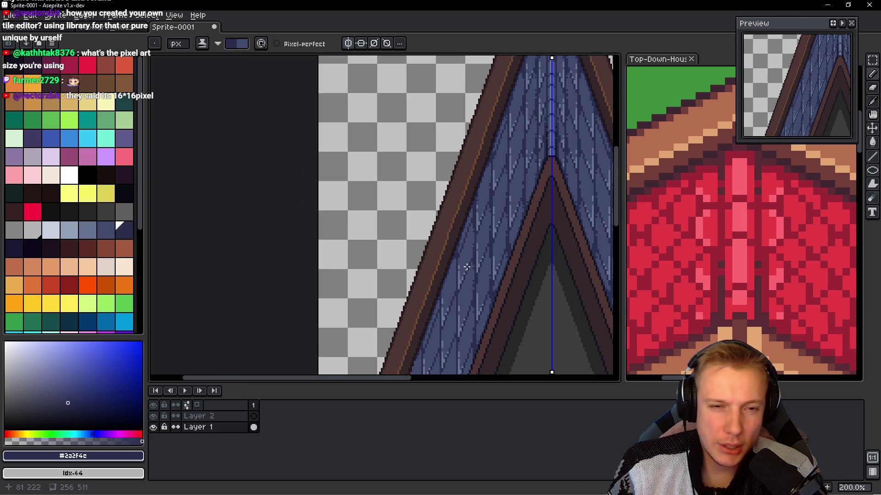
{"action": "left_click_drag", "start_coordinate": [456, 293], "coordinate": [462, 290]}
{"action": "scroll", "coordinate": [490, 260], "scroll_direction": "up", "scroll_amount": 7}
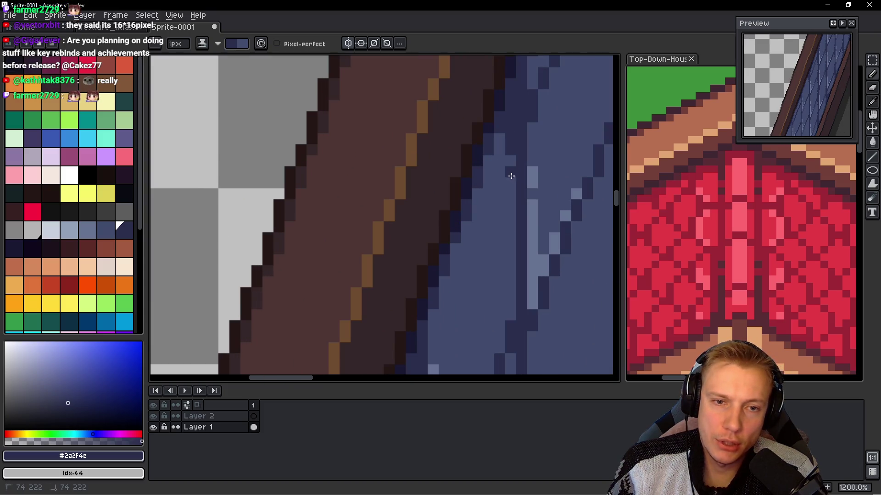
{"action": "left_click_drag", "start_coordinate": [486, 294], "coordinate": [511, 185]}
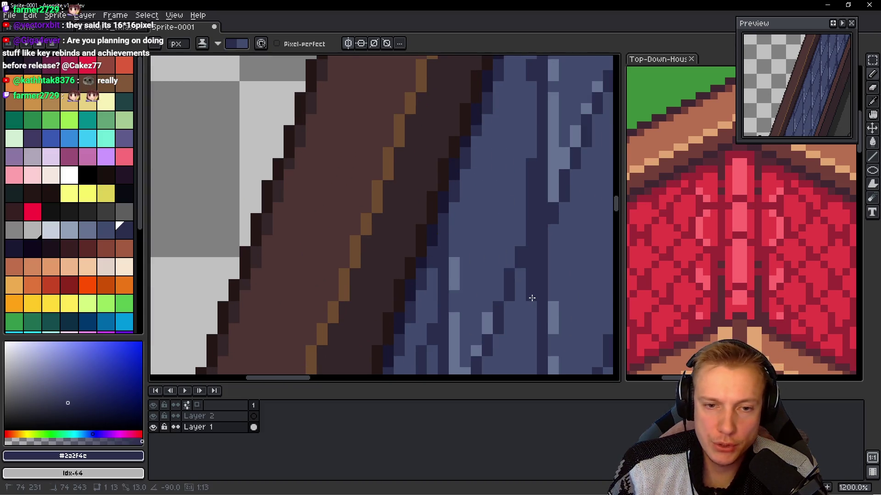
{"action": "left_click", "coordinate": [532, 151]}
{"action": "scroll", "coordinate": [527, 156], "scroll_direction": "down", "scroll_amount": 4}
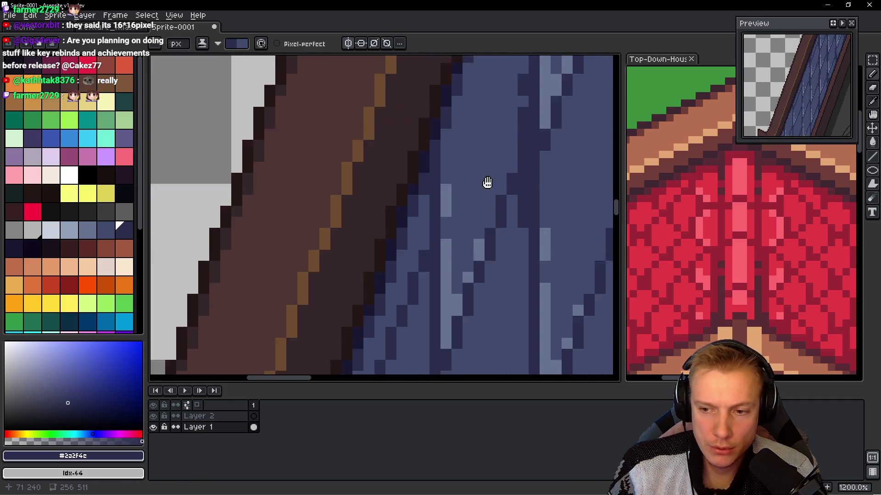
{"action": "scroll", "coordinate": [505, 192], "scroll_direction": "down", "scroll_amount": 3}
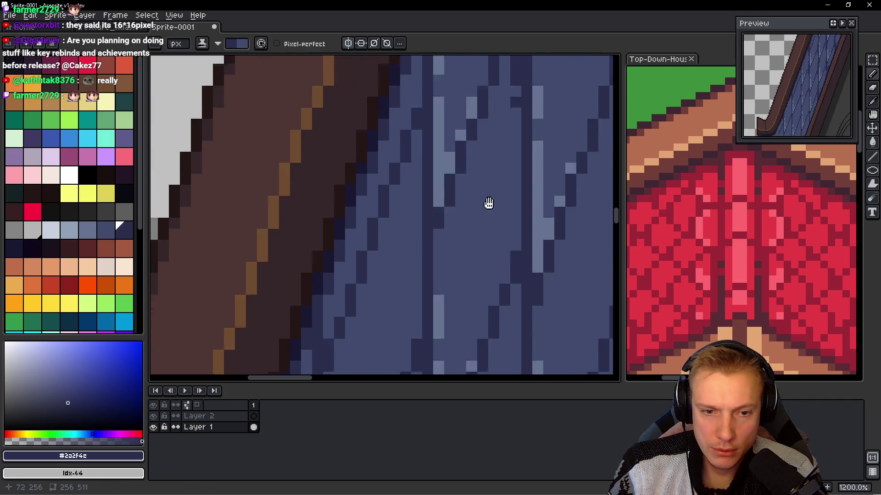
{"action": "scroll", "coordinate": [509, 239], "scroll_direction": "down", "scroll_amount": 2}
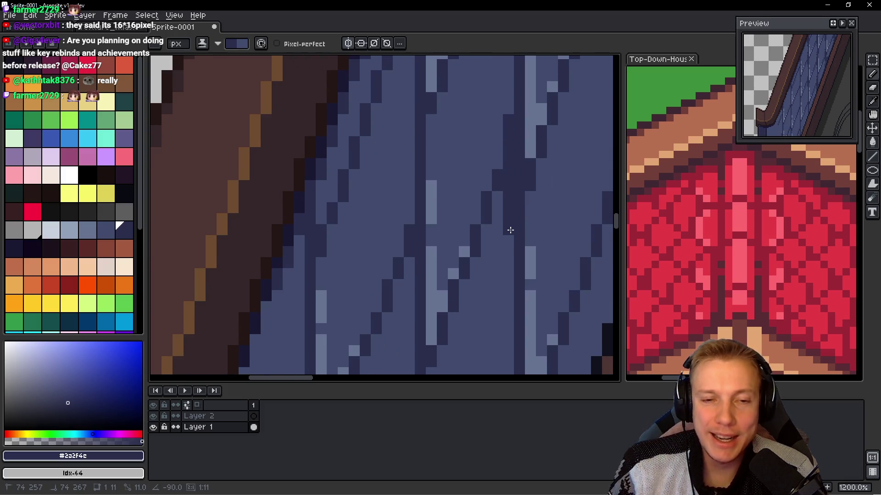
{"action": "left_click", "coordinate": [508, 257]}
{"action": "left_click", "coordinate": [508, 98]}
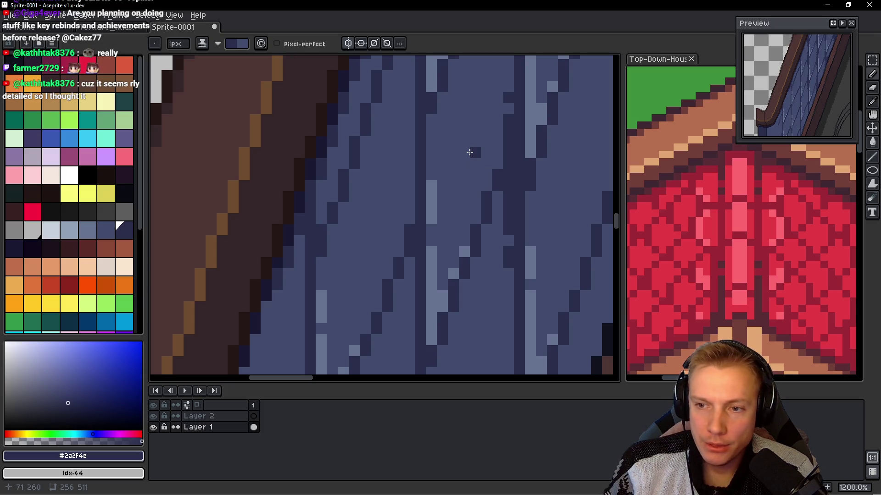
- Draw dark vertical lines down the plank seams on the left slope
{"action": "scroll", "coordinate": [473, 156], "scroll_direction": "down", "scroll_amount": 3}
{"action": "scroll", "coordinate": [495, 216], "scroll_direction": "up", "scroll_amount": 3}
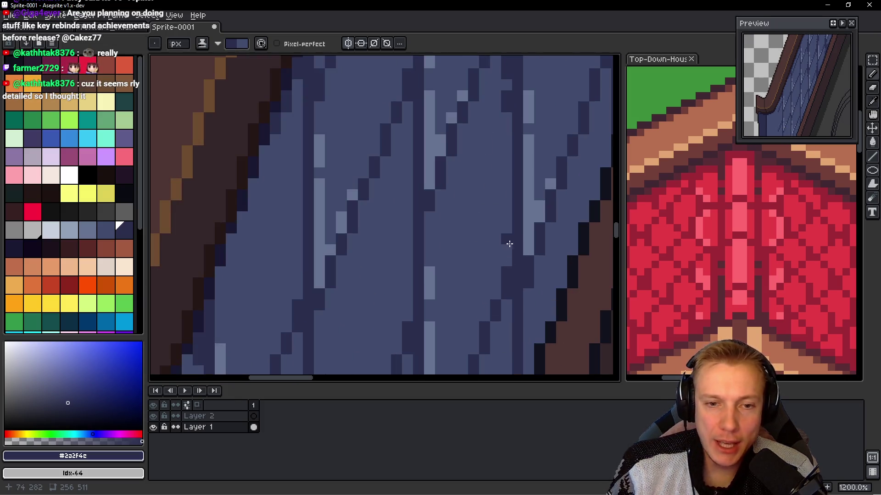
{"action": "mouse_move", "coordinate": [505, 212]}
{"action": "left_mouse_down"}
{"action": "mouse_move", "coordinate": [491, 129]}
{"action": "mouse_move", "coordinate": [490, 266]}
{"action": "left_mouse_up"}
{"action": "left_click_drag", "start_coordinate": [458, 134], "coordinate": [452, 217]}
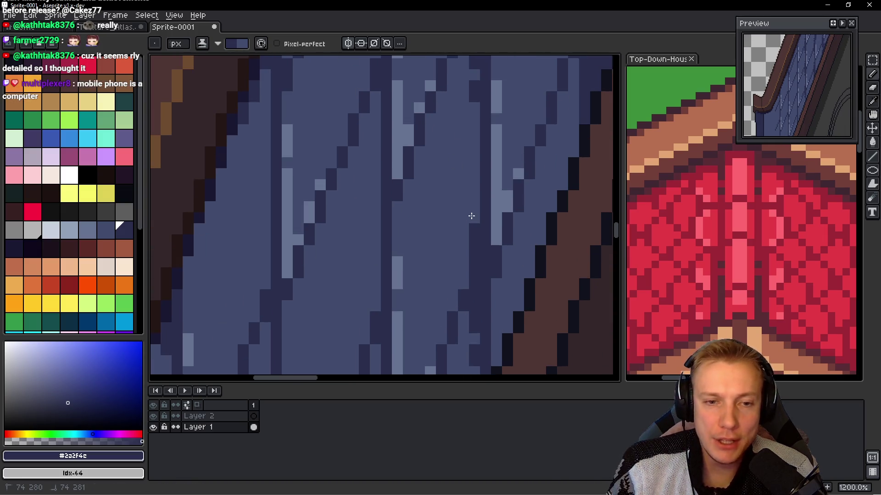
{"action": "scroll", "coordinate": [442, 228], "scroll_direction": "down", "scroll_amount": 3}
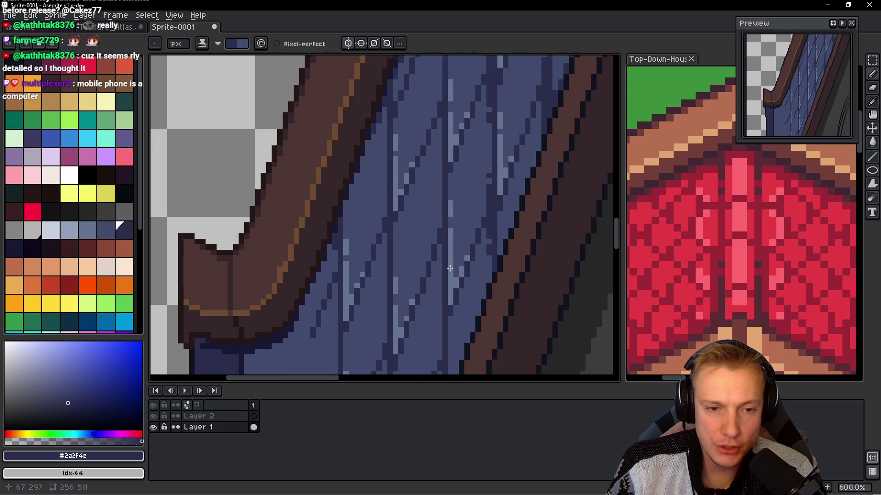
{"action": "scroll", "coordinate": [433, 287], "scroll_direction": "up", "scroll_amount": 2}
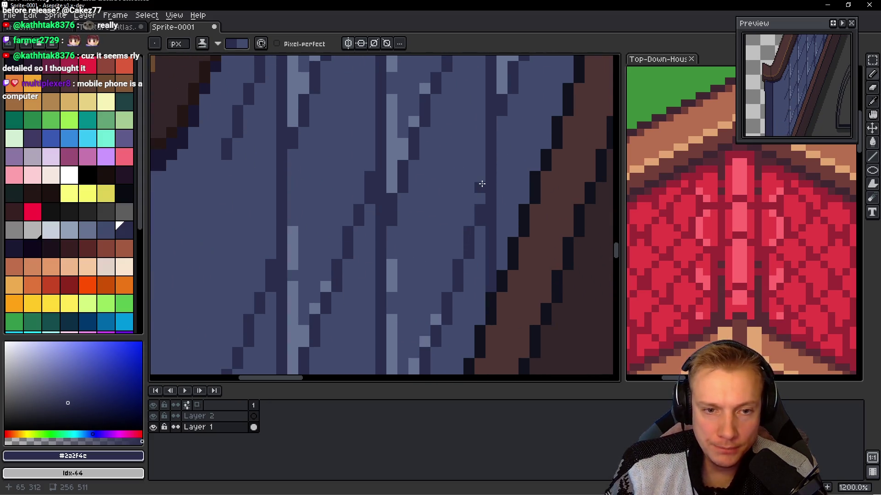
{"action": "left_click_drag", "start_coordinate": [479, 180], "coordinate": [479, 317]}
{"action": "mouse_move", "coordinate": [502, 266]}
{"action": "left_mouse_down"}
{"action": "mouse_move", "coordinate": [501, 210]}
{"action": "mouse_move", "coordinate": [502, 222]}
{"action": "left_mouse_up"}
{"action": "left_click_drag", "start_coordinate": [479, 183], "coordinate": [482, 156]}
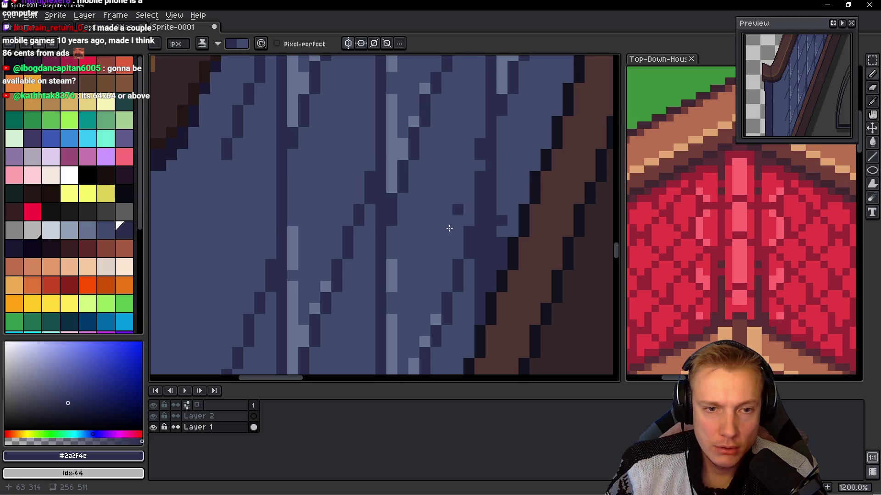
{"action": "scroll", "coordinate": [448, 226], "scroll_direction": "down", "scroll_amount": 3}
{"action": "scroll", "coordinate": [514, 174], "scroll_direction": "up", "scroll_amount": 3}
- Darken the plank edge where the blue planks meet the brown trim
{"action": "mouse_move", "coordinate": [470, 232]}
{"action": "left_mouse_down"}
{"action": "mouse_move", "coordinate": [477, 250]}
{"action": "mouse_move", "coordinate": [484, 204]}
{"action": "mouse_move", "coordinate": [486, 214]}
{"action": "left_mouse_up"}
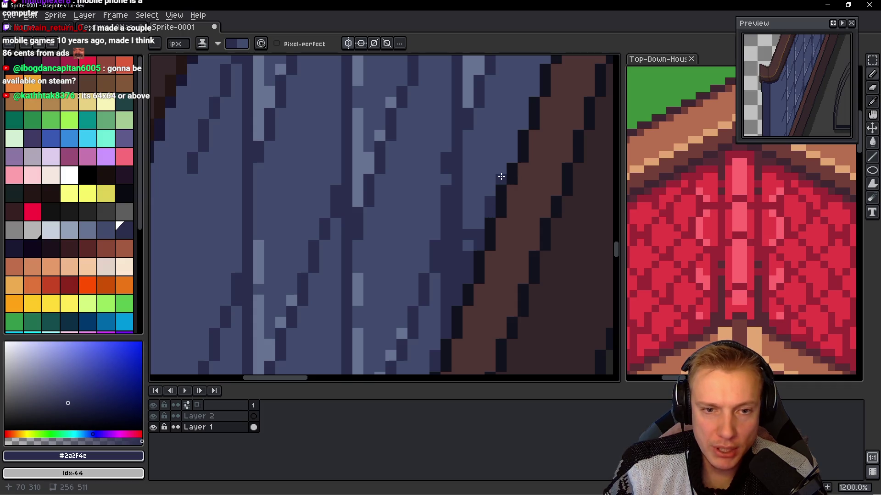
{"action": "left_click", "coordinate": [510, 147]}
{"action": "mouse_move", "coordinate": [505, 144]}
{"action": "left_mouse_down"}
{"action": "mouse_move", "coordinate": [448, 210]}
{"action": "mouse_move", "coordinate": [458, 215]}
{"action": "mouse_move", "coordinate": [471, 187]}
{"action": "left_mouse_up"}
{"action": "scroll", "coordinate": [483, 154], "scroll_direction": "down", "scroll_amount": 5}
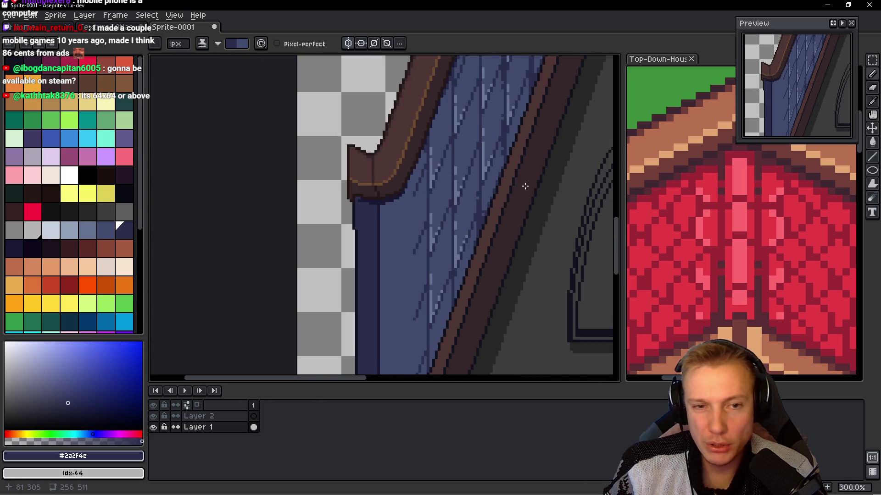
{"action": "scroll", "coordinate": [523, 183], "scroll_direction": "up", "scroll_amount": 2}
{"action": "scroll", "coordinate": [423, 216], "scroll_direction": "up", "scroll_amount": 3}
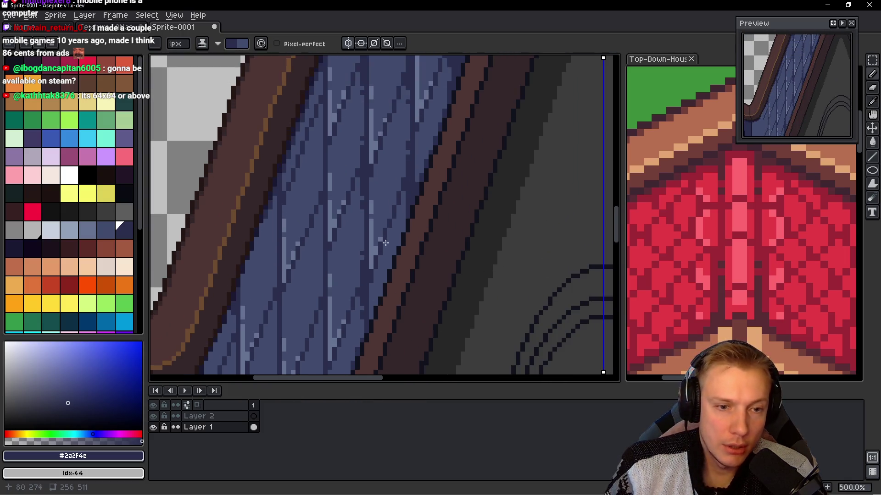
{"action": "mouse_move", "coordinate": [501, 158]}
{"action": "left_mouse_down"}
{"action": "mouse_move", "coordinate": [488, 183]}
{"action": "mouse_move", "coordinate": [493, 189]}
{"action": "left_mouse_up"}
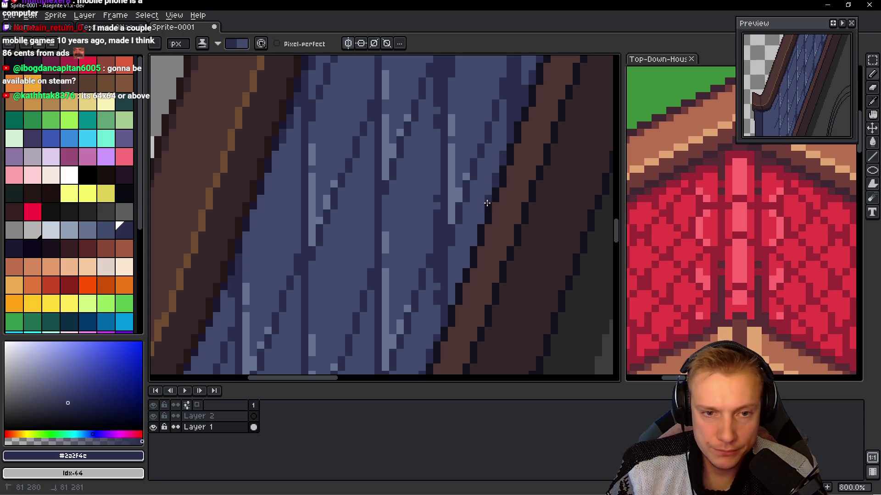
{"action": "left_click", "coordinate": [481, 225]}
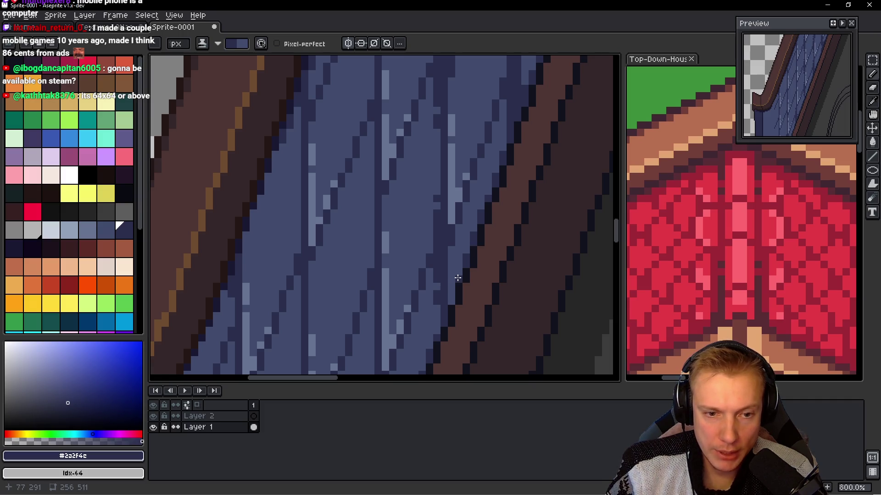
{"action": "scroll", "coordinate": [450, 303], "scroll_direction": "down", "scroll_amount": 4}
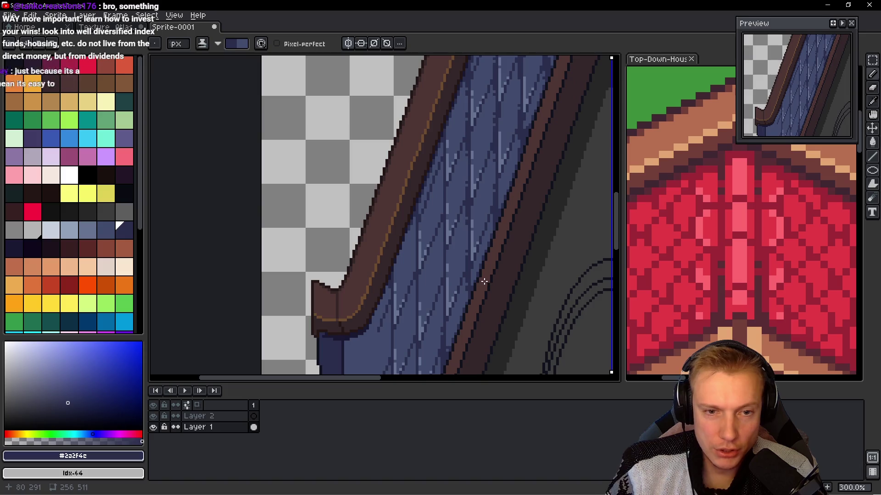
{"action": "scroll", "coordinate": [499, 201], "scroll_direction": "up", "scroll_amount": 2}
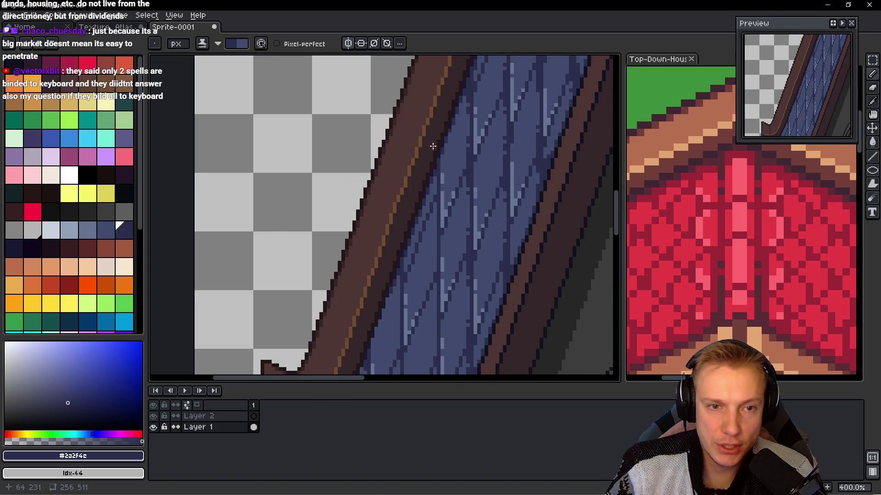
{"action": "scroll", "coordinate": [443, 178], "scroll_direction": "up", "scroll_amount": 4}
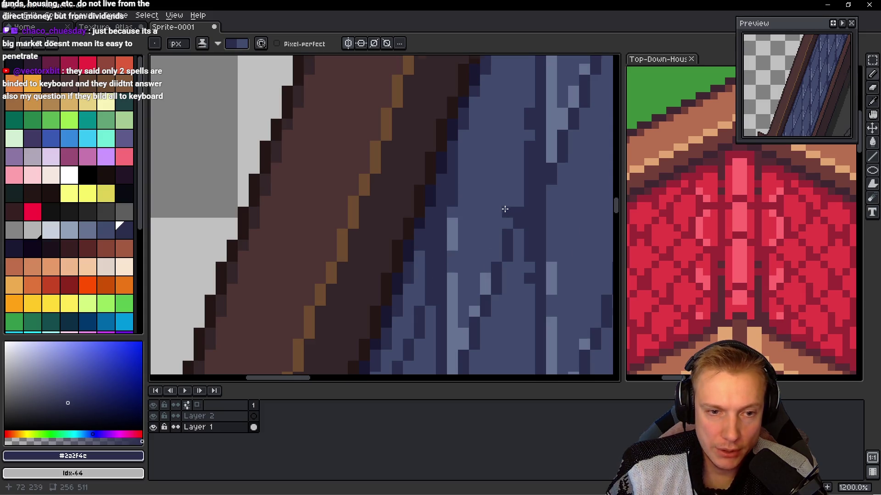
{"action": "scroll", "coordinate": [487, 234], "scroll_direction": "down", "scroll_amount": 2}
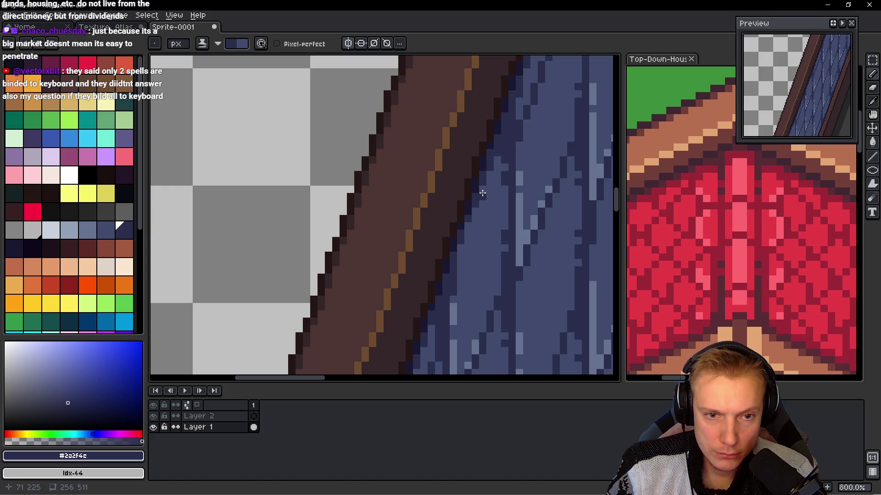
{"action": "scroll", "coordinate": [482, 189], "scroll_direction": "down", "scroll_amount": 4}
{"action": "scroll", "coordinate": [486, 206], "scroll_direction": "up", "scroll_amount": 1}
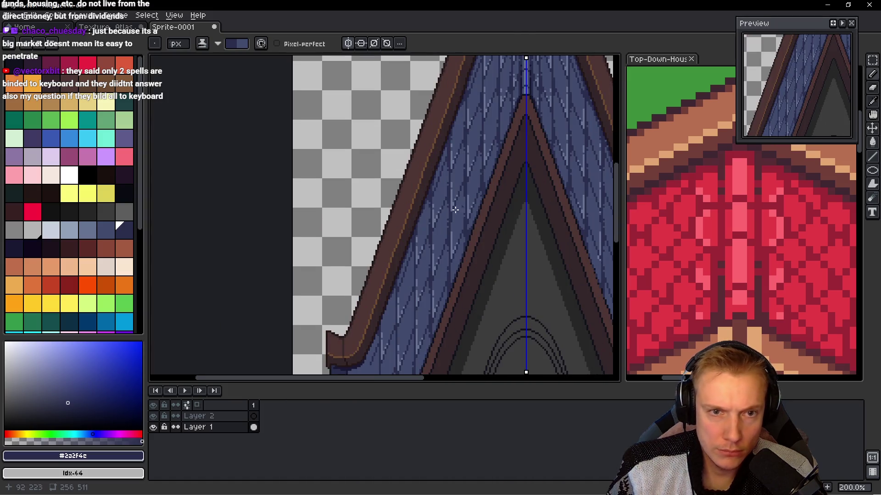
- Draw three short dark vertical strokes along the planks beside the left roof railing
{"action": "scroll", "coordinate": [499, 216], "scroll_direction": "down", "scroll_amount": 1}
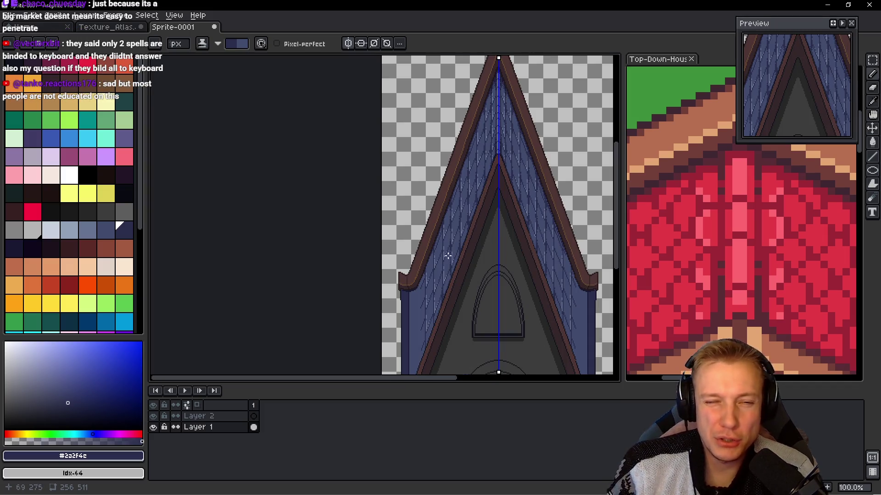
{"action": "left_click_drag", "start_coordinate": [441, 262], "coordinate": [441, 241]}
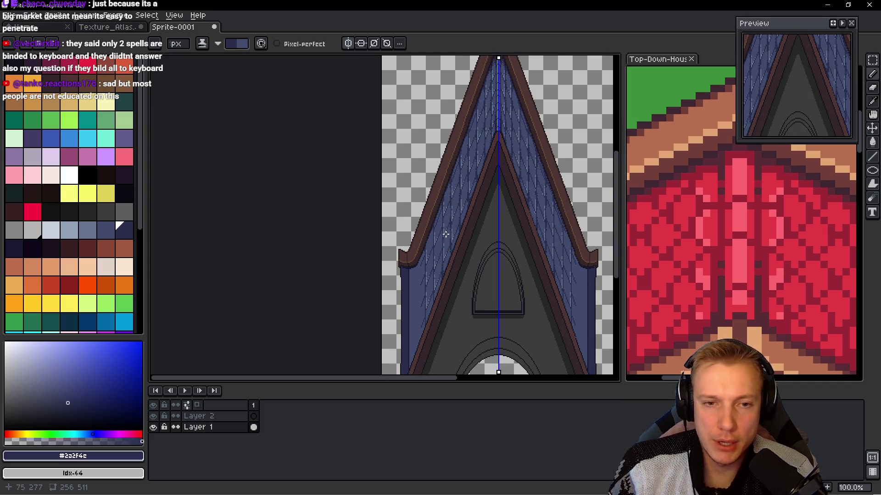
{"action": "scroll", "coordinate": [485, 243], "scroll_direction": "up", "scroll_amount": 2}
{"action": "scroll", "coordinate": [476, 207], "scroll_direction": "up", "scroll_amount": 4}
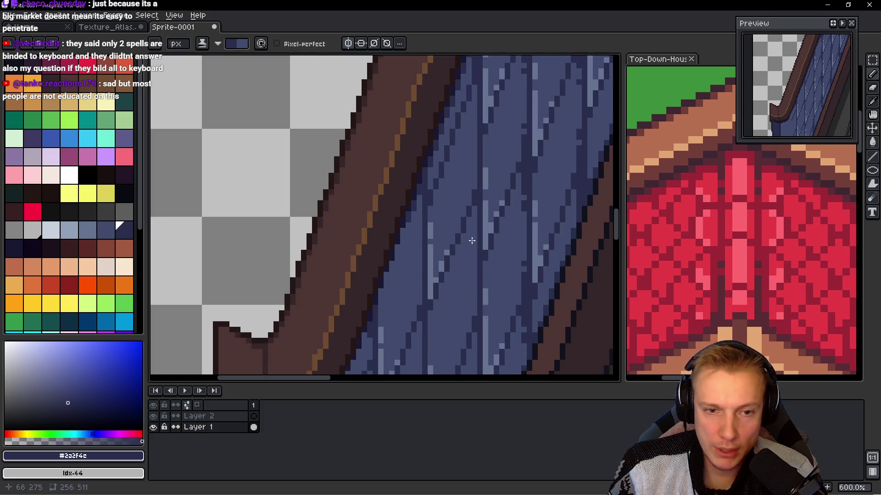
{"action": "left_click_drag", "start_coordinate": [472, 171], "coordinate": [479, 243]}
{"action": "left_click_drag", "start_coordinate": [470, 133], "coordinate": [475, 141]}
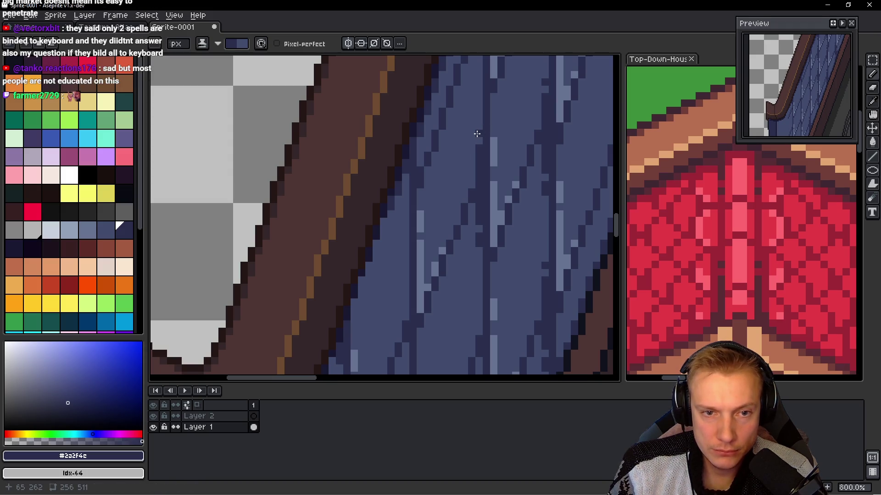
{"action": "scroll", "coordinate": [480, 210], "scroll_direction": "down", "scroll_amount": 5}
{"action": "left_click_drag", "start_coordinate": [485, 198], "coordinate": [487, 293]}
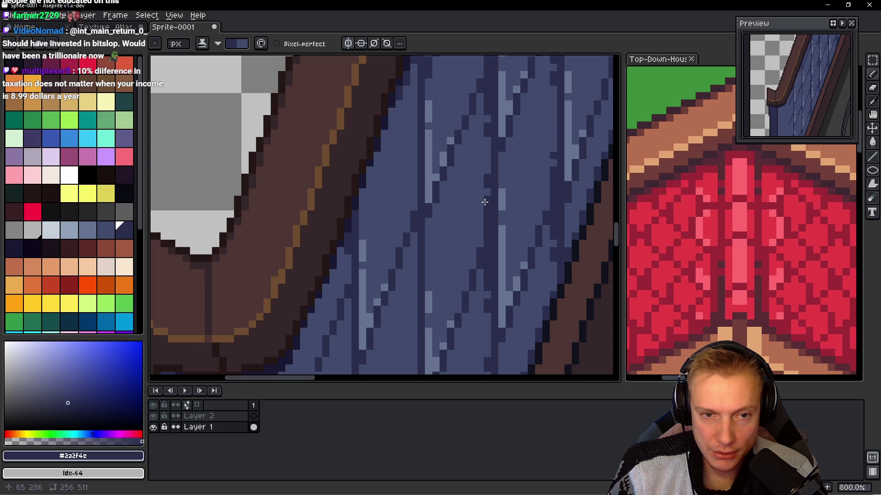
{"action": "scroll", "coordinate": [490, 215], "scroll_direction": "down", "scroll_amount": 3}
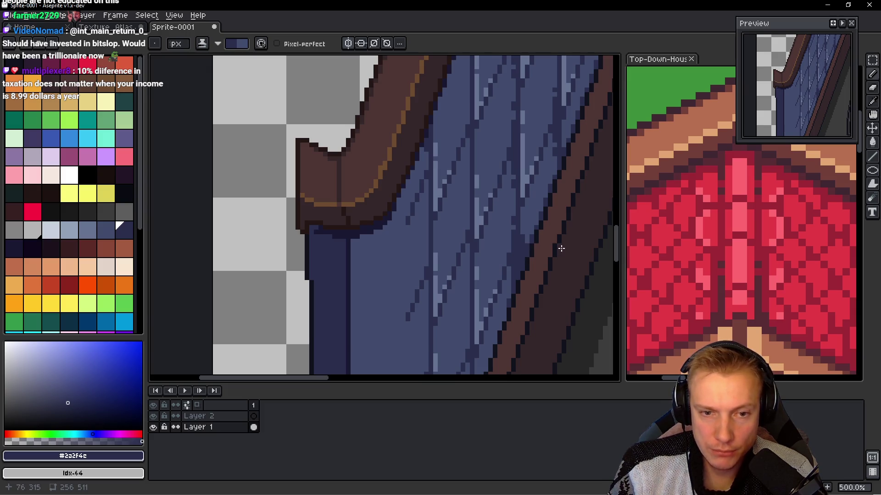
{"action": "scroll", "coordinate": [561, 248], "scroll_direction": "down", "scroll_amount": 3}
{"action": "scroll", "coordinate": [504, 275], "scroll_direction": "up", "scroll_amount": 3}
{"action": "mouse_move", "coordinate": [462, 304]}
{"action": "left_mouse_down"}
{"action": "mouse_move", "coordinate": [492, 238]}
{"action": "mouse_move", "coordinate": [465, 272]}
{"action": "mouse_move", "coordinate": [482, 283]}
{"action": "mouse_move", "coordinate": [523, 167]}
{"action": "mouse_move", "coordinate": [565, 175]}
{"action": "left_mouse_up"}
{"action": "scroll", "coordinate": [475, 271], "scroll_direction": "up", "scroll_amount": 2}
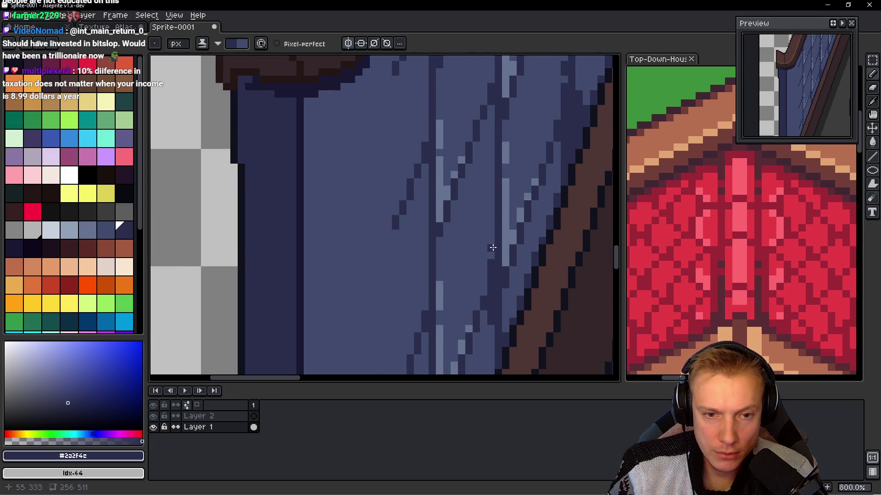
- Add dark outline pixels along the plank edge beside the right brown trim
{"action": "mouse_move", "coordinate": [491, 236]}
{"action": "left_mouse_down"}
{"action": "mouse_move", "coordinate": [501, 202]}
{"action": "mouse_move", "coordinate": [504, 266]}
{"action": "mouse_move", "coordinate": [492, 260]}
{"action": "left_mouse_up"}
{"action": "left_click_drag", "start_coordinate": [469, 292], "coordinate": [482, 313]}
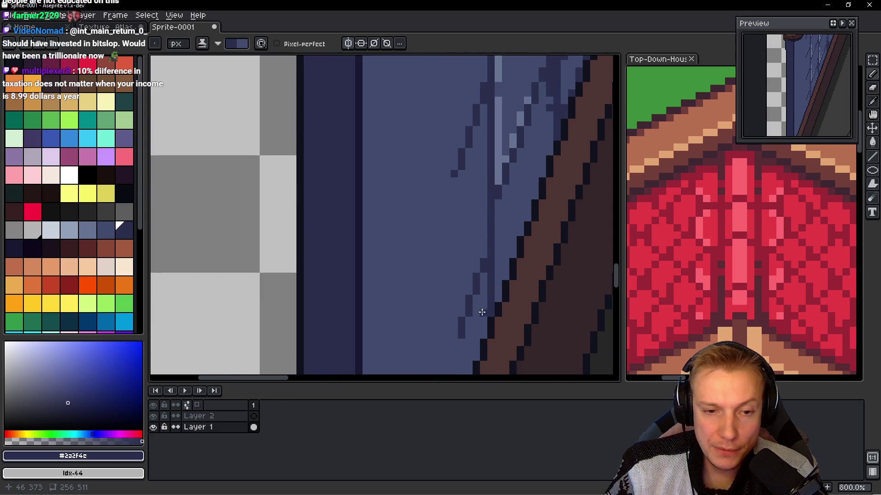
{"action": "left_click", "coordinate": [508, 266]}
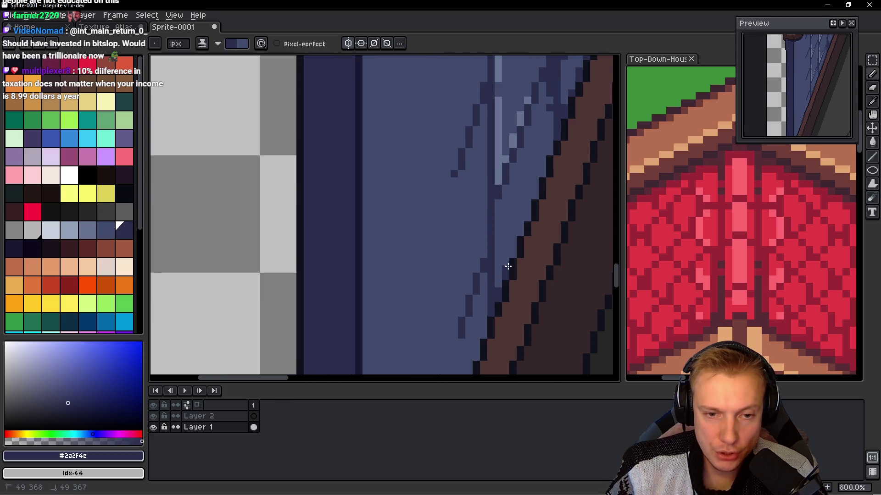
{"action": "left_click_drag", "start_coordinate": [528, 203], "coordinate": [528, 212]}
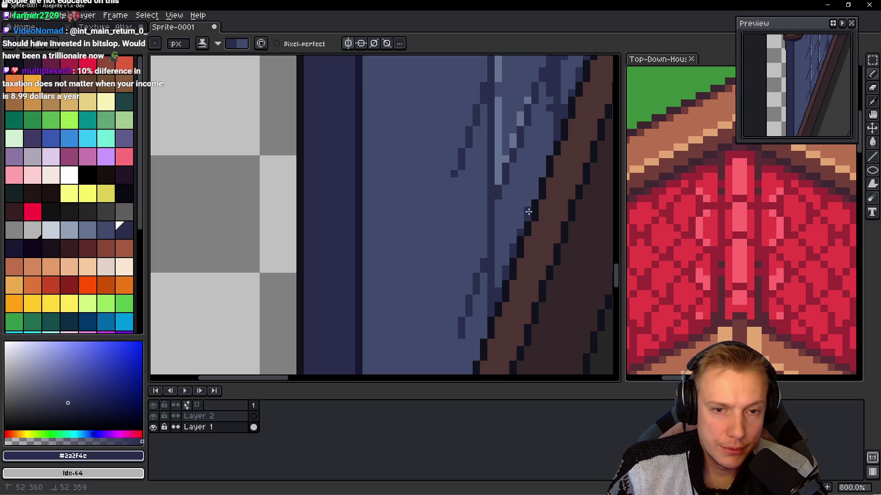
{"action": "left_click", "coordinate": [543, 182]}
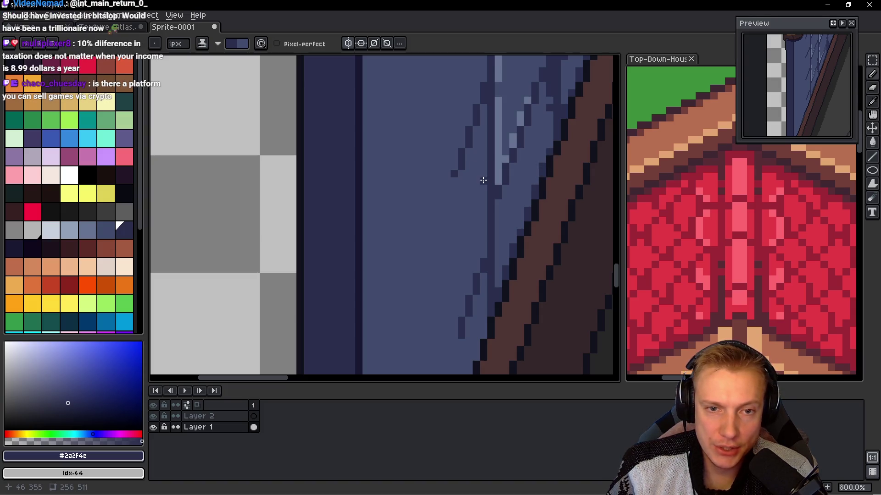
- Draw a dark vertical line down a plank stripe from its top
{"action": "scroll", "coordinate": [482, 219], "scroll_direction": "up", "scroll_amount": 2}
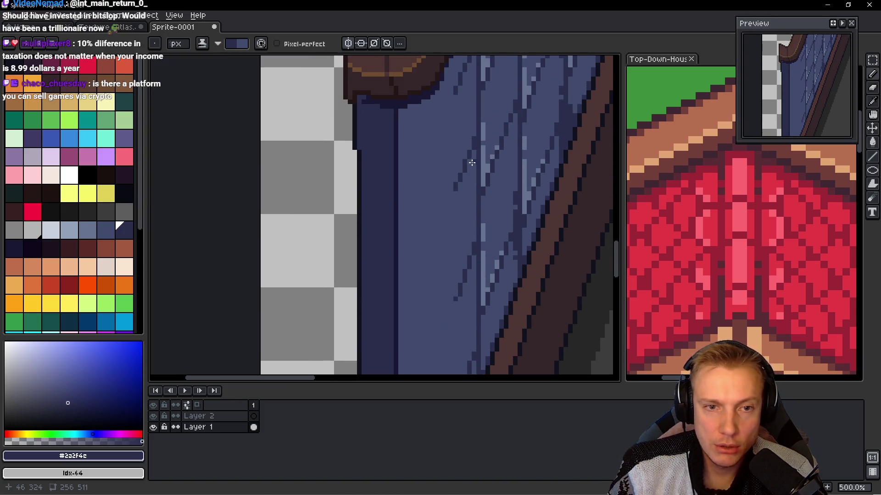
{"action": "left_click", "coordinate": [466, 127]}
{"action": "left_click_drag", "start_coordinate": [461, 168], "coordinate": [460, 294]}
{"action": "mouse_move", "coordinate": [460, 124]}
{"action": "left_mouse_down"}
{"action": "mouse_move", "coordinate": [445, 214]}
{"action": "mouse_move", "coordinate": [448, 171]}
{"action": "left_mouse_up"}
{"action": "scroll", "coordinate": [432, 203], "scroll_direction": "up", "scroll_amount": 3}
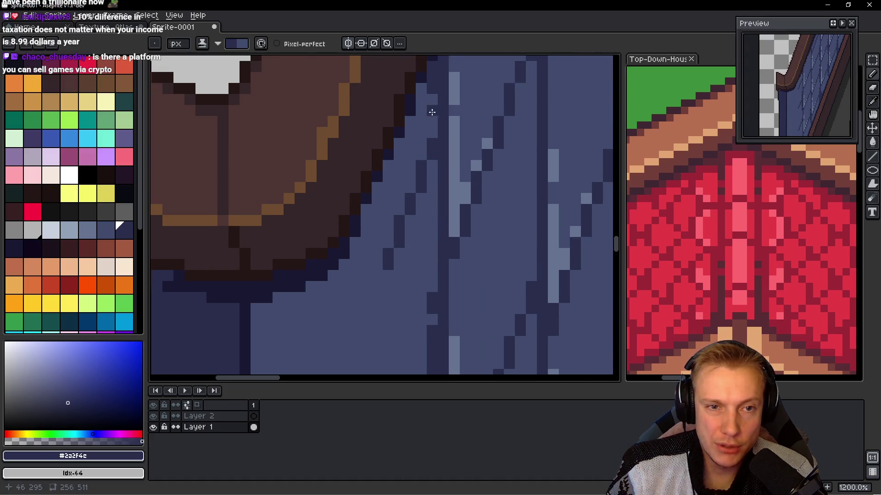
- Draw a dark line down a plank and darken pixels along the stair-stepped left trim edge
{"action": "left_click_drag", "start_coordinate": [432, 102], "coordinate": [429, 226]}
{"action": "scroll", "coordinate": [418, 227], "scroll_direction": "up", "scroll_amount": 5}
{"action": "left_click", "coordinate": [413, 193]}
{"action": "left_click", "coordinate": [425, 159]}
{"action": "scroll", "coordinate": [456, 137], "scroll_direction": "up", "scroll_amount": 3}
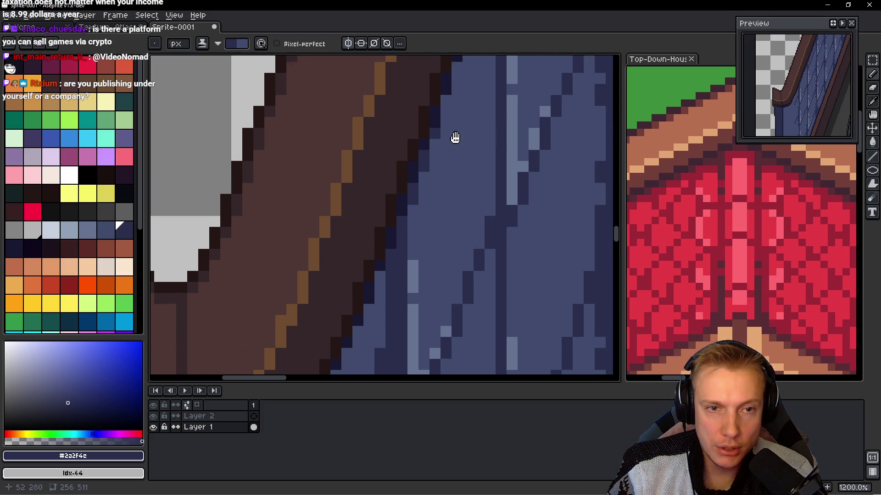
{"action": "left_click", "coordinate": [421, 181]}
{"action": "left_click", "coordinate": [431, 181]}
{"action": "left_click", "coordinate": [428, 151]}
{"action": "left_click", "coordinate": [441, 137]}
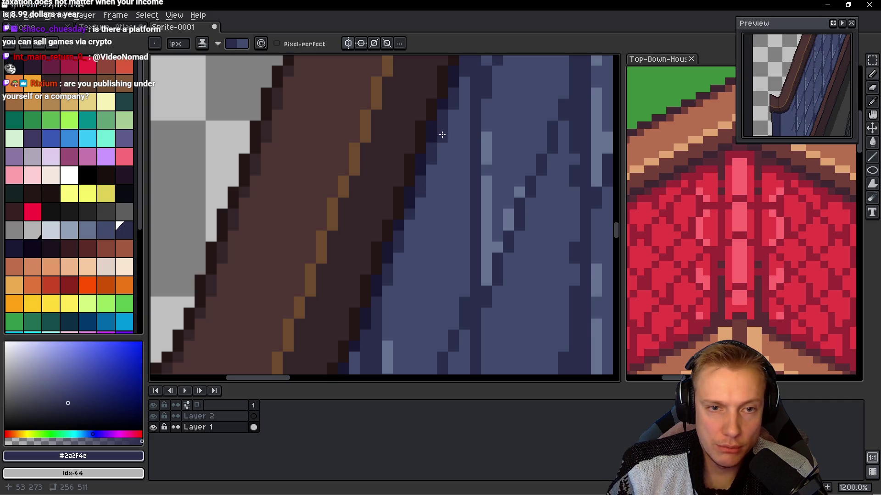
- Add a long dark stroke along a plank edge and a short vertical dark plank line
{"action": "mouse_move", "coordinate": [461, 119]}
{"action": "left_mouse_down"}
{"action": "mouse_move", "coordinate": [456, 173]}
{"action": "mouse_move", "coordinate": [463, 183]}
{"action": "mouse_move", "coordinate": [468, 338]}
{"action": "left_mouse_up"}
{"action": "scroll", "coordinate": [463, 216], "scroll_direction": "down", "scroll_amount": 3}
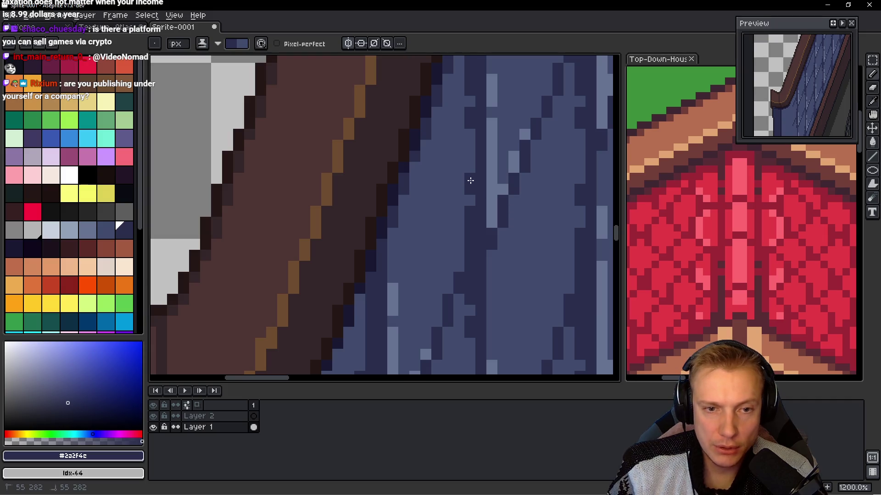
{"action": "scroll", "coordinate": [468, 184], "scroll_direction": "down", "scroll_amount": 4}
{"action": "scroll", "coordinate": [494, 252], "scroll_direction": "up", "scroll_amount": 2}
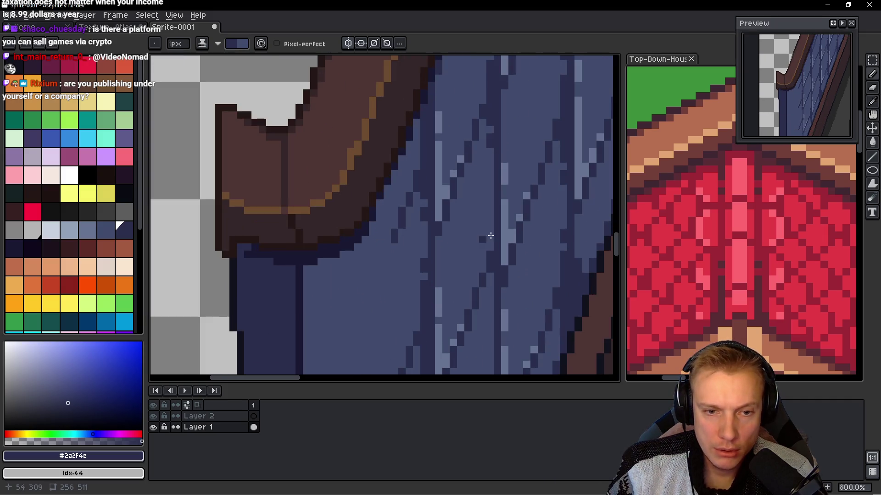
{"action": "left_click_drag", "start_coordinate": [490, 223], "coordinate": [490, 243]}
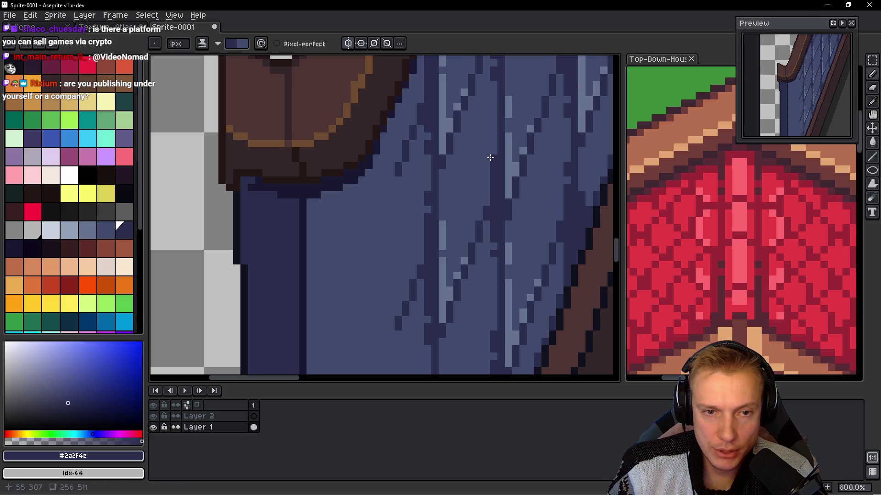
{"action": "scroll", "coordinate": [521, 172], "scroll_direction": "down", "scroll_amount": 5}
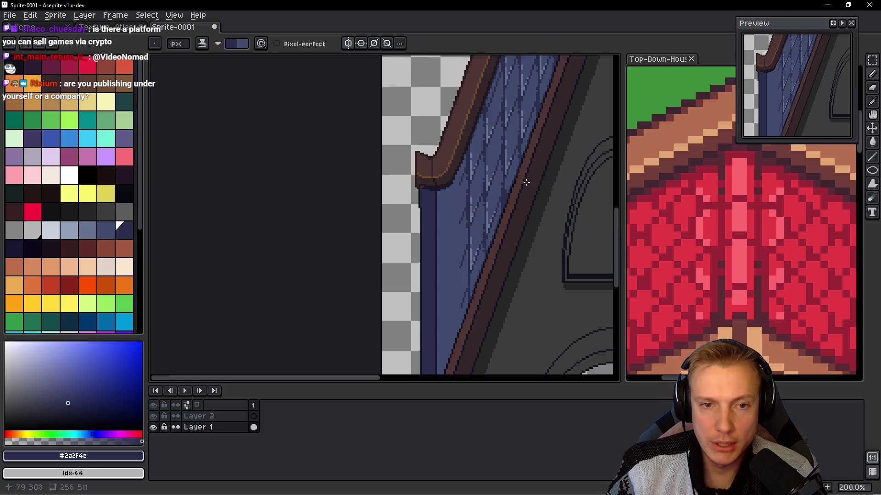
{"action": "scroll", "coordinate": [441, 160], "scroll_direction": "up", "scroll_amount": 5}
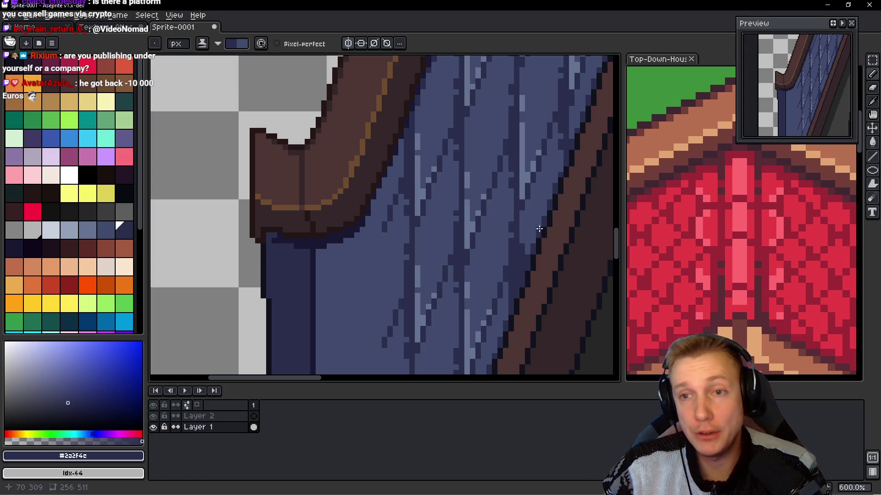
{"action": "scroll", "coordinate": [489, 186], "scroll_direction": "down", "scroll_amount": 5}
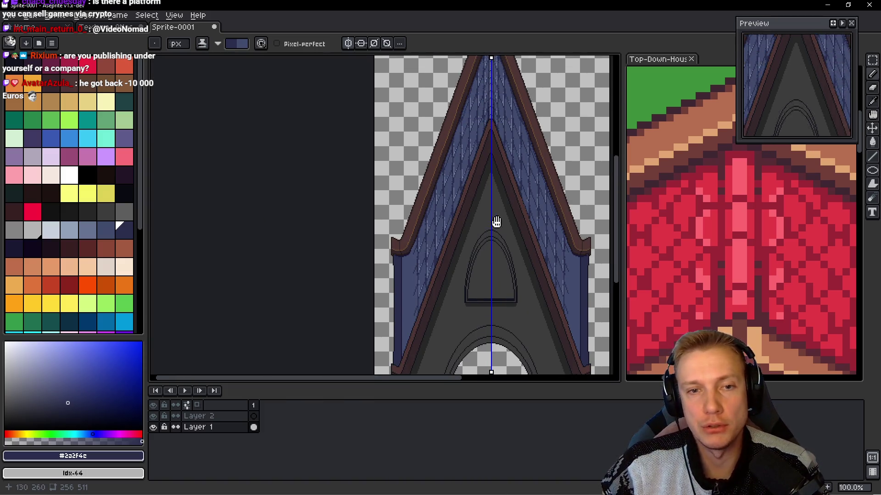
{"action": "mouse_move", "coordinate": [507, 274]}
{"action": "left_mouse_down"}
{"action": "mouse_move", "coordinate": [524, 246]}
{"action": "mouse_move", "coordinate": [514, 213]}
{"action": "left_mouse_up"}
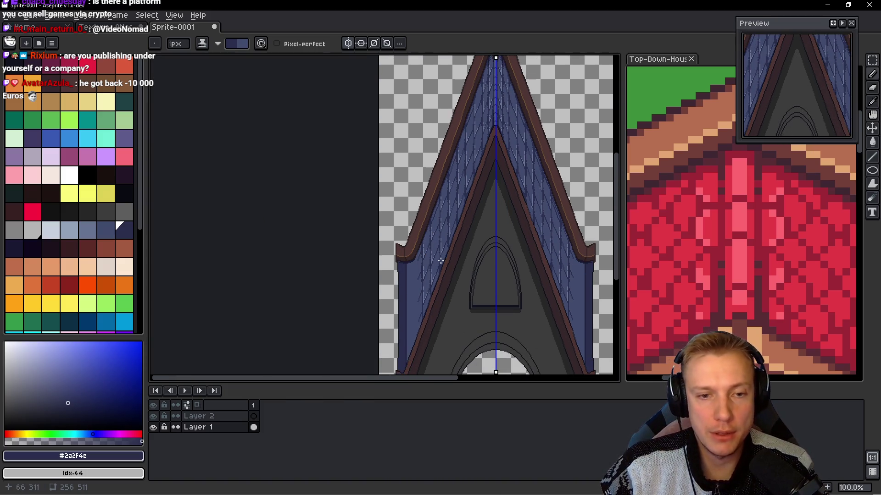
{"action": "scroll", "coordinate": [440, 260], "scroll_direction": "down", "scroll_amount": 1}
{"action": "scroll", "coordinate": [447, 250], "scroll_direction": "up", "scroll_amount": 4}
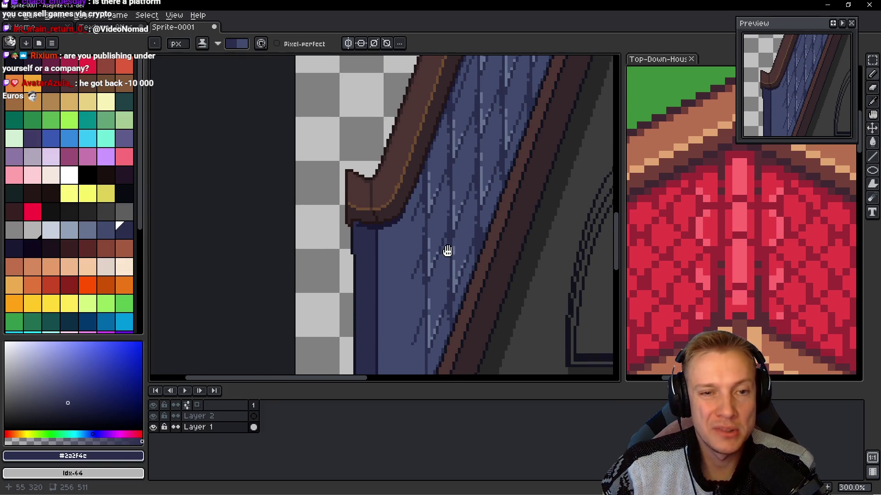
{"action": "scroll", "coordinate": [408, 248], "scroll_direction": "up", "scroll_amount": 4}
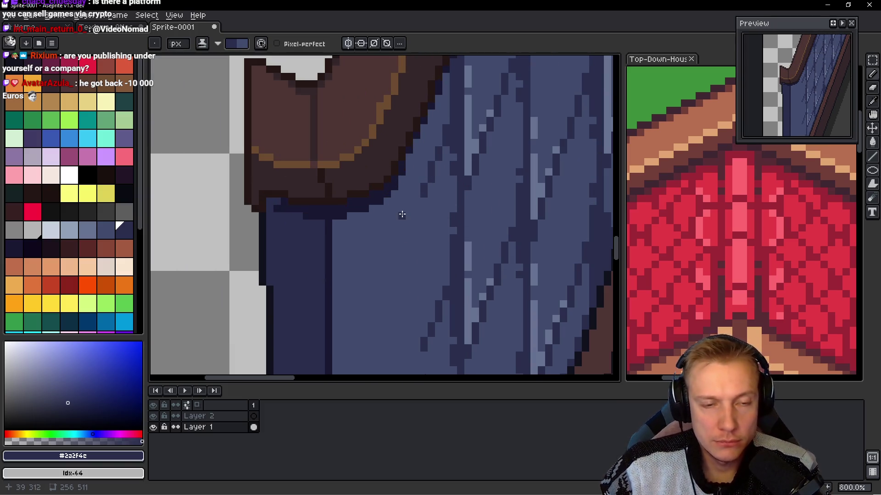
{"action": "scroll", "coordinate": [414, 209], "scroll_direction": "down", "scroll_amount": 2}
{"action": "scroll", "coordinate": [420, 205], "scroll_direction": "up", "scroll_amount": 1}
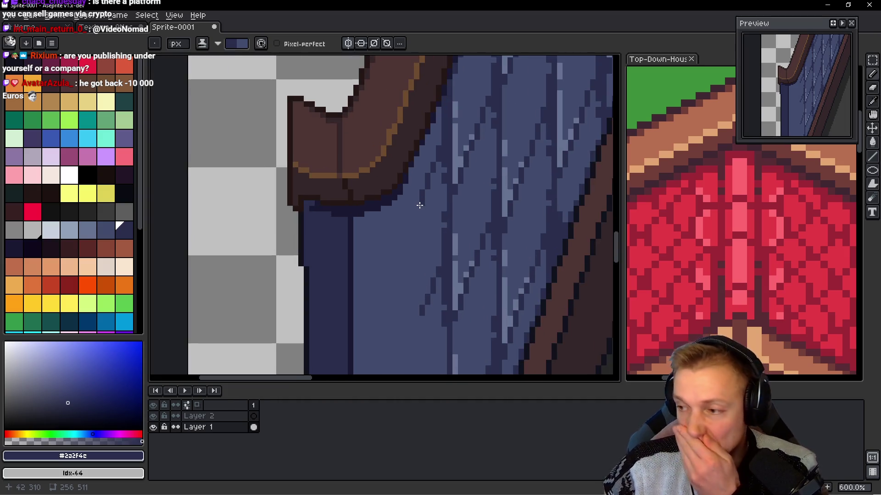
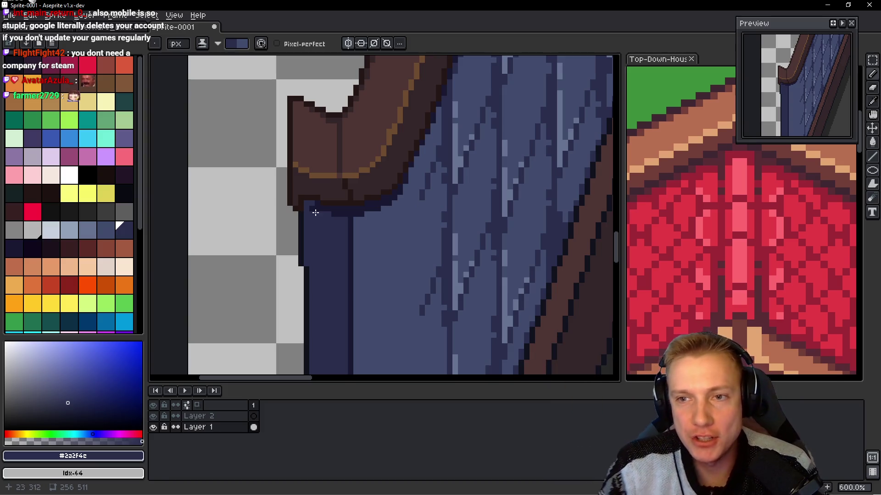
- Paint a column of dark pixels down the left edge of the blue roof slope
{"action": "scroll", "coordinate": [476, 216], "scroll_direction": "up", "scroll_amount": 4}
{"action": "left_click", "coordinate": [461, 127]}
{"action": "left_click_drag", "start_coordinate": [460, 134], "coordinate": [457, 210]}
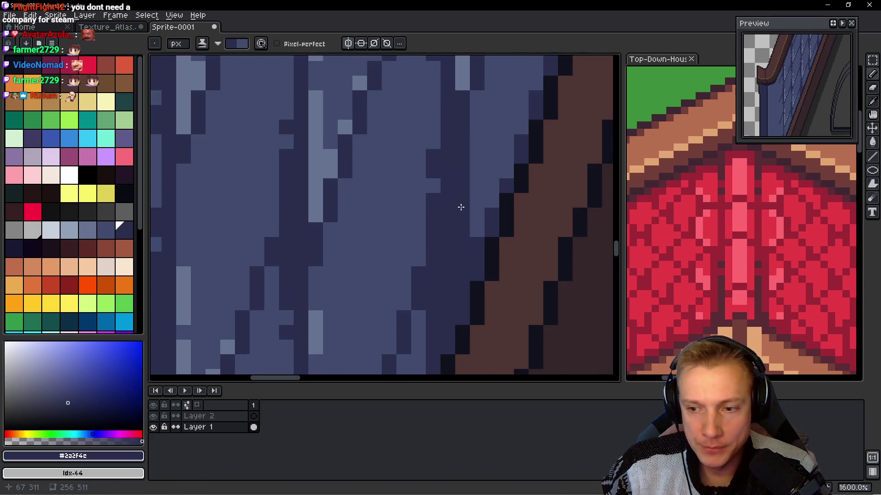
{"action": "scroll", "coordinate": [461, 208], "scroll_direction": "down", "scroll_amount": 6}
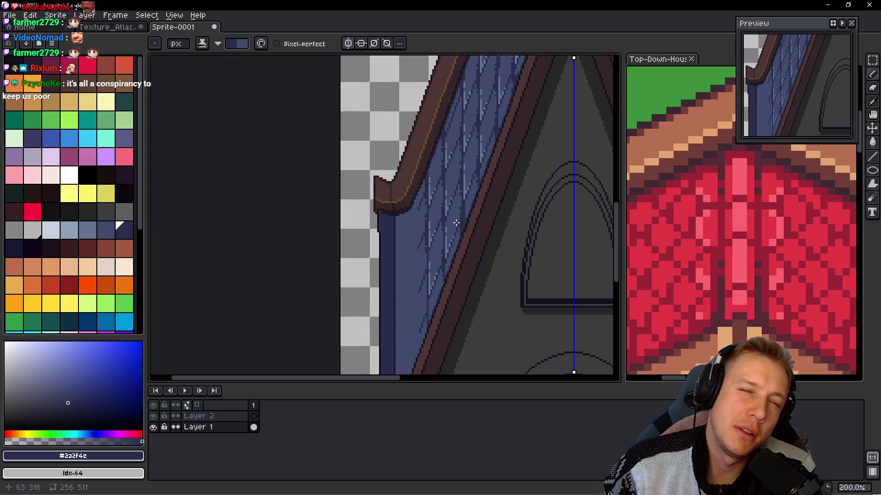
{"action": "scroll", "coordinate": [456, 223], "scroll_direction": "left", "scroll_amount": 2}
{"action": "scroll", "coordinate": [448, 225], "scroll_direction": "up", "scroll_amount": 1}
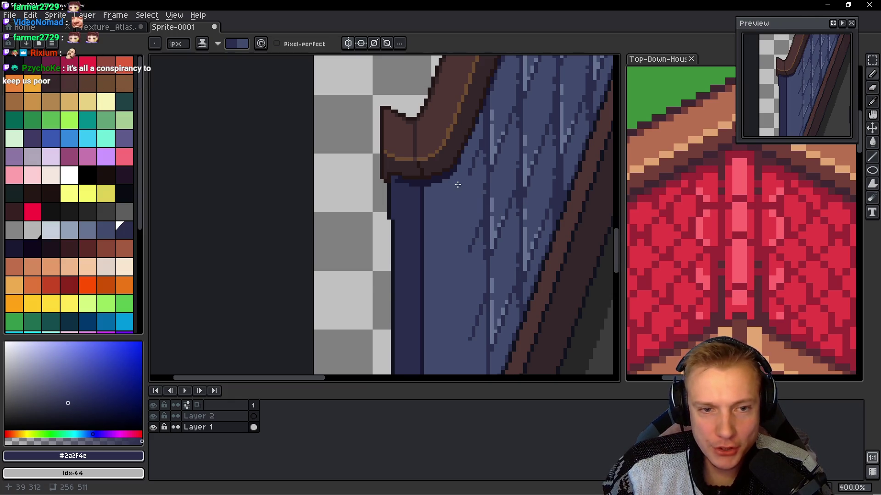
{"action": "scroll", "coordinate": [458, 159], "scroll_direction": "up", "scroll_amount": 2}
{"action": "scroll", "coordinate": [451, 220], "scroll_direction": "down", "scroll_amount": 1}
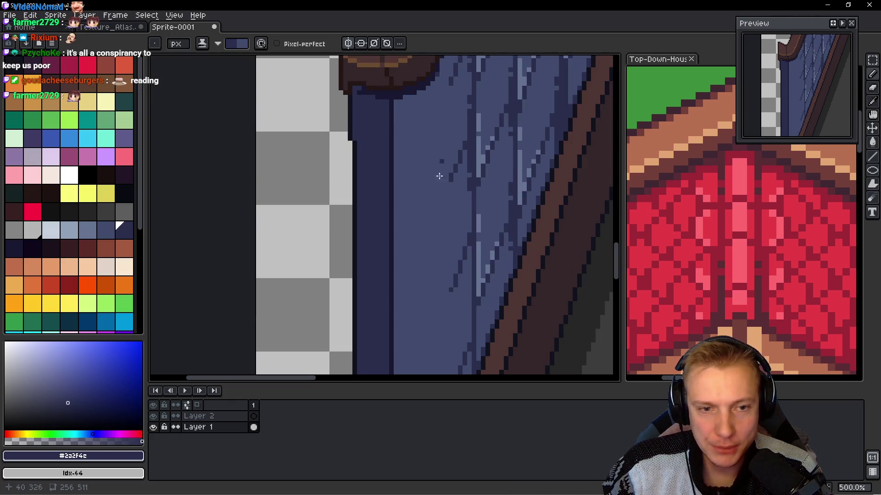
- Draw a straight dark vertical line along the roof's left edge from beneath the brown trim
{"action": "left_click", "coordinate": [438, 317], "text": "shift"}
{"action": "scroll", "coordinate": [438, 317], "scroll_direction": "down", "scroll_amount": 1}
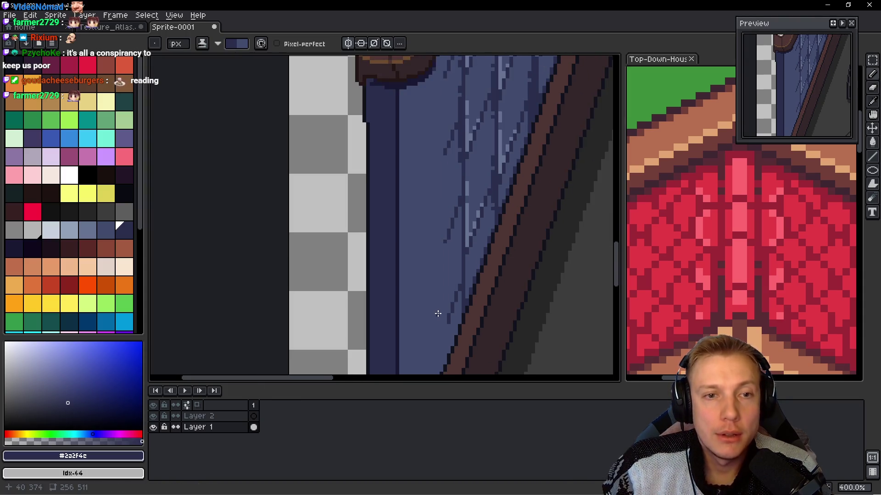
{"action": "scroll", "coordinate": [434, 321], "scroll_direction": "down", "scroll_amount": 1}
{"action": "left_click", "coordinate": [434, 321], "text": "shift"}
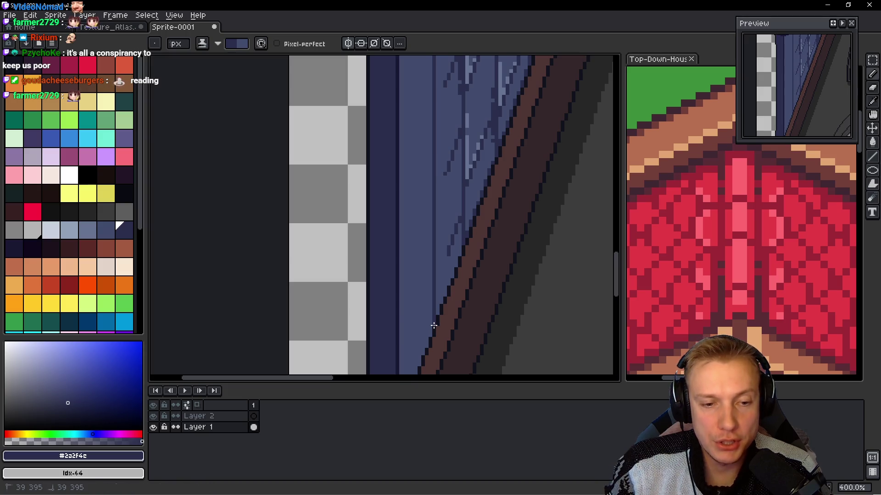
{"action": "scroll", "coordinate": [431, 294], "scroll_direction": "down", "scroll_amount": 1}
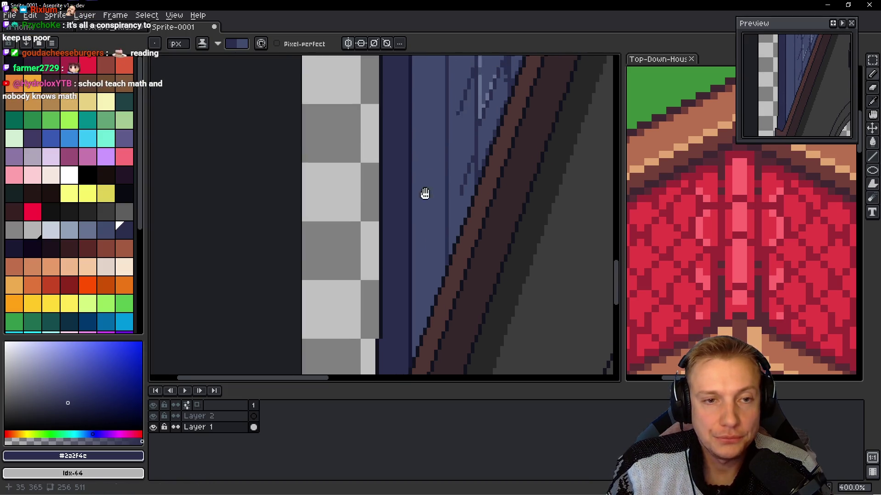
{"action": "scroll", "coordinate": [422, 191], "scroll_direction": "up", "scroll_amount": 2}
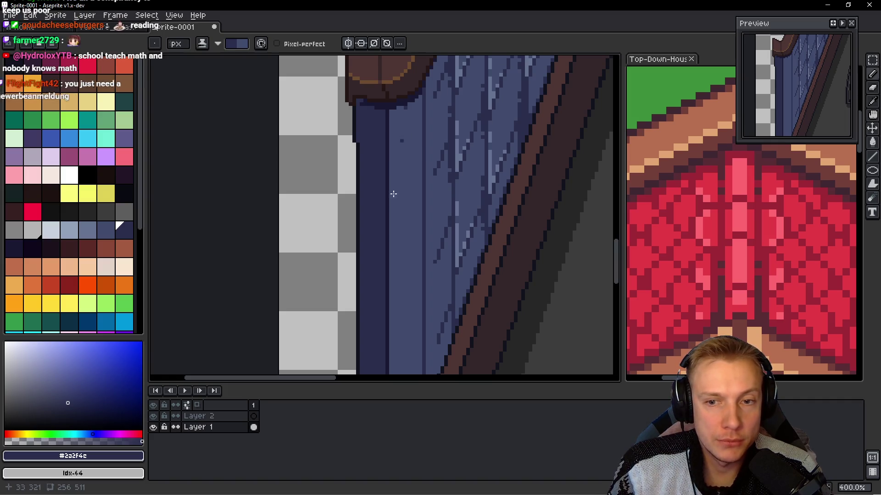
{"action": "scroll", "coordinate": [410, 207], "scroll_direction": "down", "scroll_amount": 2}
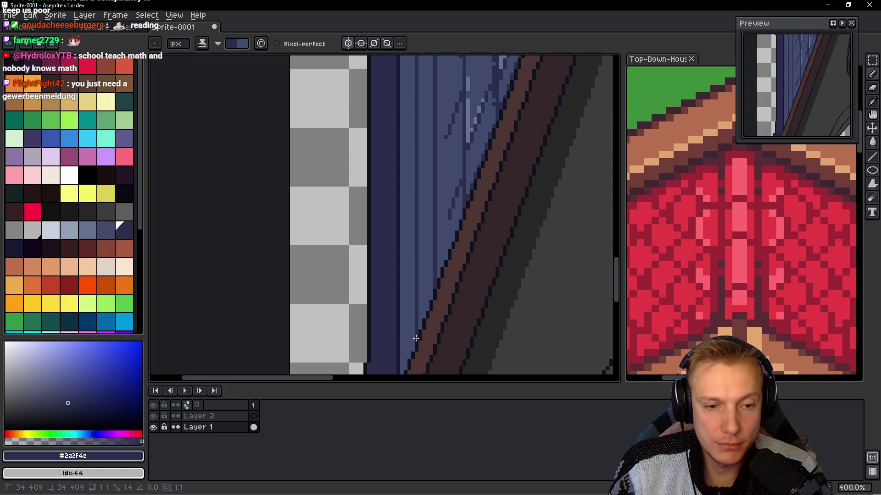
{"action": "key", "text": "minus"}
{"action": "scroll", "coordinate": [440, 280], "scroll_direction": "up", "scroll_amount": 2}
{"action": "scroll", "coordinate": [439, 280], "scroll_direction": "down", "scroll_amount": 1}
{"action": "scroll", "coordinate": [440, 266], "scroll_direction": "up", "scroll_amount": 3}
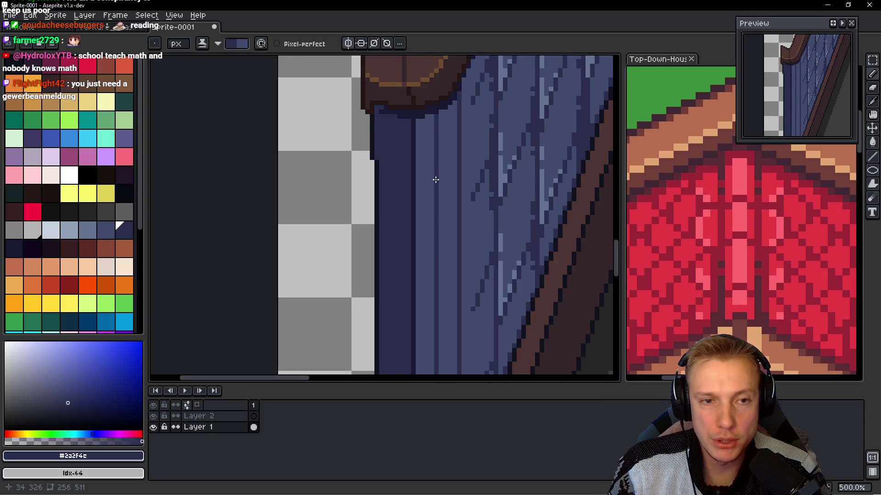
{"action": "scroll", "coordinate": [435, 179], "scroll_direction": "down", "scroll_amount": 3}
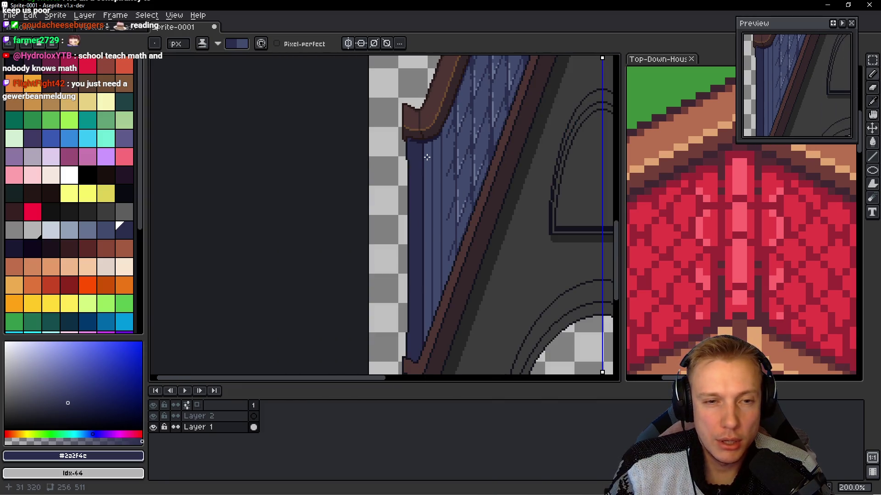
{"action": "scroll", "coordinate": [426, 158], "scroll_direction": "up", "scroll_amount": 3}
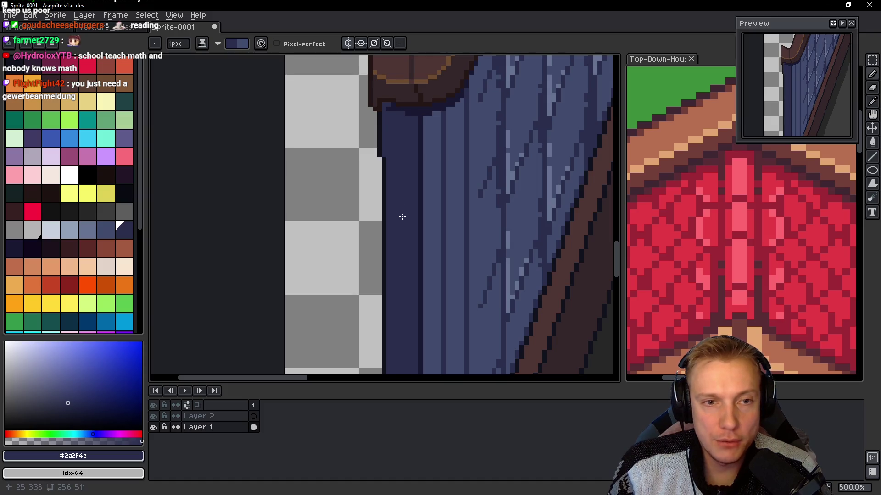
{"action": "scroll", "coordinate": [399, 206], "scroll_direction": "up", "scroll_amount": 4}
{"action": "key", "text": "alt"}
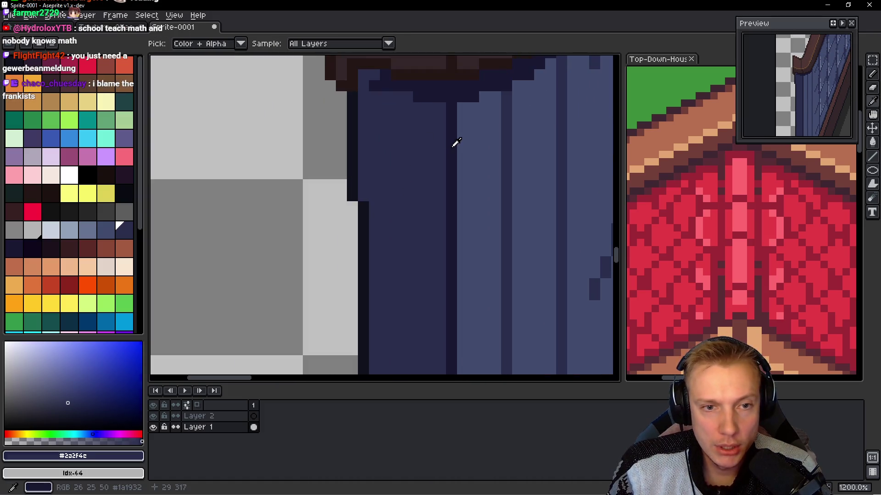
- Sample the darkest blue #1a1932 and draw a vertical plank line down the roof's left side
{"action": "left_click", "coordinate": [388, 94], "text": "alt"}
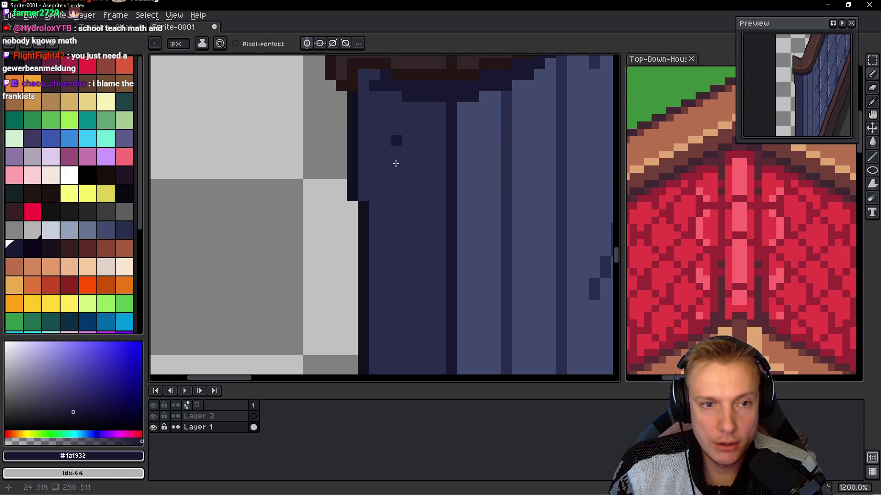
{"action": "scroll", "coordinate": [396, 163], "scroll_direction": "down", "scroll_amount": 3}
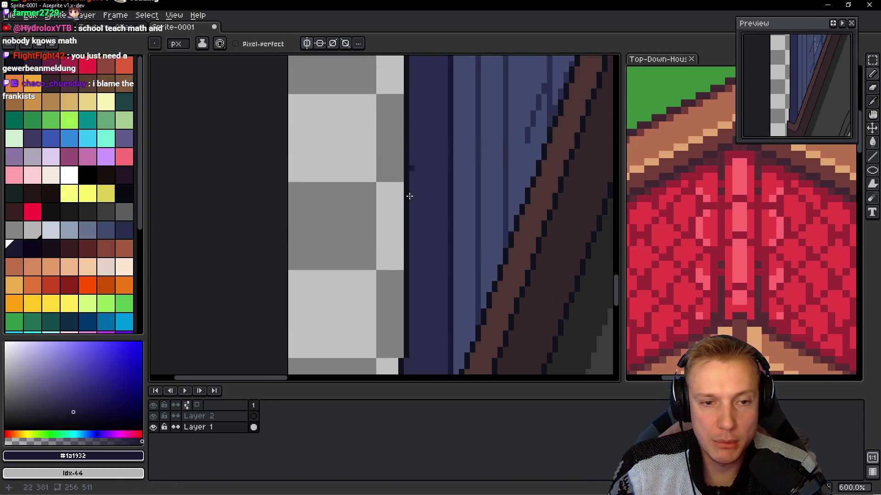
{"action": "scroll", "coordinate": [406, 229], "scroll_direction": "down", "scroll_amount": 3}
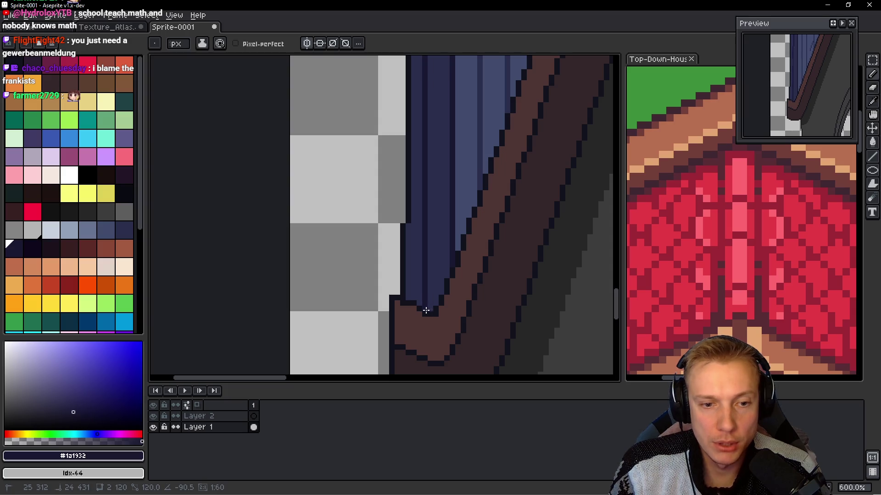
{"action": "mouse_move", "coordinate": [430, 174]}
{"action": "left_mouse_down"}
{"action": "mouse_move", "coordinate": [395, 258]}
{"action": "mouse_move", "coordinate": [409, 249]}
{"action": "left_mouse_up"}
{"action": "scroll", "coordinate": [409, 250], "scroll_direction": "down", "scroll_amount": 1}
{"action": "key", "text": "v"}
{"action": "key", "text": "b"}
- Sample the mid blue #424c6e from the roof
{"action": "scroll", "coordinate": [397, 215], "scroll_direction": "up", "scroll_amount": 2}
{"action": "scroll", "coordinate": [379, 314], "scroll_direction": "down", "scroll_amount": 2}
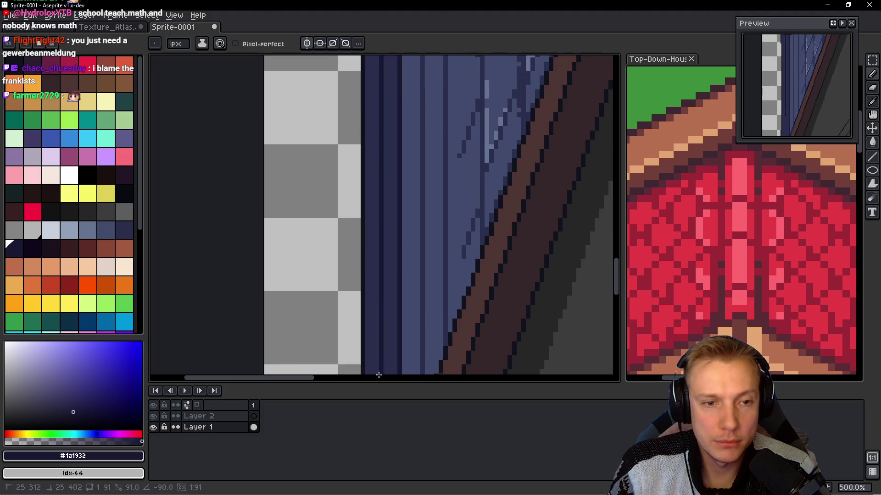
{"action": "scroll", "coordinate": [378, 367], "scroll_direction": "down", "scroll_amount": 2}
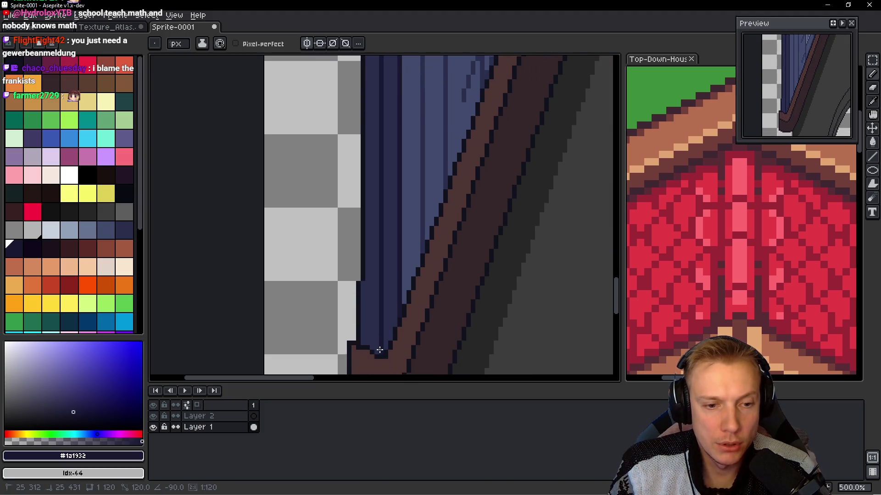
{"action": "scroll", "coordinate": [389, 202], "scroll_direction": "down", "scroll_amount": 2}
{"action": "scroll", "coordinate": [368, 222], "scroll_direction": "down", "scroll_amount": 3}
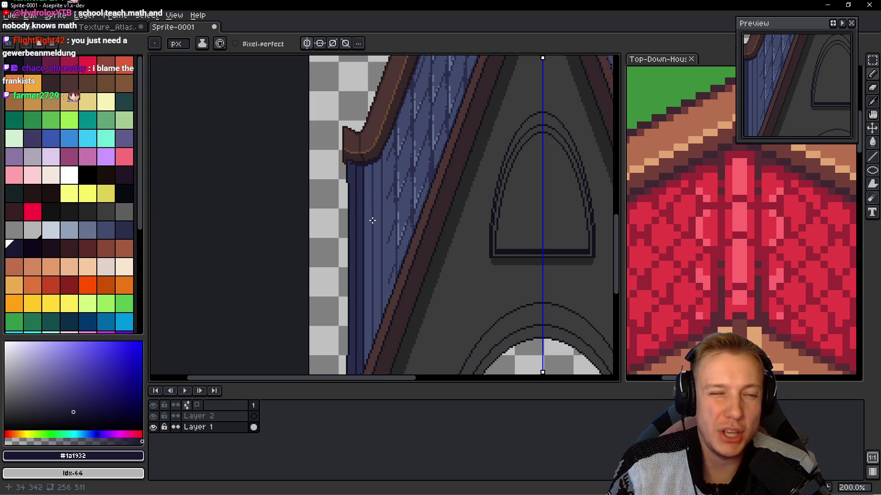
{"action": "scroll", "coordinate": [374, 217], "scroll_direction": "down", "scroll_amount": 1}
{"action": "scroll", "coordinate": [367, 214], "scroll_direction": "up", "scroll_amount": 4}
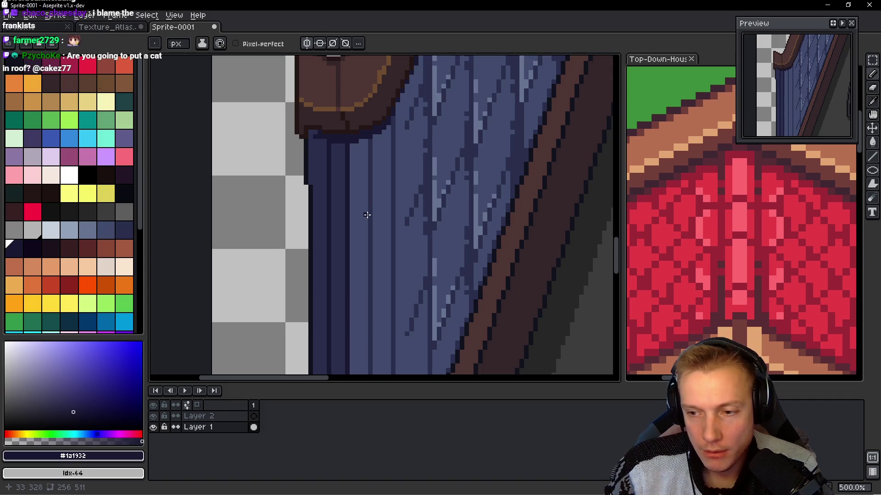
{"action": "scroll", "coordinate": [378, 207], "scroll_direction": "up", "scroll_amount": 2}
{"action": "key", "text": "alt"}
{"action": "left_click", "coordinate": [406, 237], "text": "alt"}
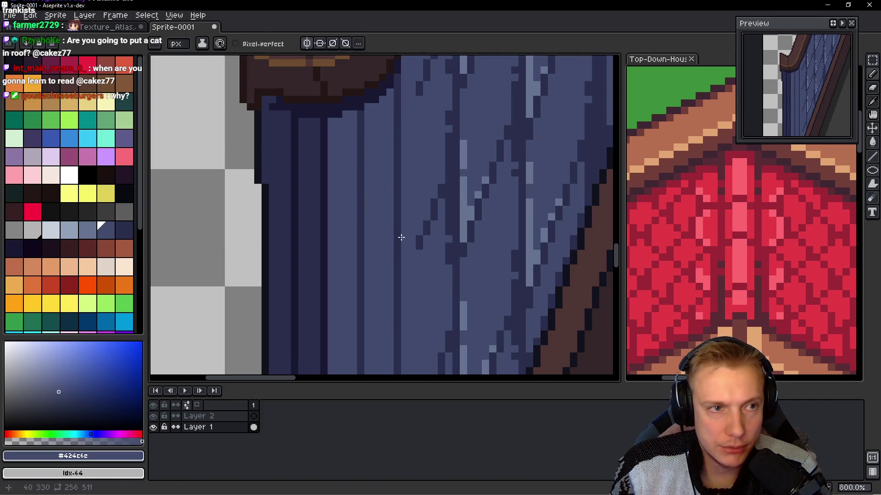
- Paint dark columns and diagonal pixels onto the blue roof planks below the trim
{"action": "scroll", "coordinate": [390, 264], "scroll_direction": "up", "scroll_amount": 2}
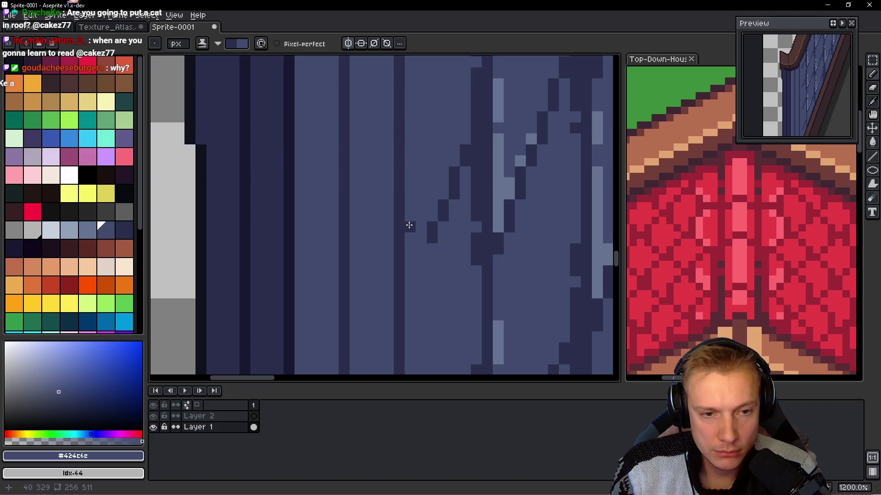
{"action": "left_click_drag", "start_coordinate": [410, 225], "coordinate": [409, 294]}
{"action": "left_click_drag", "start_coordinate": [414, 256], "coordinate": [413, 188]}
{"action": "left_click", "coordinate": [432, 248]}
{"action": "scroll", "coordinate": [420, 243], "scroll_direction": "down", "scroll_amount": 1}
{"action": "scroll", "coordinate": [419, 236], "scroll_direction": "up", "scroll_amount": 1}
{"action": "left_click", "coordinate": [457, 210]}
{"action": "left_click_drag", "start_coordinate": [468, 185], "coordinate": [468, 197]}
{"action": "left_click_drag", "start_coordinate": [471, 146], "coordinate": [469, 106]}
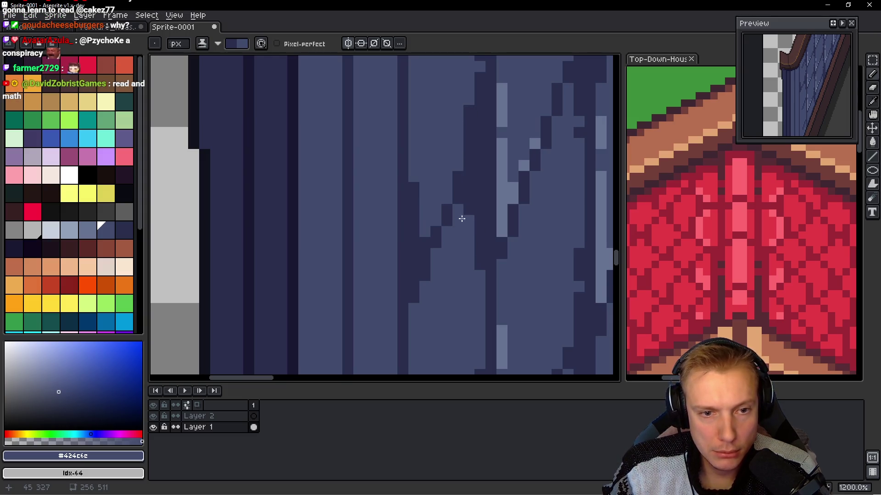
- Check the Top-Down-Houses-Compressed.gif reference, then darken pixels along the diagonal plank edge
{"action": "left_click", "coordinate": [679, 266]}
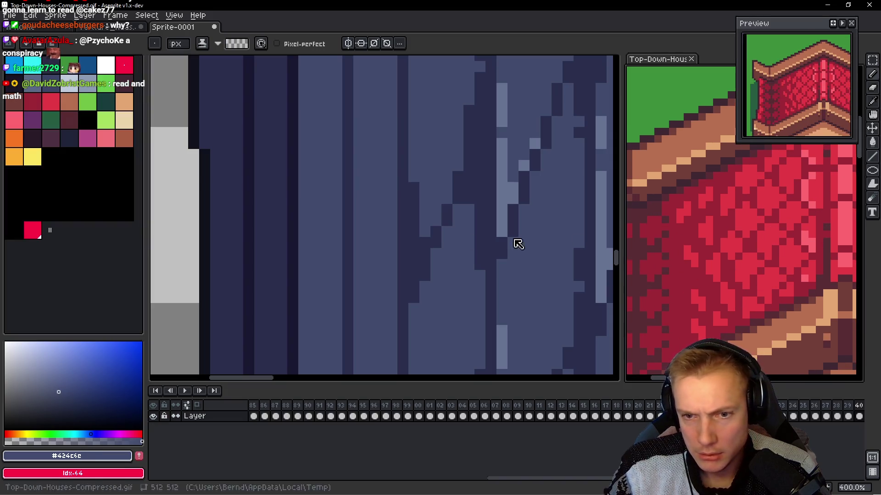
{"action": "left_click", "coordinate": [439, 274]}
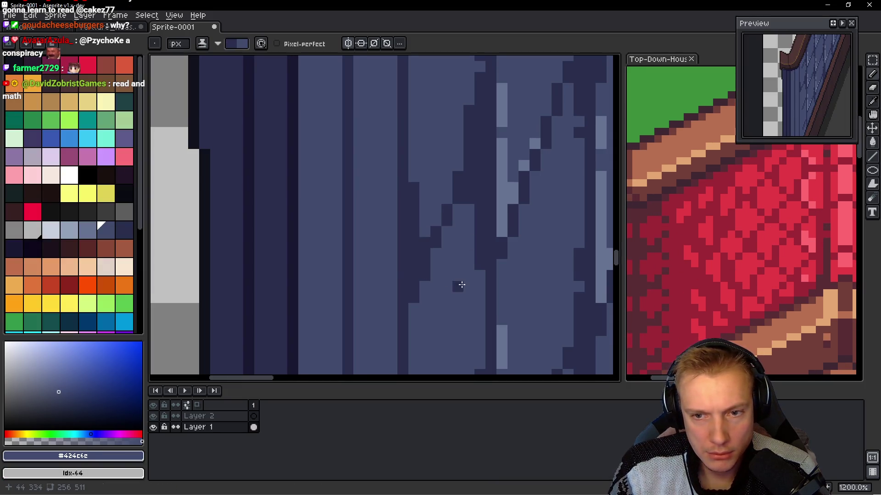
{"action": "scroll", "coordinate": [440, 230], "scroll_direction": "down", "scroll_amount": 1}
{"action": "left_click", "coordinate": [433, 247]}
{"action": "left_click_drag", "start_coordinate": [435, 257], "coordinate": [446, 271]}
{"action": "left_click_drag", "start_coordinate": [455, 204], "coordinate": [455, 228]}
{"action": "left_click", "coordinate": [446, 193]}
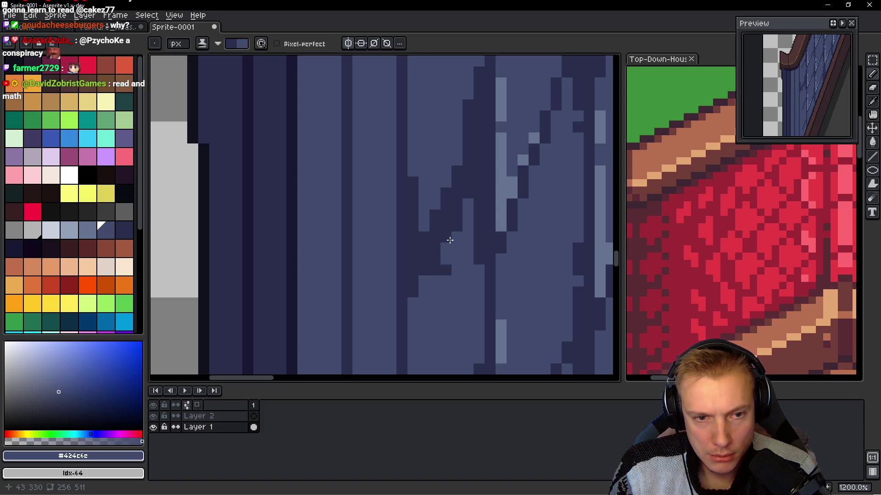
{"action": "left_click", "coordinate": [446, 259]}
{"action": "left_click", "coordinate": [413, 314]}
{"action": "left_click", "coordinate": [418, 317]}
- Add more dark navy shading on the slope, extending the plank column up under the trim
{"action": "scroll", "coordinate": [434, 304], "scroll_direction": "down", "scroll_amount": 2}
{"action": "scroll", "coordinate": [447, 266], "scroll_direction": "up", "scroll_amount": 2}
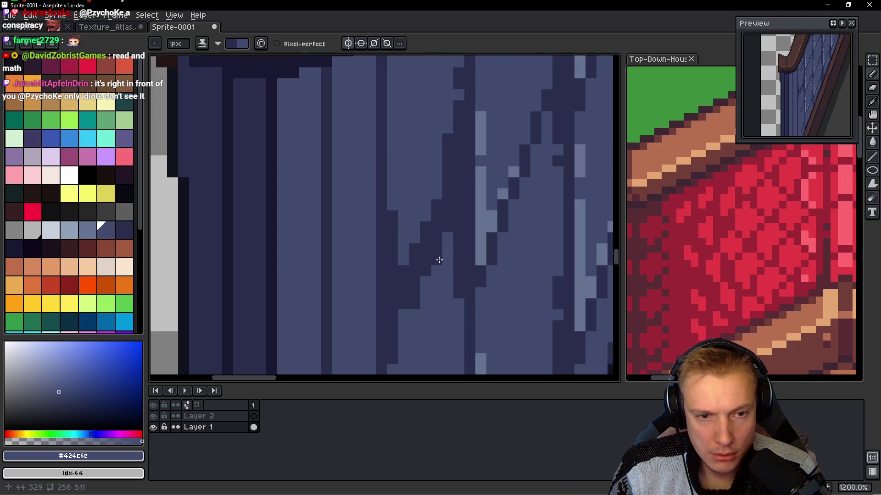
{"action": "scroll", "coordinate": [439, 260], "scroll_direction": "down", "scroll_amount": 2}
{"action": "scroll", "coordinate": [426, 297], "scroll_direction": "up", "scroll_amount": 2}
{"action": "left_click", "coordinate": [426, 297]}
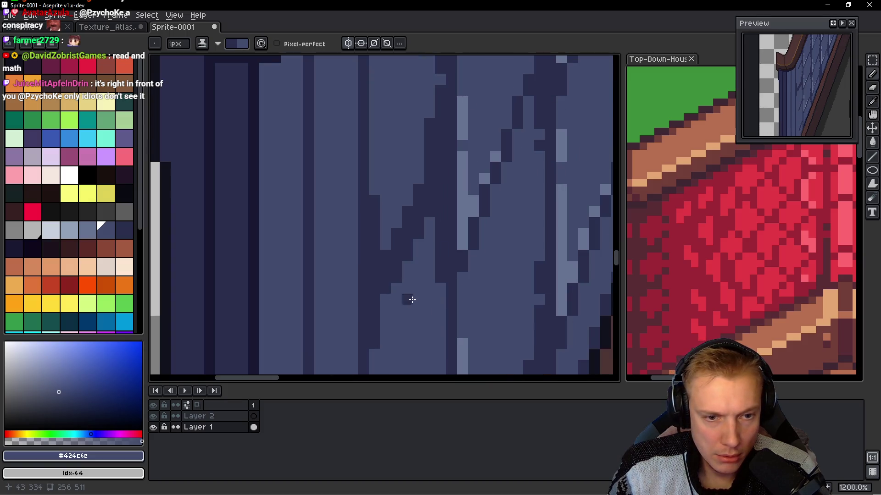
{"action": "scroll", "coordinate": [425, 282], "scroll_direction": "down", "scroll_amount": 3}
{"action": "scroll", "coordinate": [426, 283], "scroll_direction": "down", "scroll_amount": 1}
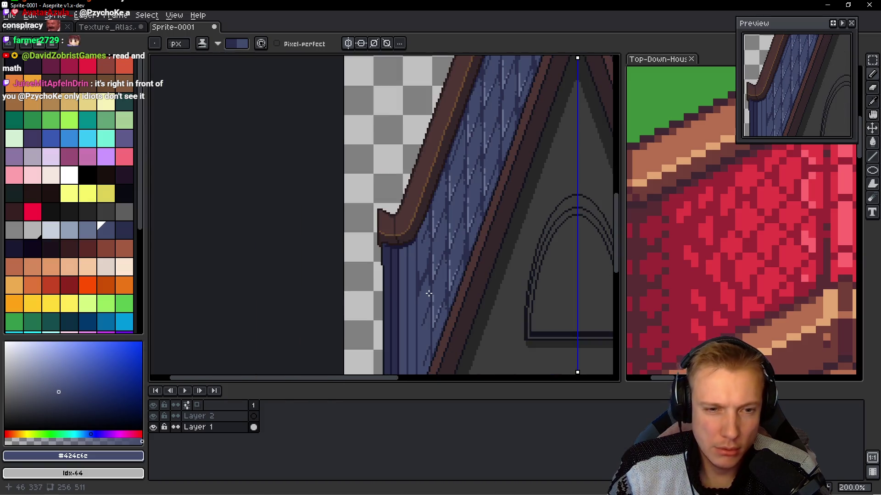
{"action": "scroll", "coordinate": [423, 261], "scroll_direction": "up", "scroll_amount": 6}
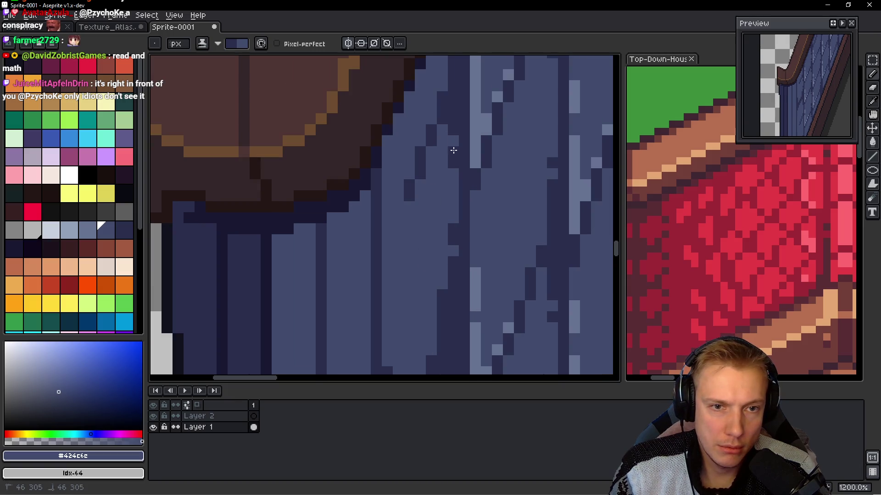
{"action": "left_click_drag", "start_coordinate": [442, 107], "coordinate": [441, 93]}
{"action": "mouse_move", "coordinate": [421, 185]}
{"action": "left_mouse_down"}
{"action": "mouse_move", "coordinate": [409, 173]}
{"action": "mouse_move", "coordinate": [395, 210]}
{"action": "mouse_move", "coordinate": [382, 205]}
{"action": "left_mouse_up"}
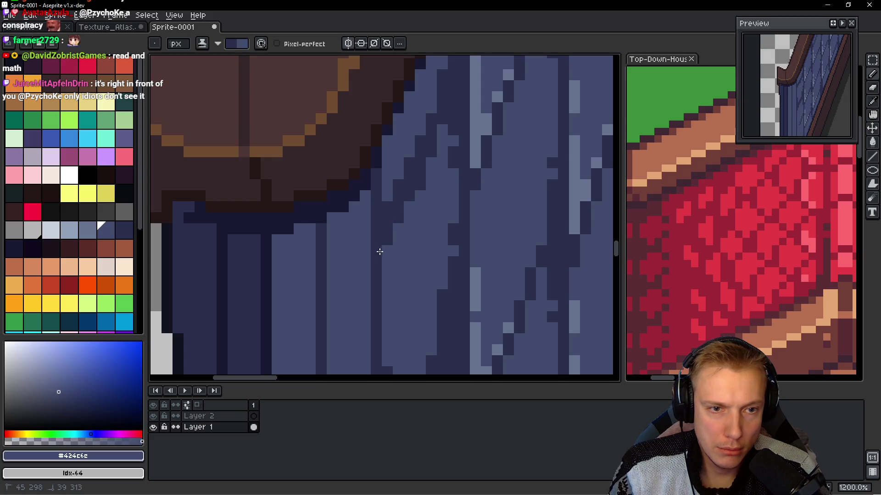
{"action": "left_click_drag", "start_coordinate": [391, 146], "coordinate": [388, 174]}
{"action": "scroll", "coordinate": [387, 174], "scroll_direction": "up", "scroll_amount": 3}
{"action": "mouse_move", "coordinate": [387, 207]}
{"action": "left_mouse_down"}
{"action": "mouse_move", "coordinate": [375, 230]}
{"action": "mouse_move", "coordinate": [391, 189]}
{"action": "mouse_move", "coordinate": [388, 227]}
{"action": "left_mouse_up"}
{"action": "mouse_move", "coordinate": [419, 110]}
{"action": "left_mouse_down"}
{"action": "mouse_move", "coordinate": [419, 149]}
{"action": "mouse_move", "coordinate": [396, 205]}
{"action": "mouse_move", "coordinate": [401, 248]}
{"action": "left_mouse_up"}
{"action": "scroll", "coordinate": [381, 260], "scroll_direction": "down", "scroll_amount": 7}
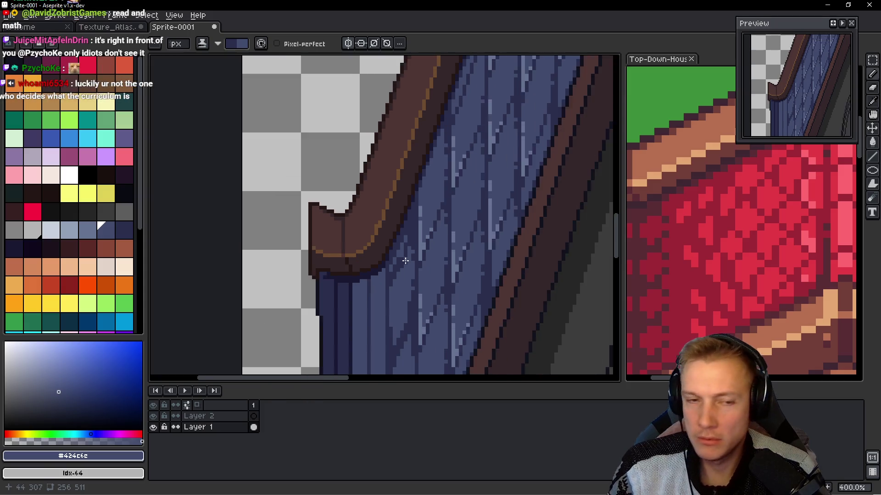
- Draw a short dark diagonal line on the upper roof planks, cancelling an unwanted preview
{"action": "left_click_drag", "start_coordinate": [398, 324], "coordinate": [414, 275]}
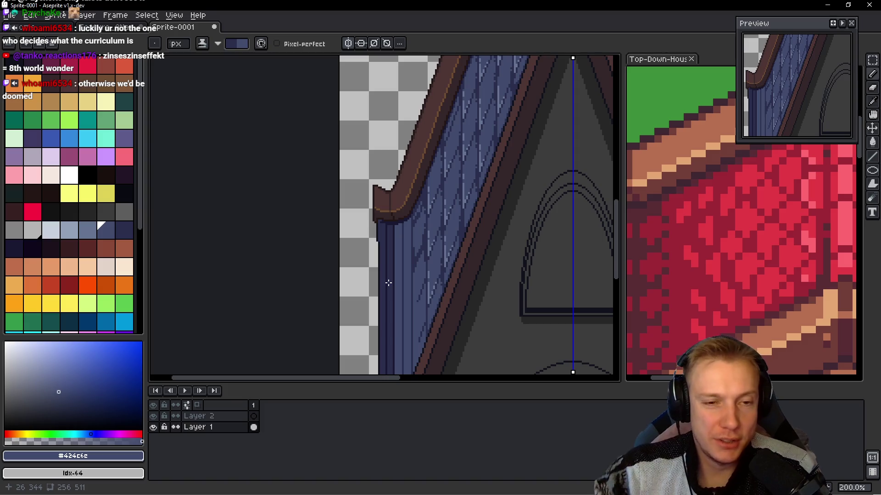
{"action": "scroll", "coordinate": [384, 192], "scroll_direction": "up", "scroll_amount": 3}
{"action": "scroll", "coordinate": [385, 193], "scroll_direction": "up", "scroll_amount": 3}
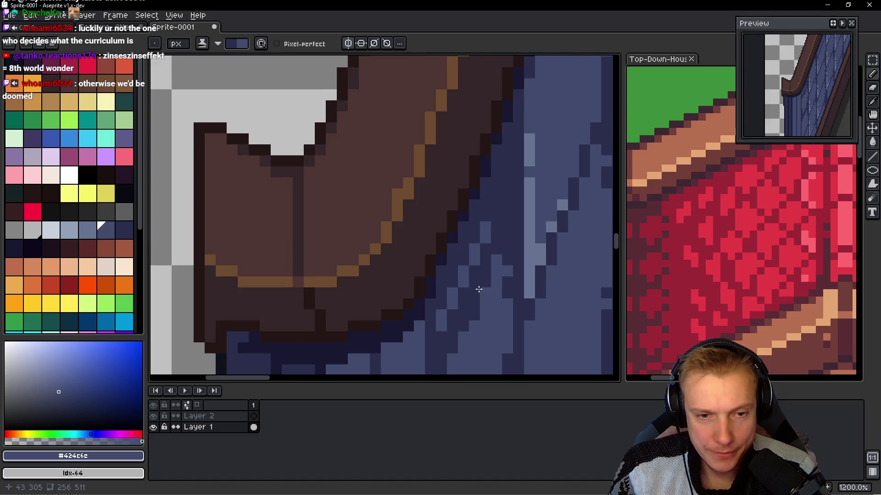
{"action": "scroll", "coordinate": [477, 290], "scroll_direction": "down", "scroll_amount": 6}
{"action": "scroll", "coordinate": [487, 321], "scroll_direction": "down", "scroll_amount": 1}
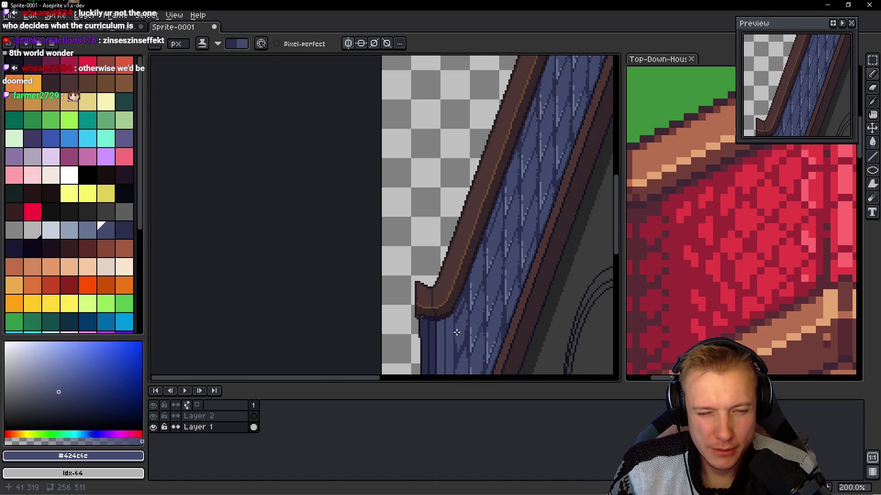
{"action": "scroll", "coordinate": [457, 332], "scroll_direction": "up", "scroll_amount": 6}
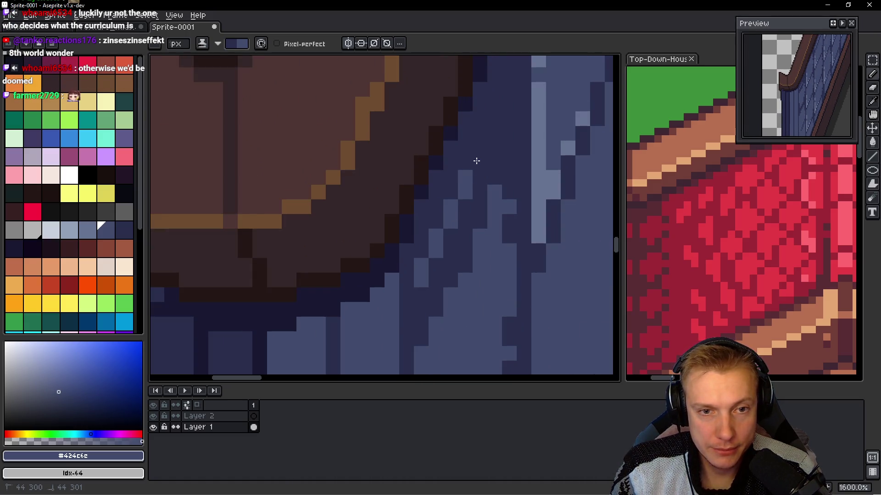
{"action": "scroll", "coordinate": [477, 160], "scroll_direction": "down", "scroll_amount": 4}
{"action": "scroll", "coordinate": [459, 167], "scroll_direction": "up", "scroll_amount": 3}
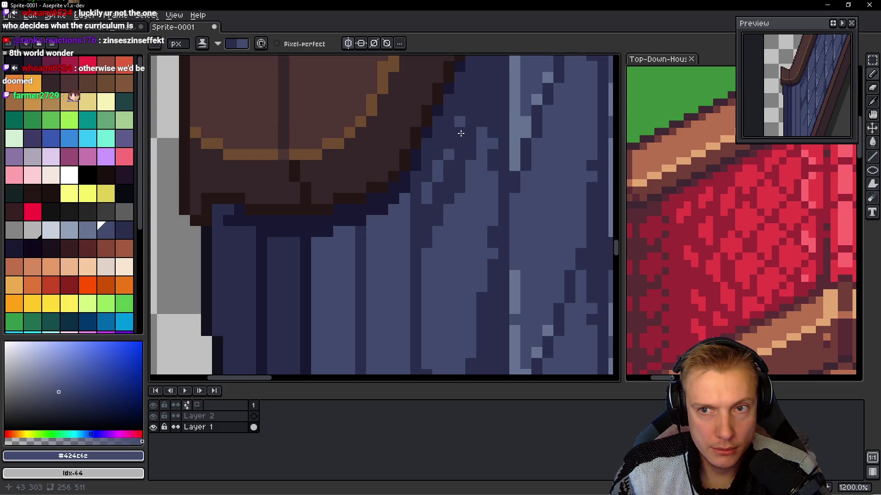
{"action": "scroll", "coordinate": [499, 240], "scroll_direction": "down", "scroll_amount": 3}
{"action": "scroll", "coordinate": [481, 173], "scroll_direction": "up", "scroll_amount": 3}
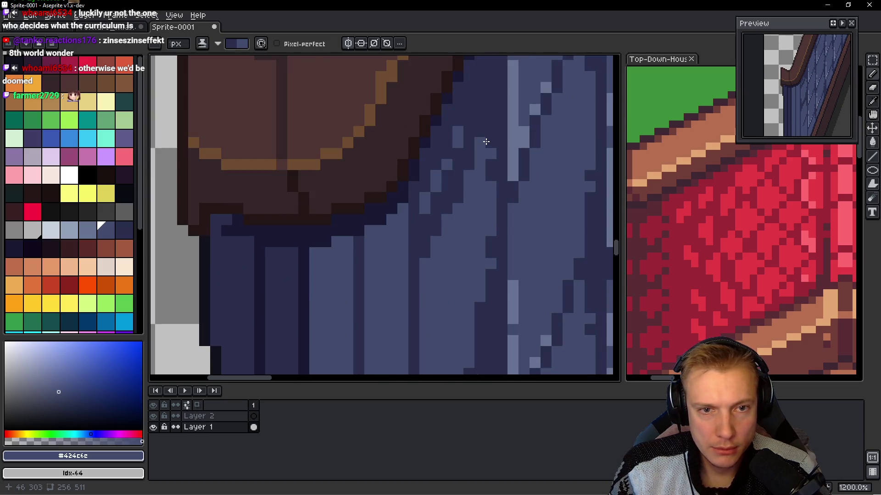
{"action": "scroll", "coordinate": [486, 142], "scroll_direction": "down", "scroll_amount": 5}
{"action": "scroll", "coordinate": [490, 183], "scroll_direction": "up", "scroll_amount": 2}
{"action": "mouse_move", "coordinate": [452, 142]}
{"action": "left_mouse_down"}
{"action": "mouse_move", "coordinate": [442, 154]}
{"action": "mouse_move", "coordinate": [440, 197]}
{"action": "left_mouse_up"}
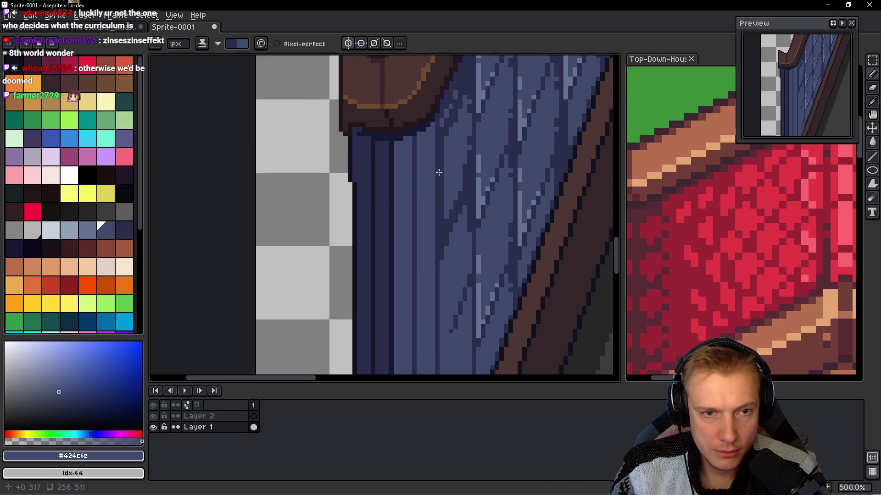
{"action": "scroll", "coordinate": [429, 156], "scroll_direction": "up", "scroll_amount": 1}
{"action": "mouse_move", "coordinate": [430, 167]}
{"action": "left_mouse_down"}
{"action": "mouse_move", "coordinate": [412, 186]}
{"action": "mouse_move", "coordinate": [421, 199]}
{"action": "left_mouse_up"}
{"action": "scroll", "coordinate": [428, 189], "scroll_direction": "down", "scroll_amount": 2}
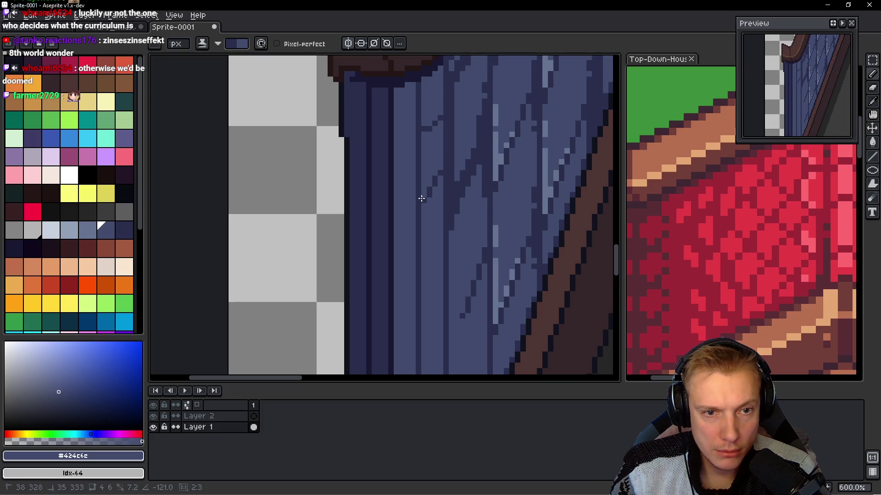
{"action": "key", "text": "Escape"}
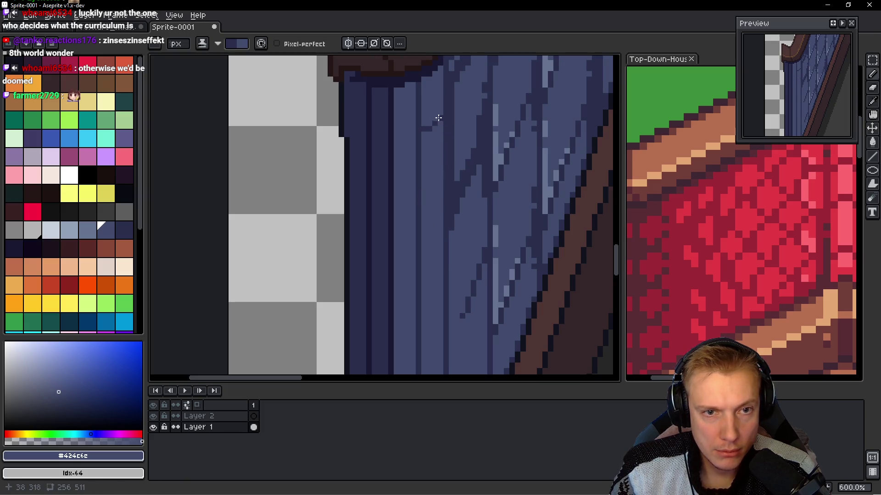
- Draw several more short dark diagonal lines down the slope toward the trim
{"action": "mouse_move", "coordinate": [441, 130]}
{"action": "left_mouse_down"}
{"action": "mouse_move", "coordinate": [420, 143]}
{"action": "mouse_move", "coordinate": [422, 152]}
{"action": "mouse_move", "coordinate": [418, 144]}
{"action": "mouse_move", "coordinate": [430, 216]}
{"action": "left_mouse_up"}
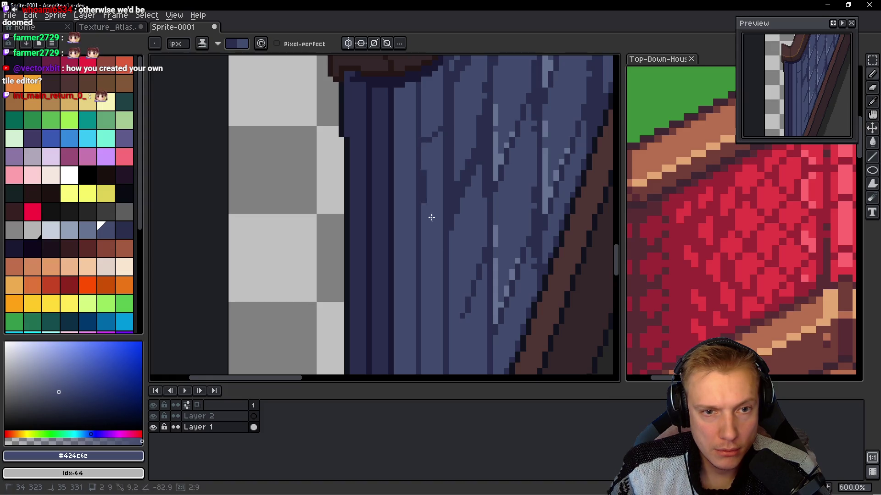
{"action": "scroll", "coordinate": [431, 221], "scroll_direction": "down", "scroll_amount": 3}
{"action": "left_click_drag", "start_coordinate": [432, 176], "coordinate": [412, 187]}
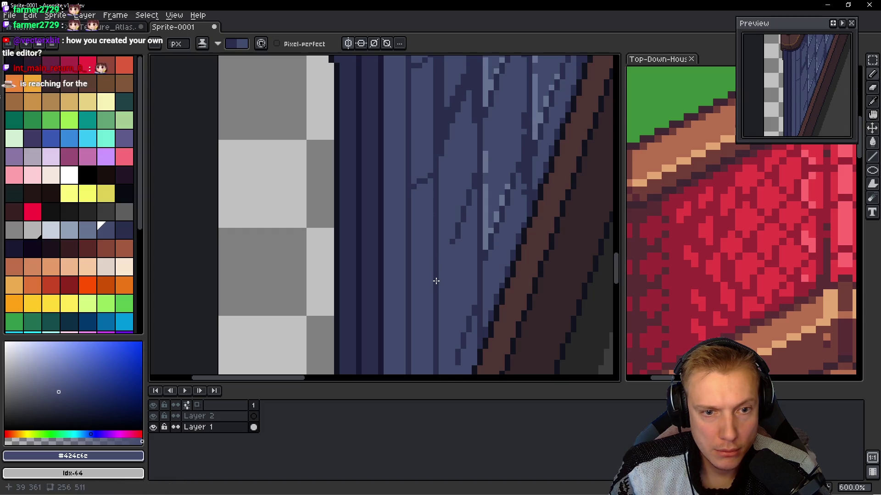
{"action": "scroll", "coordinate": [436, 280], "scroll_direction": "down", "scroll_amount": 2}
{"action": "left_click_drag", "start_coordinate": [435, 240], "coordinate": [414, 254]}
{"action": "scroll", "coordinate": [435, 204], "scroll_direction": "down", "scroll_amount": 5}
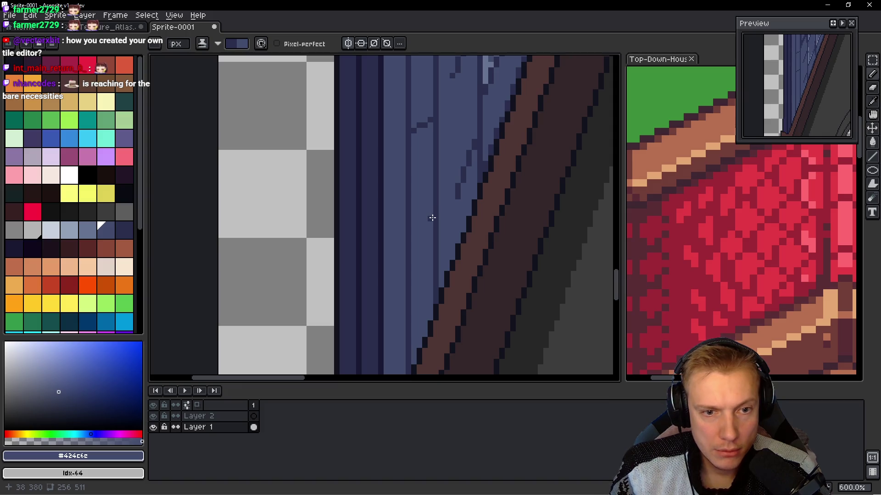
{"action": "mouse_move", "coordinate": [422, 256]}
{"action": "left_mouse_down"}
{"action": "mouse_move", "coordinate": [408, 290]}
{"action": "mouse_move", "coordinate": [415, 259]}
{"action": "left_mouse_up"}
{"action": "scroll", "coordinate": [419, 197], "scroll_direction": "down", "scroll_amount": 4}
{"action": "scroll", "coordinate": [440, 236], "scroll_direction": "down", "scroll_amount": 3}
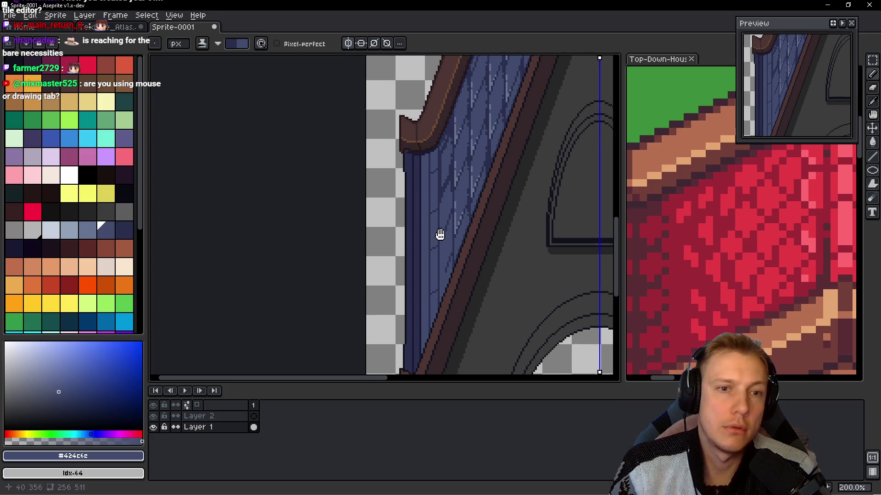
- Draw a diagonal and a short vertical dark line from the roof edge, touching up edge pixels
{"action": "scroll", "coordinate": [430, 278], "scroll_direction": "up", "scroll_amount": 1}
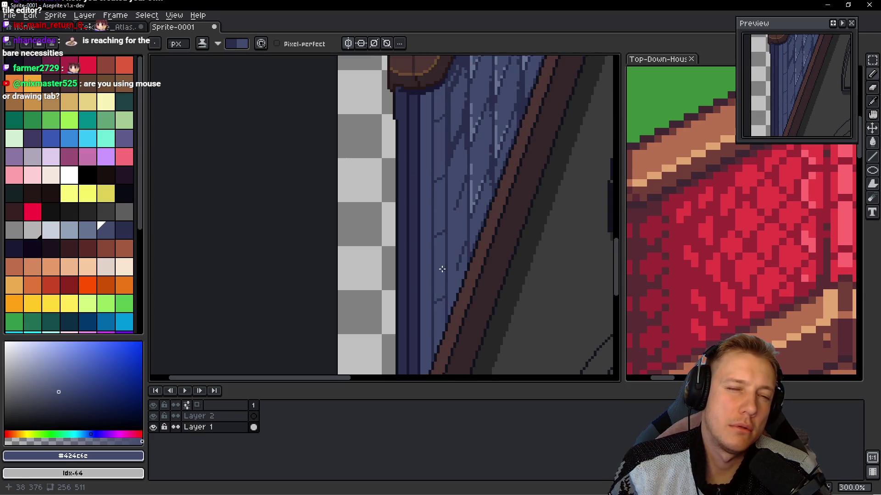
{"action": "scroll", "coordinate": [441, 269], "scroll_direction": "down", "scroll_amount": 2}
{"action": "scroll", "coordinate": [502, 251], "scroll_direction": "up", "scroll_amount": 2}
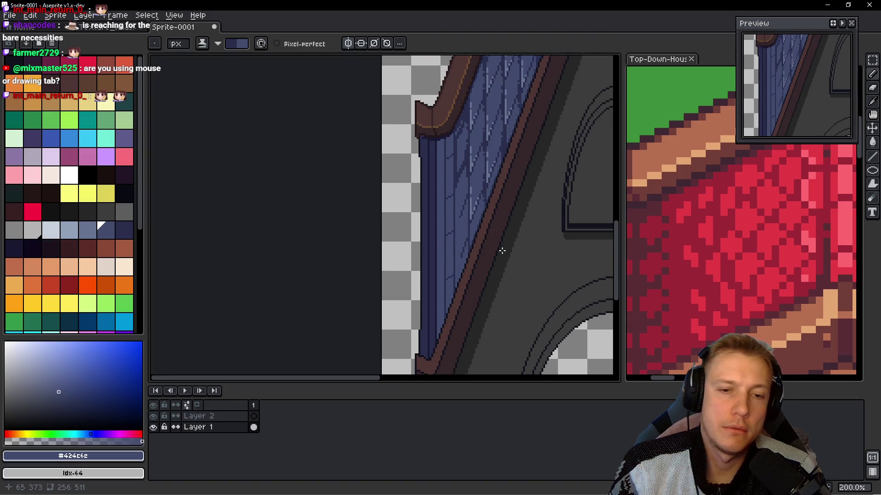
{"action": "scroll", "coordinate": [502, 251], "scroll_direction": "down", "scroll_amount": 1}
{"action": "scroll", "coordinate": [480, 241], "scroll_direction": "up", "scroll_amount": 4}
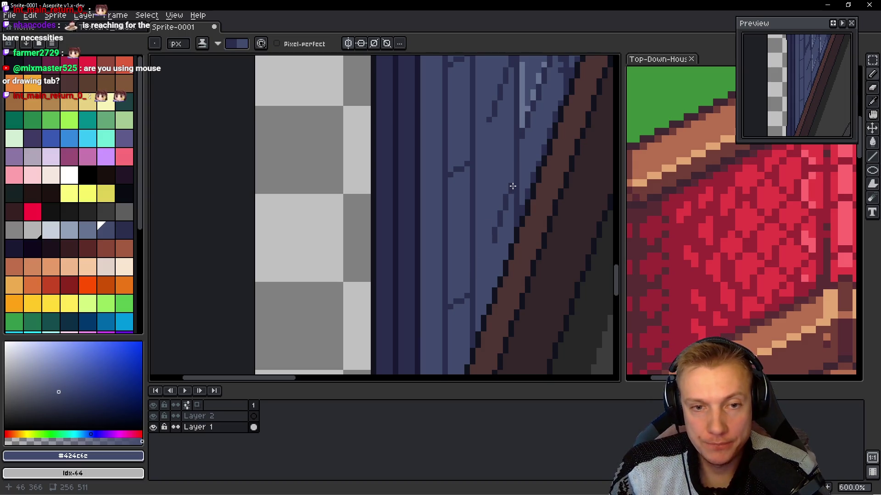
{"action": "left_click_drag", "start_coordinate": [509, 186], "coordinate": [473, 298]}
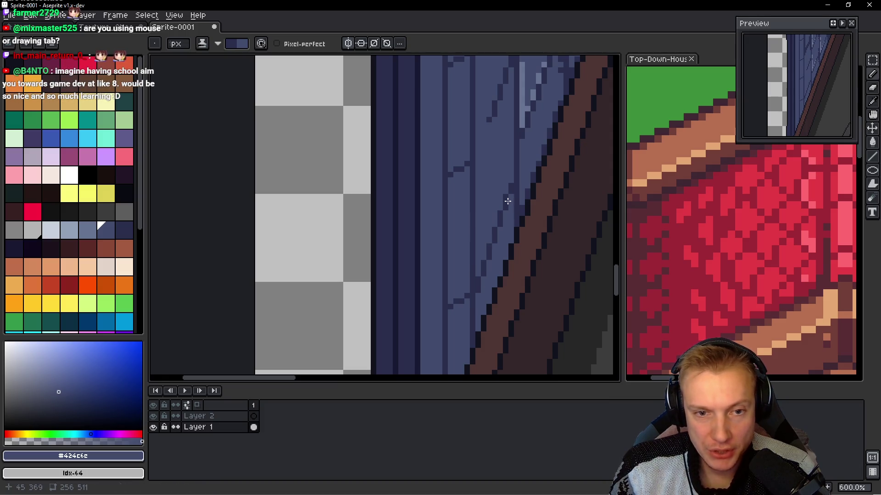
{"action": "mouse_move", "coordinate": [509, 158]}
{"action": "left_mouse_down"}
{"action": "mouse_move", "coordinate": [511, 198]}
{"action": "mouse_move", "coordinate": [521, 205]}
{"action": "mouse_move", "coordinate": [498, 277]}
{"action": "mouse_move", "coordinate": [497, 266]}
{"action": "left_mouse_up"}
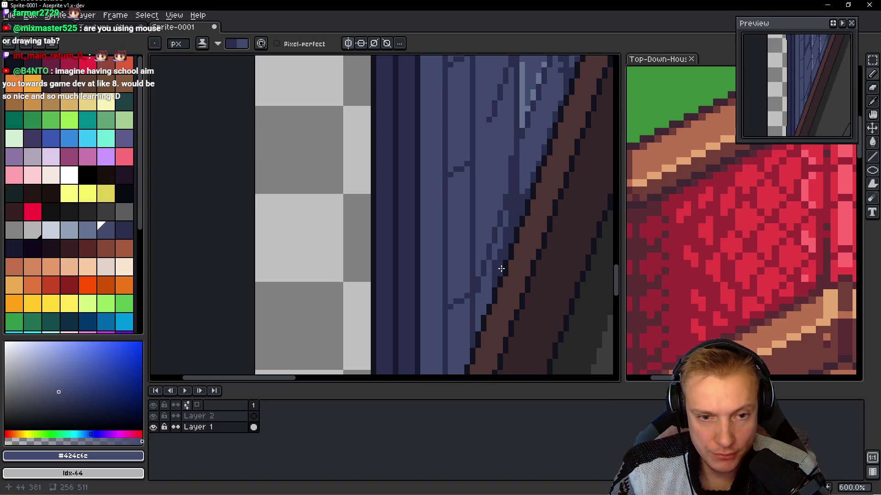
{"action": "left_click_drag", "start_coordinate": [476, 295], "coordinate": [475, 295]}
- Add another short dark stroke down the blue planks beside the trim
{"action": "scroll", "coordinate": [477, 318], "scroll_direction": "up", "scroll_amount": 2}
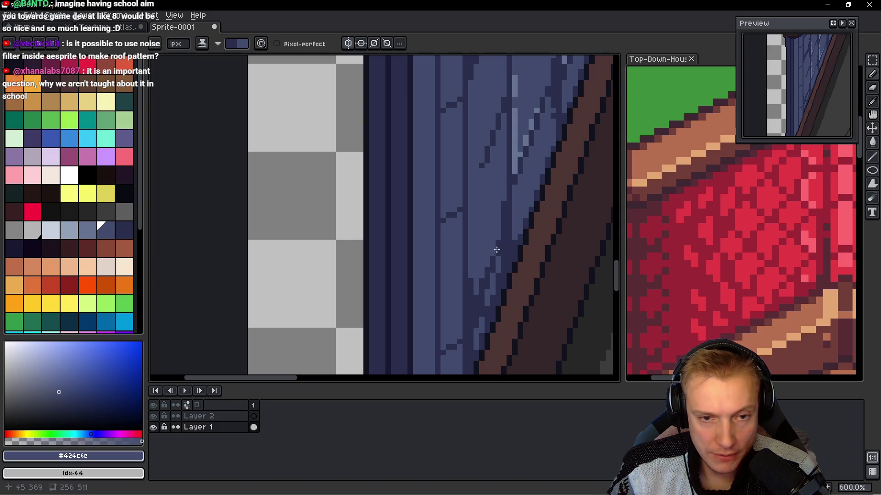
{"action": "scroll", "coordinate": [504, 212], "scroll_direction": "down", "scroll_amount": 4}
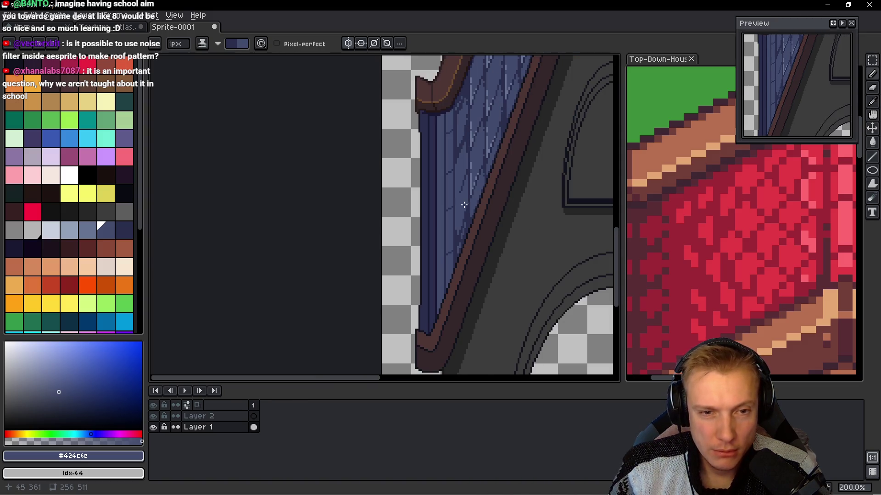
{"action": "scroll", "coordinate": [482, 220], "scroll_direction": "up", "scroll_amount": 4}
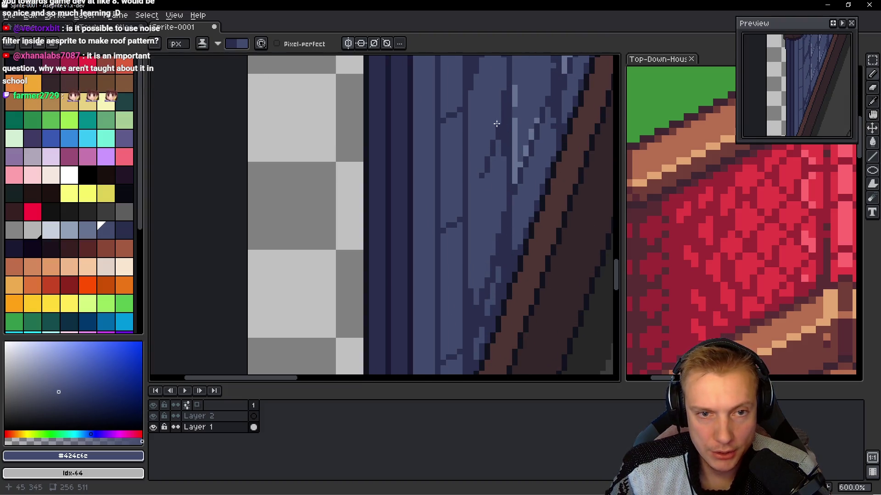
{"action": "left_click_drag", "start_coordinate": [485, 161], "coordinate": [485, 163]}
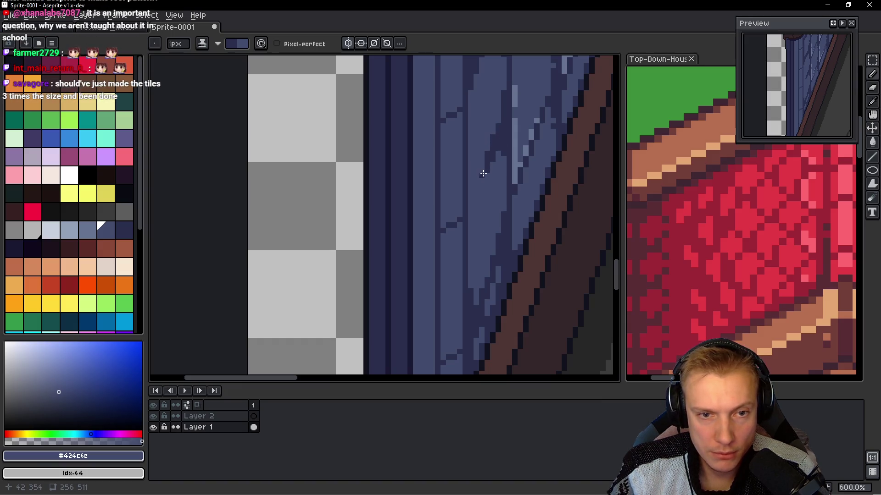
{"action": "left_click_drag", "start_coordinate": [482, 171], "coordinate": [471, 202]}
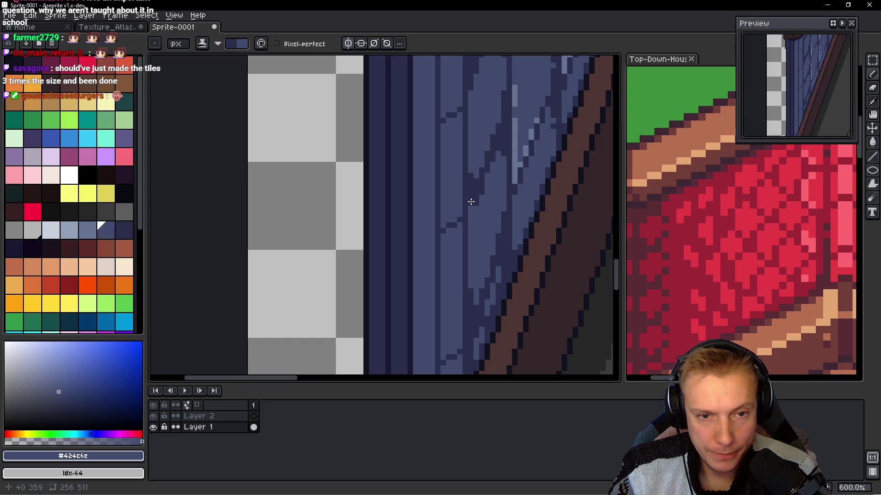
{"action": "left_click_drag", "start_coordinate": [467, 234], "coordinate": [475, 219]}
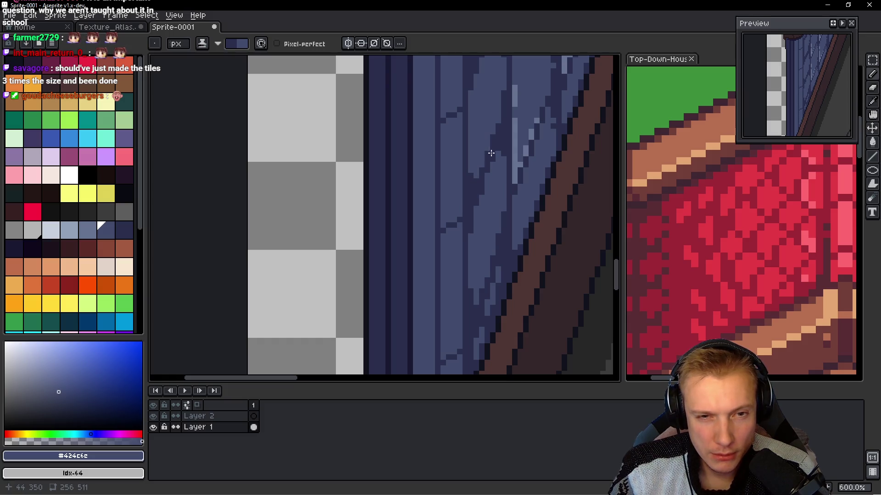
{"action": "scroll", "coordinate": [498, 153], "scroll_direction": "down", "scroll_amount": 5}
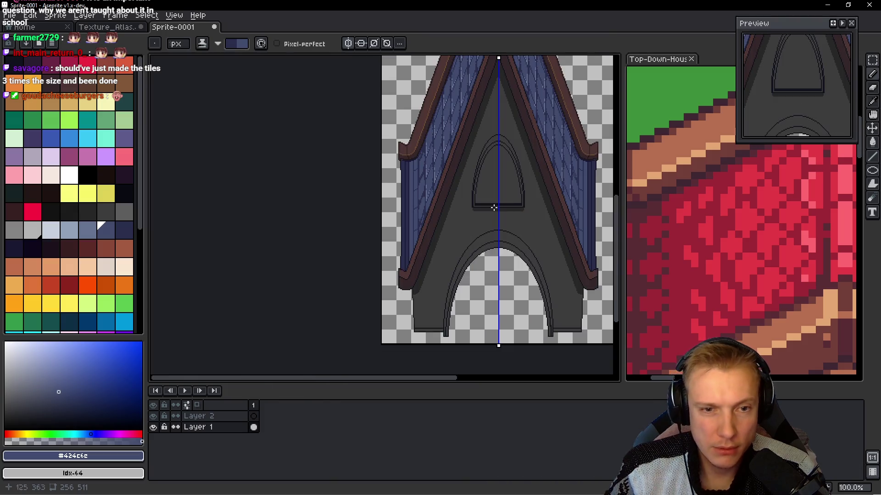
- Paint #424c6c shading into the lower left slope's planks near the trim, then view at 100%
{"action": "scroll", "coordinate": [389, 177], "scroll_direction": "up", "scroll_amount": 5}
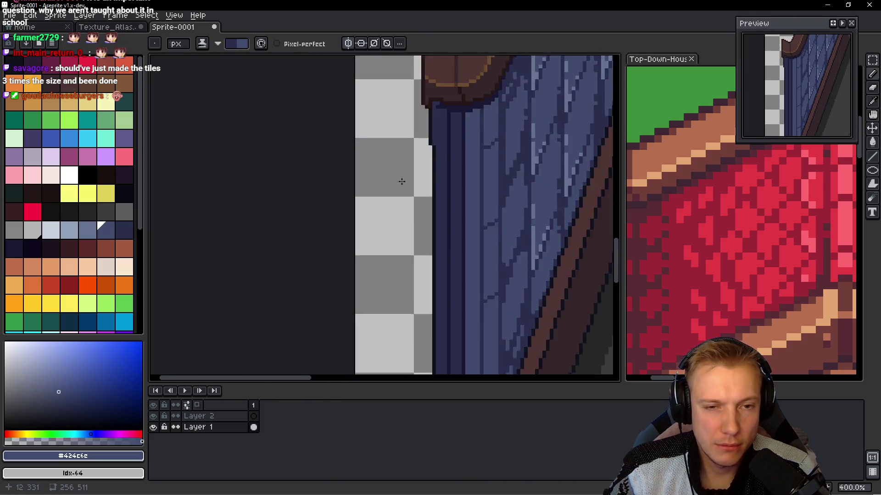
{"action": "scroll", "coordinate": [477, 194], "scroll_direction": "up", "scroll_amount": 1}
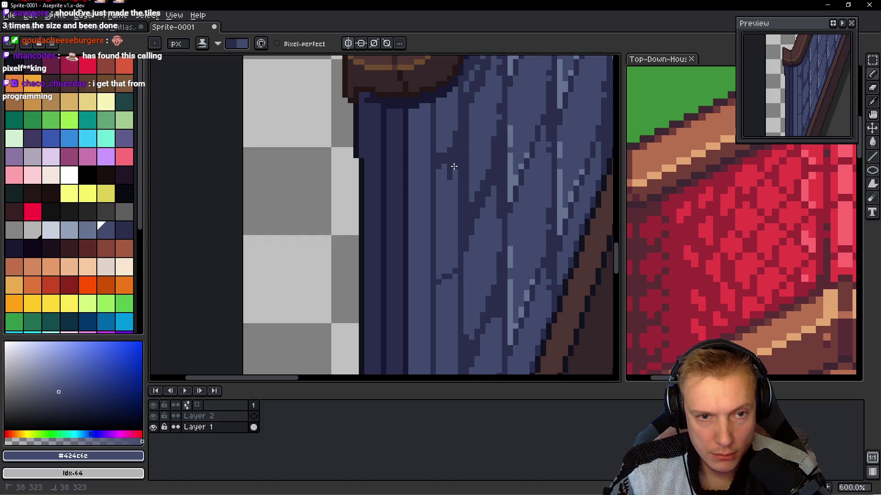
{"action": "left_click_drag", "start_coordinate": [442, 167], "coordinate": [445, 171]}
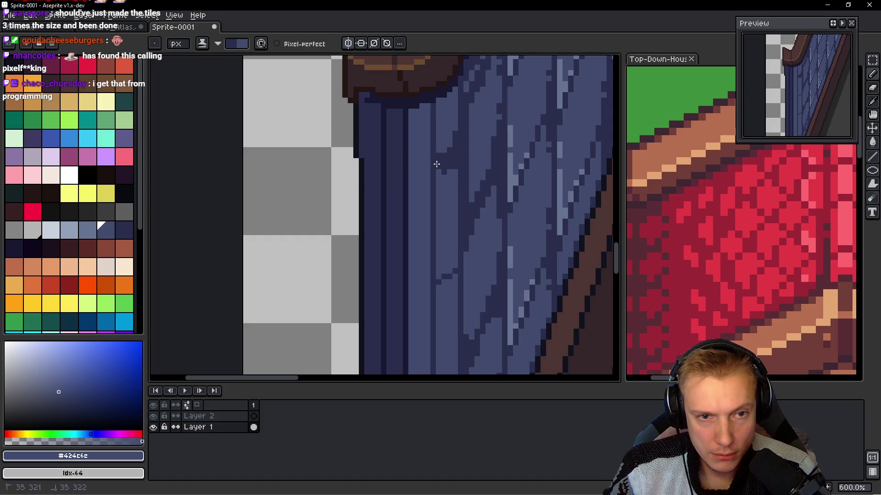
{"action": "scroll", "coordinate": [468, 163], "scroll_direction": "down", "scroll_amount": 2}
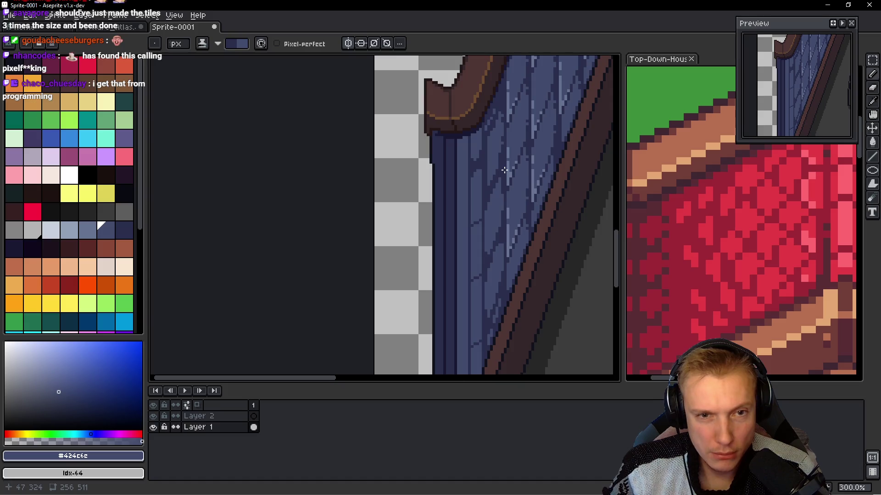
{"action": "scroll", "coordinate": [480, 194], "scroll_direction": "up", "scroll_amount": 1}
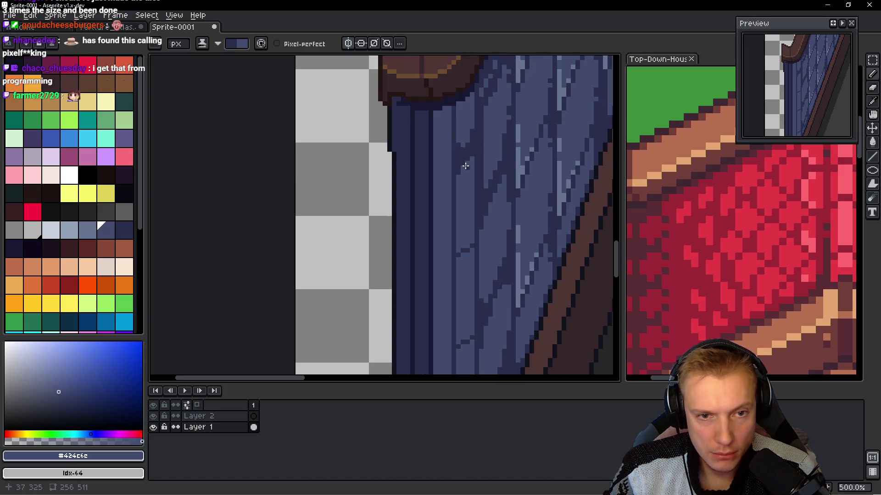
{"action": "scroll", "coordinate": [465, 225], "scroll_direction": "down", "scroll_amount": 1}
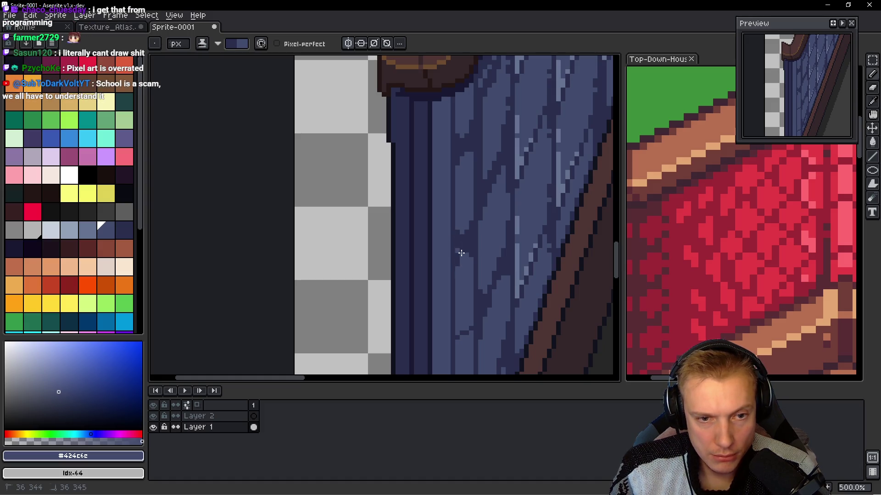
{"action": "scroll", "coordinate": [463, 244], "scroll_direction": "down", "scroll_amount": 3}
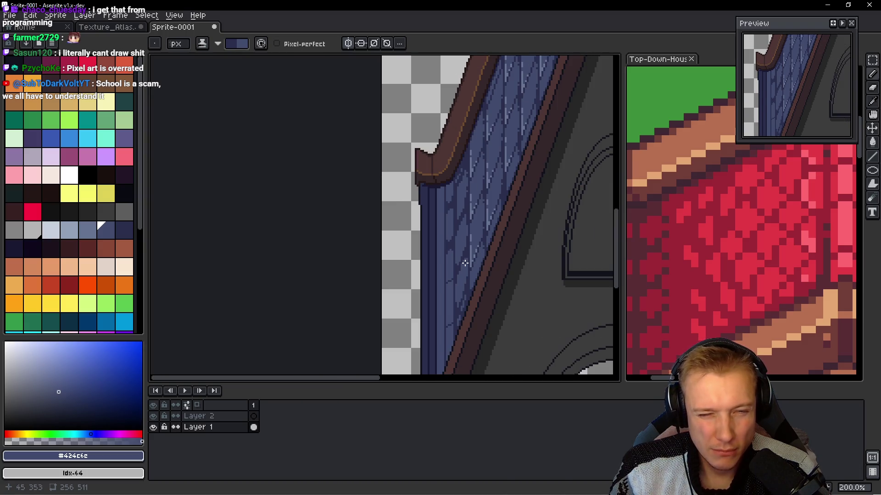
{"action": "scroll", "coordinate": [446, 303], "scroll_direction": "up", "scroll_amount": 3}
{"action": "mouse_move", "coordinate": [450, 245]}
{"action": "left_mouse_down"}
{"action": "mouse_move", "coordinate": [453, 275]}
{"action": "mouse_move", "coordinate": [444, 257]}
{"action": "mouse_move", "coordinate": [435, 262]}
{"action": "left_mouse_up"}
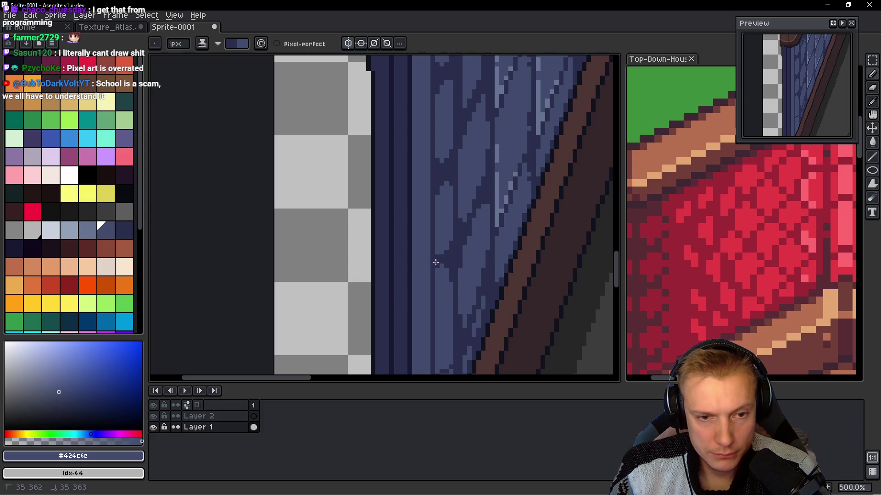
{"action": "scroll", "coordinate": [440, 253], "scroll_direction": "down", "scroll_amount": 2}
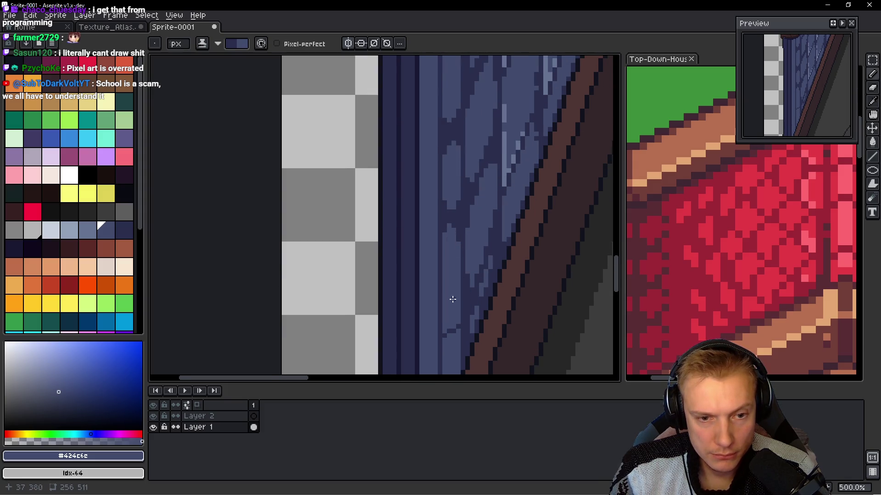
{"action": "mouse_move", "coordinate": [461, 348]}
{"action": "left_mouse_down"}
{"action": "mouse_move", "coordinate": [451, 315]}
{"action": "mouse_move", "coordinate": [457, 327]}
{"action": "left_mouse_up"}
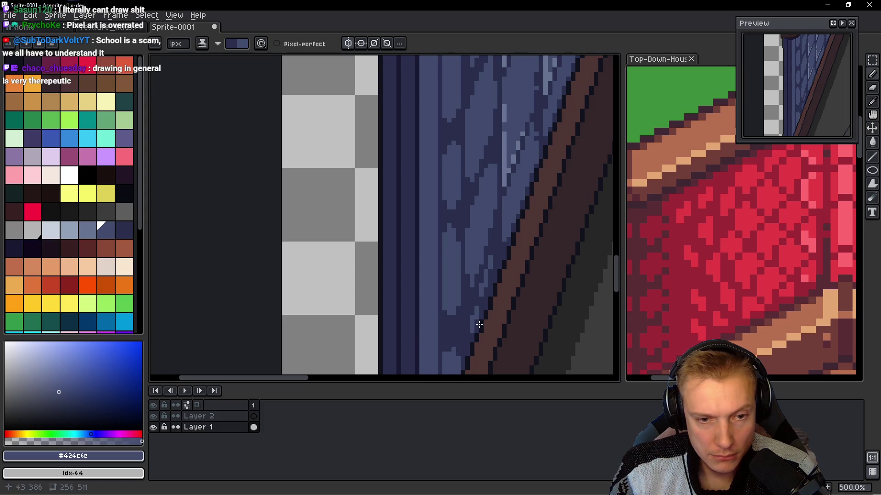
{"action": "key", "text": "1"}
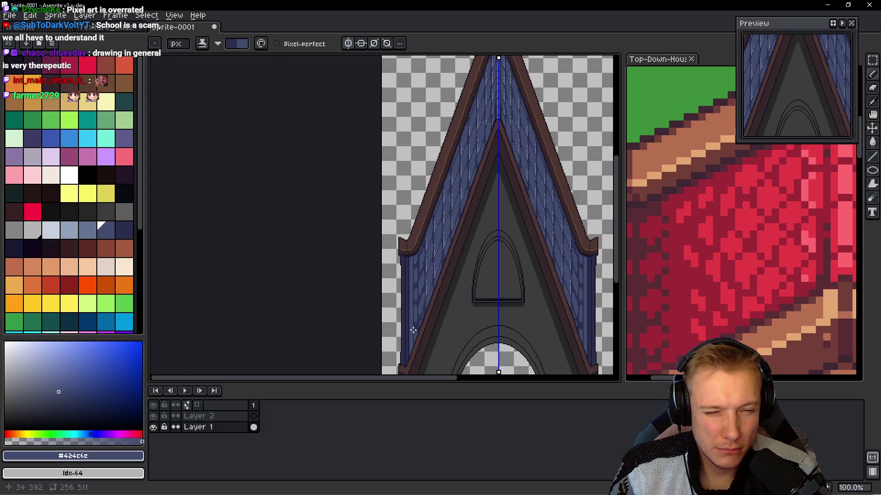
- Paint dark seams into the left slope's planks, filling the light plank column below the trim
{"action": "scroll", "coordinate": [422, 299], "scroll_direction": "up", "scroll_amount": 2}
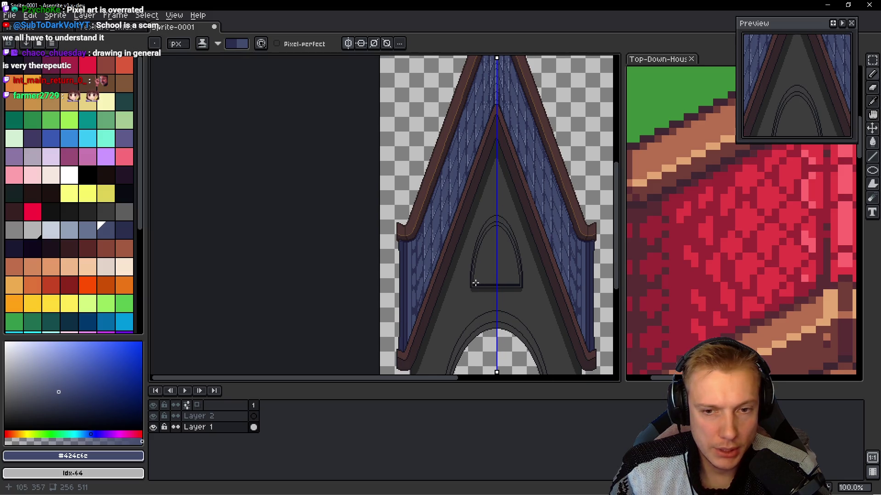
{"action": "scroll", "coordinate": [435, 276], "scroll_direction": "up", "scroll_amount": 1}
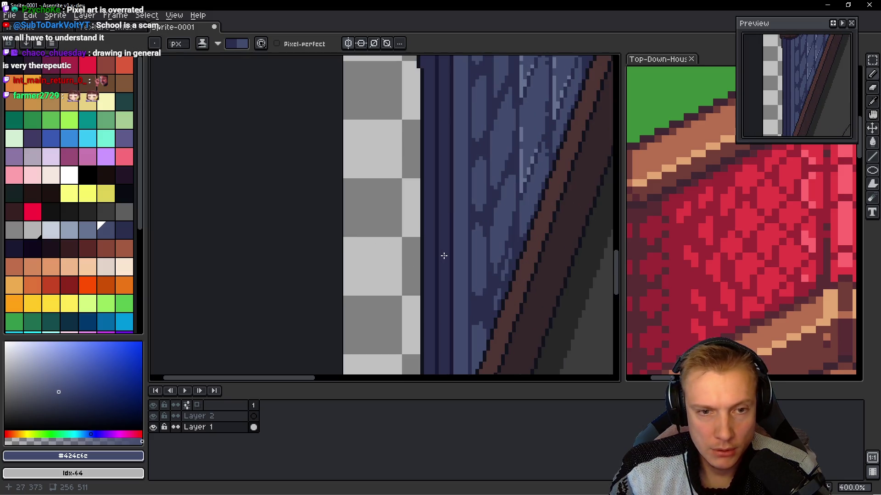
{"action": "scroll", "coordinate": [447, 250], "scroll_direction": "up", "scroll_amount": 2}
{"action": "mouse_move", "coordinate": [450, 230]}
{"action": "left_mouse_down"}
{"action": "mouse_move", "coordinate": [453, 239]}
{"action": "mouse_move", "coordinate": [445, 208]}
{"action": "mouse_move", "coordinate": [458, 212]}
{"action": "left_mouse_up"}
{"action": "scroll", "coordinate": [457, 220], "scroll_direction": "up", "scroll_amount": 2}
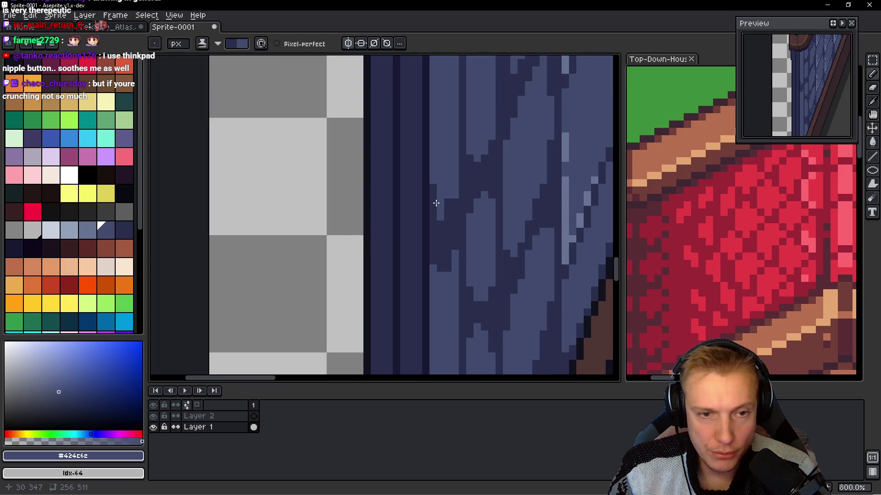
{"action": "left_click_drag", "start_coordinate": [458, 138], "coordinate": [435, 151]}
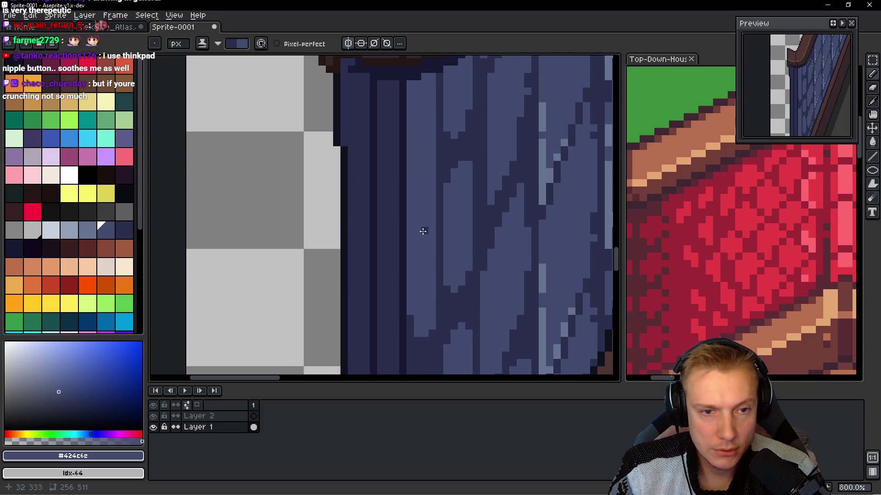
{"action": "mouse_move", "coordinate": [428, 227]}
{"action": "left_mouse_down"}
{"action": "mouse_move", "coordinate": [430, 242]}
{"action": "mouse_move", "coordinate": [412, 232]}
{"action": "mouse_move", "coordinate": [427, 245]}
{"action": "mouse_move", "coordinate": [418, 233]}
{"action": "mouse_move", "coordinate": [416, 284]}
{"action": "left_mouse_up"}
{"action": "mouse_move", "coordinate": [429, 193]}
{"action": "left_mouse_down"}
{"action": "mouse_move", "coordinate": [409, 236]}
{"action": "mouse_move", "coordinate": [406, 220]}
{"action": "mouse_move", "coordinate": [419, 227]}
{"action": "left_mouse_up"}
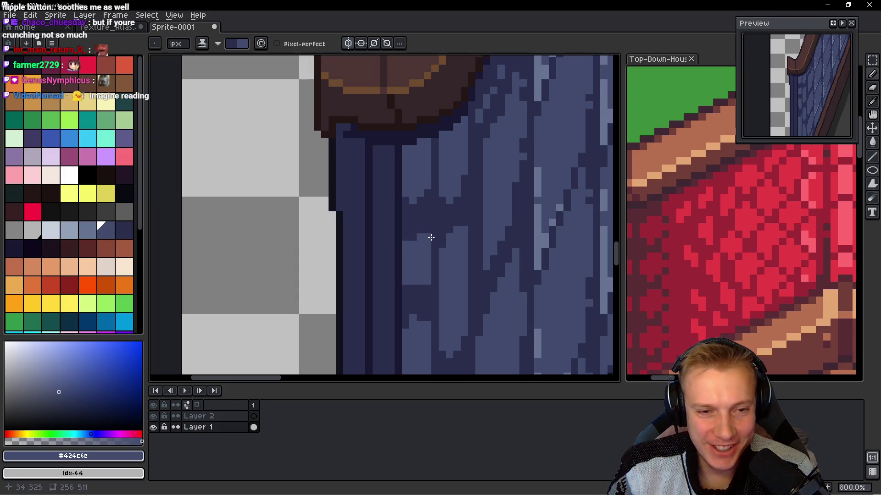
{"action": "left_click", "coordinate": [406, 251]}
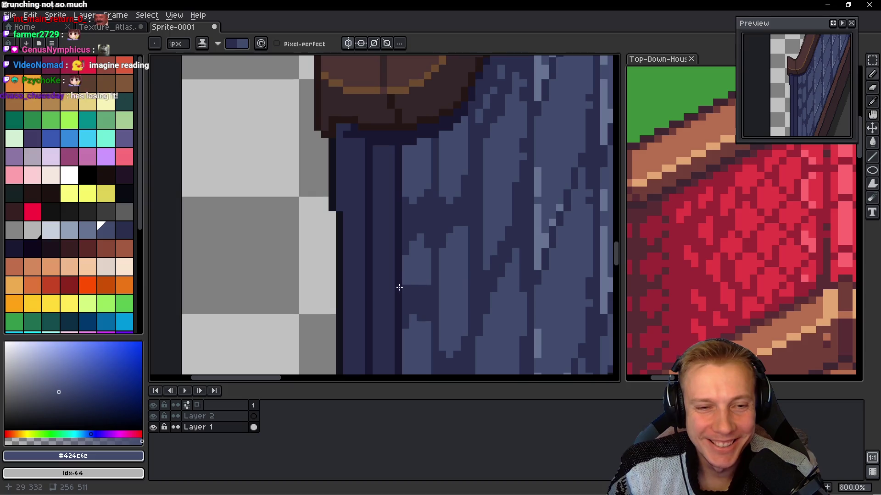
{"action": "left_click_drag", "start_coordinate": [405, 260], "coordinate": [403, 285]}
{"action": "scroll", "coordinate": [427, 229], "scroll_direction": "up", "scroll_amount": 2}
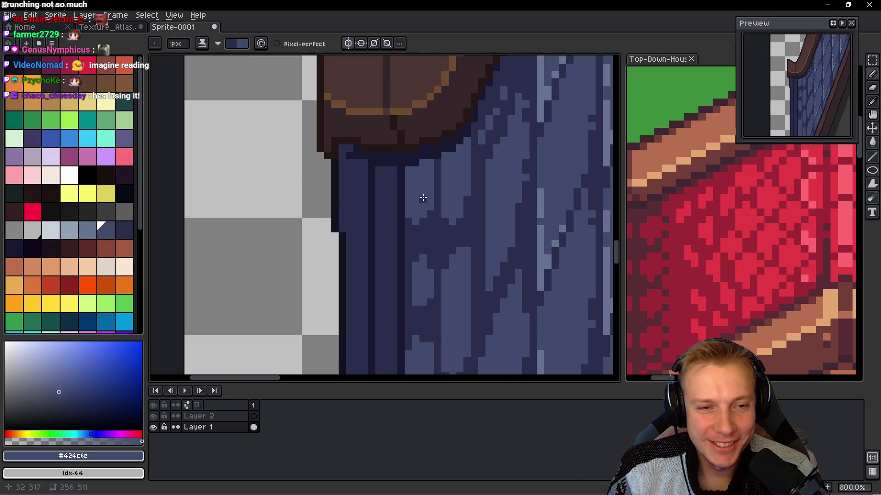
{"action": "mouse_move", "coordinate": [409, 217]}
{"action": "left_mouse_down"}
{"action": "mouse_move", "coordinate": [421, 176]}
{"action": "mouse_move", "coordinate": [431, 173]}
{"action": "left_mouse_up"}
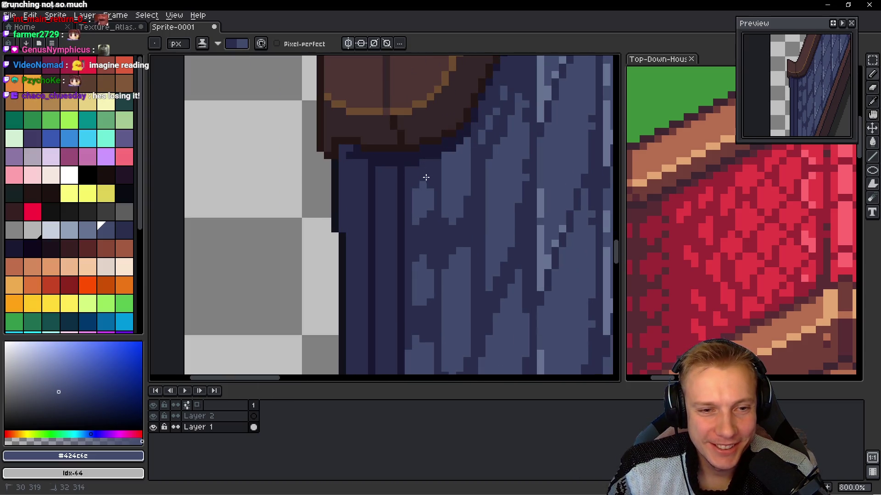
- Add a lighter highlight stroke on a plank lower down the left roof slope
{"action": "scroll", "coordinate": [441, 235], "scroll_direction": "down", "scroll_amount": 4}
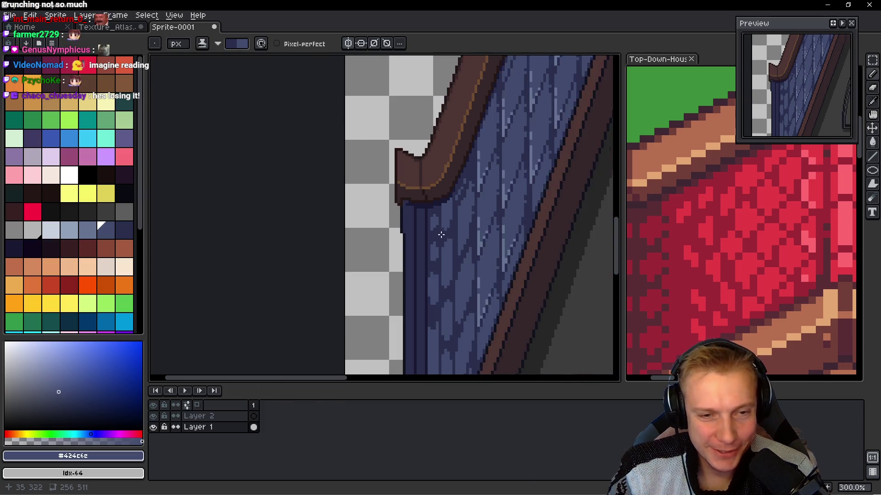
{"action": "scroll", "coordinate": [441, 234], "scroll_direction": "down", "scroll_amount": 2}
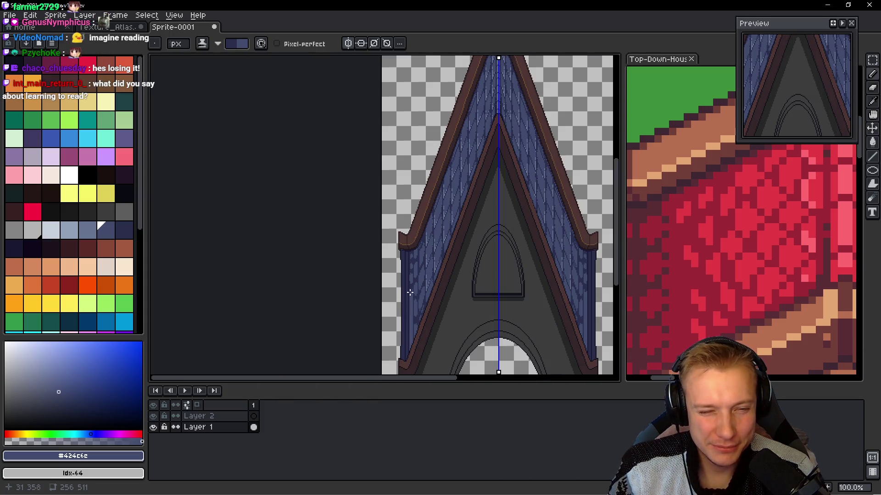
{"action": "scroll", "coordinate": [409, 292], "scroll_direction": "up", "scroll_amount": 5}
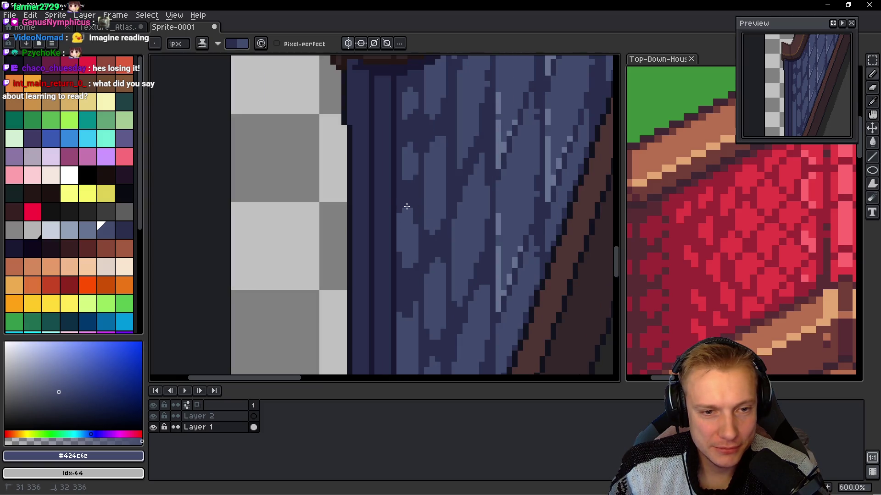
{"action": "scroll", "coordinate": [409, 262], "scroll_direction": "down", "scroll_amount": 3}
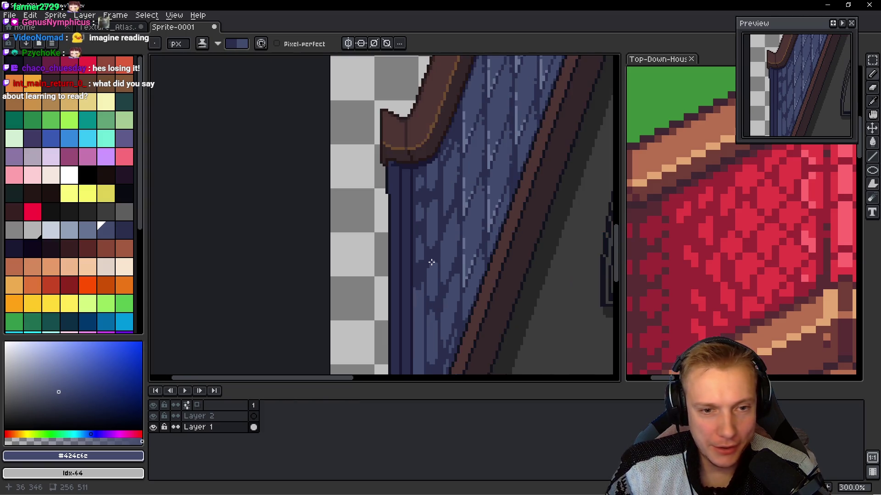
{"action": "scroll", "coordinate": [430, 294], "scroll_direction": "up", "scroll_amount": 2}
{"action": "left_click_drag", "start_coordinate": [425, 310], "coordinate": [421, 208]}
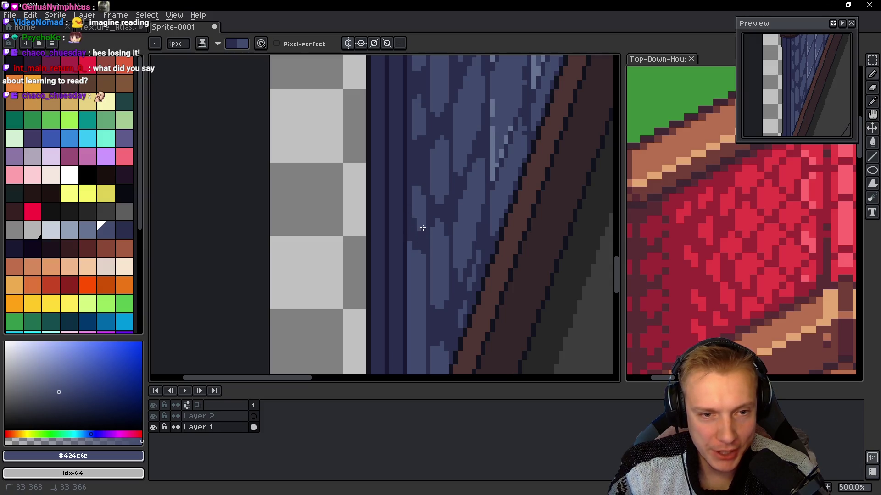
{"action": "scroll", "coordinate": [422, 228], "scroll_direction": "down", "scroll_amount": 2}
{"action": "scroll", "coordinate": [435, 271], "scroll_direction": "up", "scroll_amount": 2}
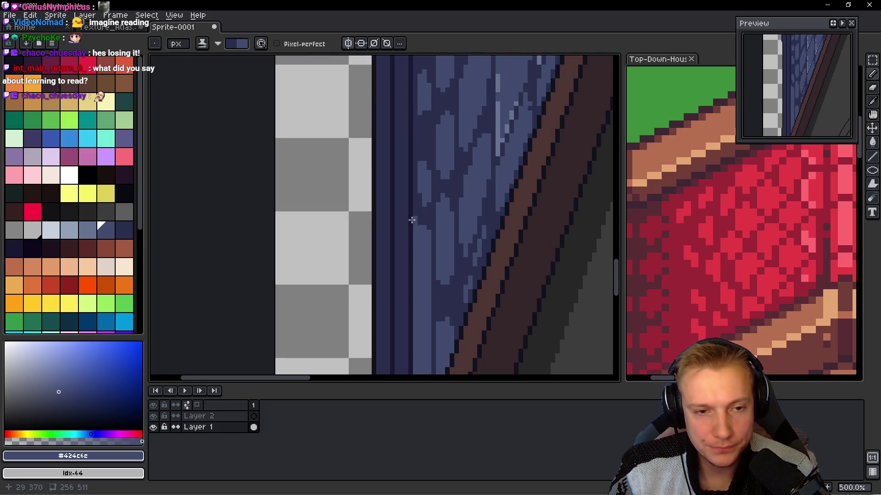
{"action": "mouse_move", "coordinate": [415, 247]}
{"action": "left_mouse_down"}
{"action": "mouse_move", "coordinate": [429, 286]}
{"action": "mouse_move", "coordinate": [408, 234]}
{"action": "mouse_move", "coordinate": [410, 286]}
{"action": "left_mouse_up"}
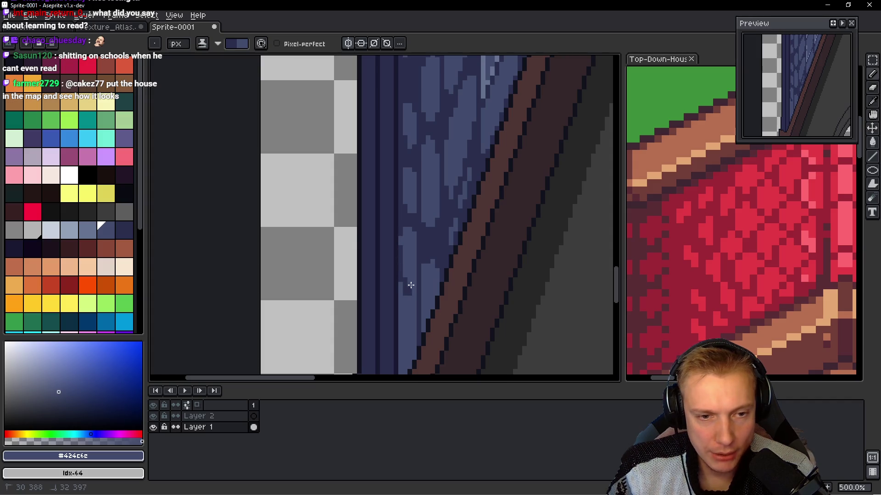
- Darken plank-edge pixels and the blue strip along the trim's edge
{"action": "left_click", "coordinate": [403, 227]}
{"action": "left_click_drag", "start_coordinate": [408, 227], "coordinate": [411, 234]}
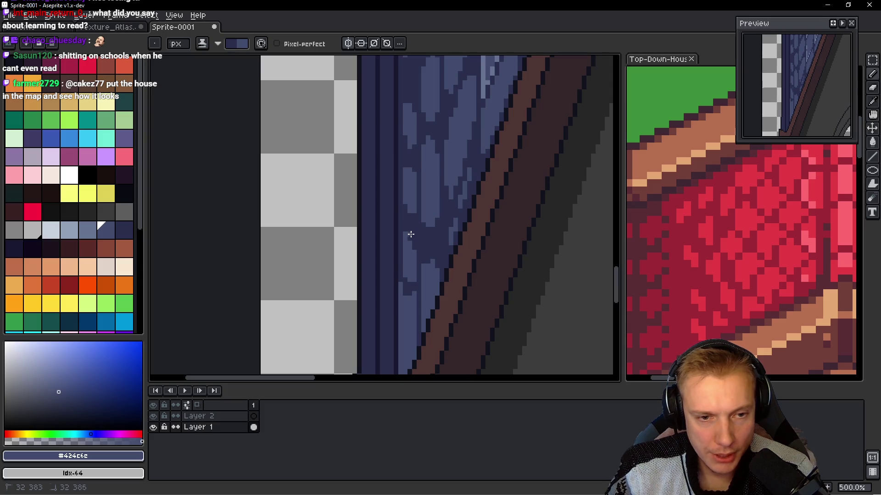
{"action": "scroll", "coordinate": [406, 286], "scroll_direction": "down", "scroll_amount": 2}
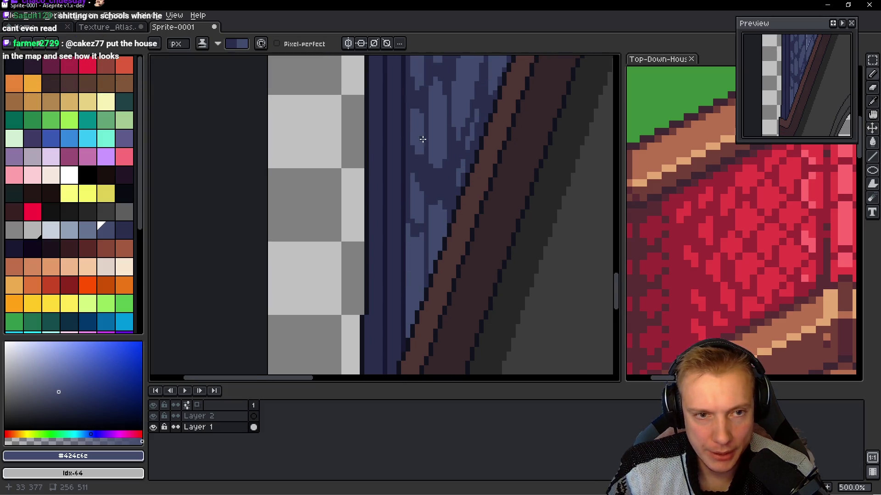
{"action": "mouse_move", "coordinate": [409, 222]}
{"action": "left_mouse_down"}
{"action": "mouse_move", "coordinate": [407, 252]}
{"action": "mouse_move", "coordinate": [437, 259]}
{"action": "mouse_move", "coordinate": [444, 234]}
{"action": "mouse_move", "coordinate": [429, 244]}
{"action": "left_mouse_up"}
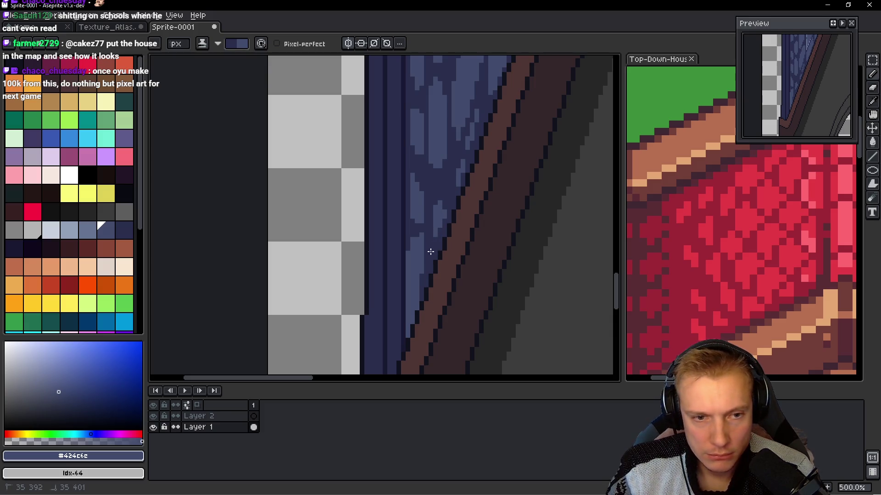
{"action": "left_click", "coordinate": [439, 224]}
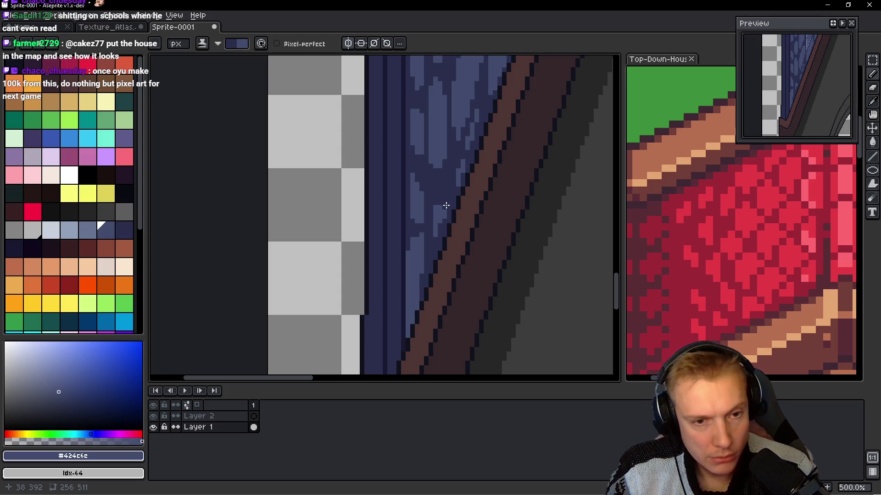
{"action": "mouse_move", "coordinate": [409, 248]}
{"action": "left_mouse_down"}
{"action": "mouse_move", "coordinate": [407, 292]}
{"action": "mouse_move", "coordinate": [416, 311]}
{"action": "left_mouse_up"}
{"action": "scroll", "coordinate": [409, 333], "scroll_direction": "down", "scroll_amount": 4}
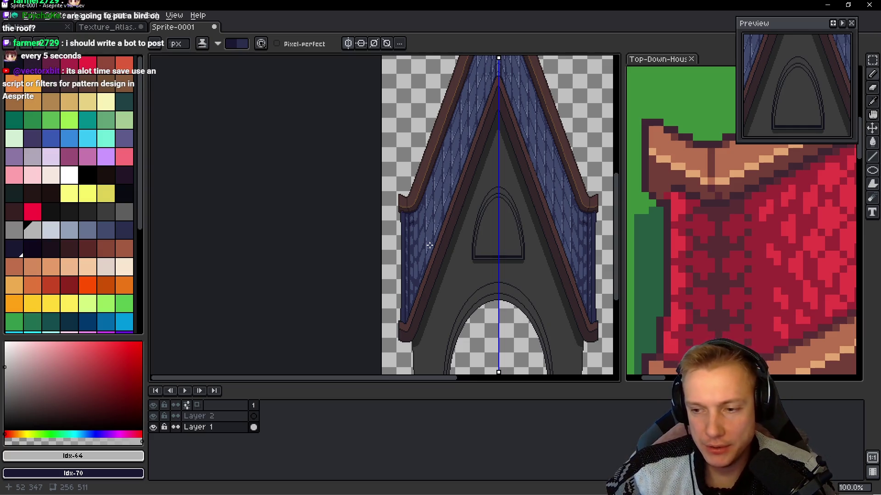
- Darken a plank seam stepping down-left across the upper left roof slope
{"action": "scroll", "coordinate": [425, 226], "scroll_direction": "up", "scroll_amount": 4}
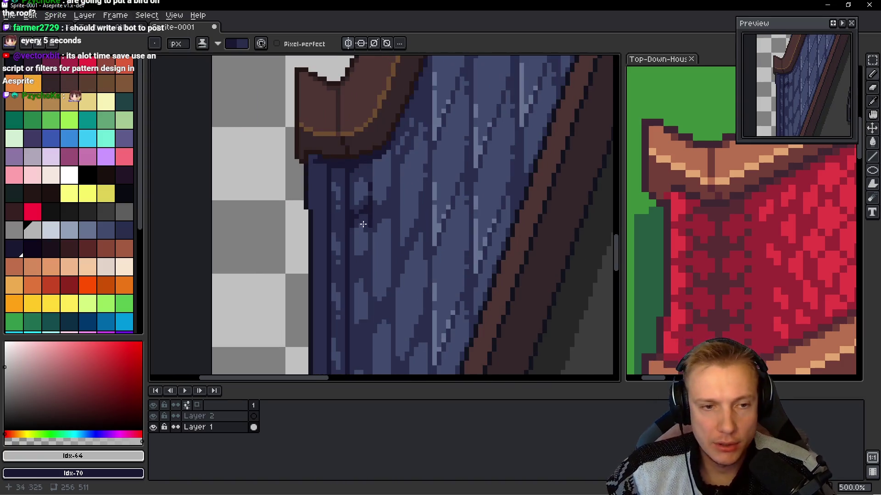
{"action": "scroll", "coordinate": [363, 225], "scroll_direction": "up", "scroll_amount": 4}
{"action": "mouse_move", "coordinate": [413, 146]}
{"action": "left_mouse_down"}
{"action": "mouse_move", "coordinate": [417, 235]}
{"action": "mouse_move", "coordinate": [399, 169]}
{"action": "mouse_move", "coordinate": [367, 191]}
{"action": "mouse_move", "coordinate": [379, 185]}
{"action": "mouse_move", "coordinate": [347, 225]}
{"action": "mouse_move", "coordinate": [356, 112]}
{"action": "left_mouse_up"}
{"action": "scroll", "coordinate": [371, 175], "scroll_direction": "down", "scroll_amount": 5}
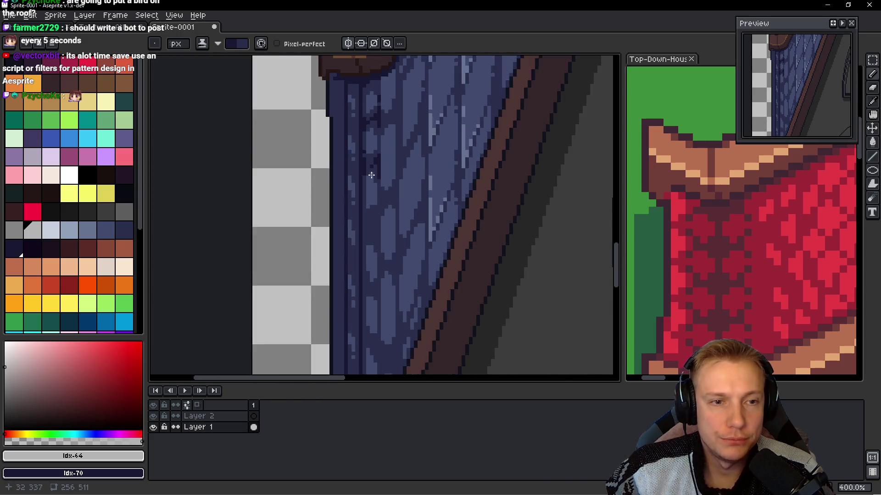
{"action": "scroll", "coordinate": [371, 175], "scroll_direction": "up", "scroll_amount": 3}
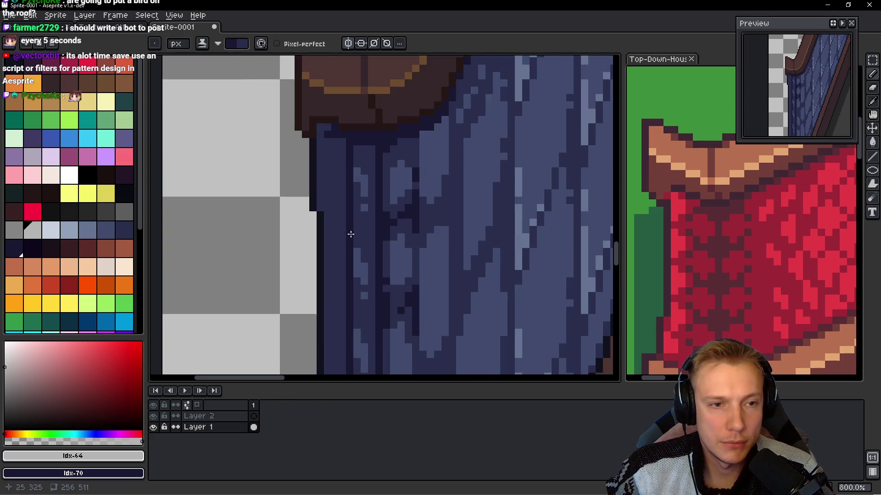
{"action": "scroll", "coordinate": [367, 219], "scroll_direction": "up", "scroll_amount": 2}
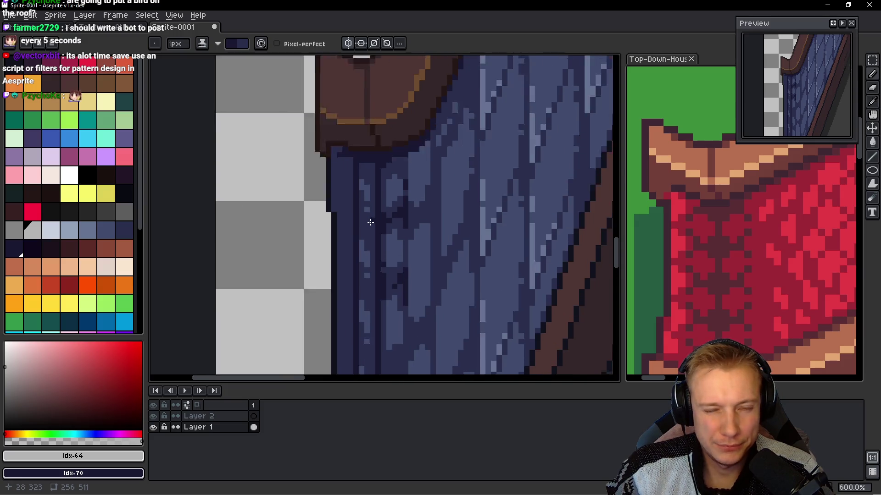
{"action": "left_click_drag", "start_coordinate": [396, 234], "coordinate": [406, 139]}
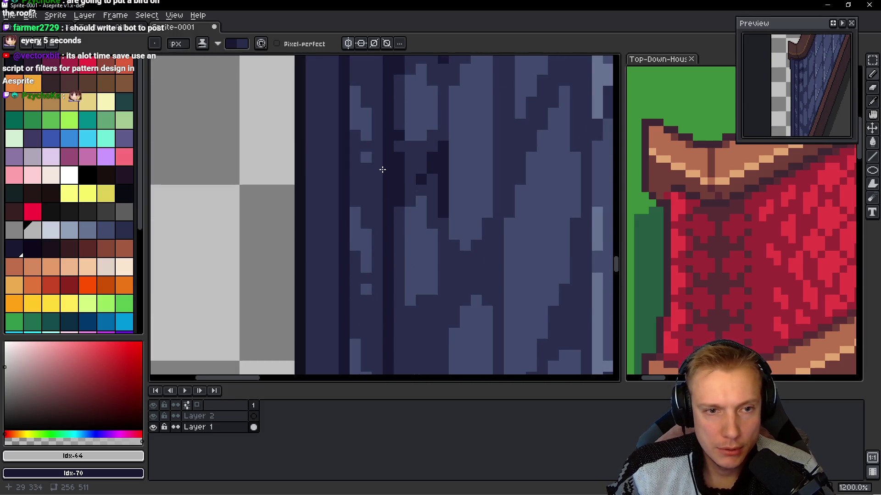
{"action": "left_click_drag", "start_coordinate": [383, 170], "coordinate": [372, 226]}
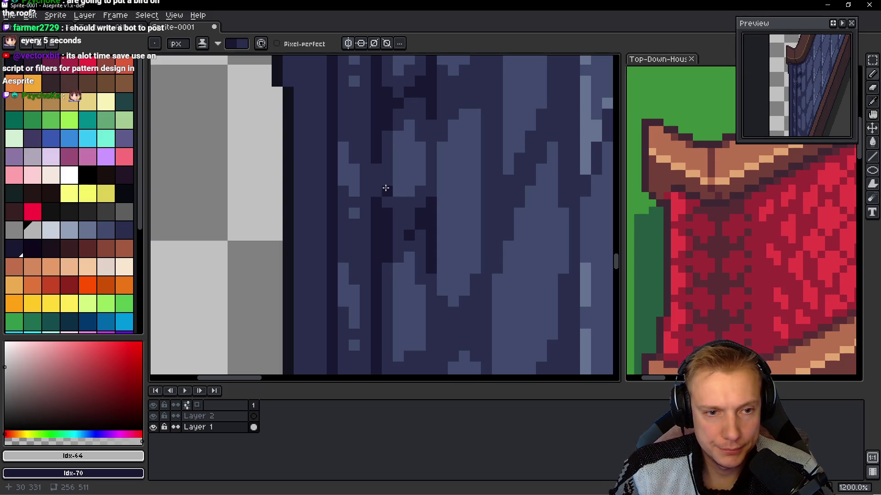
{"action": "left_click_drag", "start_coordinate": [390, 266], "coordinate": [374, 130]}
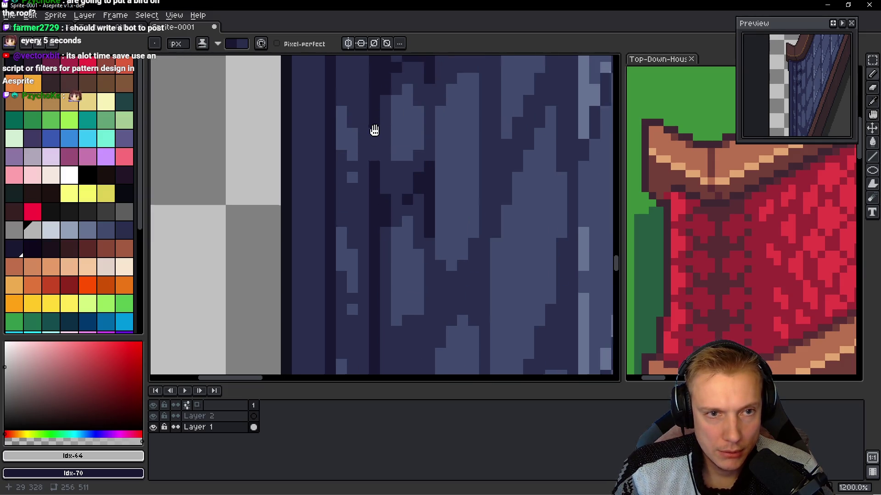
{"action": "scroll", "coordinate": [357, 220], "scroll_direction": "down", "scroll_amount": 2}
{"action": "scroll", "coordinate": [364, 170], "scroll_direction": "up", "scroll_amount": 3}
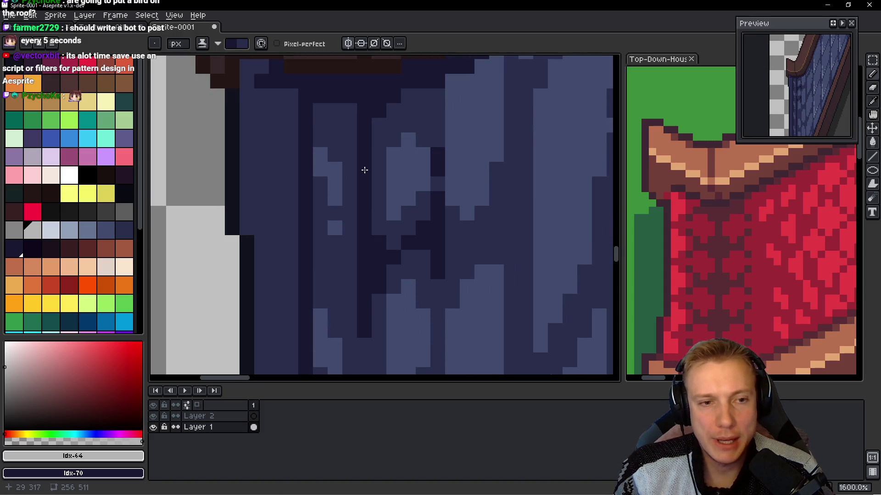
{"action": "scroll", "coordinate": [397, 197], "scroll_direction": "down", "scroll_amount": 6}
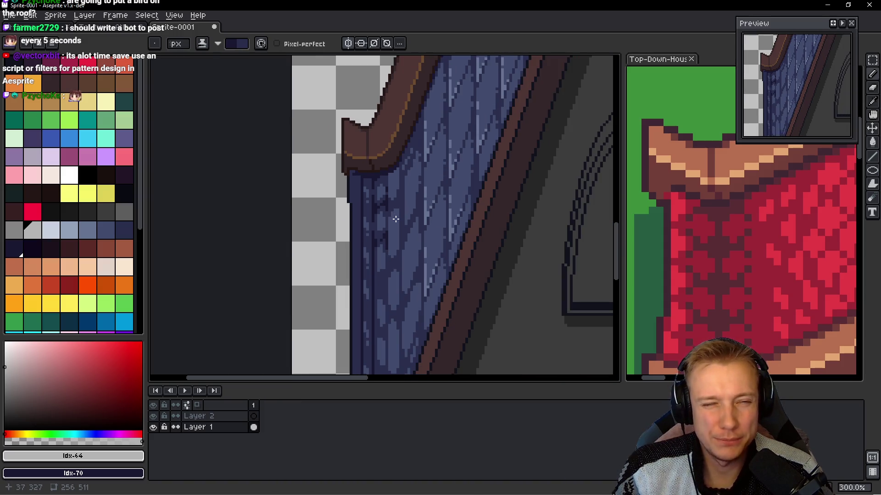
{"action": "scroll", "coordinate": [383, 250], "scroll_direction": "up", "scroll_amount": 4}
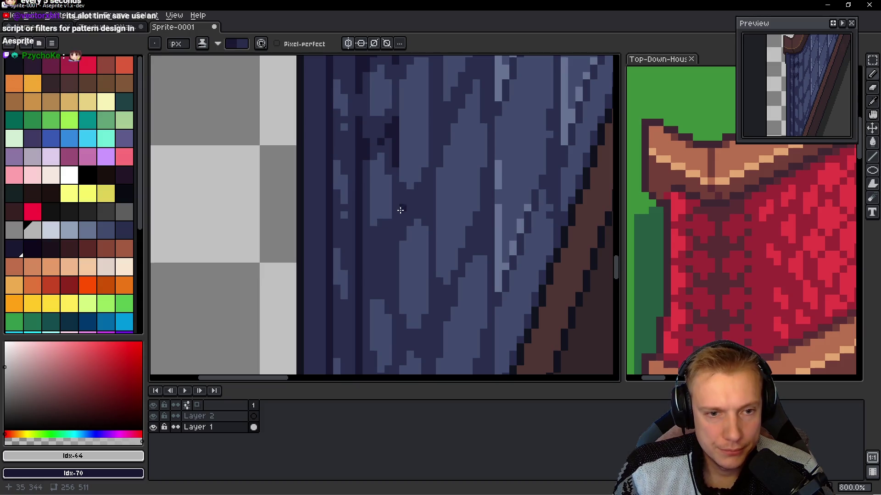
- Draw several dark vertical seams between the lower roof planks with dark blue
{"action": "left_click_drag", "start_coordinate": [396, 212], "coordinate": [395, 231]}
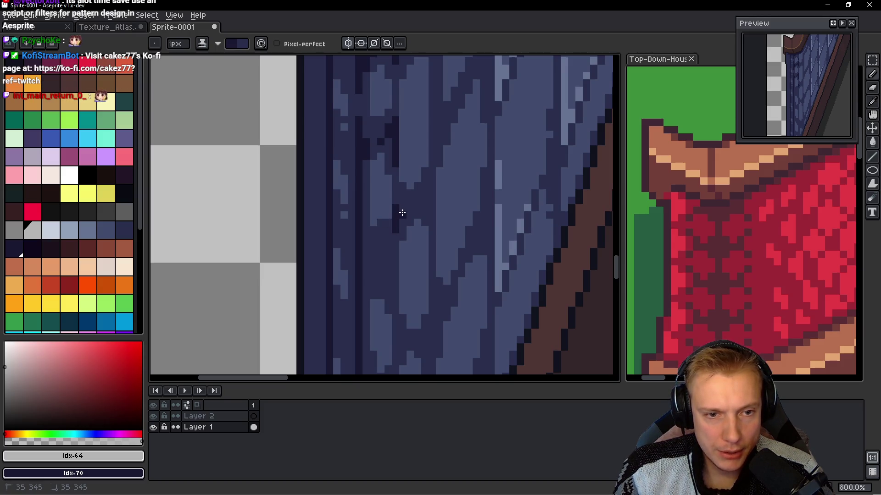
{"action": "left_click", "coordinate": [410, 200]}
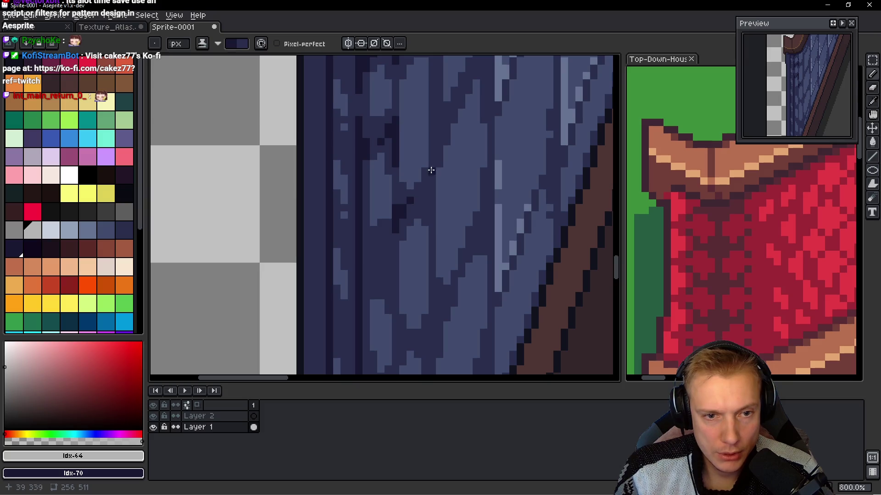
{"action": "left_click_drag", "start_coordinate": [430, 146], "coordinate": [434, 182]}
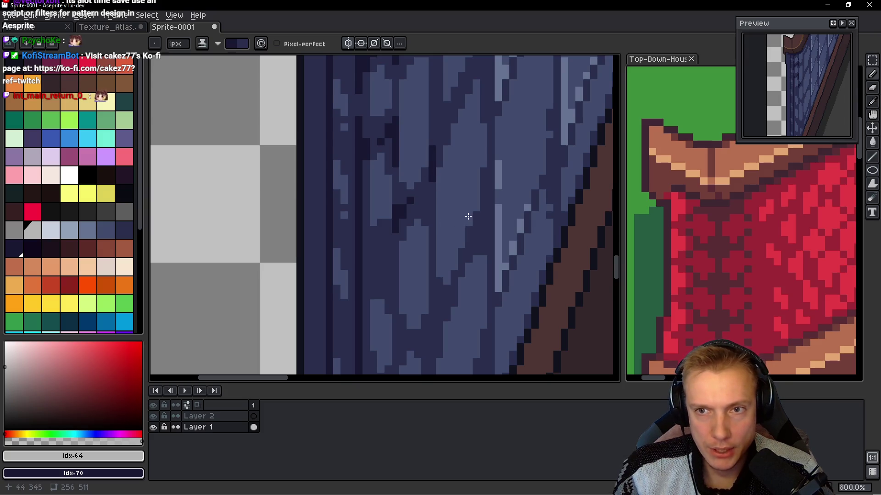
{"action": "scroll", "coordinate": [404, 206], "scroll_direction": "down", "scroll_amount": 1}
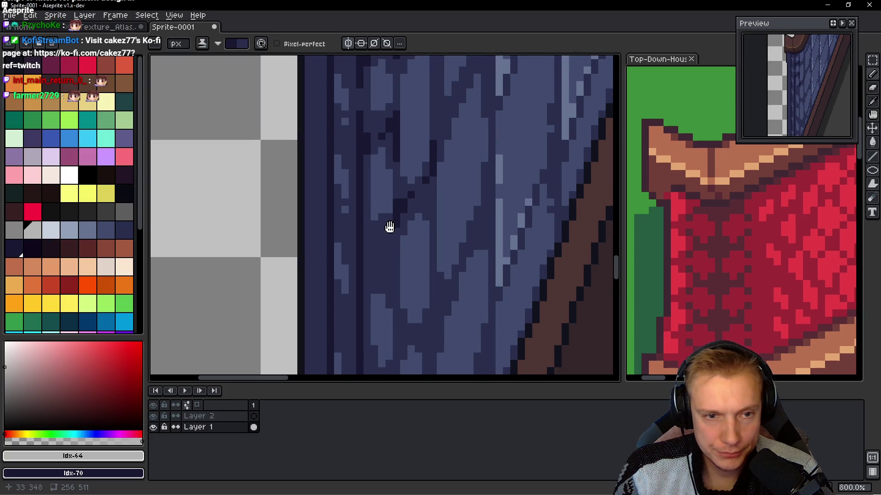
{"action": "mouse_move", "coordinate": [436, 282]}
{"action": "left_mouse_down"}
{"action": "mouse_move", "coordinate": [436, 323]}
{"action": "mouse_move", "coordinate": [434, 255]}
{"action": "mouse_move", "coordinate": [413, 291]}
{"action": "left_mouse_up"}
{"action": "left_click", "coordinate": [427, 262]}
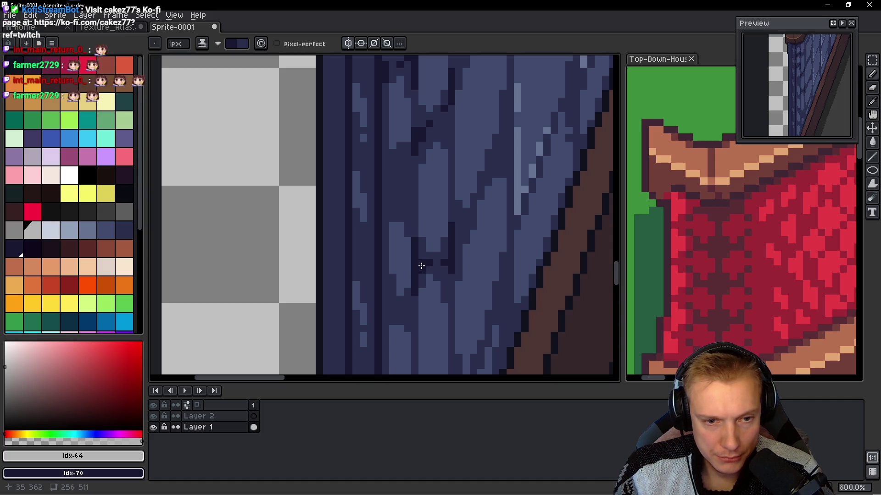
{"action": "scroll", "coordinate": [427, 262], "scroll_direction": "down", "scroll_amount": 1}
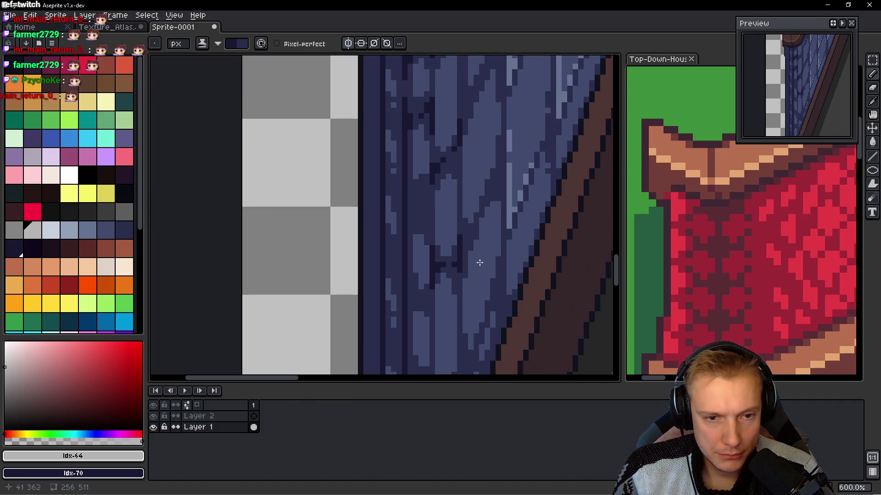
{"action": "scroll", "coordinate": [439, 268], "scroll_direction": "down", "scroll_amount": 4}
{"action": "scroll", "coordinate": [460, 260], "scroll_direction": "up", "scroll_amount": 5}
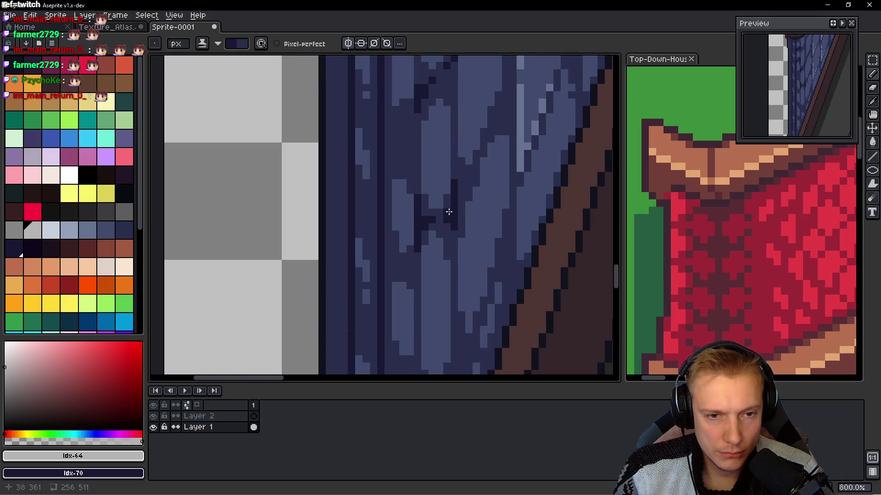
{"action": "scroll", "coordinate": [454, 209], "scroll_direction": "down", "scroll_amount": 4}
{"action": "scroll", "coordinate": [483, 194], "scroll_direction": "up", "scroll_amount": 3}
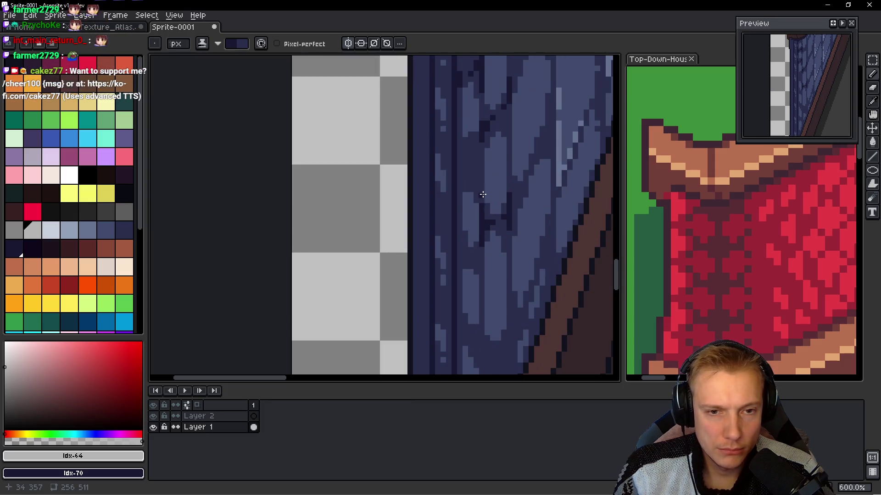
{"action": "scroll", "coordinate": [428, 277], "scroll_direction": "down", "scroll_amount": 2}
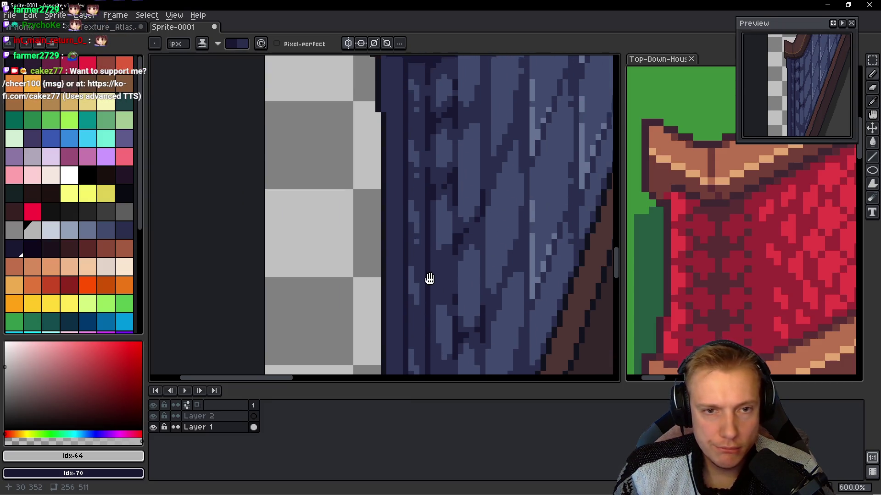
{"action": "scroll", "coordinate": [423, 309], "scroll_direction": "up", "scroll_amount": 2}
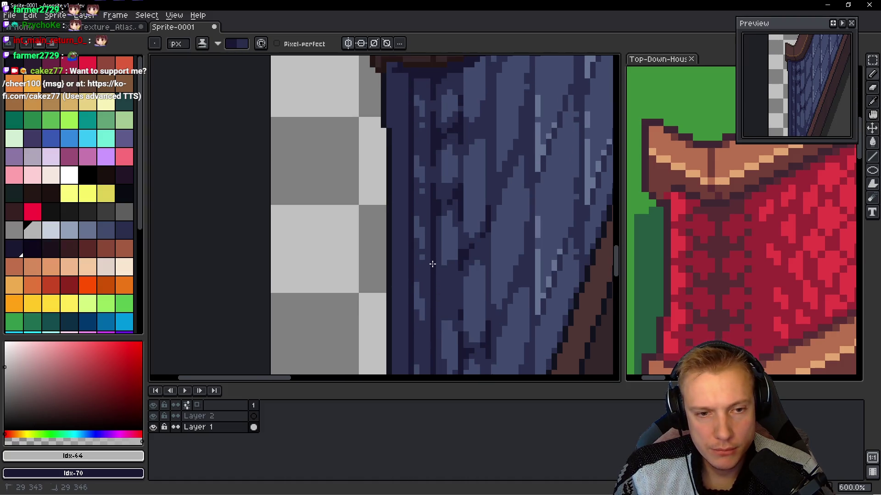
{"action": "mouse_move", "coordinate": [438, 238]}
{"action": "left_mouse_down"}
{"action": "mouse_move", "coordinate": [456, 250]}
{"action": "mouse_move", "coordinate": [466, 214]}
{"action": "left_mouse_up"}
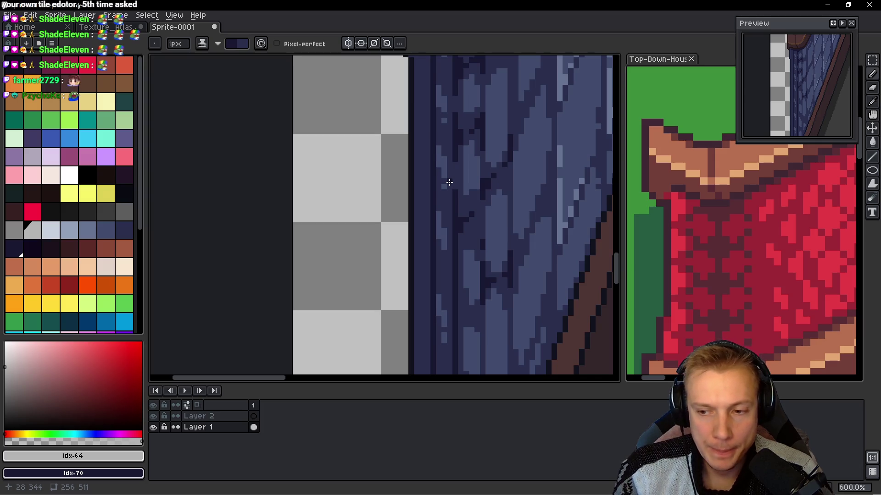
- Darken a single roof pixel and repaint a dark seam spot in lighter mid-blue
{"action": "mouse_move", "coordinate": [454, 232]}
{"action": "left_mouse_down"}
{"action": "mouse_move", "coordinate": [457, 258]}
{"action": "mouse_move", "coordinate": [447, 214]}
{"action": "left_mouse_up"}
{"action": "left_click", "coordinate": [445, 217]}
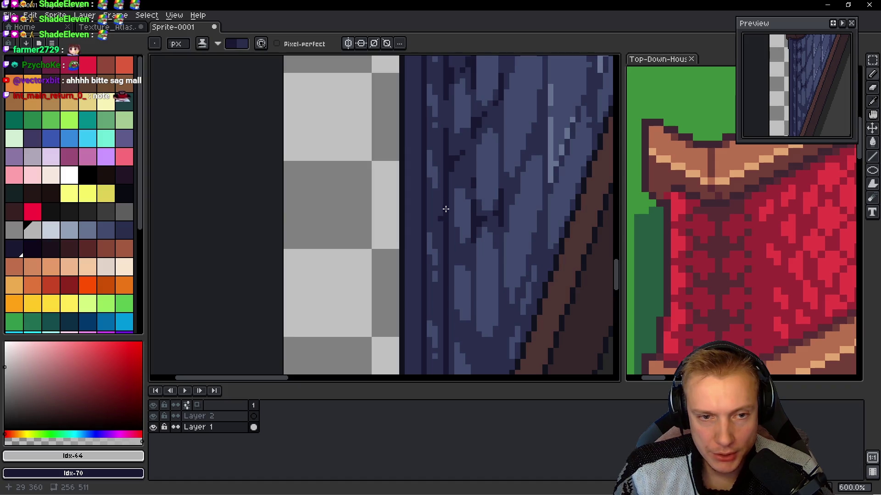
{"action": "scroll", "coordinate": [433, 223], "scroll_direction": "down", "scroll_amount": 2}
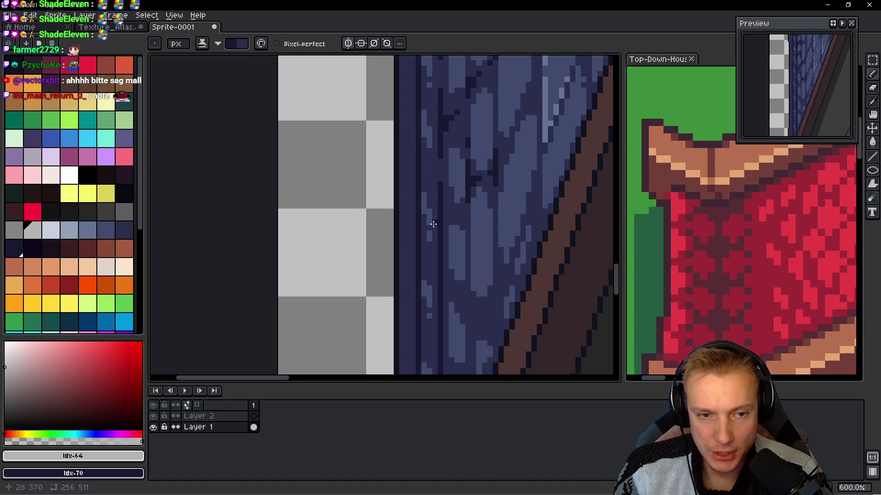
{"action": "scroll", "coordinate": [441, 211], "scroll_direction": "up", "scroll_amount": 1}
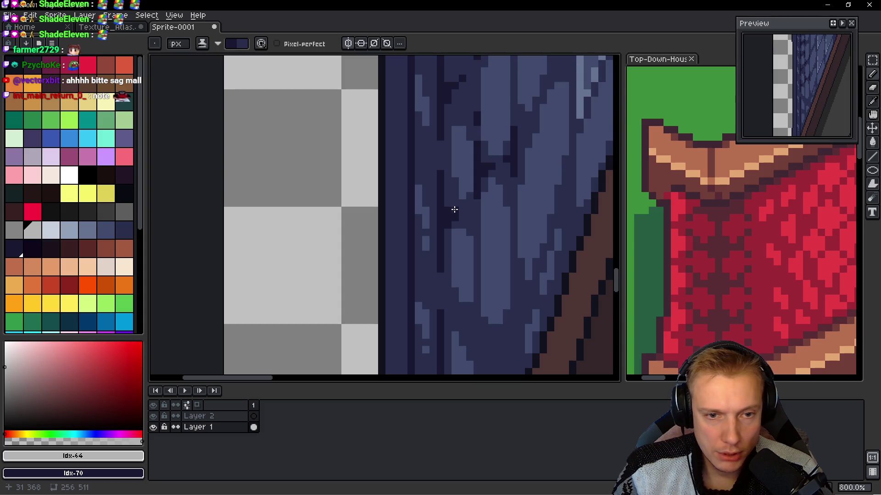
{"action": "scroll", "coordinate": [467, 210], "scroll_direction": "down", "scroll_amount": 2}
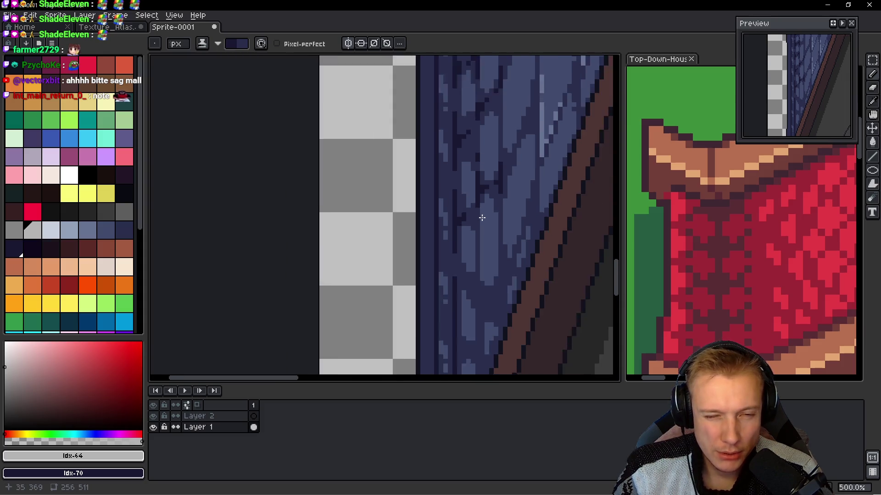
{"action": "scroll", "coordinate": [463, 215], "scroll_direction": "up", "scroll_amount": 2}
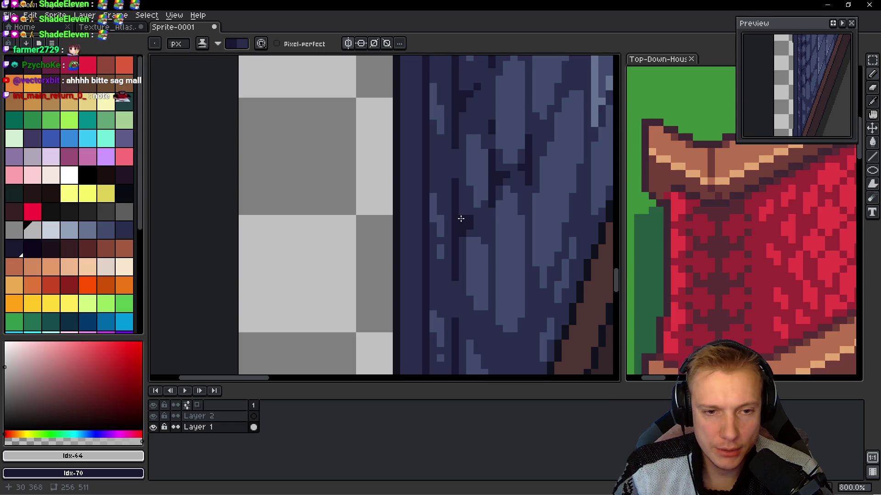
{"action": "scroll", "coordinate": [482, 221], "scroll_direction": "down", "scroll_amount": 4}
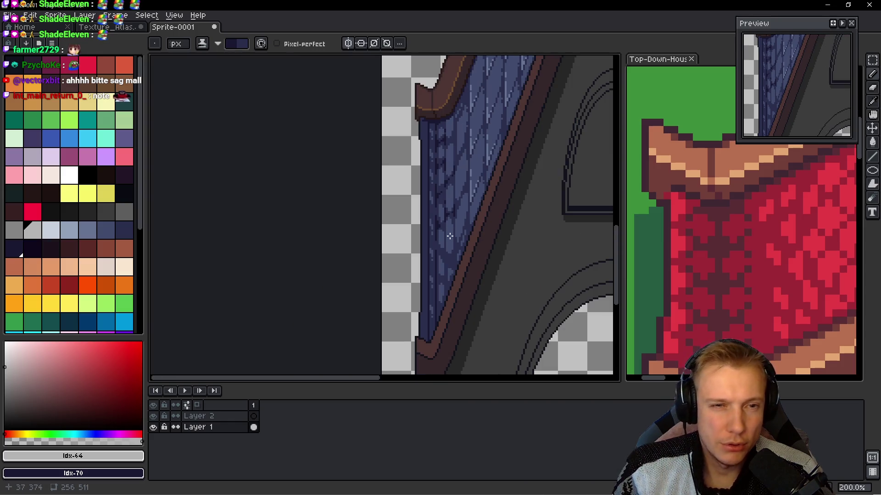
{"action": "scroll", "coordinate": [433, 238], "scroll_direction": "up", "scroll_amount": 3}
{"action": "left_click_drag", "start_coordinate": [432, 285], "coordinate": [434, 281]}
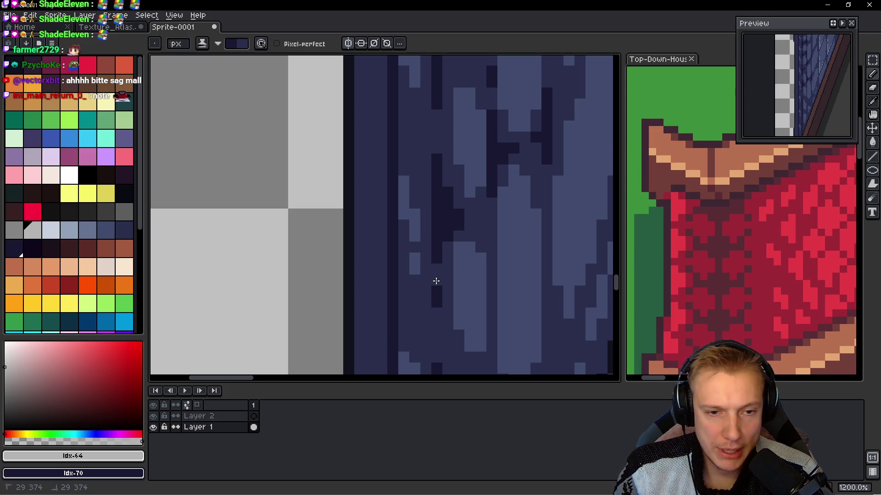
{"action": "scroll", "coordinate": [434, 287], "scroll_direction": "down", "scroll_amount": 3}
{"action": "scroll", "coordinate": [431, 211], "scroll_direction": "up", "scroll_amount": 3}
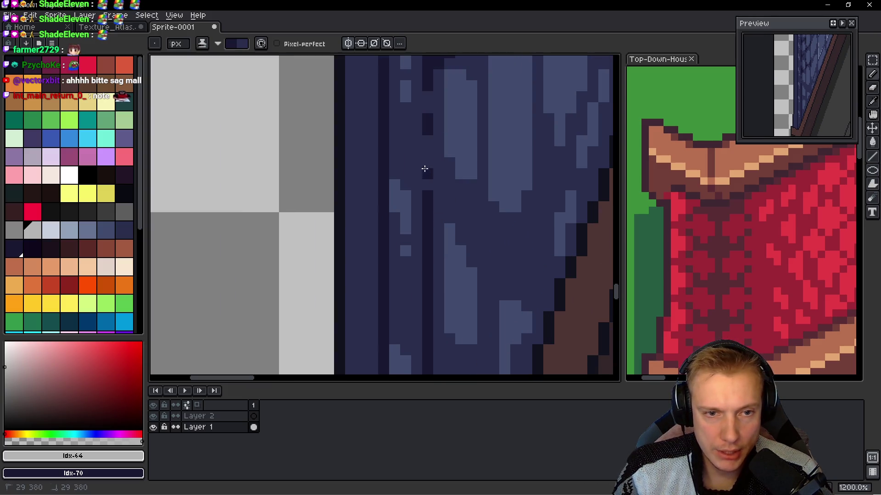
{"action": "scroll", "coordinate": [440, 183], "scroll_direction": "down", "scroll_amount": 6}
{"action": "scroll", "coordinate": [426, 170], "scroll_direction": "up", "scroll_amount": 3}
{"action": "scroll", "coordinate": [427, 170], "scroll_direction": "up", "scroll_amount": 10}
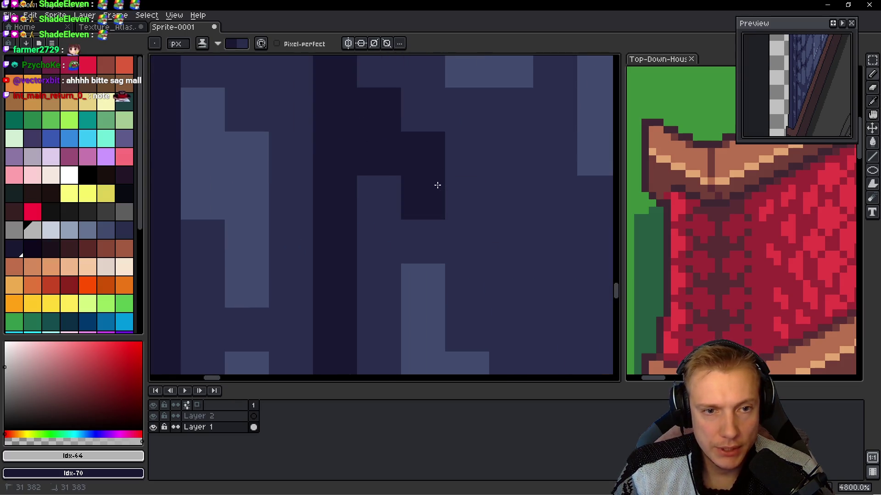
{"action": "scroll", "coordinate": [440, 183], "scroll_direction": "down", "scroll_amount": 4}
- Paint dark vertical seams between planks and dot a few dark pixels into the texture
{"action": "left_click_drag", "start_coordinate": [494, 165], "coordinate": [494, 259]}
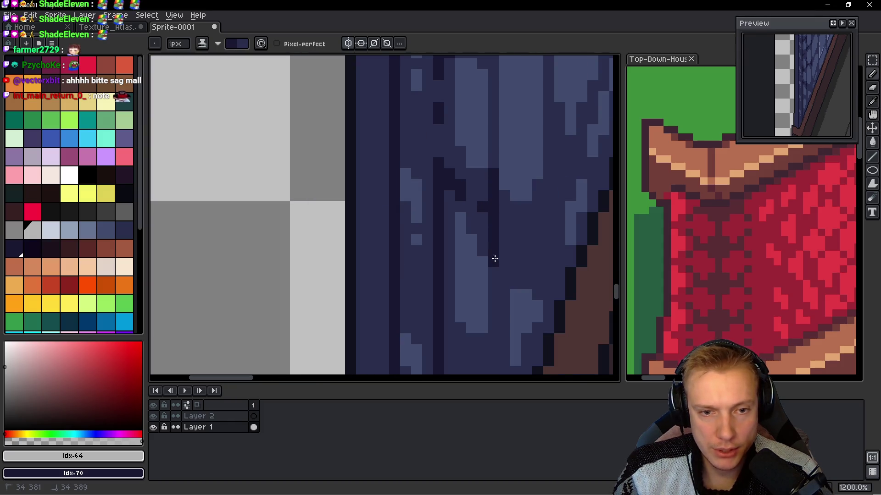
{"action": "scroll", "coordinate": [501, 226], "scroll_direction": "down", "scroll_amount": 3}
{"action": "scroll", "coordinate": [468, 215], "scroll_direction": "up", "scroll_amount": 2}
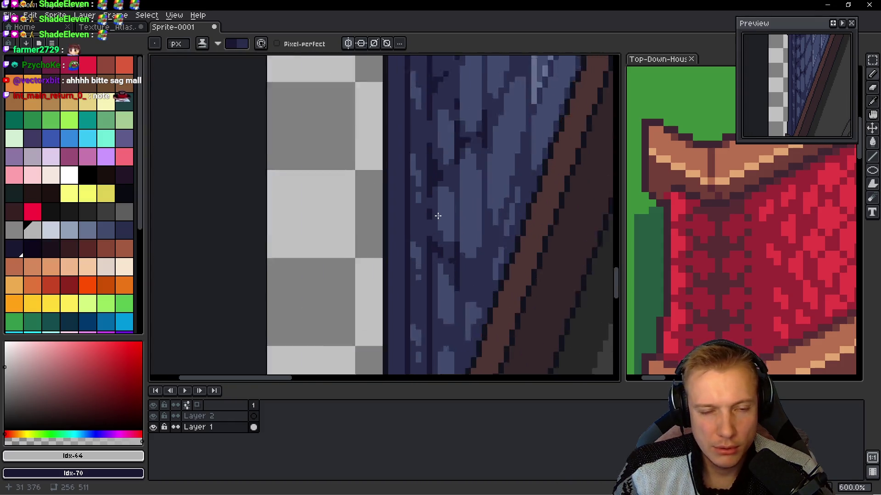
{"action": "scroll", "coordinate": [447, 274], "scroll_direction": "down", "scroll_amount": 1}
{"action": "scroll", "coordinate": [486, 185], "scroll_direction": "up", "scroll_amount": 1}
{"action": "mouse_move", "coordinate": [479, 190]}
{"action": "left_mouse_down"}
{"action": "mouse_move", "coordinate": [480, 241]}
{"action": "mouse_move", "coordinate": [485, 224]}
{"action": "left_mouse_up"}
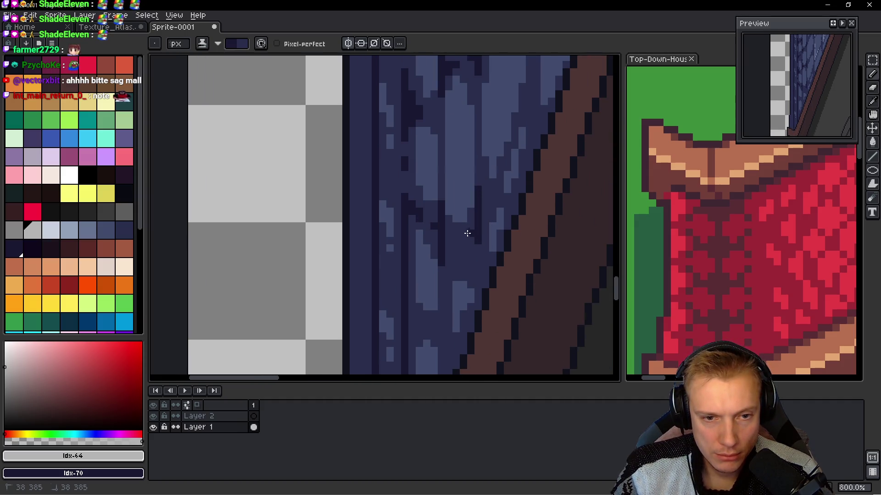
{"action": "left_click", "coordinate": [467, 234]}
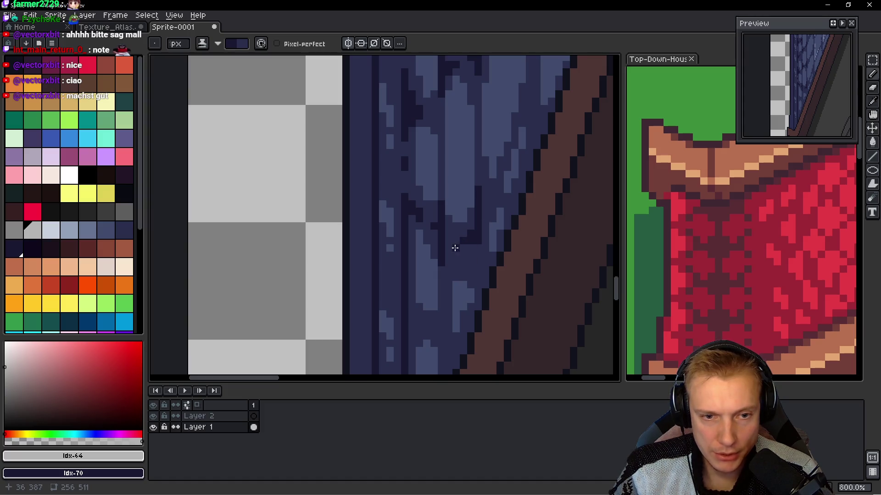
{"action": "scroll", "coordinate": [455, 248], "scroll_direction": "down", "scroll_amount": 5}
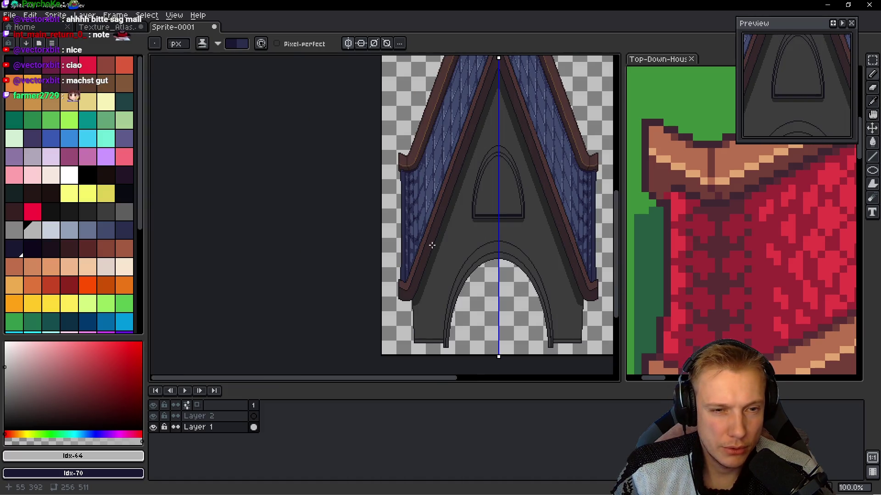
{"action": "scroll", "coordinate": [436, 240], "scroll_direction": "up", "scroll_amount": 6}
{"action": "left_click_drag", "start_coordinate": [440, 255], "coordinate": [442, 323]}
{"action": "left_click_drag", "start_coordinate": [457, 235], "coordinate": [456, 280]}
{"action": "left_click_drag", "start_coordinate": [501, 176], "coordinate": [532, 207]}
- Recolour stray dark pixels in the plank texture with medium blue
{"action": "scroll", "coordinate": [524, 229], "scroll_direction": "left", "scroll_amount": 3}
{"action": "scroll", "coordinate": [495, 234], "scroll_direction": "right", "scroll_amount": 3}
{"action": "left_click", "coordinate": [473, 239]}
{"action": "left_click_drag", "start_coordinate": [473, 238], "coordinate": [476, 262]}
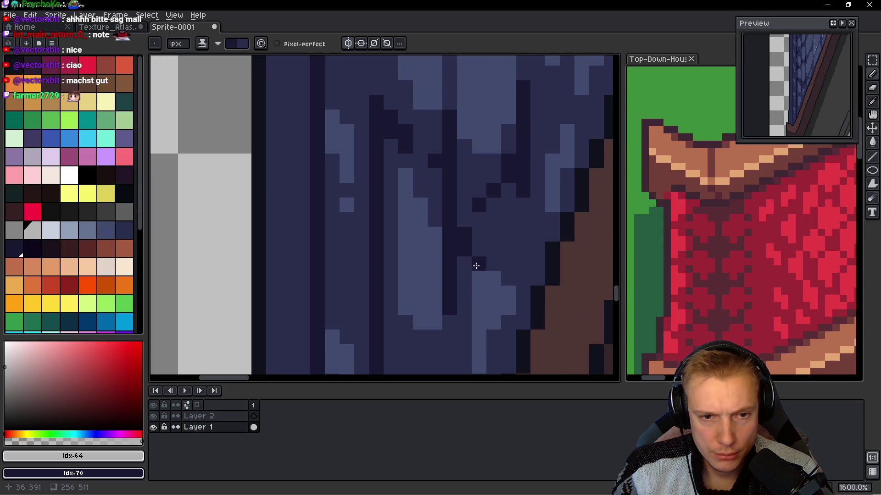
{"action": "left_click", "coordinate": [479, 205]}
{"action": "scroll", "coordinate": [479, 205], "scroll_direction": "down", "scroll_amount": 6}
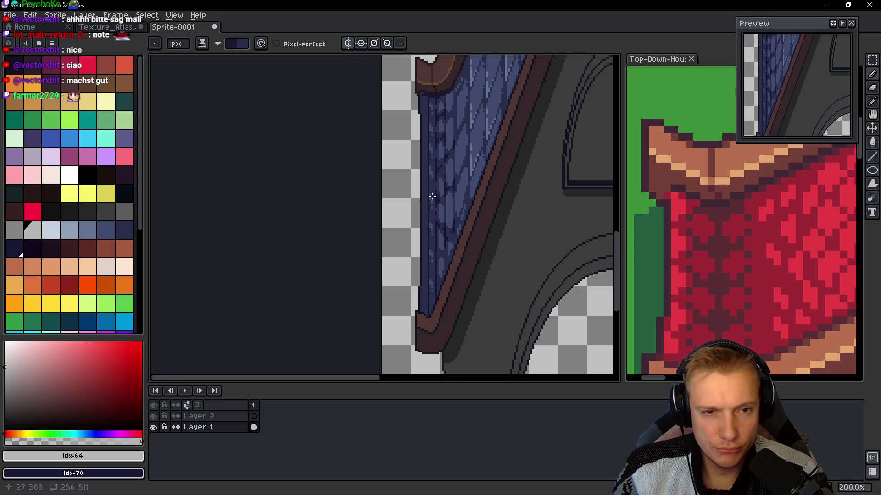
{"action": "scroll", "coordinate": [432, 196], "scroll_direction": "up", "scroll_amount": 3}
{"action": "scroll", "coordinate": [410, 179], "scroll_direction": "up", "scroll_amount": 2}
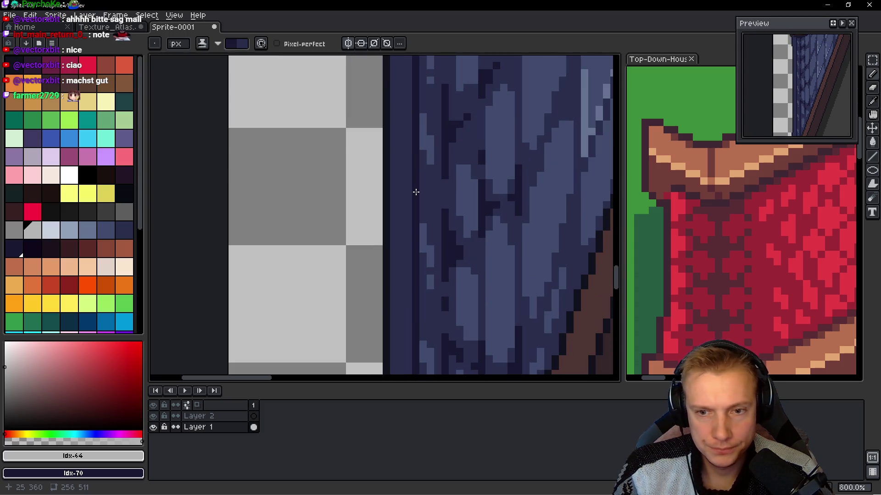
- Repaint the dark edge column in lighter blue down to the slope's bottom, keeping a short corner outline
{"action": "mouse_move", "coordinate": [416, 199]}
{"action": "left_mouse_down"}
{"action": "mouse_move", "coordinate": [419, 183]}
{"action": "mouse_move", "coordinate": [416, 198]}
{"action": "left_mouse_up"}
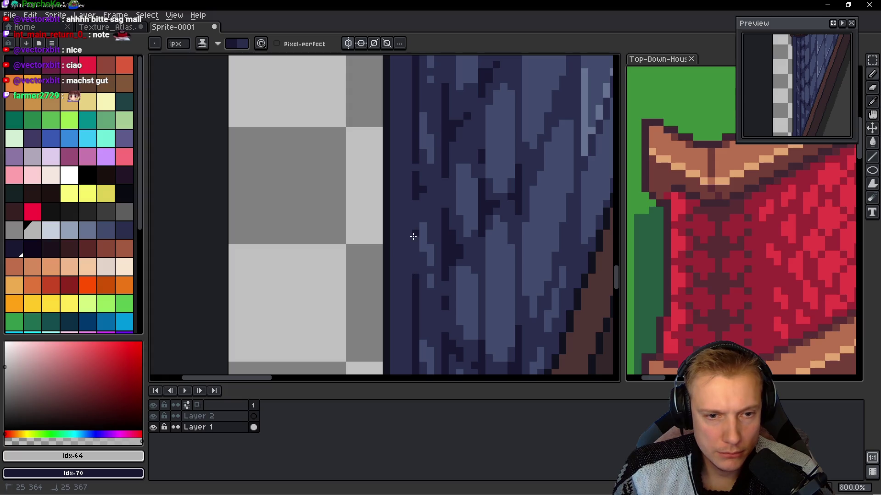
{"action": "scroll", "coordinate": [415, 263], "scroll_direction": "down", "scroll_amount": 2}
{"action": "left_click_drag", "start_coordinate": [415, 263], "coordinate": [415, 310]}
{"action": "scroll", "coordinate": [418, 186], "scroll_direction": "down", "scroll_amount": 2}
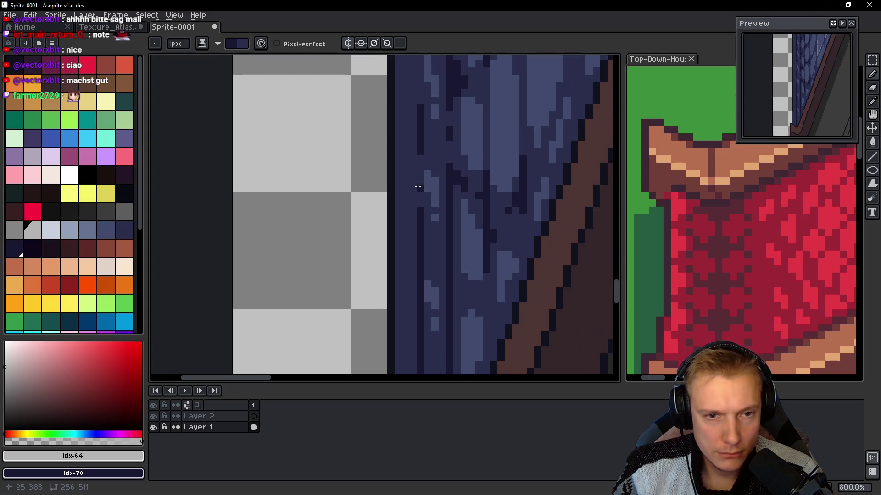
{"action": "scroll", "coordinate": [413, 284], "scroll_direction": "down", "scroll_amount": 2}
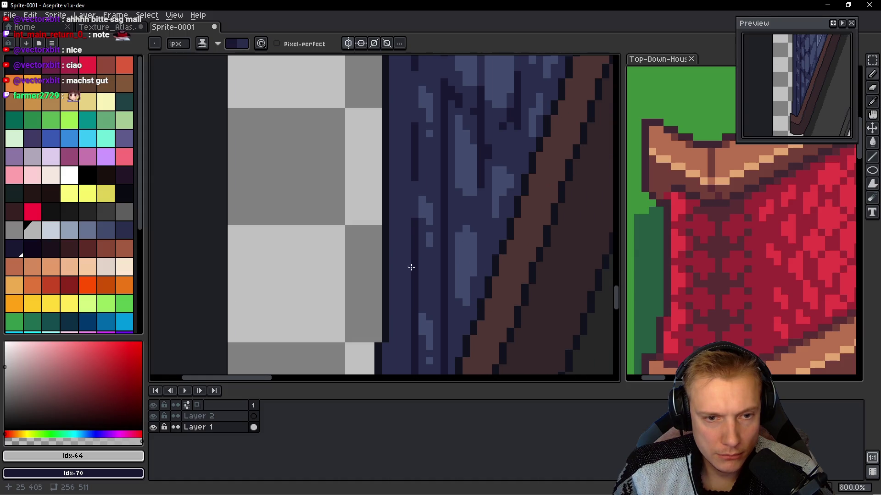
{"action": "scroll", "coordinate": [422, 227], "scroll_direction": "down", "scroll_amount": 2}
{"action": "left_click_drag", "start_coordinate": [429, 224], "coordinate": [424, 202]}
{"action": "left_click_drag", "start_coordinate": [418, 250], "coordinate": [416, 198]}
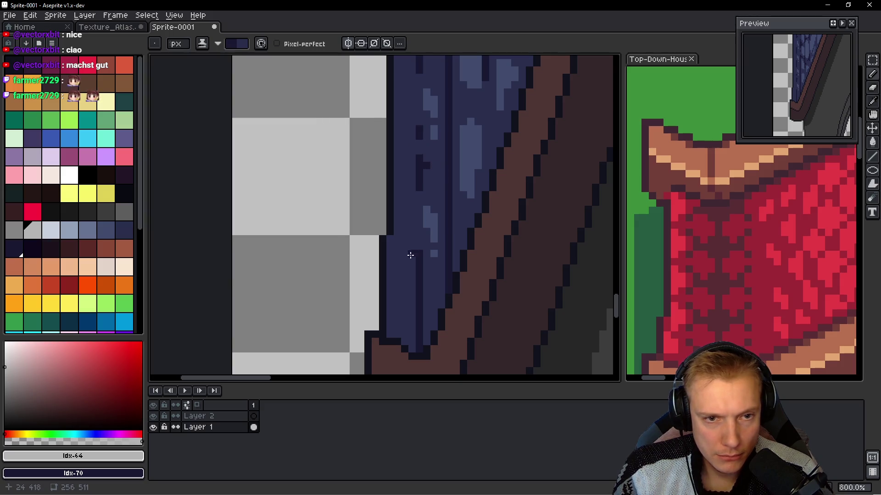
{"action": "scroll", "coordinate": [413, 247], "scroll_direction": "down", "scroll_amount": 1}
{"action": "left_click_drag", "start_coordinate": [422, 247], "coordinate": [421, 290]}
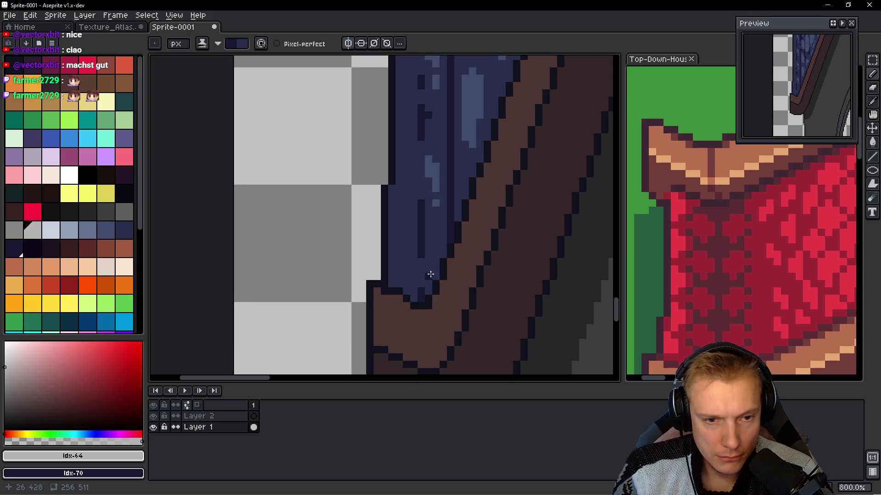
{"action": "scroll", "coordinate": [460, 311], "scroll_direction": "up", "scroll_amount": 1}
{"action": "left_click_drag", "start_coordinate": [410, 321], "coordinate": [416, 295]}
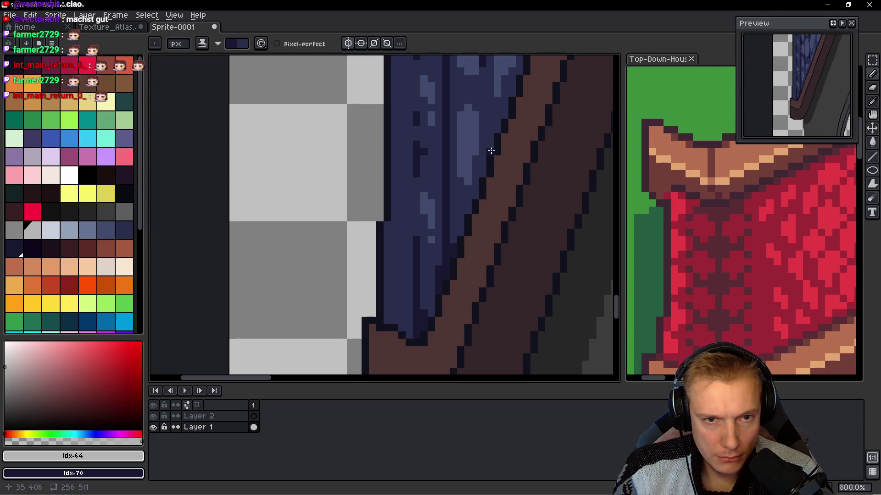
{"action": "scroll", "coordinate": [475, 193], "scroll_direction": "up", "scroll_amount": 2}
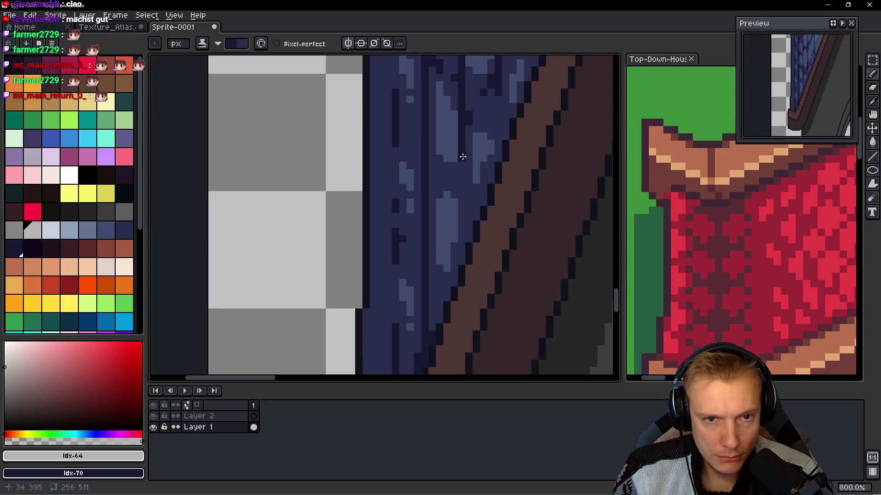
- Add dark accents by the trim and darken a plank stripe below the brown trim
{"action": "left_click", "coordinate": [465, 235]}
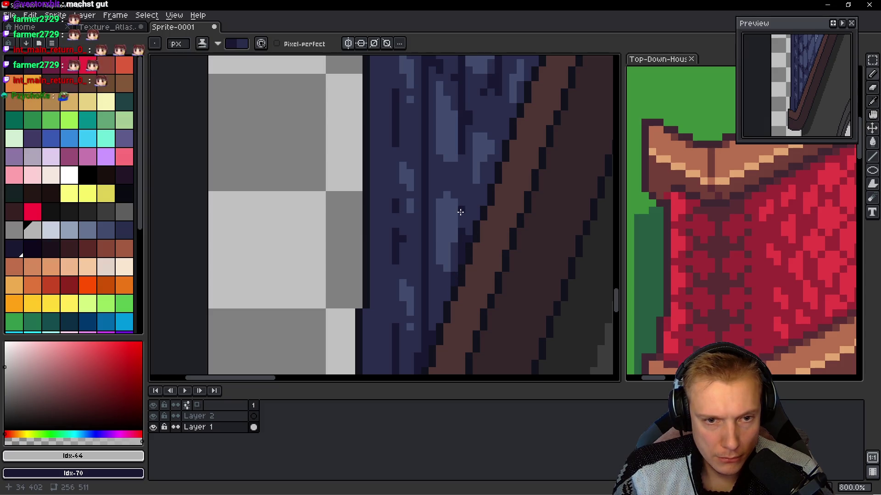
{"action": "scroll", "coordinate": [453, 195], "scroll_direction": "up", "scroll_amount": 2}
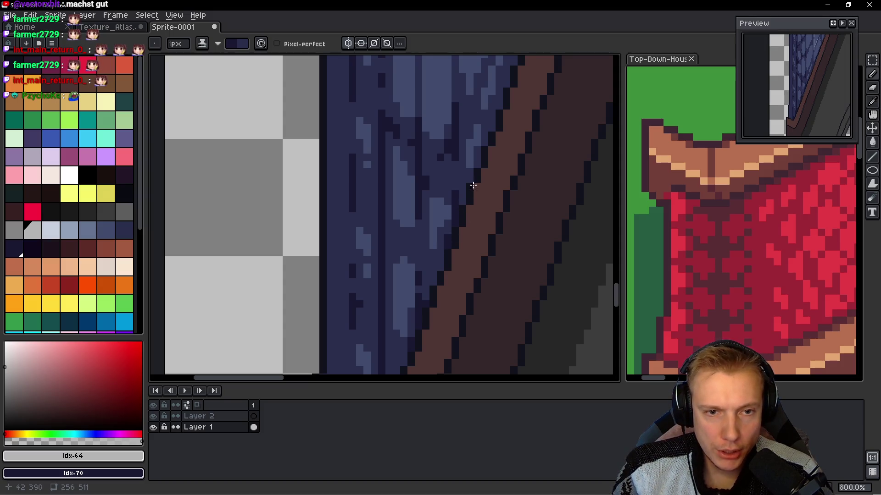
{"action": "scroll", "coordinate": [473, 185], "scroll_direction": "down", "scroll_amount": 4}
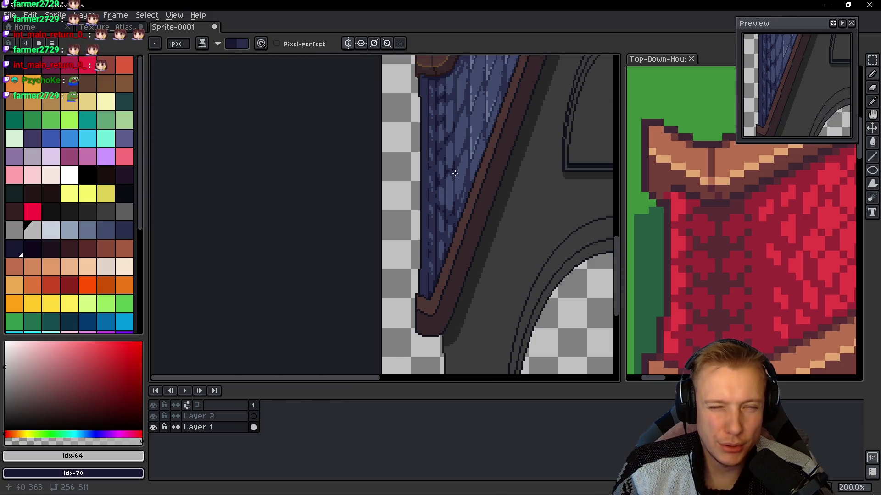
{"action": "scroll", "coordinate": [455, 173], "scroll_direction": "up", "scroll_amount": 7}
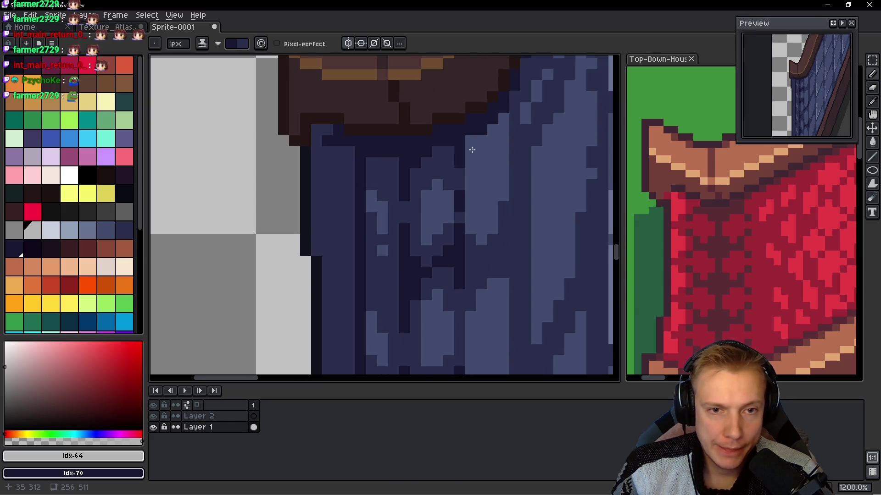
{"action": "scroll", "coordinate": [472, 150], "scroll_direction": "up", "scroll_amount": 2}
{"action": "scroll", "coordinate": [472, 149], "scroll_direction": "right", "scroll_amount": 1}
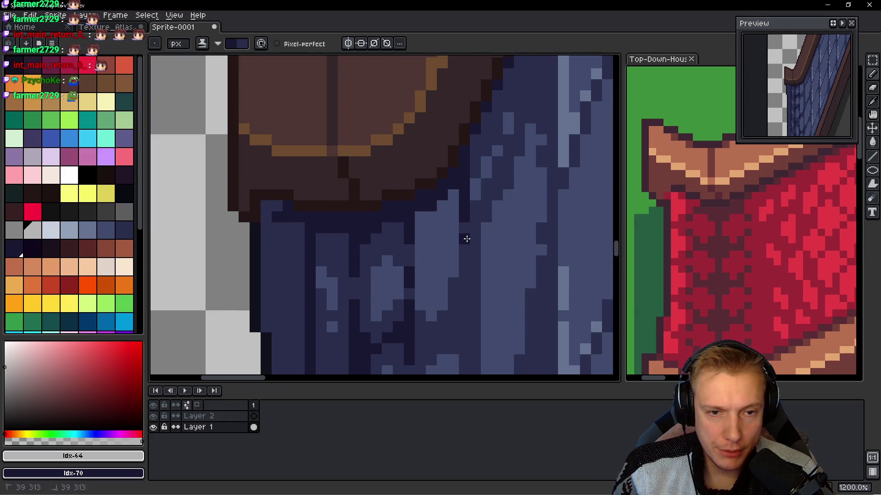
{"action": "scroll", "coordinate": [442, 149], "scroll_direction": "up", "scroll_amount": 3}
{"action": "scroll", "coordinate": [442, 148], "scroll_direction": "right", "scroll_amount": 2}
{"action": "mouse_move", "coordinate": [453, 139]}
{"action": "left_mouse_down"}
{"action": "mouse_move", "coordinate": [460, 104]}
{"action": "mouse_move", "coordinate": [458, 157]}
{"action": "mouse_move", "coordinate": [459, 106]}
{"action": "left_mouse_up"}
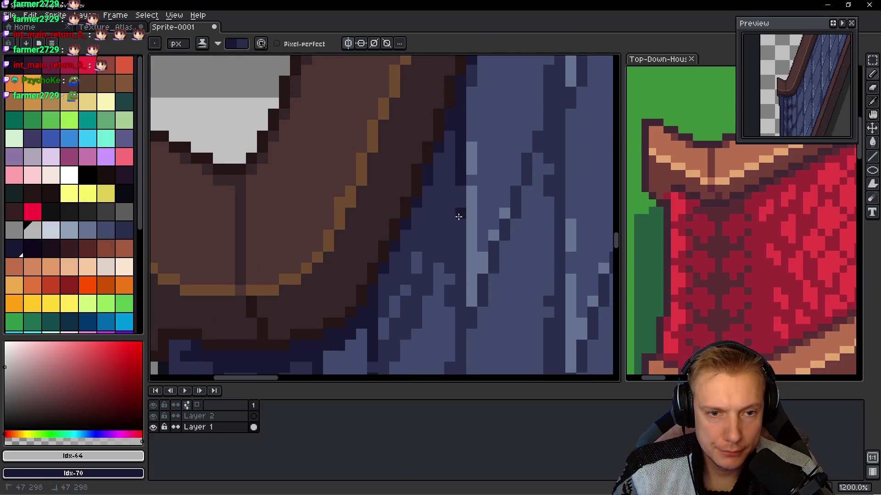
{"action": "scroll", "coordinate": [462, 200], "scroll_direction": "down", "scroll_amount": 6}
{"action": "scroll", "coordinate": [461, 200], "scroll_direction": "down", "scroll_amount": 3}
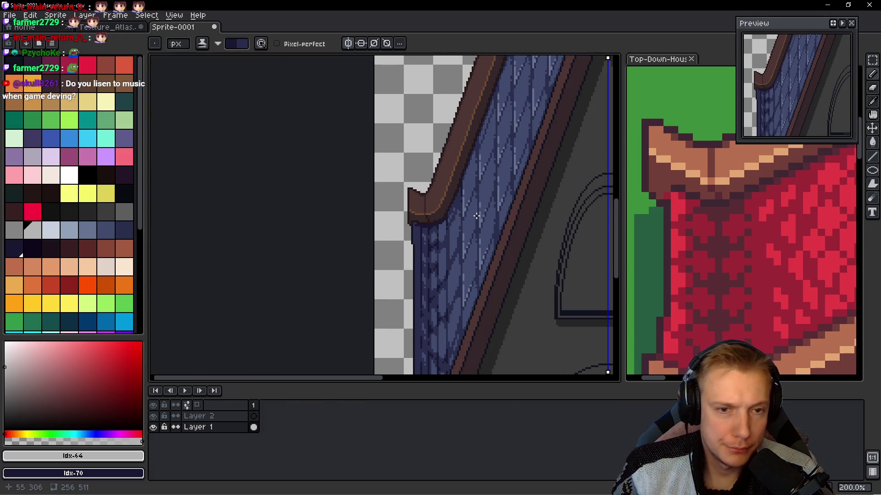
- Paint over the dark plank columns on the right roof slope in base blue
{"action": "scroll", "coordinate": [495, 216], "scroll_direction": "up", "scroll_amount": 3}
{"action": "scroll", "coordinate": [506, 221], "scroll_direction": "down", "scroll_amount": 1}
{"action": "scroll", "coordinate": [505, 221], "scroll_direction": "down", "scroll_amount": 1}
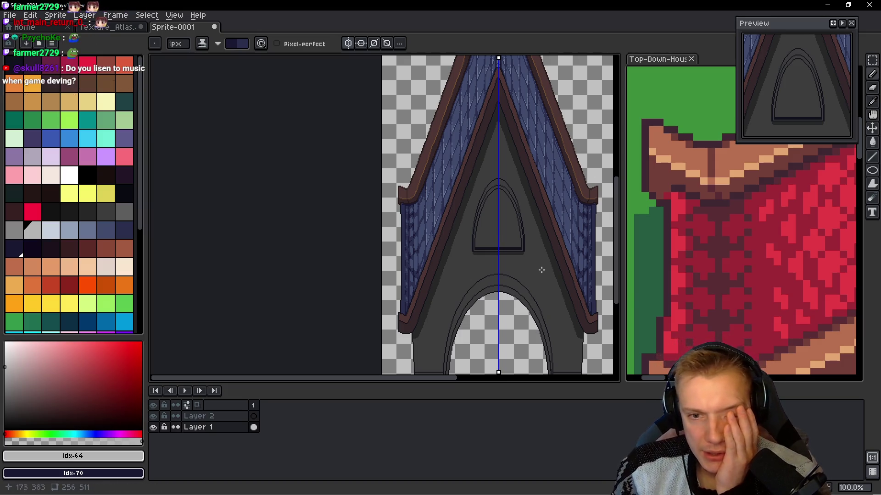
{"action": "scroll", "coordinate": [581, 182], "scroll_direction": "up", "scroll_amount": 3}
{"action": "left_click_drag", "start_coordinate": [566, 249], "coordinate": [523, 206]}
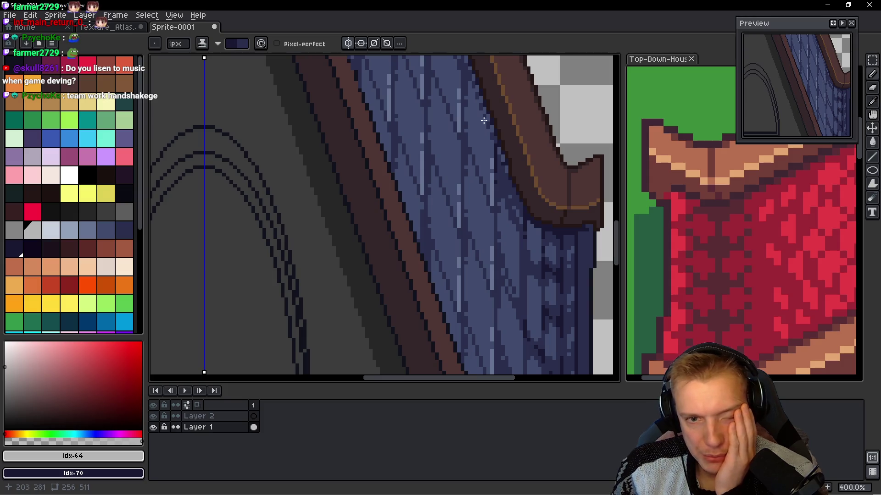
{"action": "scroll", "coordinate": [452, 155], "scroll_direction": "down", "scroll_amount": 3}
{"action": "scroll", "coordinate": [373, 191], "scroll_direction": "left", "scroll_amount": 4}
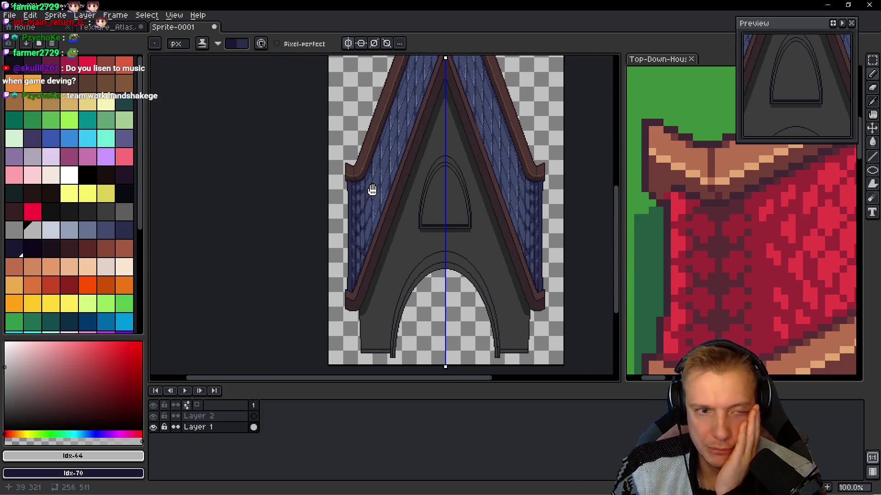
{"action": "scroll", "coordinate": [412, 199], "scroll_direction": "up", "scroll_amount": 3}
{"action": "scroll", "coordinate": [466, 214], "scroll_direction": "down", "scroll_amount": 2}
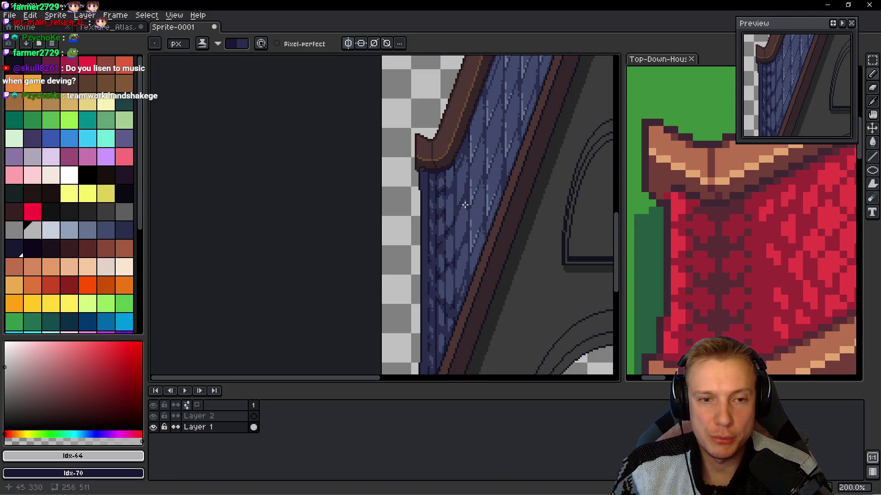
{"action": "scroll", "coordinate": [469, 207], "scroll_direction": "up", "scroll_amount": 2}
{"action": "scroll", "coordinate": [469, 207], "scroll_direction": "down", "scroll_amount": 2}
{"action": "scroll", "coordinate": [463, 211], "scroll_direction": "up", "scroll_amount": 2}
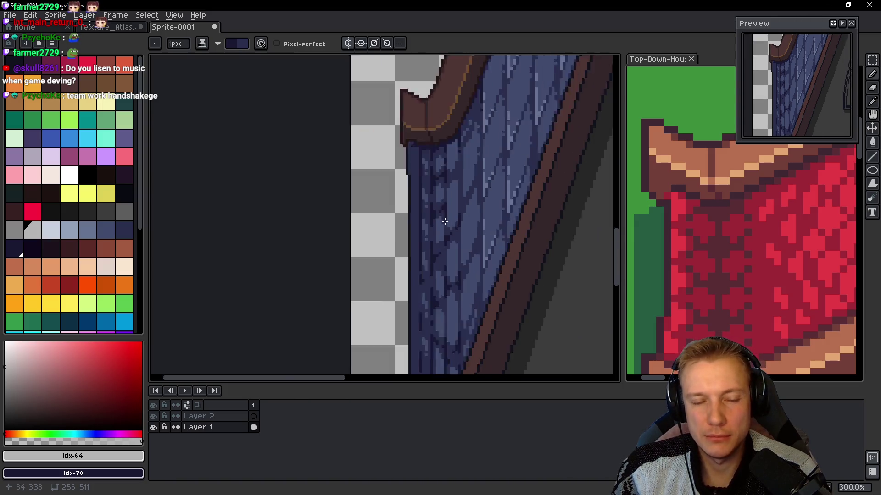
{"action": "scroll", "coordinate": [443, 231], "scroll_direction": "down", "scroll_amount": 1}
{"action": "scroll", "coordinate": [438, 244], "scroll_direction": "up", "scroll_amount": 3}
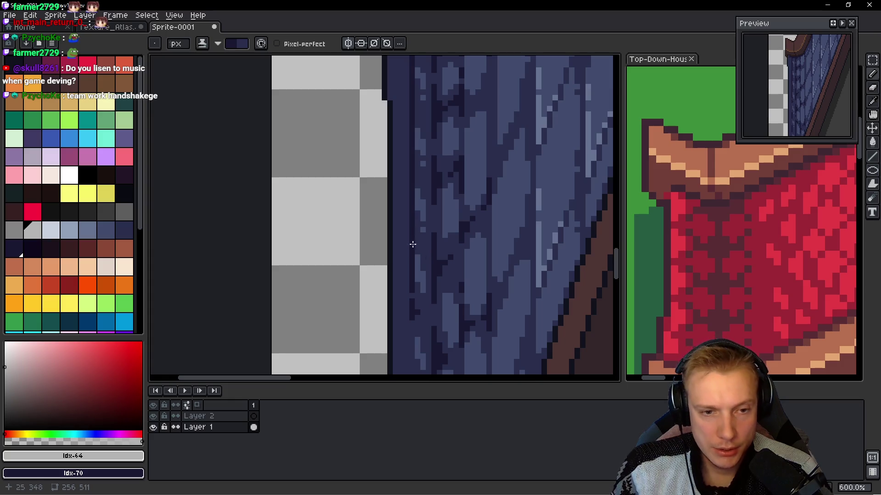
{"action": "scroll", "coordinate": [402, 225], "scroll_direction": "up", "scroll_amount": 3}
{"action": "left_click_drag", "start_coordinate": [408, 337], "coordinate": [409, 250]}
{"action": "mouse_move", "coordinate": [412, 190]}
{"action": "left_mouse_down"}
{"action": "mouse_move", "coordinate": [413, 104]}
{"action": "mouse_move", "coordinate": [413, 291]}
{"action": "left_mouse_up"}
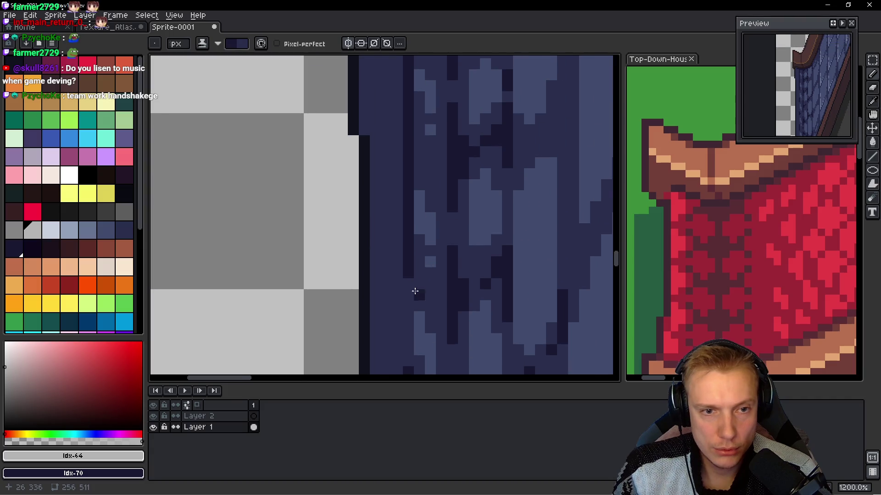
{"action": "left_click_drag", "start_coordinate": [406, 226], "coordinate": [408, 158]}
- Touch up the planks: lighten a column under the trim and add dark edge pixels
{"action": "left_click", "coordinate": [419, 286]}
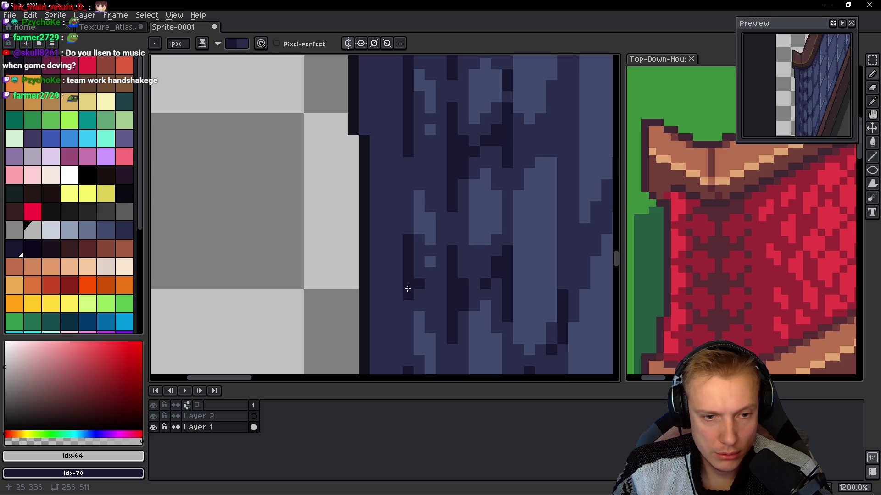
{"action": "scroll", "coordinate": [395, 177], "scroll_direction": "up", "scroll_amount": 3}
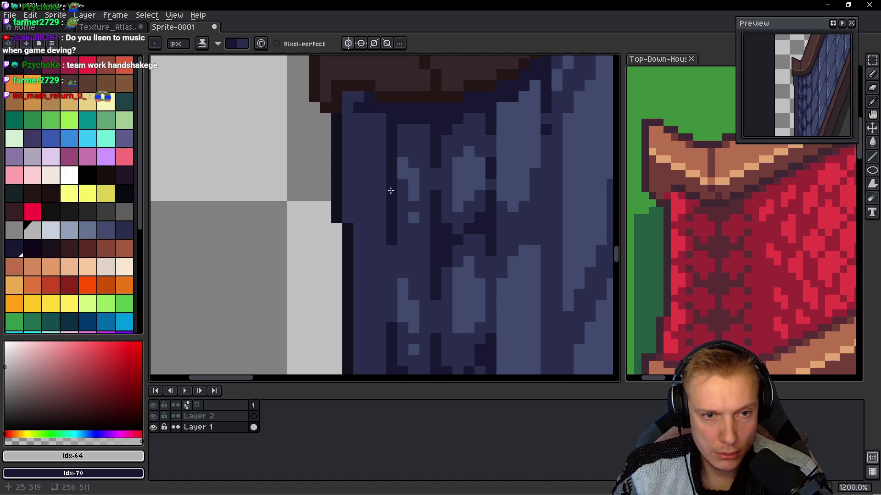
{"action": "left_click_drag", "start_coordinate": [394, 161], "coordinate": [393, 191]}
{"action": "scroll", "coordinate": [387, 220], "scroll_direction": "down", "scroll_amount": 1}
{"action": "mouse_move", "coordinate": [381, 253]}
{"action": "left_mouse_down"}
{"action": "mouse_move", "coordinate": [397, 220]}
{"action": "mouse_move", "coordinate": [428, 205]}
{"action": "left_mouse_up"}
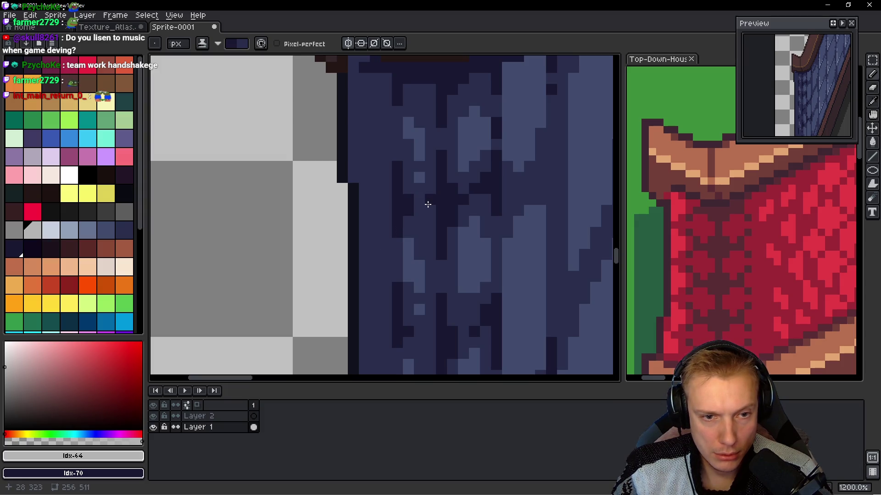
{"action": "scroll", "coordinate": [423, 269], "scroll_direction": "down", "scroll_amount": 2}
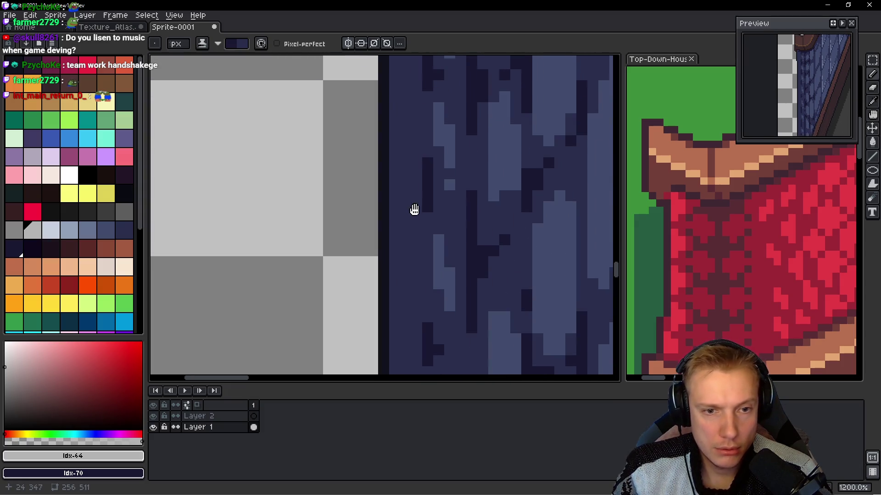
{"action": "left_click_drag", "start_coordinate": [431, 212], "coordinate": [441, 217]}
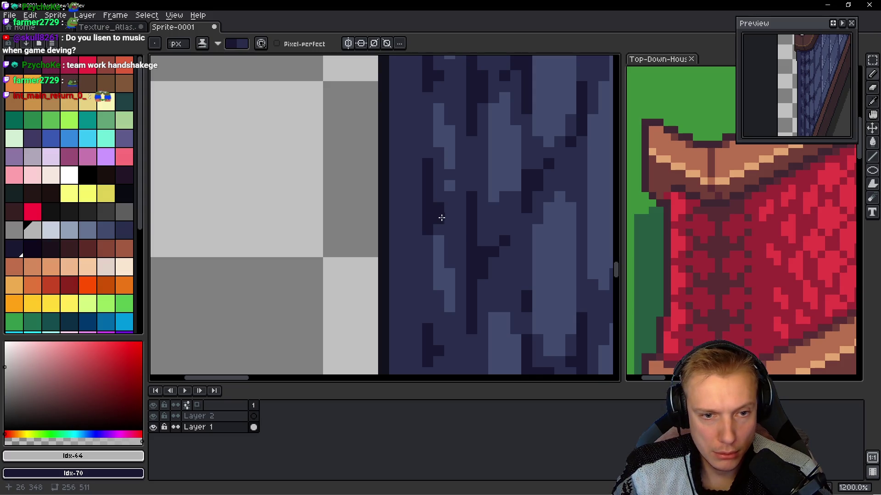
- Sample the dark blue #424c6e from the roof planks as the drawing colour
{"action": "scroll", "coordinate": [457, 238], "scroll_direction": "down", "scroll_amount": 5}
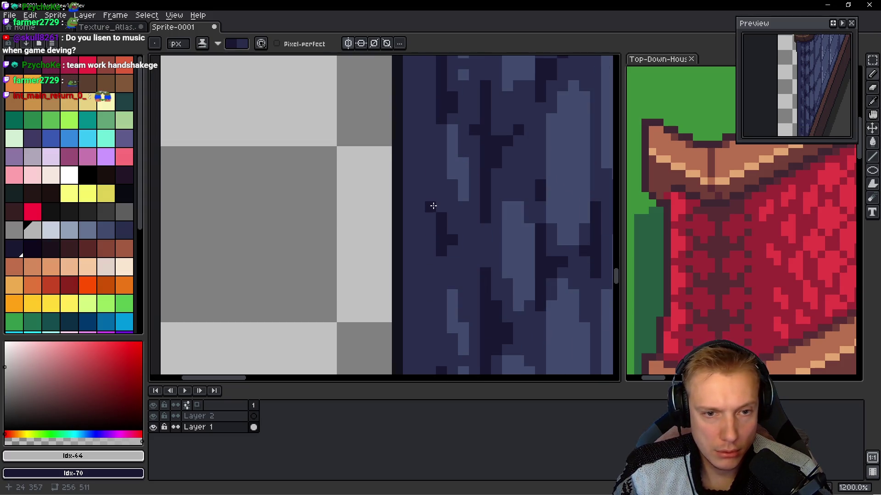
{"action": "scroll", "coordinate": [439, 268], "scroll_direction": "down", "scroll_amount": 6}
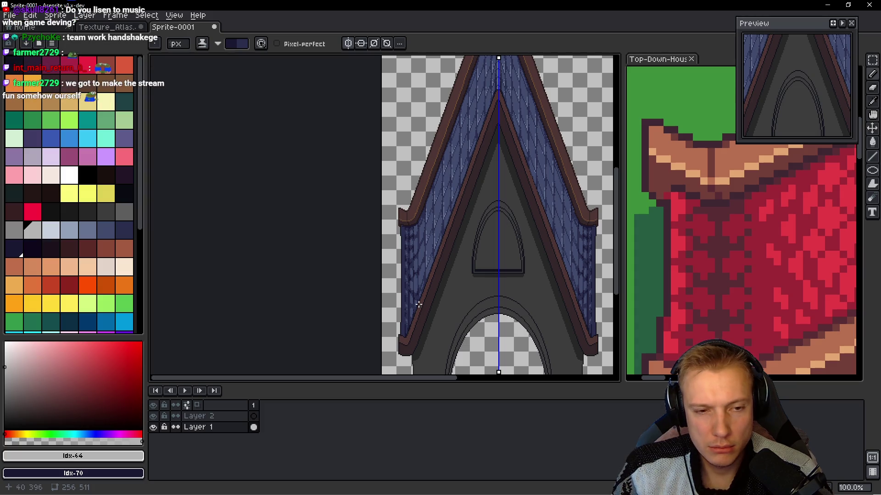
{"action": "scroll", "coordinate": [403, 283], "scroll_direction": "up", "scroll_amount": 5}
{"action": "scroll", "coordinate": [440, 260], "scroll_direction": "down", "scroll_amount": 4}
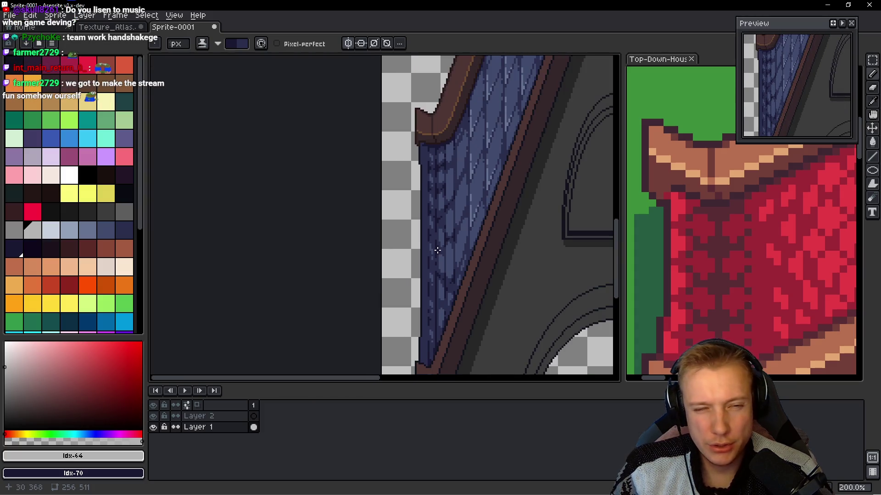
{"action": "scroll", "coordinate": [424, 174], "scroll_direction": "up", "scroll_amount": 3}
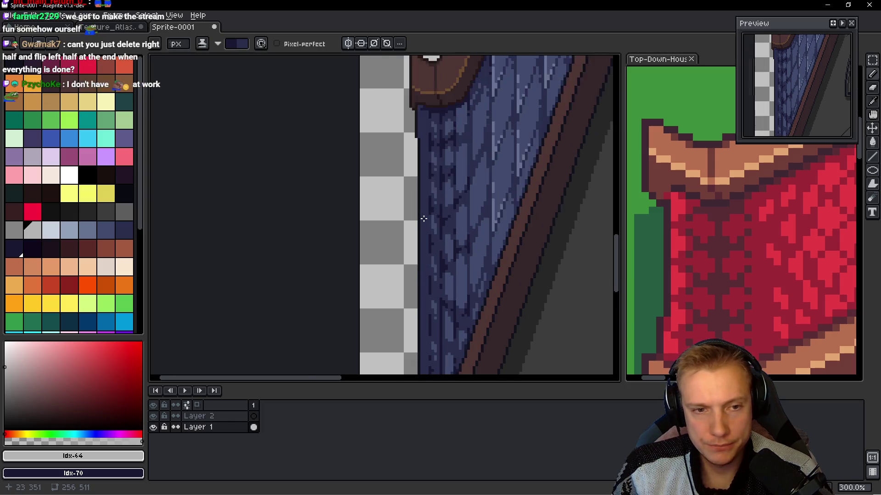
{"action": "left_click", "coordinate": [448, 221], "text": "alt"}
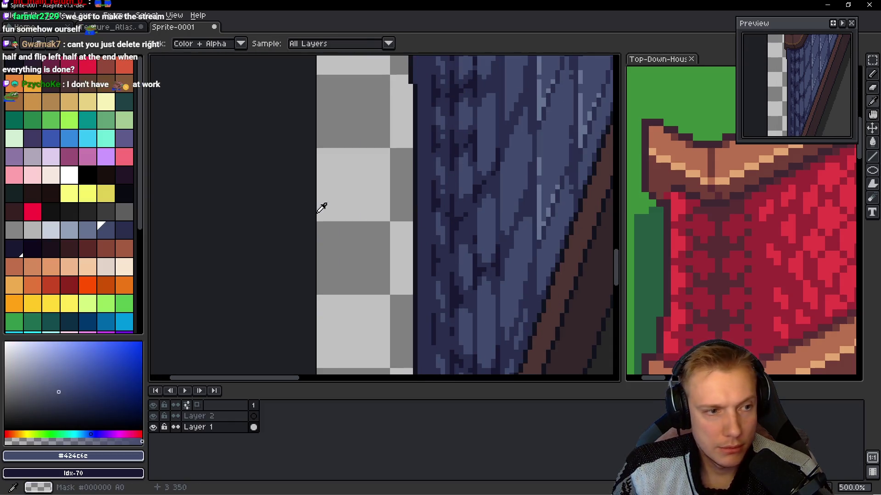
- Pick light blue swatch Idx-69 and paint light vertical strips along the roof's left edge
{"action": "left_click", "coordinate": [121, 229]}
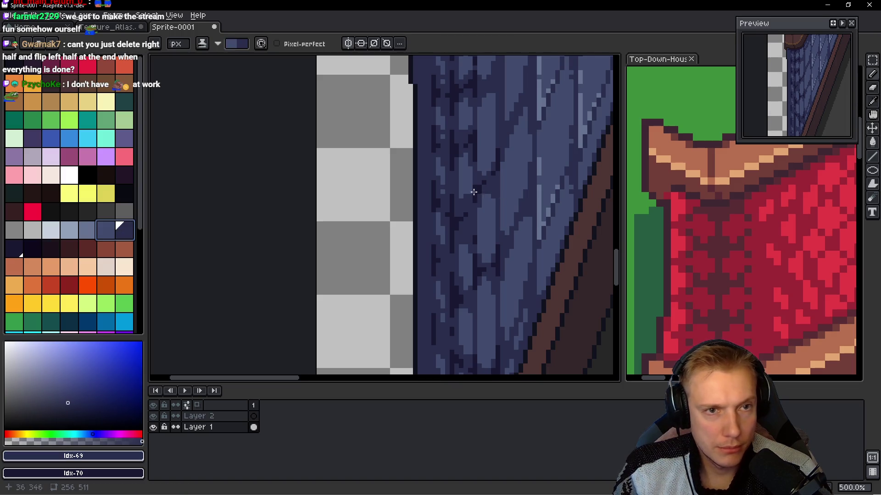
{"action": "scroll", "coordinate": [411, 175], "scroll_direction": "up", "scroll_amount": 4}
{"action": "scroll", "coordinate": [421, 187], "scroll_direction": "down", "scroll_amount": 2}
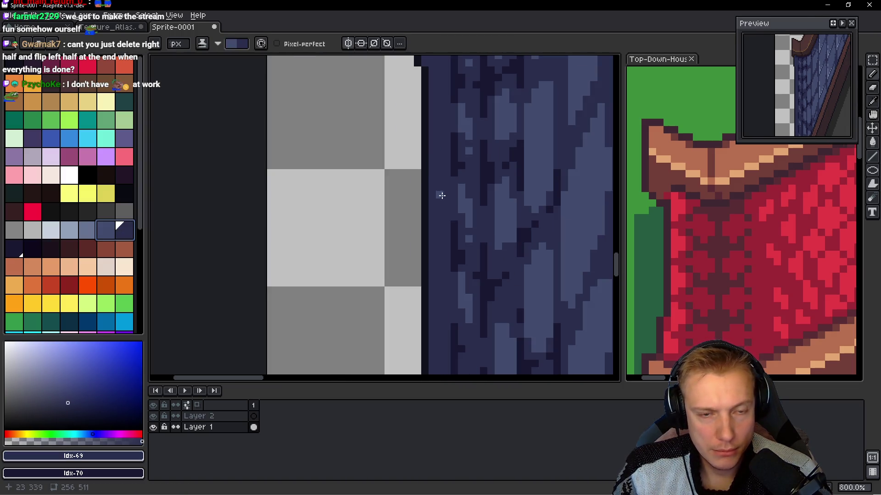
{"action": "scroll", "coordinate": [414, 230], "scroll_direction": "up", "scroll_amount": 2}
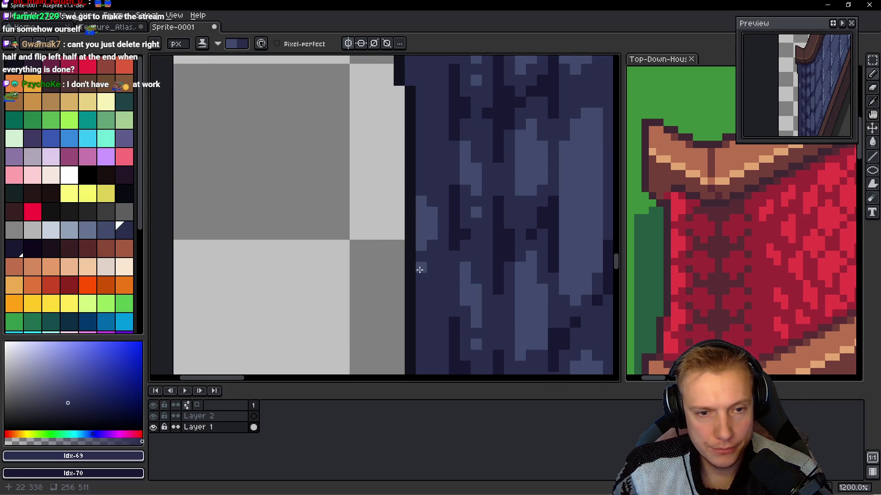
{"action": "left_click_drag", "start_coordinate": [421, 169], "coordinate": [404, 253]}
{"action": "left_click_drag", "start_coordinate": [399, 197], "coordinate": [400, 246]}
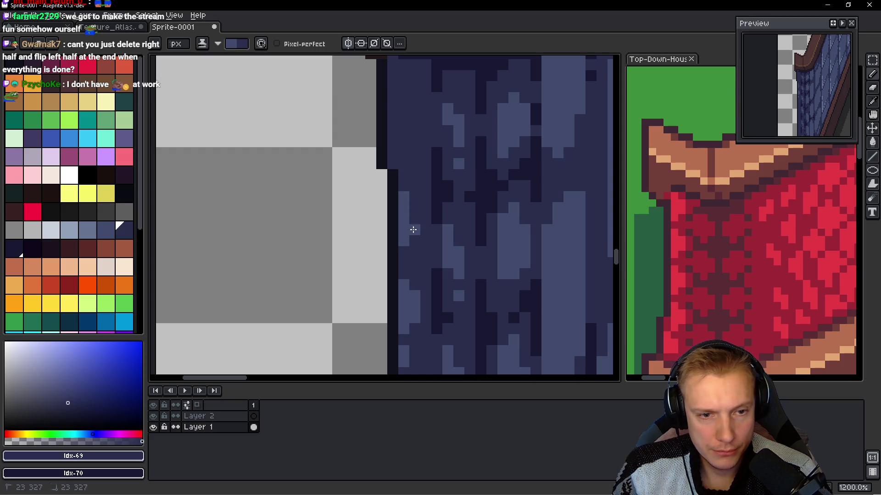
{"action": "scroll", "coordinate": [394, 256], "scroll_direction": "up", "scroll_amount": 3}
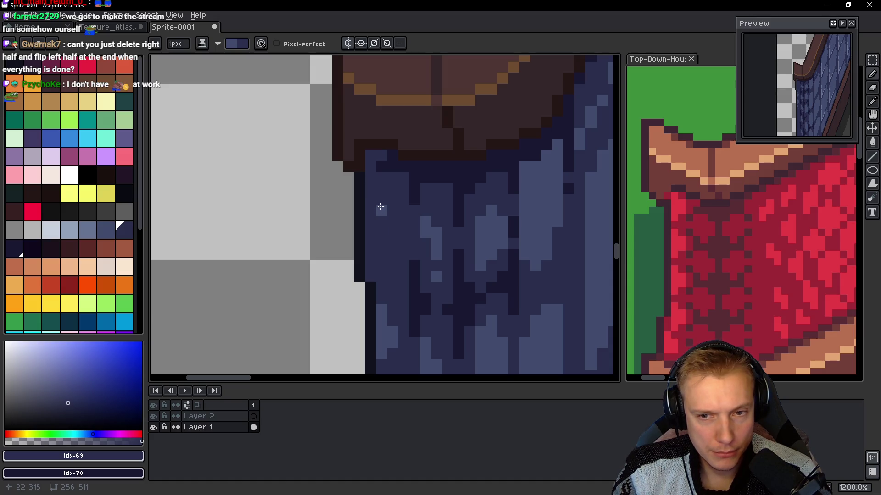
{"action": "left_click_drag", "start_coordinate": [370, 210], "coordinate": [370, 247]}
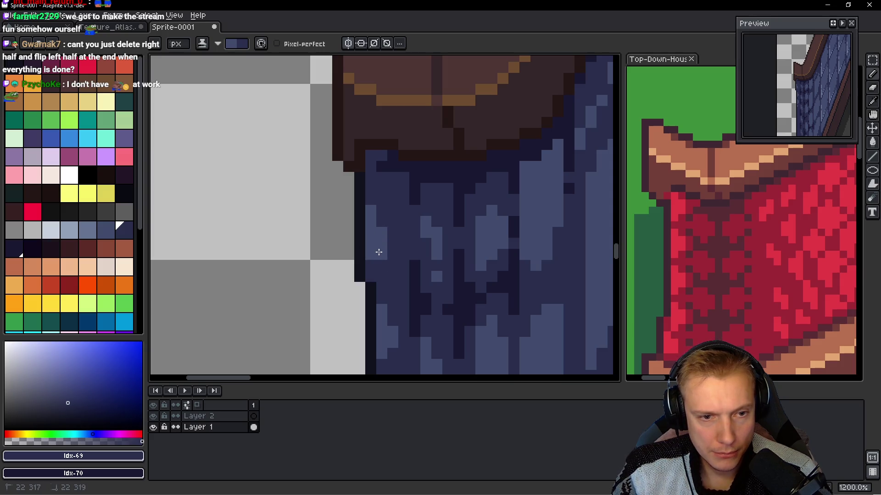
{"action": "scroll", "coordinate": [370, 264], "scroll_direction": "down", "scroll_amount": 8}
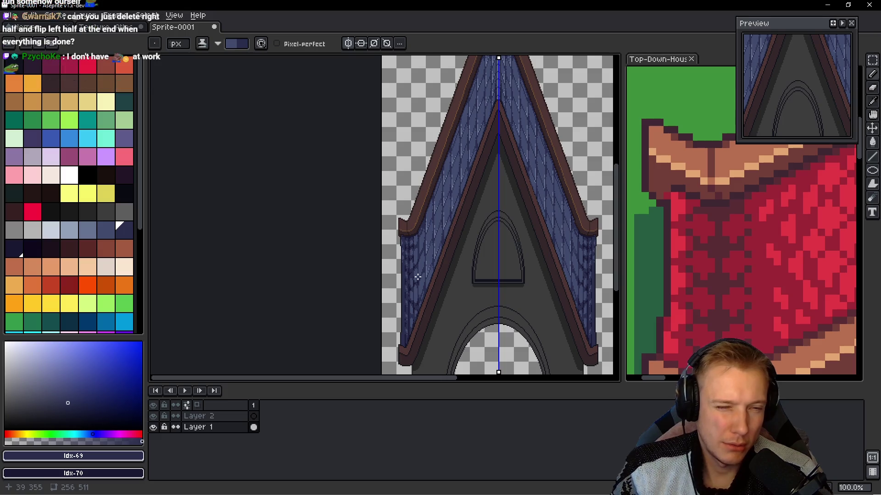
{"action": "scroll", "coordinate": [406, 287], "scroll_direction": "up", "scroll_amount": 6}
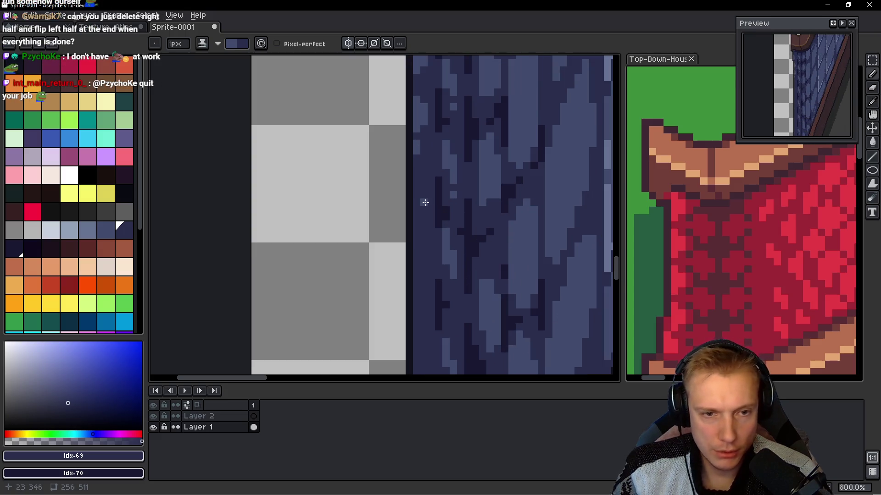
- Continue the light vertical plank strokes down the edge to the brown trim corner
{"action": "left_click_drag", "start_coordinate": [420, 195], "coordinate": [415, 241]}
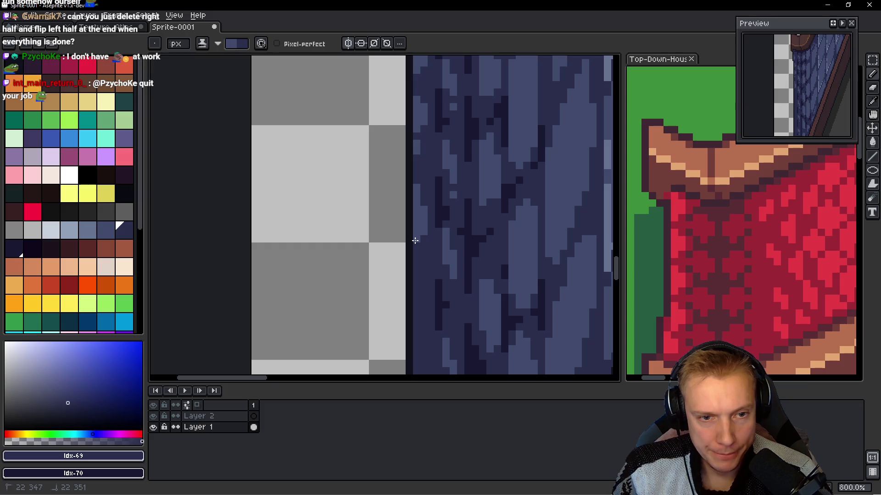
{"action": "scroll", "coordinate": [418, 268], "scroll_direction": "up", "scroll_amount": 1}
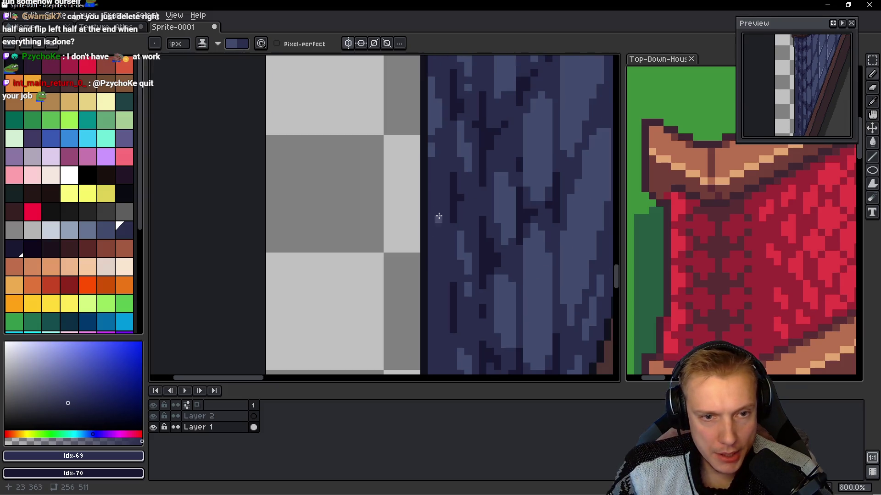
{"action": "left_click_drag", "start_coordinate": [431, 191], "coordinate": [437, 246]}
{"action": "left_click_drag", "start_coordinate": [438, 209], "coordinate": [432, 259]}
{"action": "scroll", "coordinate": [434, 257], "scroll_direction": "down", "scroll_amount": 5}
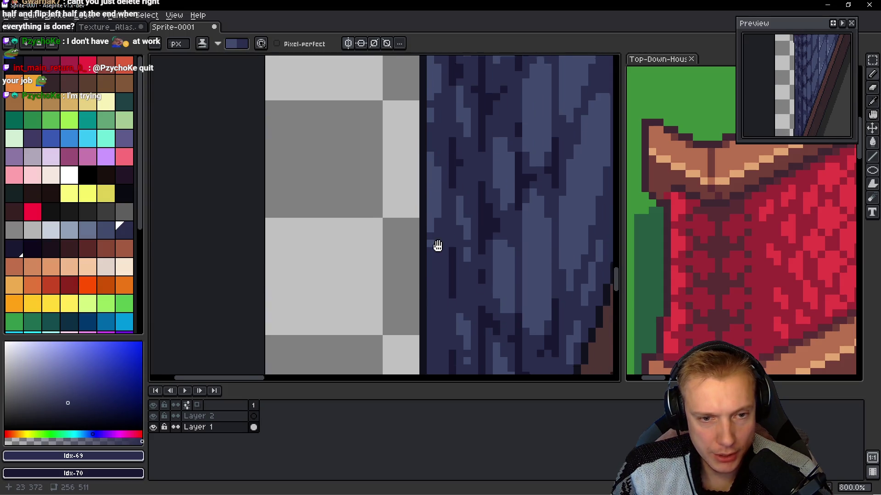
{"action": "left_click_drag", "start_coordinate": [423, 204], "coordinate": [431, 246]}
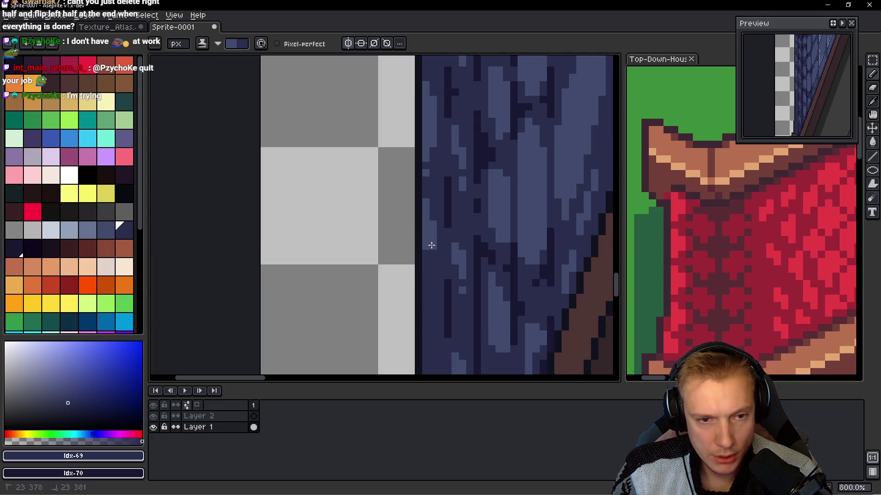
{"action": "scroll", "coordinate": [426, 257], "scroll_direction": "down", "scroll_amount": 5}
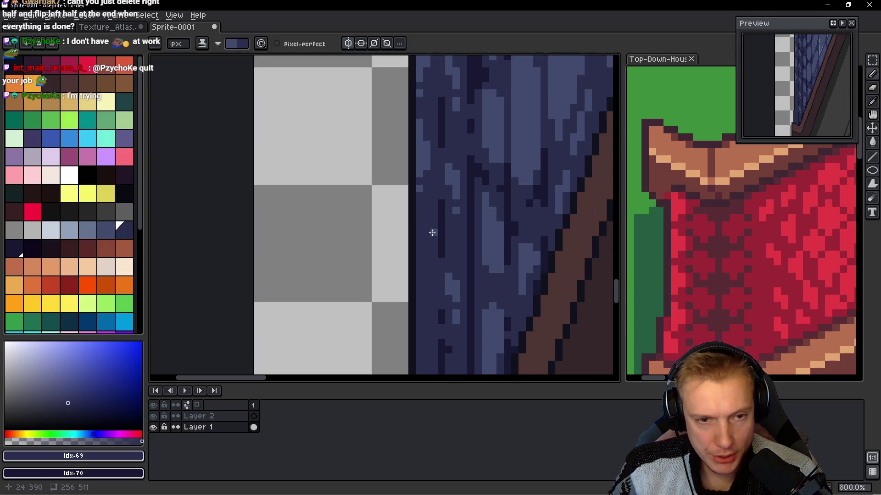
{"action": "left_click_drag", "start_coordinate": [412, 221], "coordinate": [427, 252]}
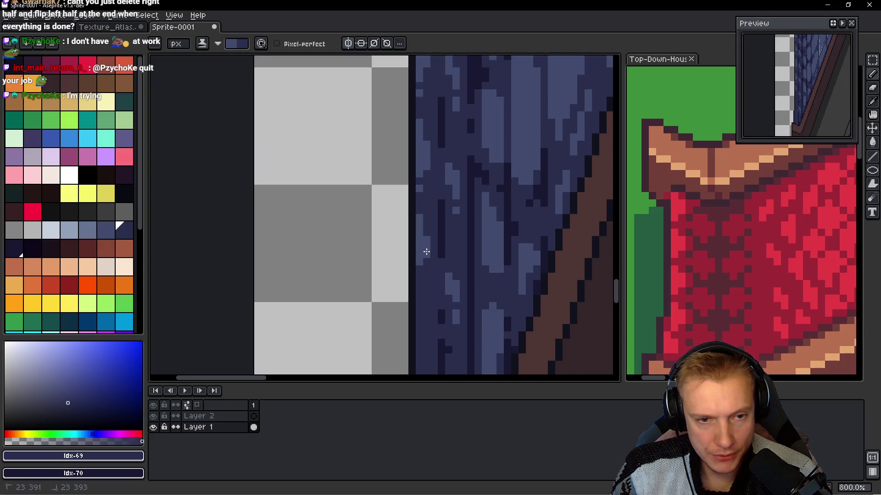
{"action": "scroll", "coordinate": [402, 301], "scroll_direction": "down", "scroll_amount": 5}
{"action": "left_click_drag", "start_coordinate": [400, 178], "coordinate": [397, 231]}
{"action": "left_click_drag", "start_coordinate": [407, 201], "coordinate": [406, 223]}
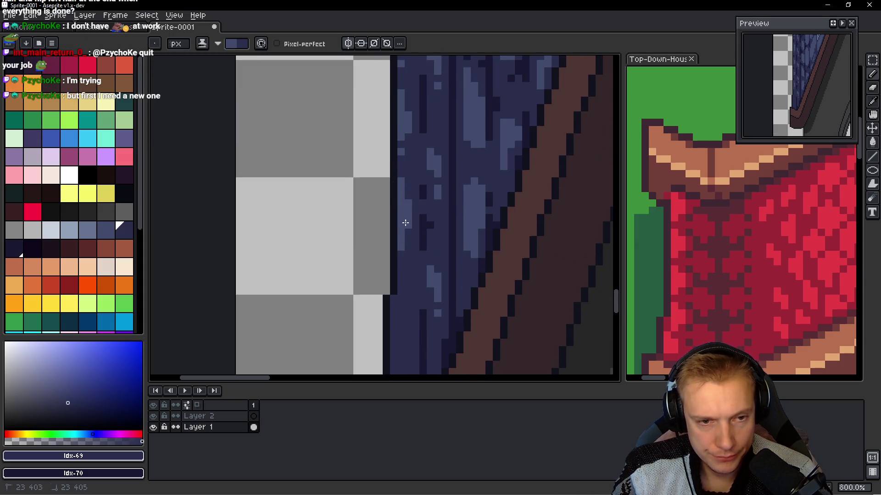
{"action": "scroll", "coordinate": [399, 266], "scroll_direction": "down", "scroll_amount": 4}
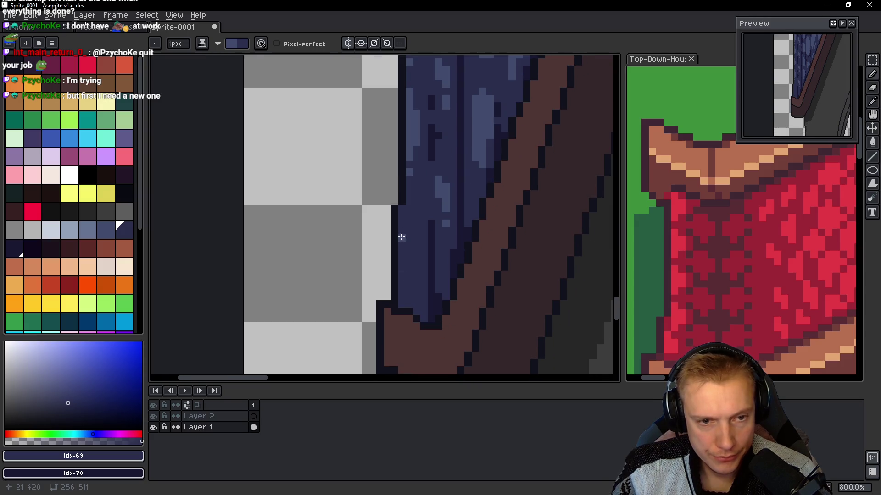
{"action": "mouse_move", "coordinate": [400, 208]}
{"action": "left_mouse_down"}
{"action": "mouse_move", "coordinate": [401, 253]}
{"action": "mouse_move", "coordinate": [407, 247]}
{"action": "left_mouse_up"}
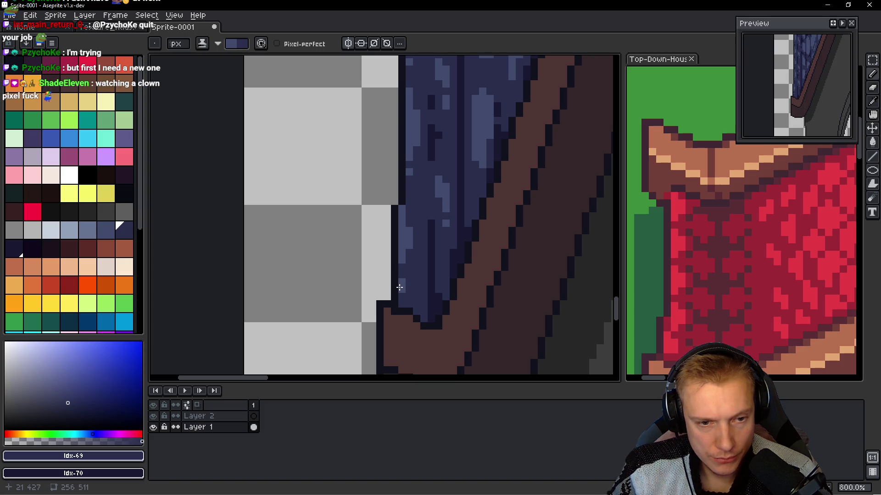
{"action": "scroll", "coordinate": [399, 287], "scroll_direction": "down", "scroll_amount": 6}
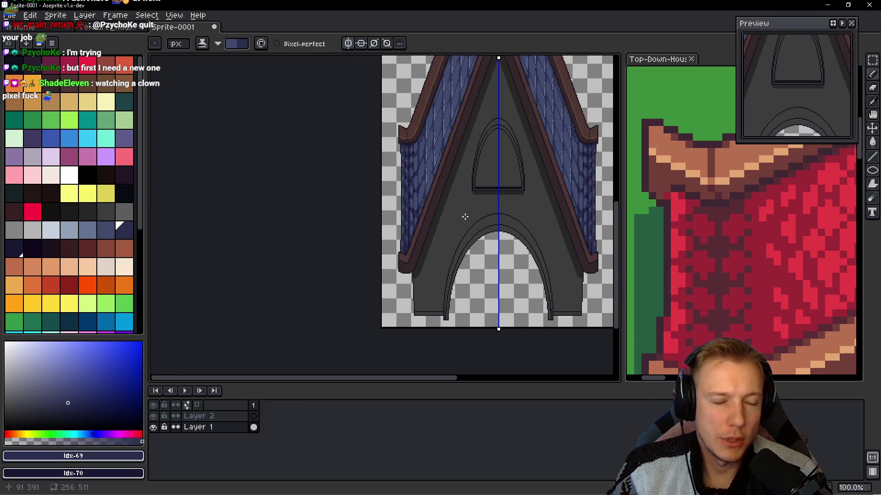
- Pick a darker roof blue from the palette and darken a few plank pixels
{"action": "scroll", "coordinate": [415, 143], "scroll_direction": "up", "scroll_amount": 2}
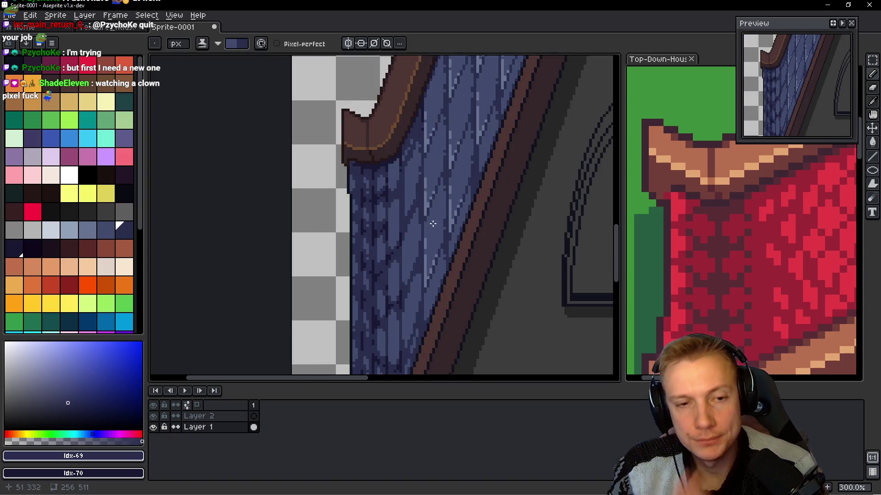
{"action": "scroll", "coordinate": [432, 223], "scroll_direction": "up", "scroll_amount": 2}
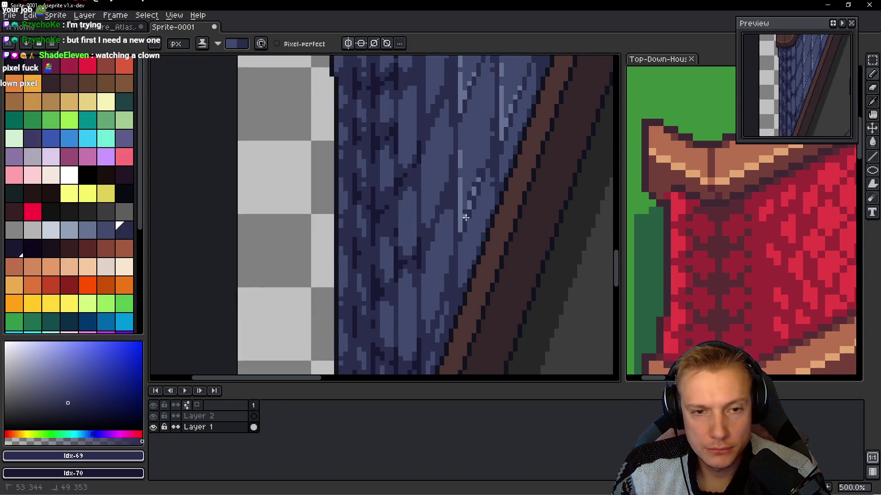
{"action": "key", "text": "v"}
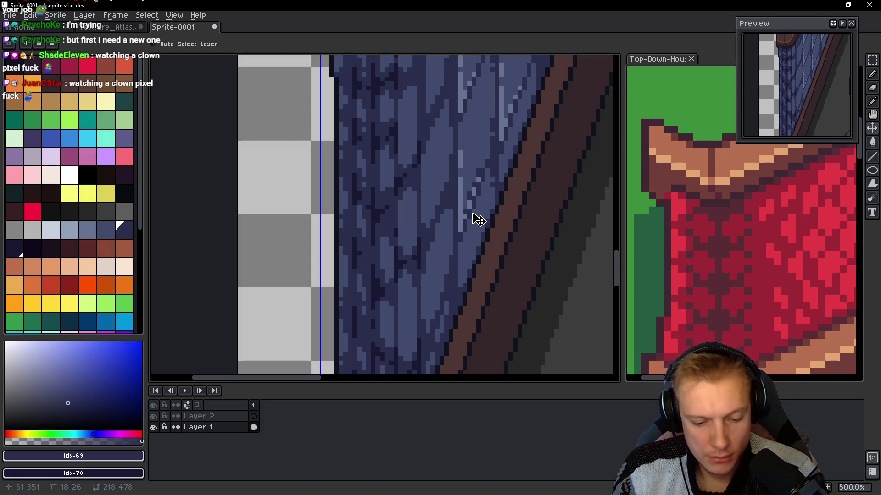
{"action": "left_click_drag", "start_coordinate": [106, 230], "coordinate": [87, 230]}
{"action": "key", "text": "b"}
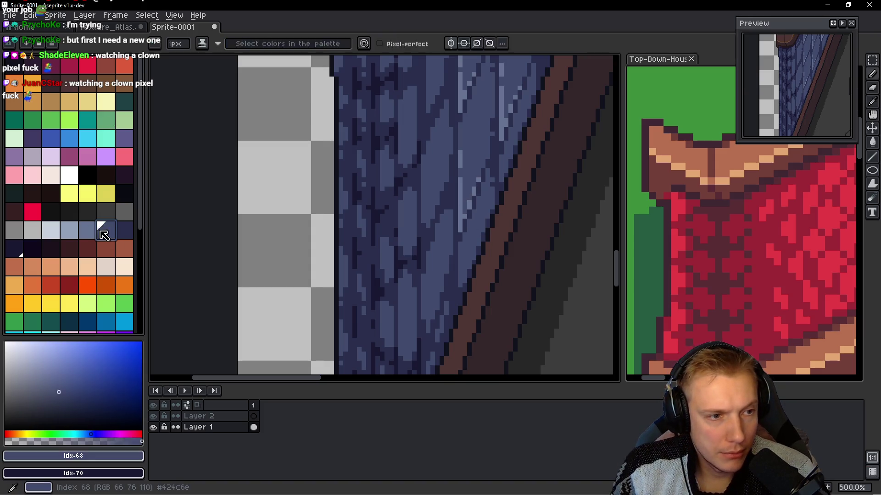
{"action": "left_click_drag", "start_coordinate": [481, 195], "coordinate": [473, 202]}
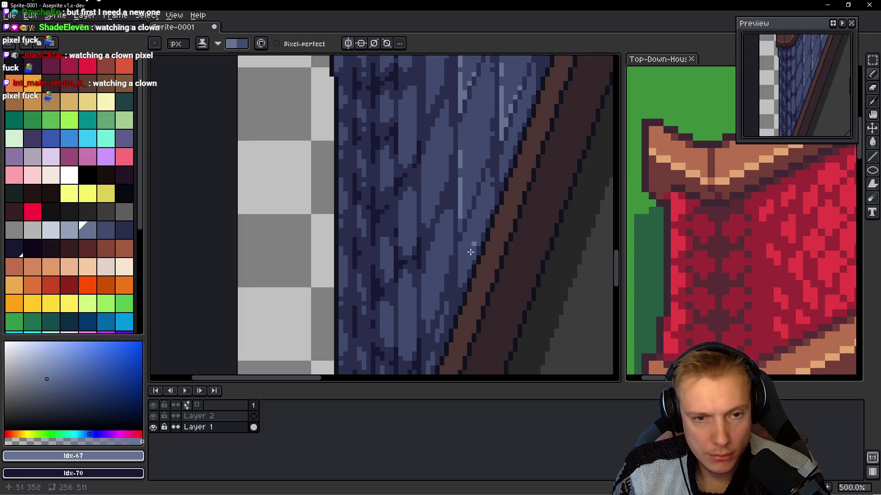
{"action": "left_click_drag", "start_coordinate": [467, 162], "coordinate": [435, 250]}
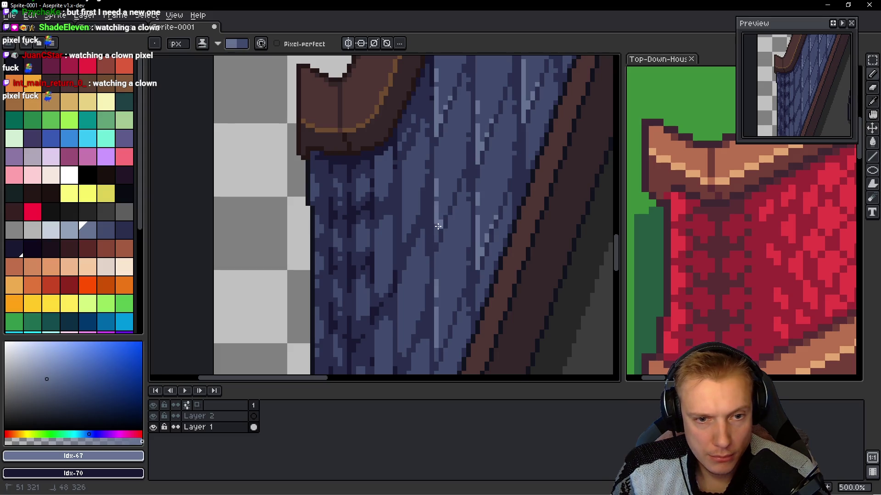
- Select palette swatches 67–68 as the shading pair and zoom to 600% on the left slope
{"action": "scroll", "coordinate": [440, 207], "scroll_direction": "up", "scroll_amount": 3}
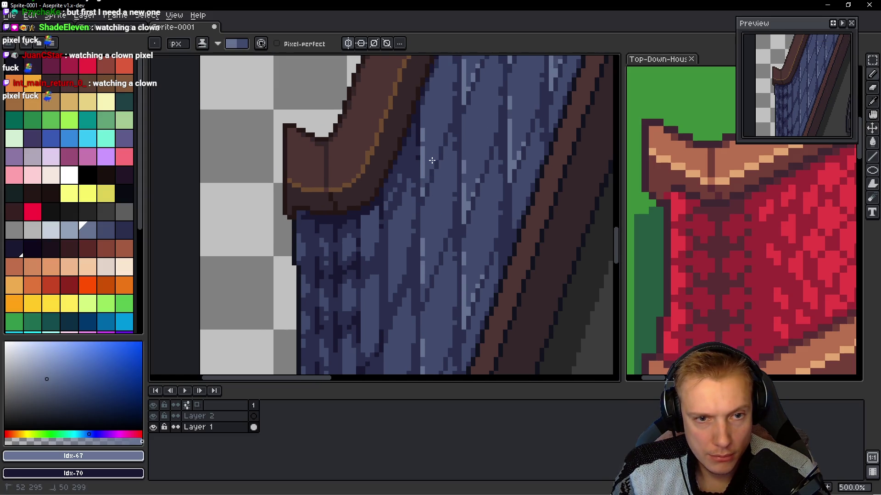
{"action": "scroll", "coordinate": [436, 211], "scroll_direction": "down", "scroll_amount": 2}
{"action": "scroll", "coordinate": [444, 229], "scroll_direction": "up", "scroll_amount": 2}
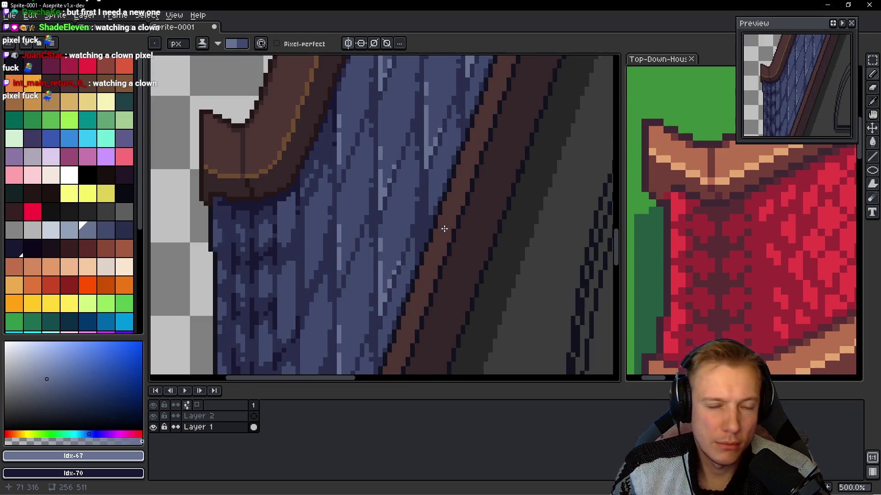
{"action": "scroll", "coordinate": [348, 280], "scroll_direction": "down", "scroll_amount": 2}
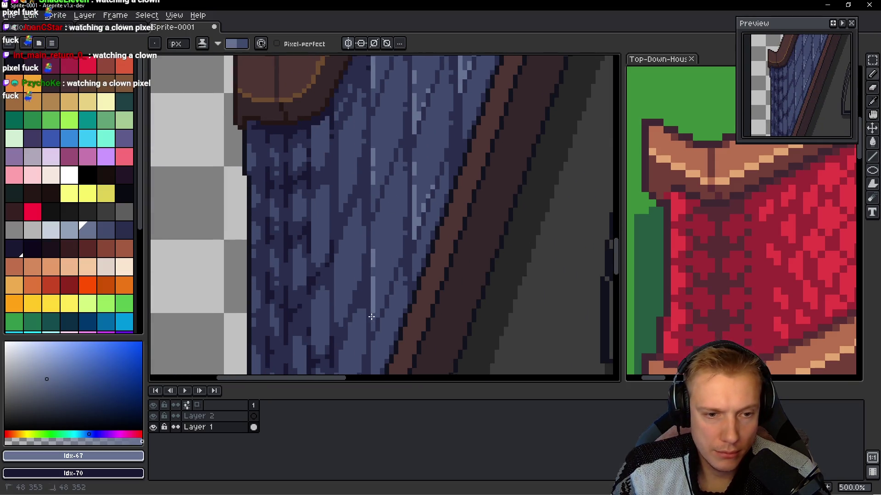
{"action": "scroll", "coordinate": [409, 285], "scroll_direction": "down", "scroll_amount": 4}
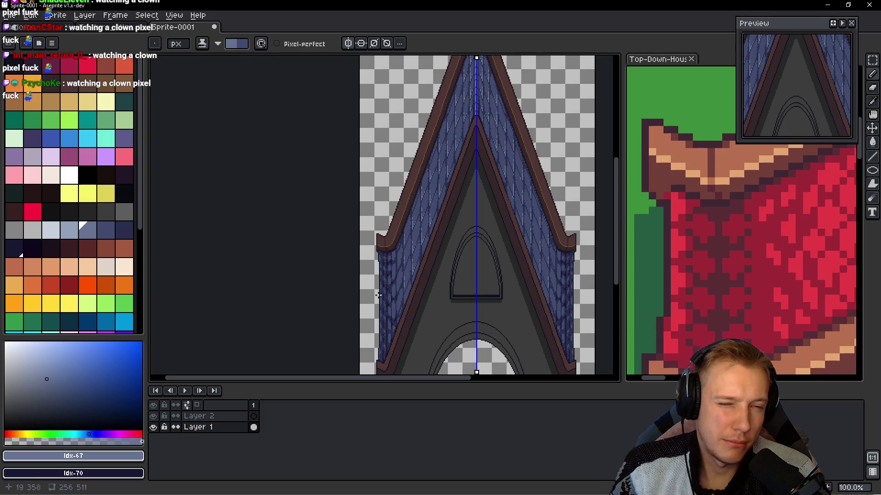
{"action": "scroll", "coordinate": [378, 295], "scroll_direction": "up", "scroll_amount": 3}
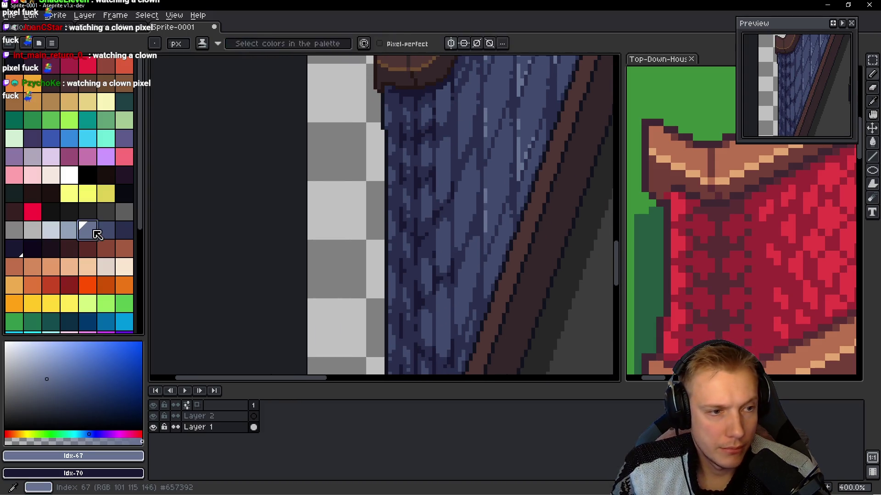
{"action": "left_click_drag", "start_coordinate": [94, 231], "coordinate": [105, 231]}
{"action": "scroll", "coordinate": [466, 261], "scroll_direction": "up", "scroll_amount": 2}
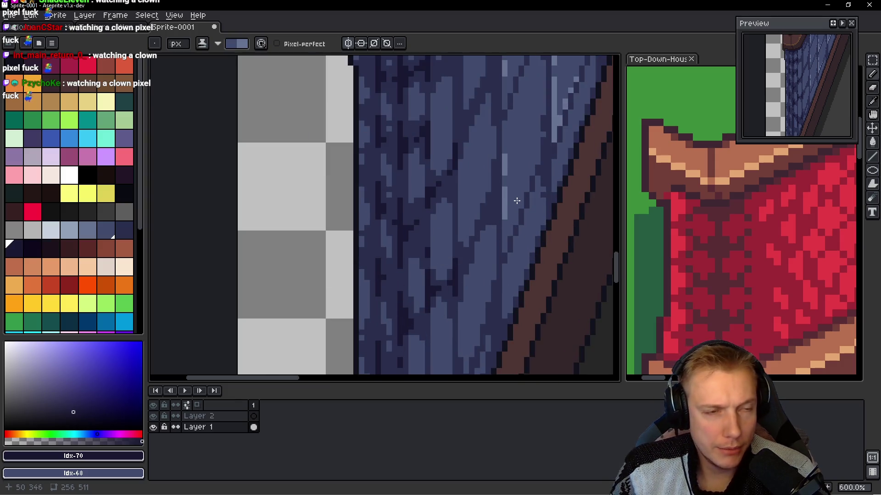
- Set the blue plank shade as the drawing colour and the next blue shade as secondary
{"action": "left_click", "coordinate": [106, 230]}
{"action": "right_click", "coordinate": [124, 230]}
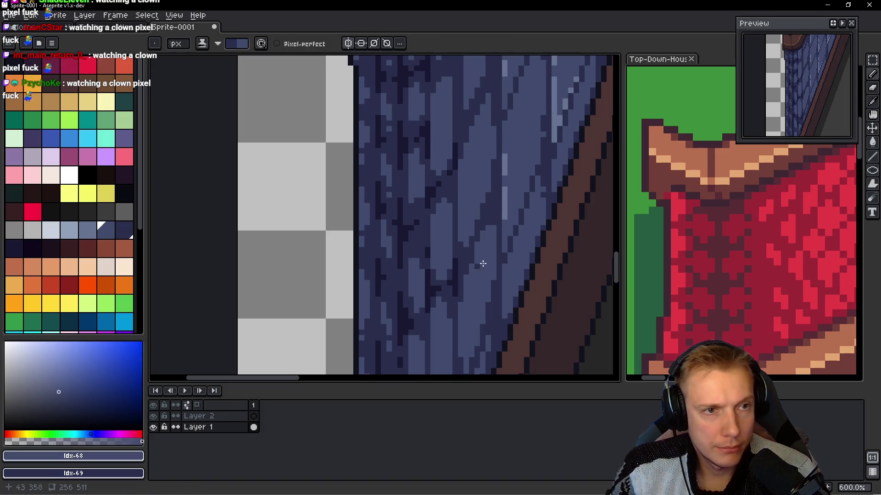
{"action": "scroll", "coordinate": [489, 253], "scroll_direction": "up", "scroll_amount": 1}
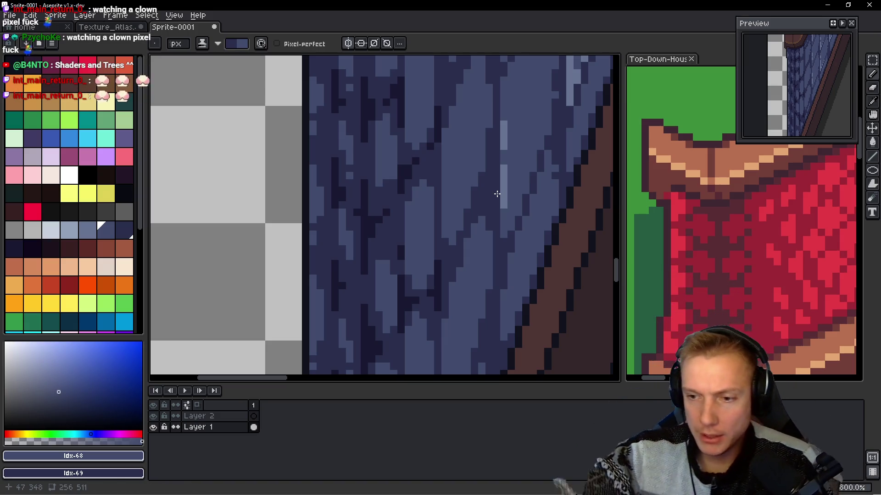
{"action": "key", "text": "alt+Tab"}
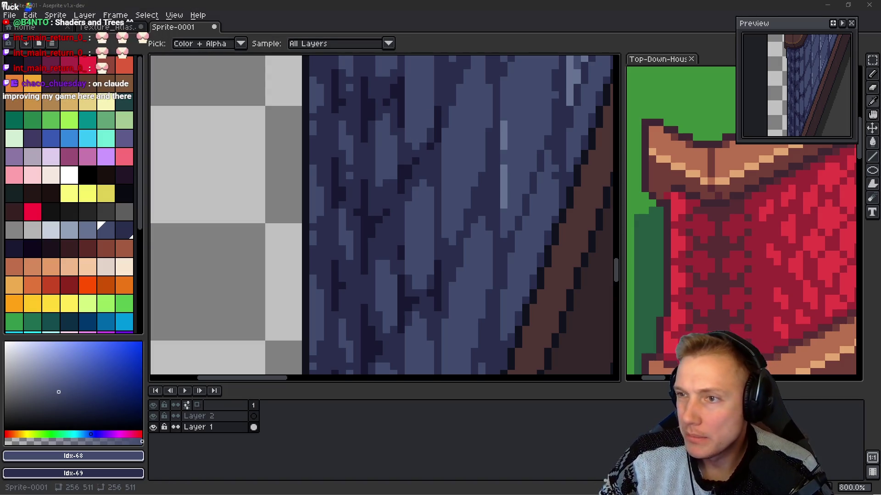
{"action": "key", "text": "alt+Tab"}
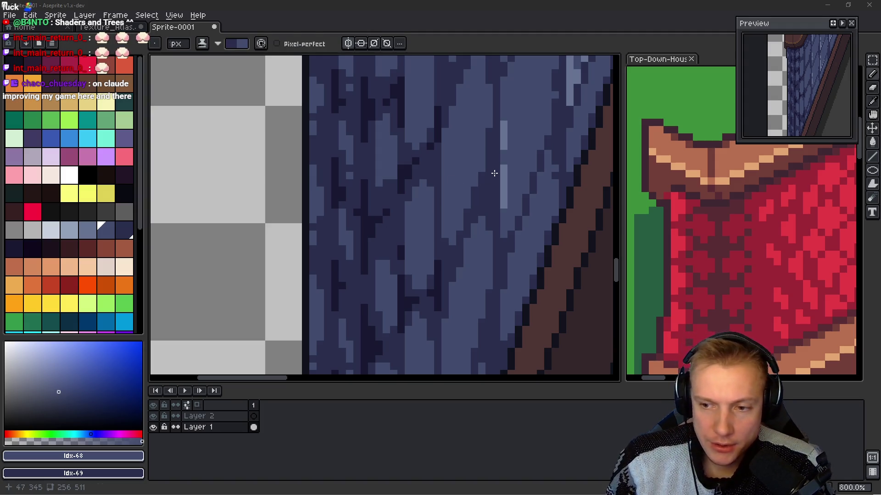
{"action": "scroll", "coordinate": [494, 173], "scroll_direction": "up", "scroll_amount": 3}
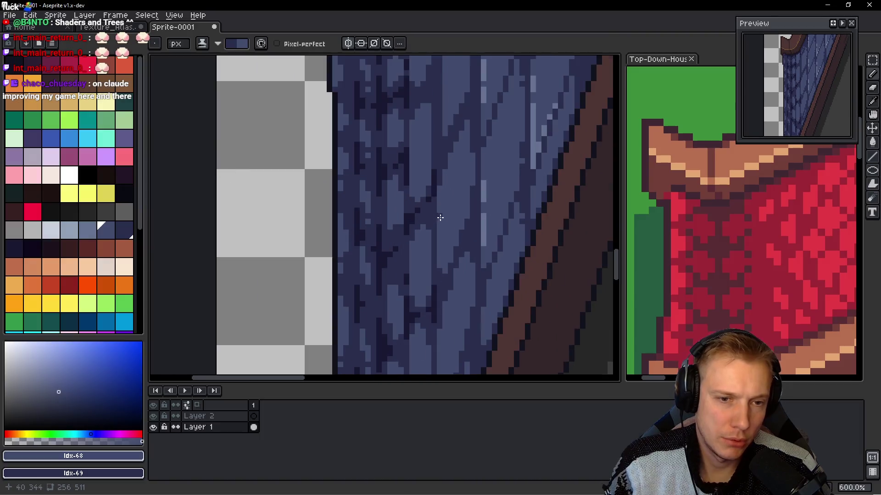
- Draw dark plank seams up and down the left roof slope
{"action": "mouse_move", "coordinate": [448, 281]}
{"action": "left_mouse_down"}
{"action": "mouse_move", "coordinate": [459, 69]}
{"action": "mouse_move", "coordinate": [485, 145]}
{"action": "left_mouse_up"}
{"action": "scroll", "coordinate": [486, 177], "scroll_direction": "down", "scroll_amount": 3}
{"action": "scroll", "coordinate": [469, 238], "scroll_direction": "down", "scroll_amount": 2}
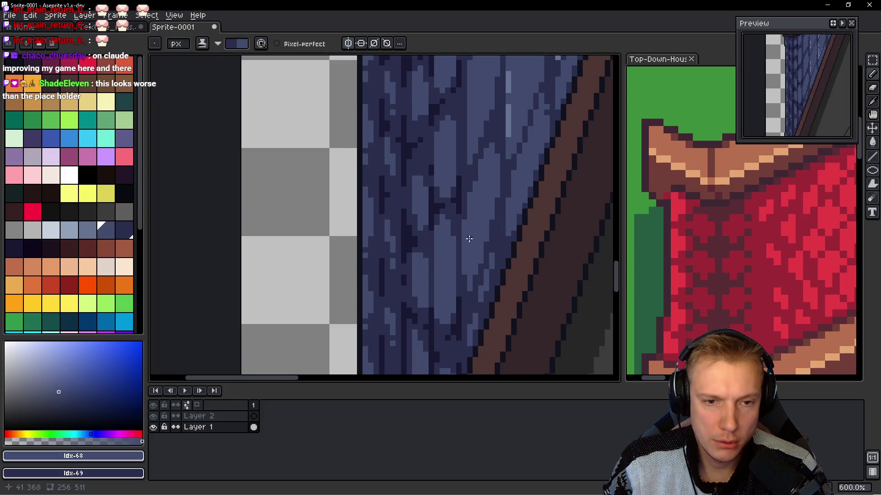
{"action": "left_click_drag", "start_coordinate": [460, 217], "coordinate": [459, 283]}
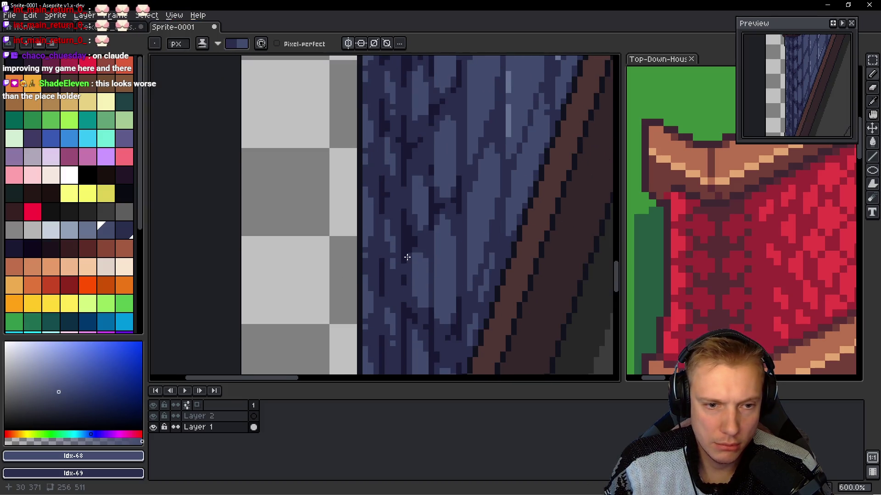
{"action": "scroll", "coordinate": [407, 258], "scroll_direction": "down", "scroll_amount": 5}
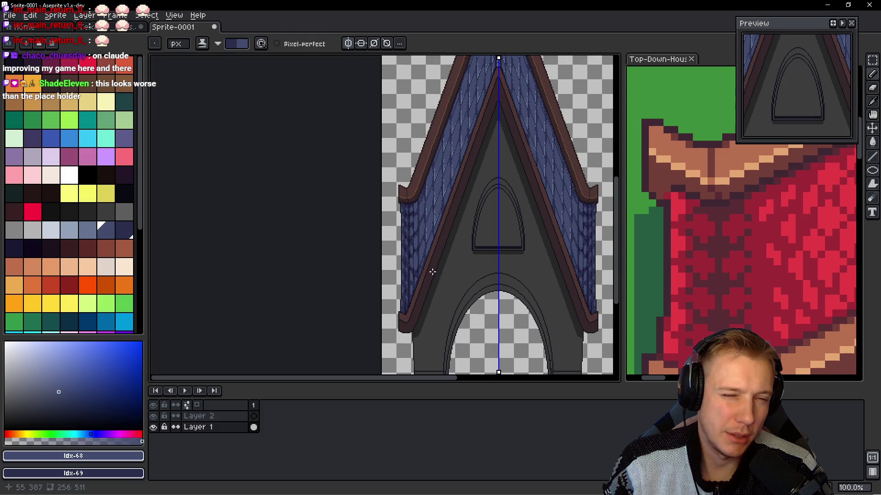
{"action": "scroll", "coordinate": [435, 272], "scroll_direction": "up", "scroll_amount": 4}
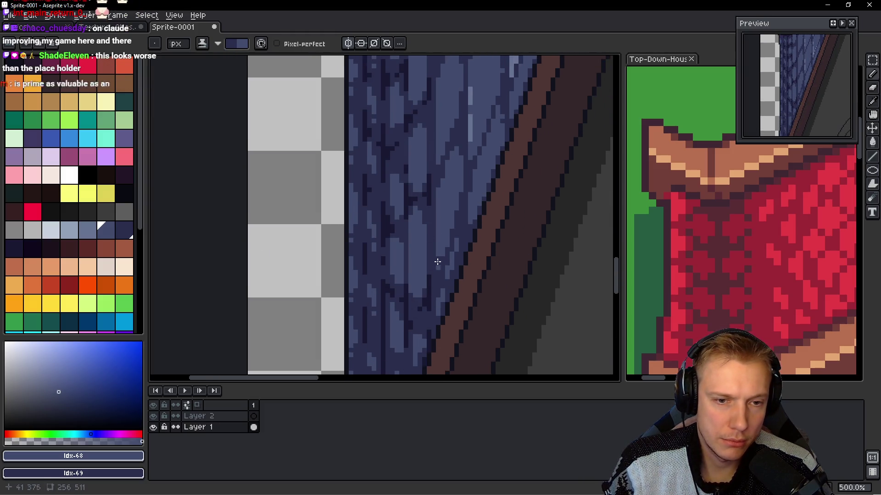
{"action": "scroll", "coordinate": [471, 240], "scroll_direction": "down", "scroll_amount": 3}
{"action": "scroll", "coordinate": [469, 236], "scroll_direction": "up", "scroll_amount": 1}
{"action": "scroll", "coordinate": [469, 236], "scroll_direction": "up", "scroll_amount": 1}
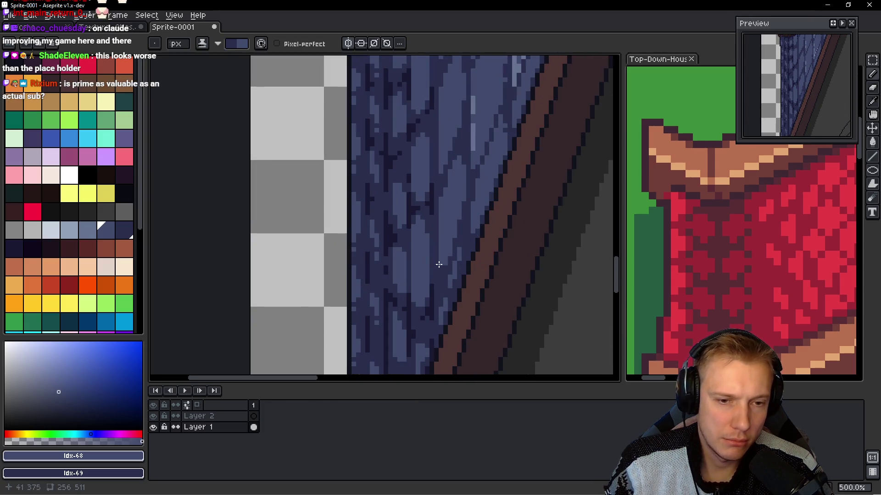
{"action": "scroll", "coordinate": [453, 233], "scroll_direction": "up", "scroll_amount": 1}
{"action": "scroll", "coordinate": [463, 250], "scroll_direction": "up", "scroll_amount": 1}
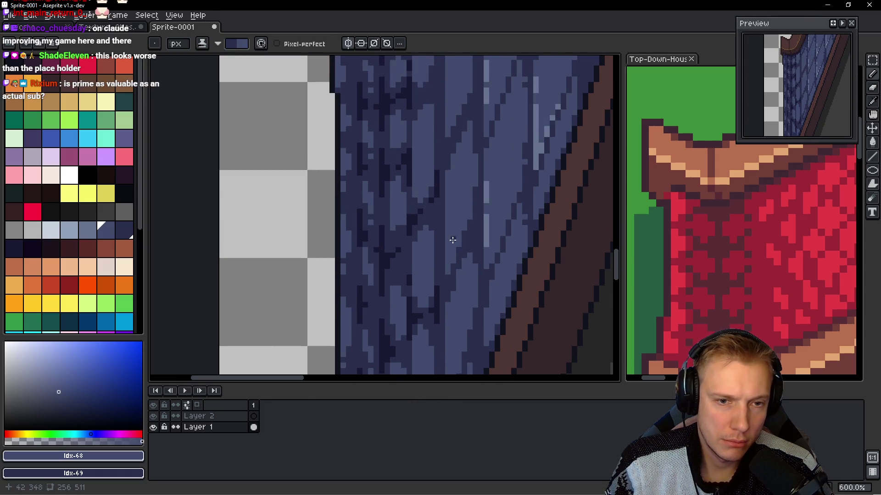
{"action": "scroll", "coordinate": [453, 261], "scroll_direction": "down", "scroll_amount": 1}
{"action": "scroll", "coordinate": [434, 251], "scroll_direction": "up", "scroll_amount": 1}
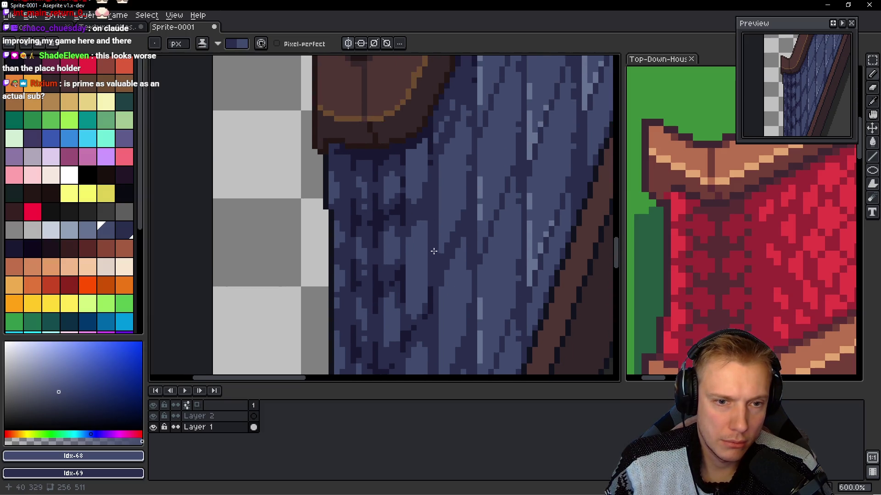
{"action": "scroll", "coordinate": [424, 274], "scroll_direction": "down", "scroll_amount": 1}
{"action": "scroll", "coordinate": [434, 191], "scroll_direction": "up", "scroll_amount": 1}
{"action": "scroll", "coordinate": [394, 305], "scroll_direction": "down", "scroll_amount": 1}
{"action": "scroll", "coordinate": [419, 199], "scroll_direction": "up", "scroll_amount": 1}
{"action": "scroll", "coordinate": [438, 166], "scroll_direction": "down", "scroll_amount": 3}
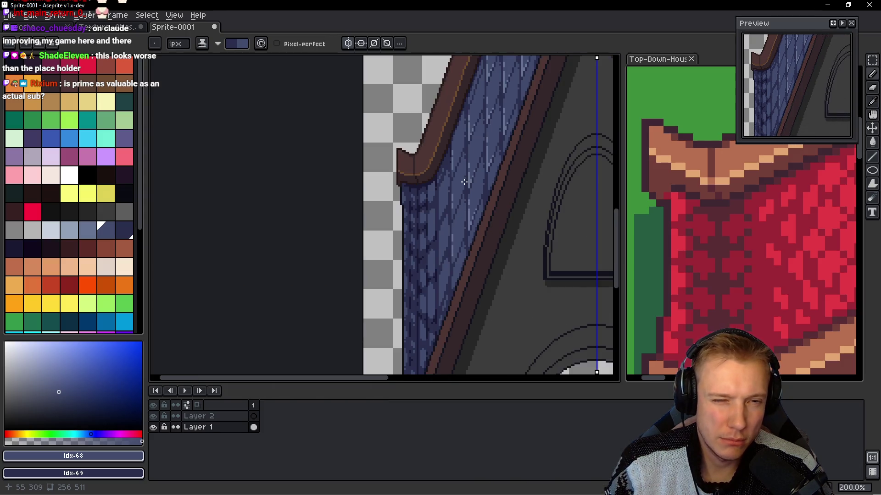
{"action": "scroll", "coordinate": [426, 171], "scroll_direction": "up", "scroll_amount": 3}
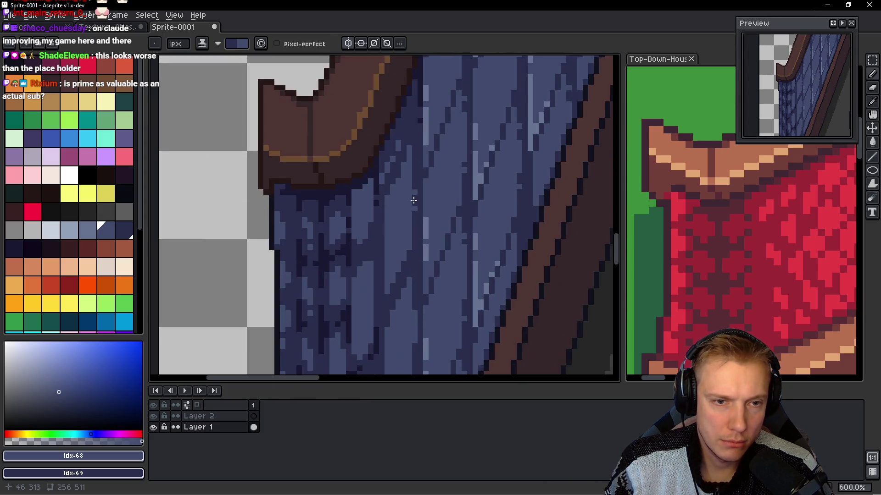
{"action": "scroll", "coordinate": [415, 217], "scroll_direction": "down", "scroll_amount": 5}
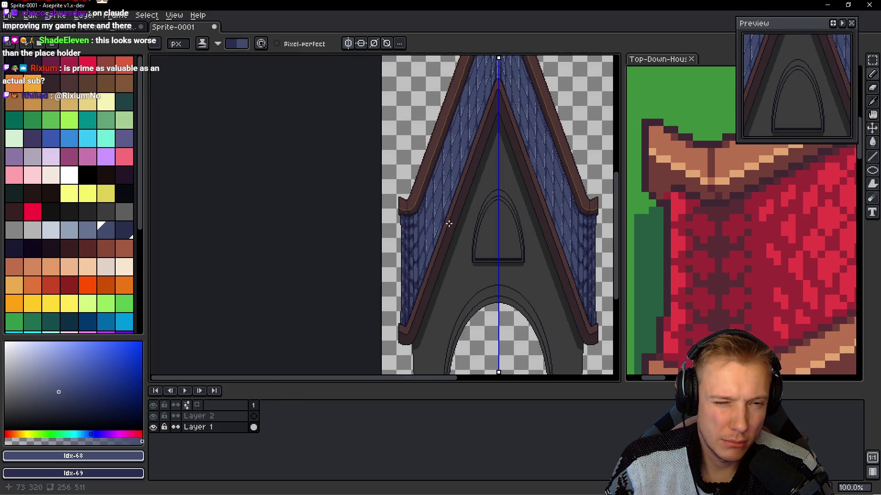
{"action": "scroll", "coordinate": [447, 240], "scroll_direction": "up", "scroll_amount": 5}
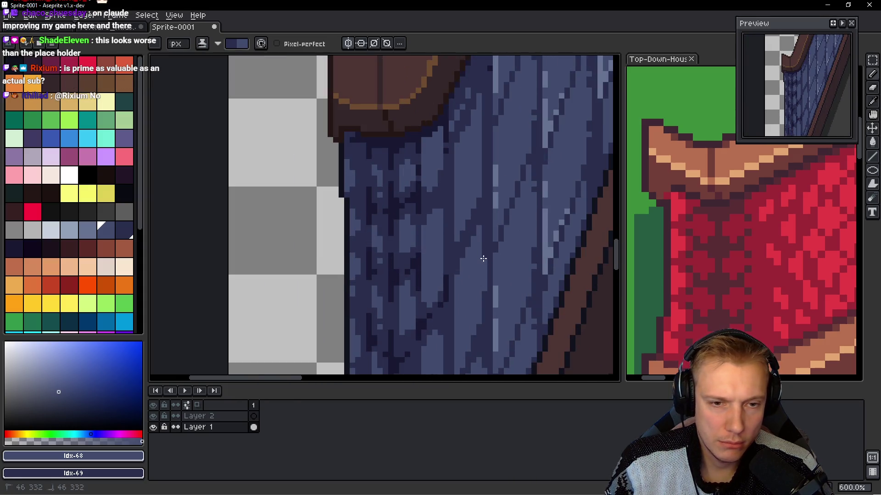
{"action": "scroll", "coordinate": [483, 259], "scroll_direction": "down", "scroll_amount": 5}
{"action": "scroll", "coordinate": [429, 326], "scroll_direction": "up", "scroll_amount": 4}
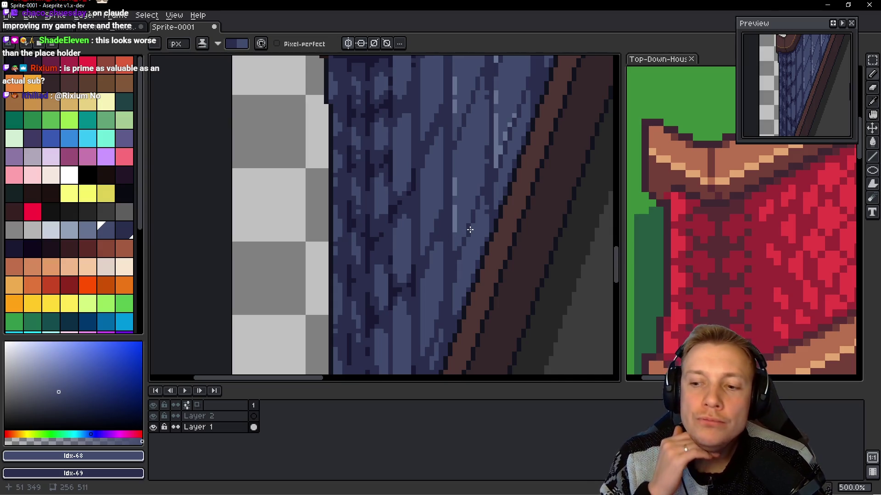
{"action": "scroll", "coordinate": [438, 170], "scroll_direction": "down", "scroll_amount": 3}
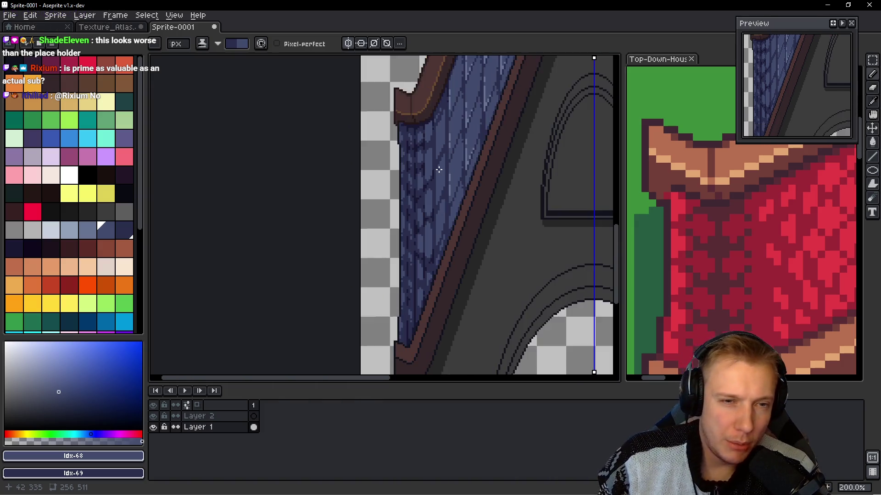
{"action": "scroll", "coordinate": [460, 183], "scroll_direction": "up", "scroll_amount": 5}
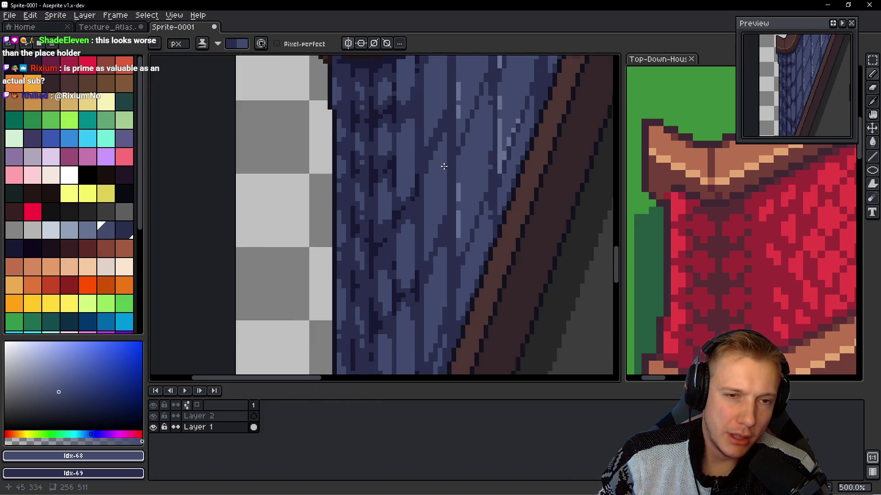
- Sample the darker plank shade from the roof and add dark seams between planks
{"action": "key", "text": "alt"}
{"action": "left_click", "coordinate": [414, 159]}
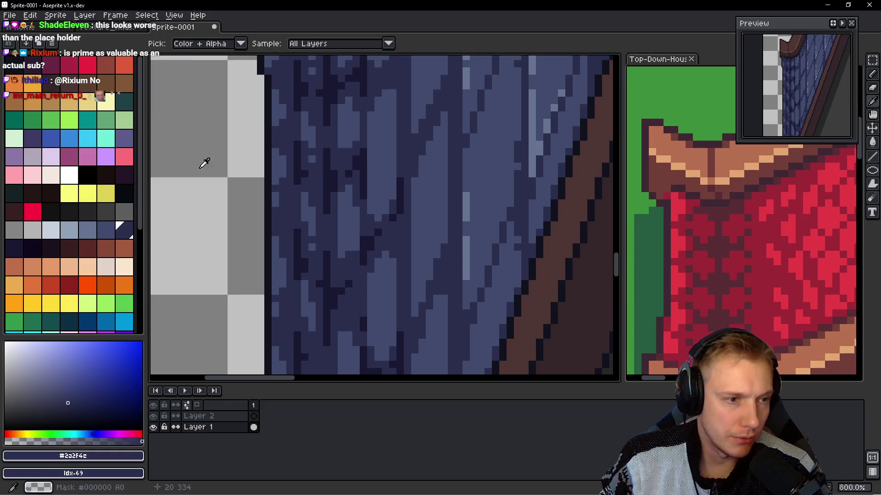
{"action": "left_click", "coordinate": [20, 255]}
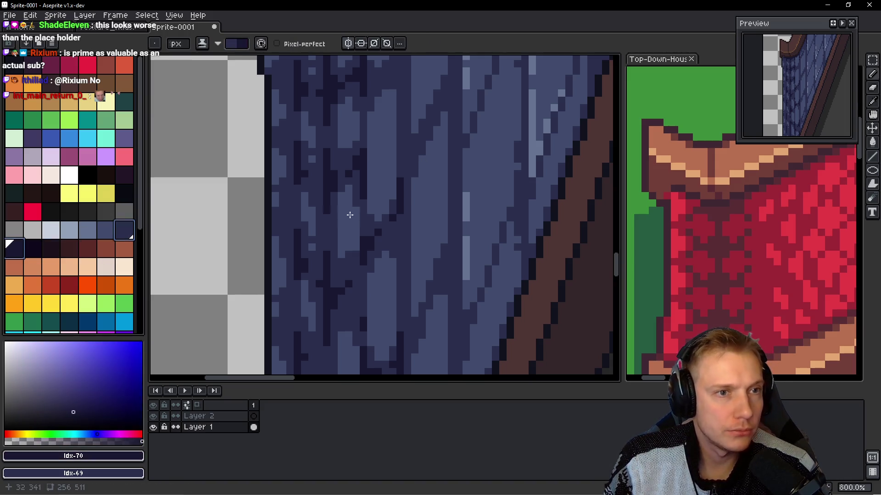
{"action": "mouse_move", "coordinate": [448, 147]}
{"action": "left_mouse_down"}
{"action": "mouse_move", "coordinate": [418, 207]}
{"action": "mouse_move", "coordinate": [424, 233]}
{"action": "left_mouse_up"}
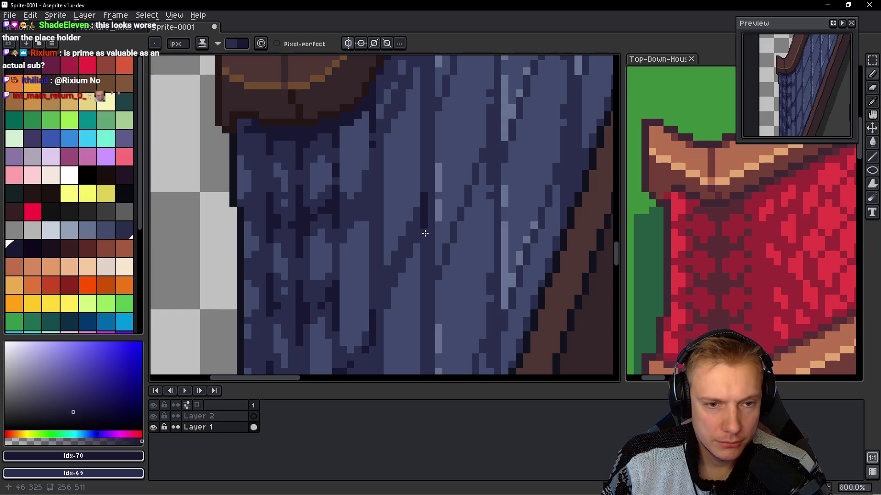
{"action": "left_click", "coordinate": [417, 226]}
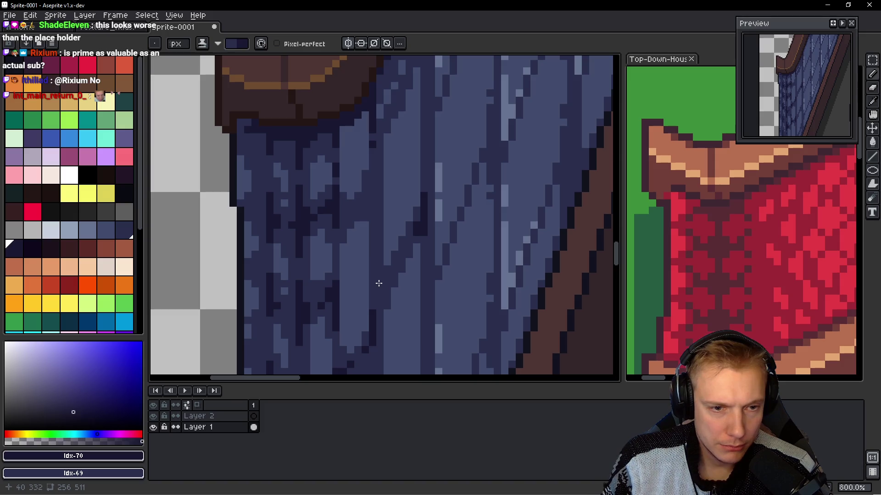
{"action": "left_click_drag", "start_coordinate": [378, 286], "coordinate": [376, 305]}
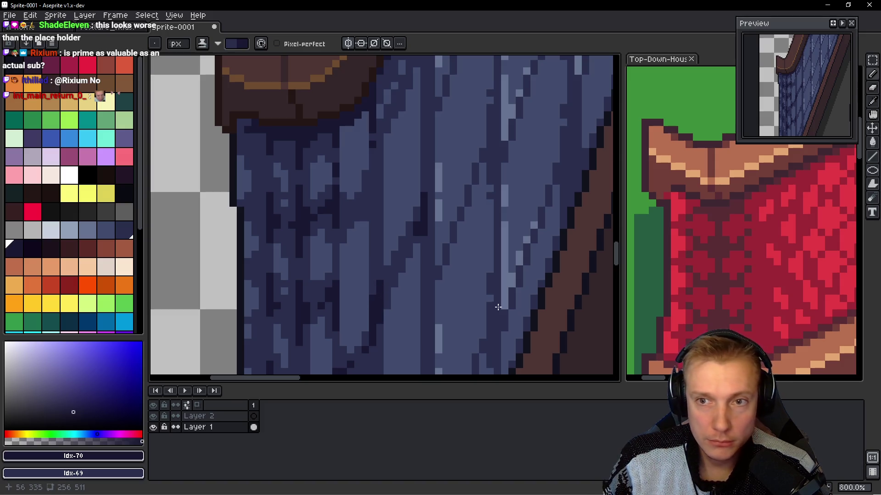
{"action": "left_click", "coordinate": [380, 319]}
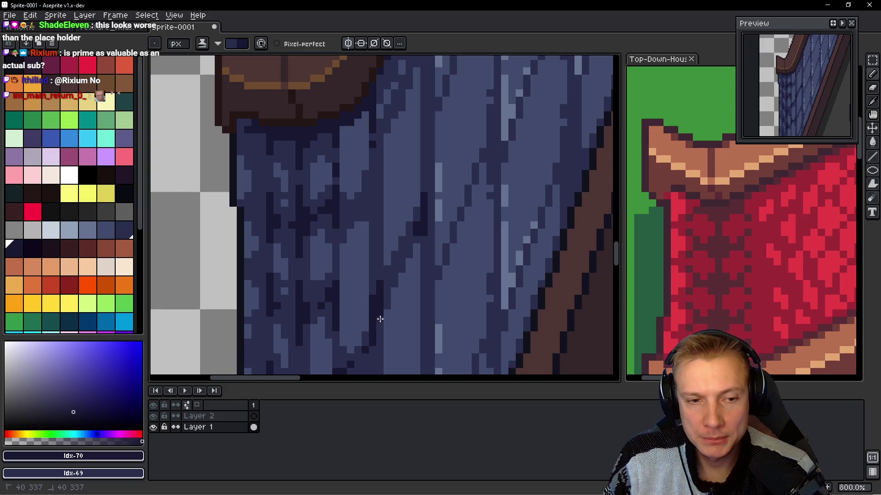
{"action": "left_click_drag", "start_coordinate": [376, 297], "coordinate": [373, 322]}
{"action": "left_click_drag", "start_coordinate": [375, 288], "coordinate": [376, 316]}
- Extend the dark plank seams further down the lower part of the slope
{"action": "scroll", "coordinate": [396, 315], "scroll_direction": "down", "scroll_amount": 2}
{"action": "scroll", "coordinate": [362, 224], "scroll_direction": "up", "scroll_amount": 2}
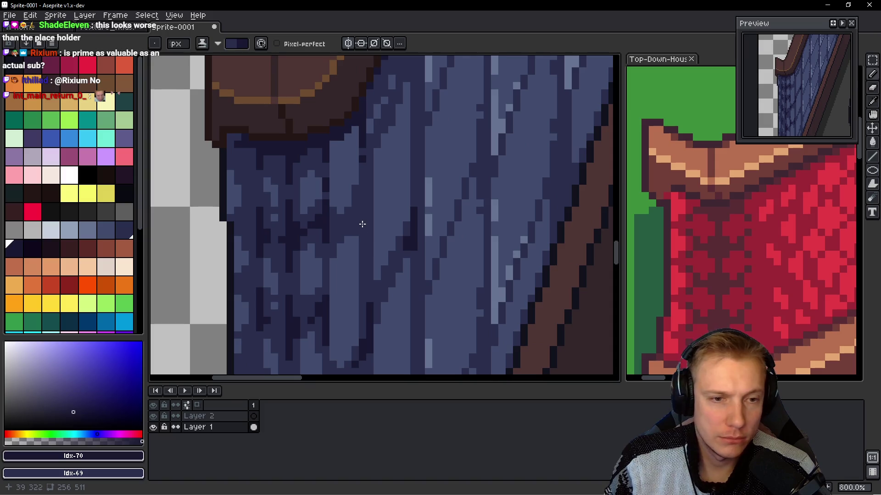
{"action": "mouse_move", "coordinate": [418, 120]}
{"action": "left_mouse_down"}
{"action": "mouse_move", "coordinate": [383, 194]}
{"action": "mouse_move", "coordinate": [385, 254]}
{"action": "left_mouse_up"}
{"action": "left_click_drag", "start_coordinate": [393, 207], "coordinate": [388, 242]}
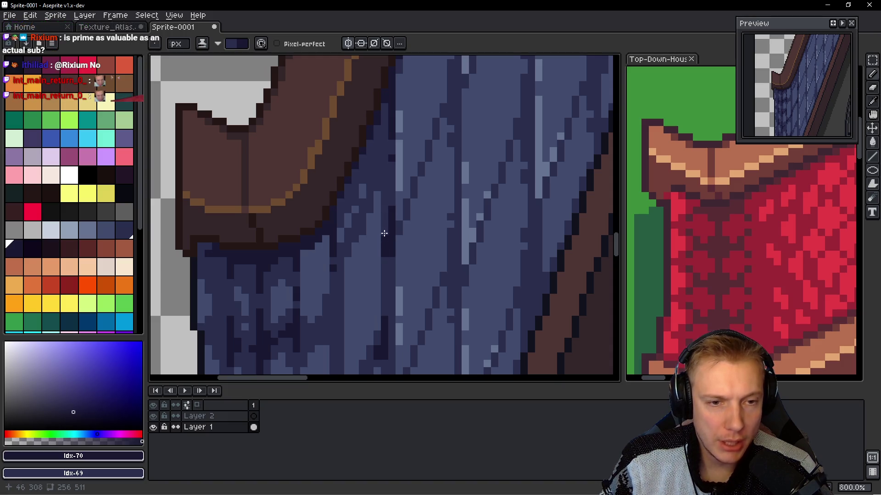
{"action": "scroll", "coordinate": [394, 252], "scroll_direction": "down", "scroll_amount": 3}
{"action": "scroll", "coordinate": [390, 266], "scroll_direction": "up", "scroll_amount": 3}
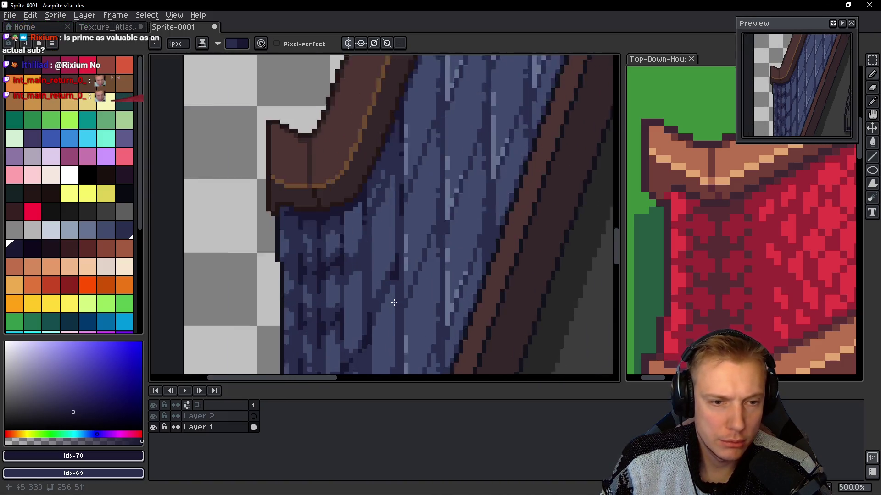
{"action": "left_click_drag", "start_coordinate": [393, 241], "coordinate": [393, 281]}
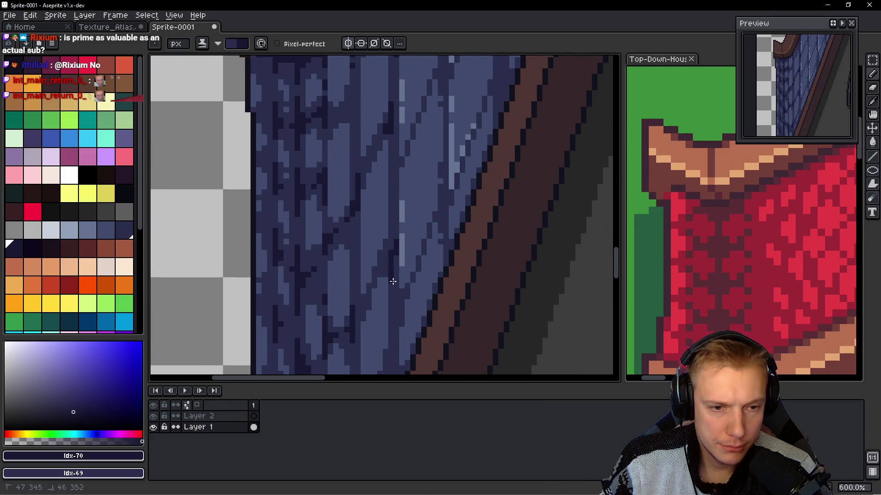
{"action": "scroll", "coordinate": [403, 253], "scroll_direction": "up", "scroll_amount": 6}
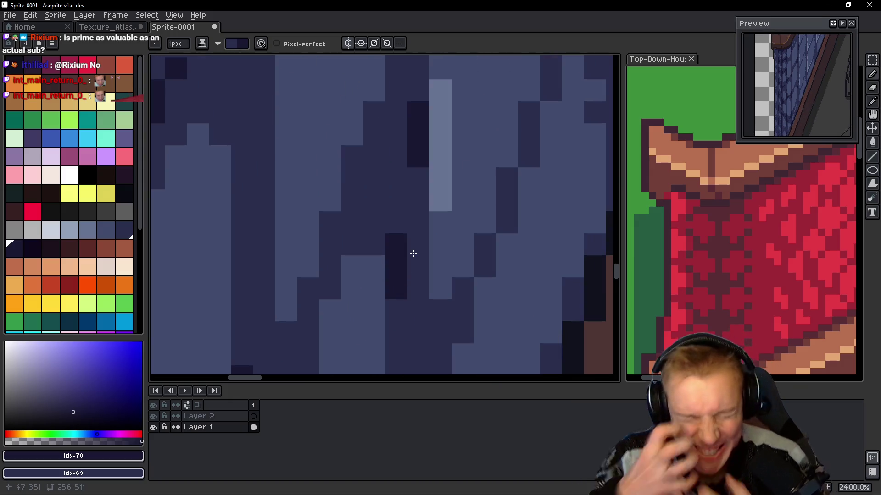
{"action": "left_click_drag", "start_coordinate": [396, 244], "coordinate": [395, 294]}
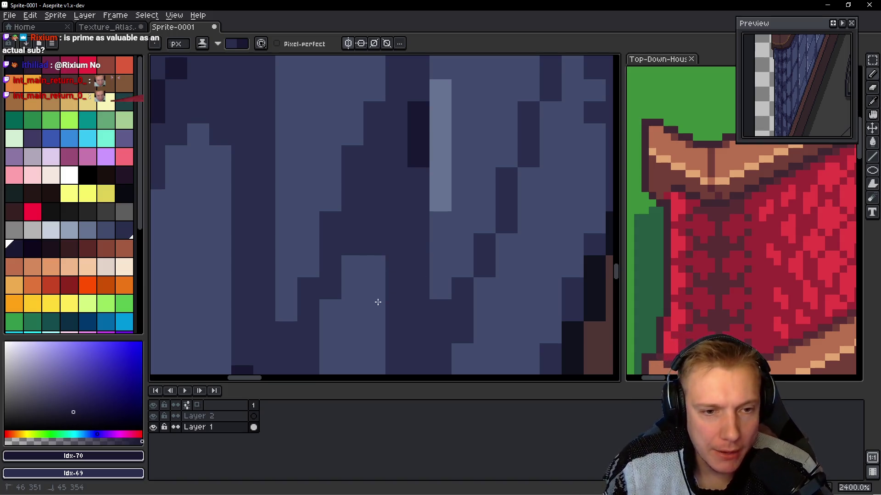
{"action": "left_click_drag", "start_coordinate": [423, 170], "coordinate": [423, 314]}
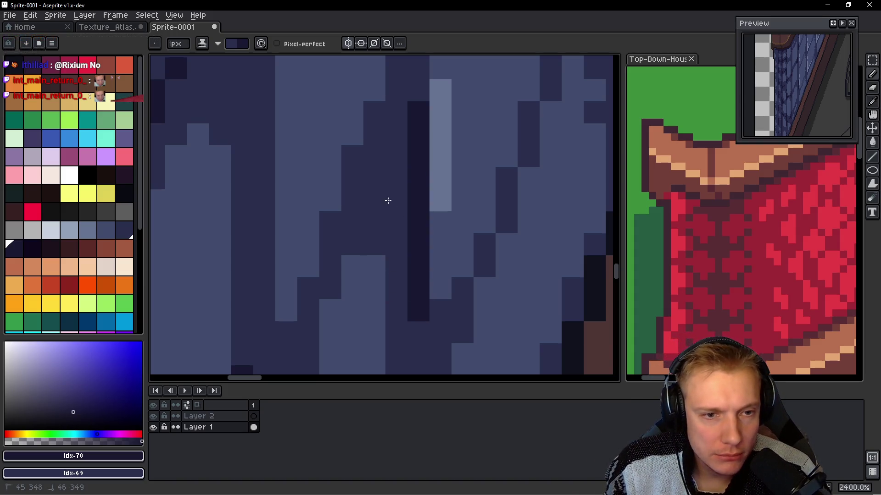
{"action": "scroll", "coordinate": [402, 216], "scroll_direction": "down", "scroll_amount": 2}
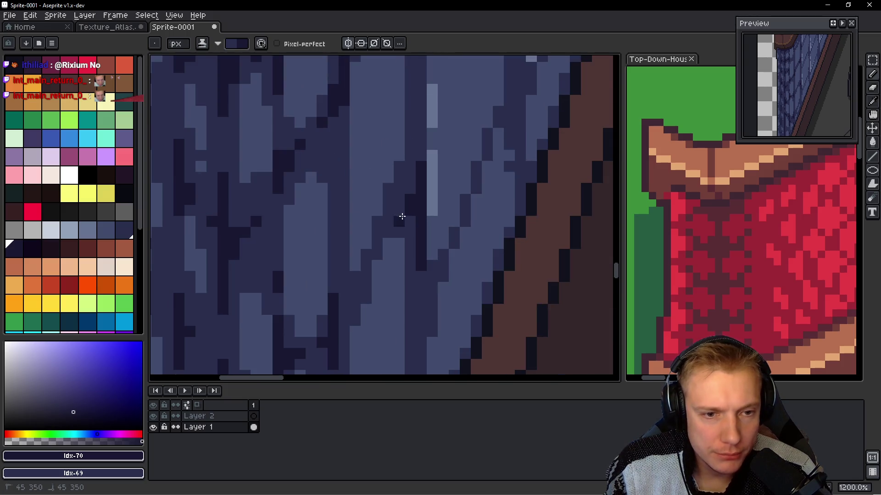
- Swap colours with X and darken plank columns along the brown trim's outline
{"action": "key", "text": "x"}
{"action": "left_click_drag", "start_coordinate": [407, 301], "coordinate": [385, 208]}
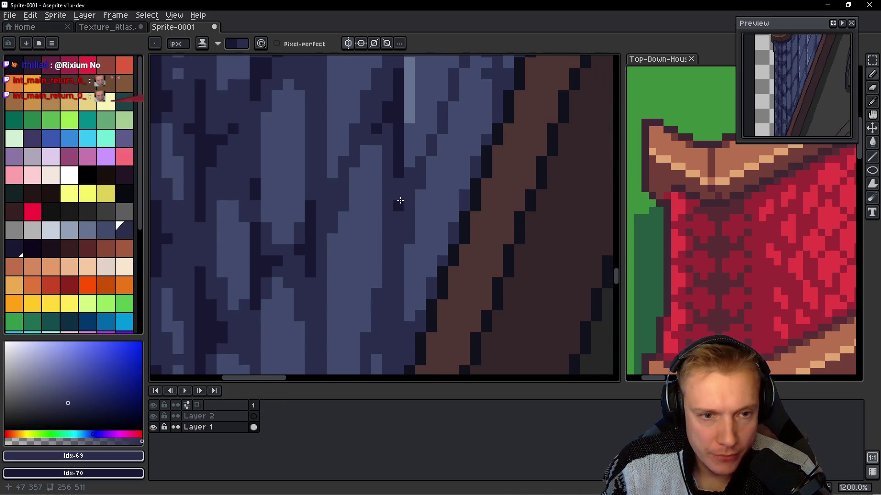
{"action": "scroll", "coordinate": [395, 214], "scroll_direction": "down", "scroll_amount": 4}
{"action": "scroll", "coordinate": [406, 298], "scroll_direction": "up", "scroll_amount": 3}
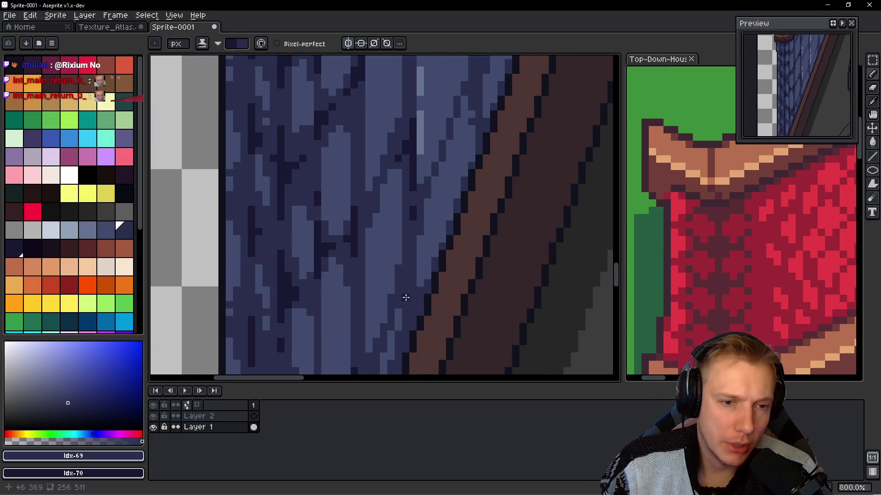
{"action": "left_click_drag", "start_coordinate": [414, 270], "coordinate": [447, 252]}
{"action": "scroll", "coordinate": [411, 274], "scroll_direction": "down", "scroll_amount": 3}
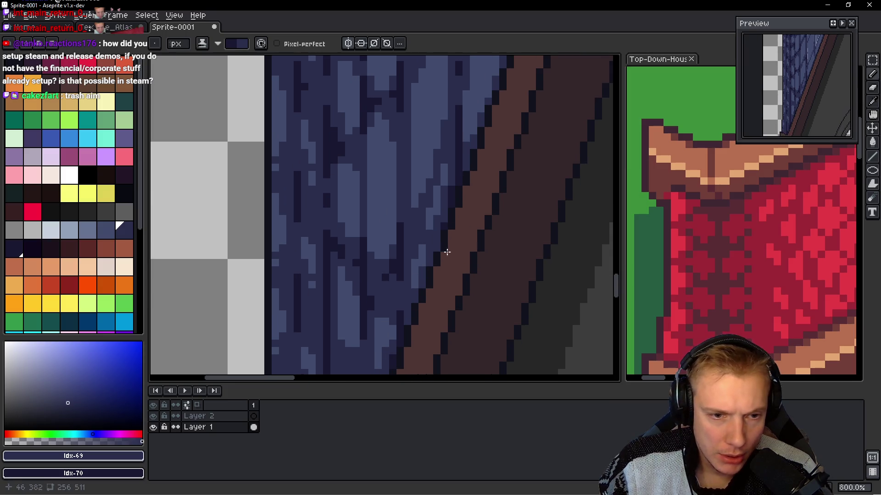
{"action": "scroll", "coordinate": [456, 230], "scroll_direction": "up", "scroll_amount": 1}
{"action": "scroll", "coordinate": [451, 232], "scroll_direction": "down", "scroll_amount": 1}
{"action": "scroll", "coordinate": [428, 238], "scroll_direction": "down", "scroll_amount": 2}
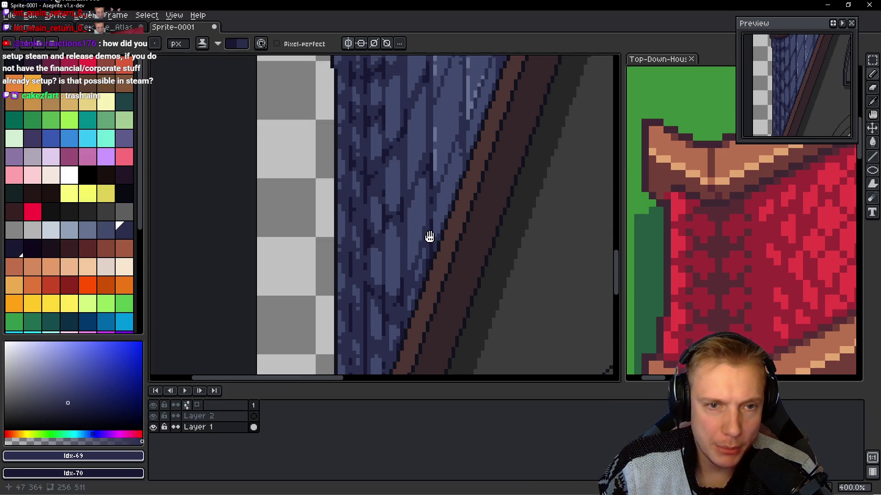
{"action": "scroll", "coordinate": [449, 252], "scroll_direction": "up", "scroll_amount": 1}
{"action": "left_click_drag", "start_coordinate": [444, 210], "coordinate": [441, 240]}
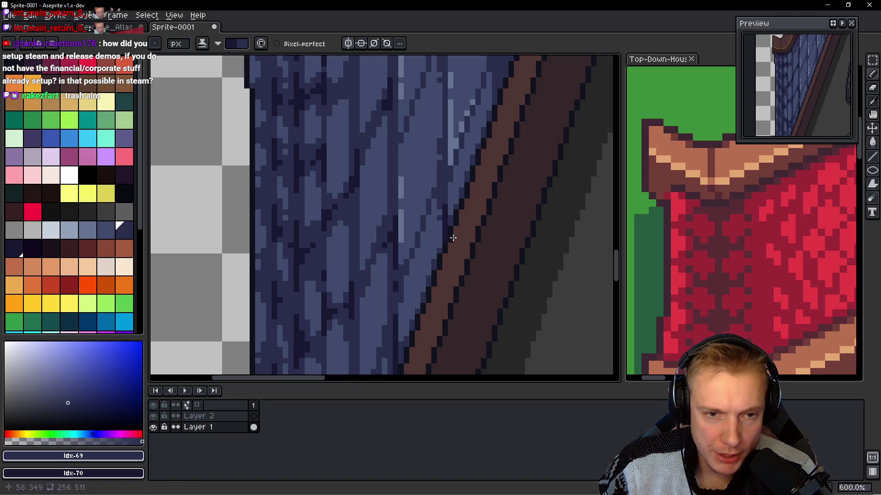
{"action": "scroll", "coordinate": [432, 281], "scroll_direction": "up", "scroll_amount": 3}
- Paint dark navy plank columns below the trim curl and further down the slope
{"action": "mouse_move", "coordinate": [499, 161]}
{"action": "left_mouse_down"}
{"action": "mouse_move", "coordinate": [417, 189]}
{"action": "mouse_move", "coordinate": [450, 178]}
{"action": "left_mouse_up"}
{"action": "left_click_drag", "start_coordinate": [491, 80], "coordinate": [424, 285]}
{"action": "mouse_move", "coordinate": [463, 112]}
{"action": "left_mouse_down"}
{"action": "mouse_move", "coordinate": [428, 212]}
{"action": "mouse_move", "coordinate": [423, 175]}
{"action": "mouse_move", "coordinate": [422, 285]}
{"action": "left_mouse_up"}
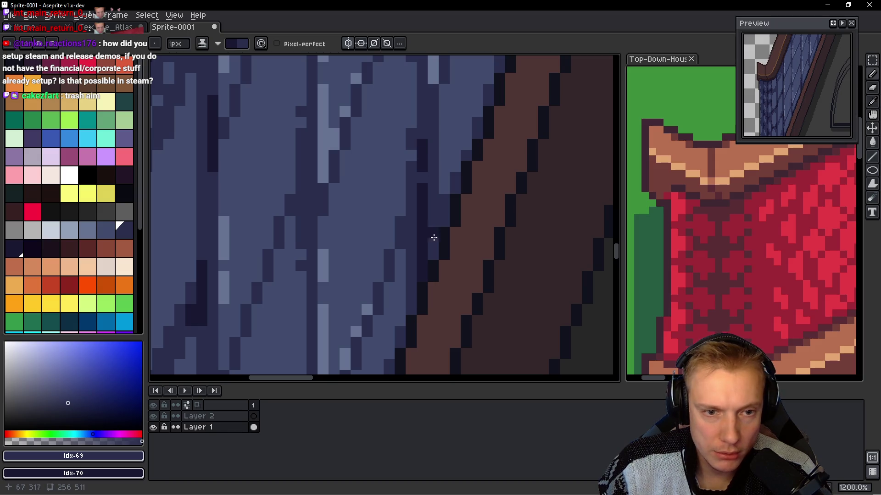
{"action": "scroll", "coordinate": [472, 242], "scroll_direction": "down", "scroll_amount": 3}
{"action": "scroll", "coordinate": [472, 241], "scroll_direction": "down", "scroll_amount": 2}
{"action": "scroll", "coordinate": [473, 242], "scroll_direction": "up", "scroll_amount": 2}
{"action": "scroll", "coordinate": [459, 211], "scroll_direction": "down", "scroll_amount": 2}
{"action": "scroll", "coordinate": [437, 173], "scroll_direction": "up", "scroll_amount": 5}
{"action": "scroll", "coordinate": [437, 173], "scroll_direction": "down", "scroll_amount": 4}
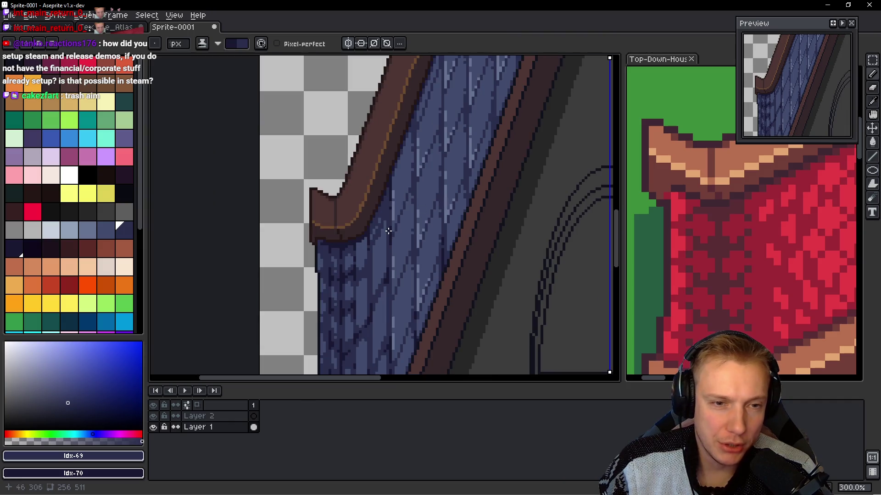
{"action": "scroll", "coordinate": [377, 221], "scroll_direction": "up", "scroll_amount": 5}
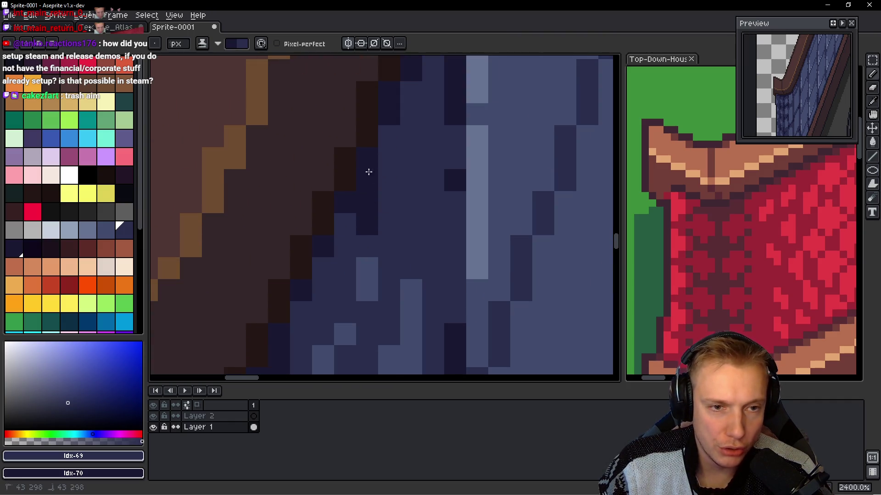
{"action": "scroll", "coordinate": [427, 192], "scroll_direction": "down", "scroll_amount": 2}
{"action": "scroll", "coordinate": [427, 192], "scroll_direction": "up", "scroll_amount": 2}
{"action": "left_click_drag", "start_coordinate": [394, 159], "coordinate": [395, 230]}
{"action": "scroll", "coordinate": [463, 236], "scroll_direction": "down", "scroll_amount": 6}
{"action": "scroll", "coordinate": [463, 239], "scroll_direction": "down", "scroll_amount": 1}
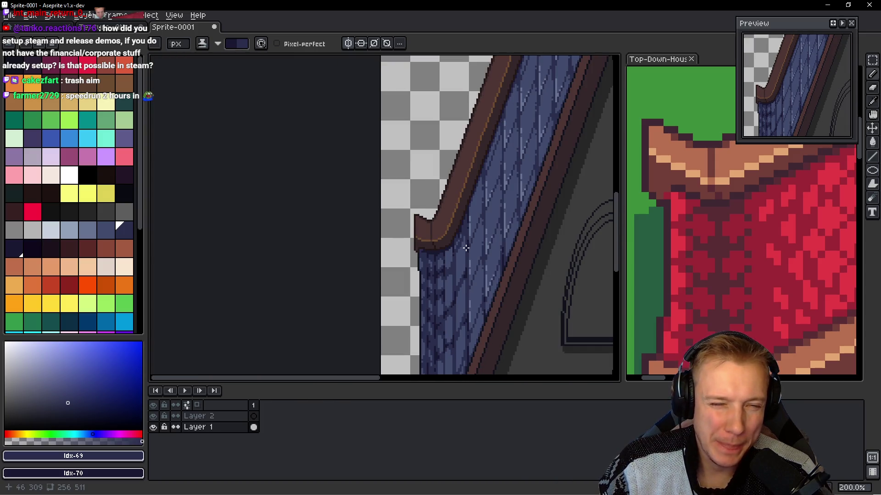
{"action": "scroll", "coordinate": [466, 249], "scroll_direction": "down", "scroll_amount": 2}
{"action": "scroll", "coordinate": [448, 249], "scroll_direction": "up", "scroll_amount": 10}
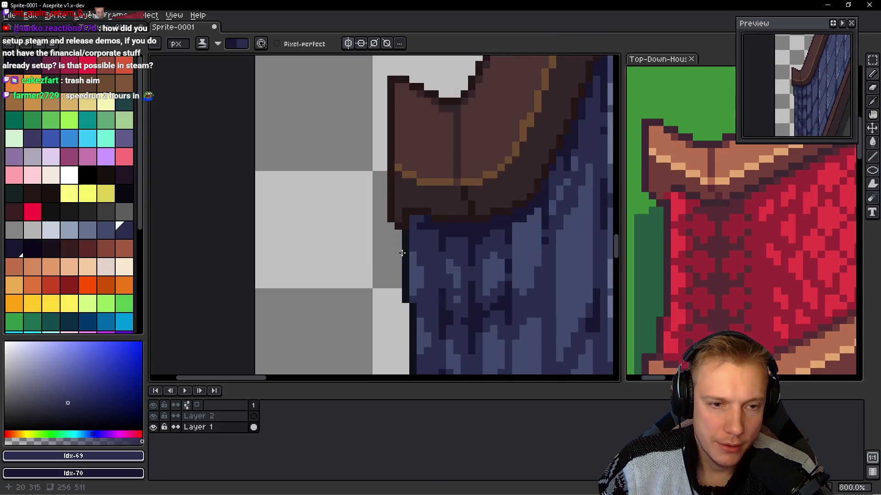
{"action": "left_click_drag", "start_coordinate": [417, 149], "coordinate": [418, 188]}
{"action": "left_click", "coordinate": [505, 204]}
{"action": "left_click_drag", "start_coordinate": [505, 184], "coordinate": [507, 290]}
{"action": "scroll", "coordinate": [507, 290], "scroll_direction": "down", "scroll_amount": 7}
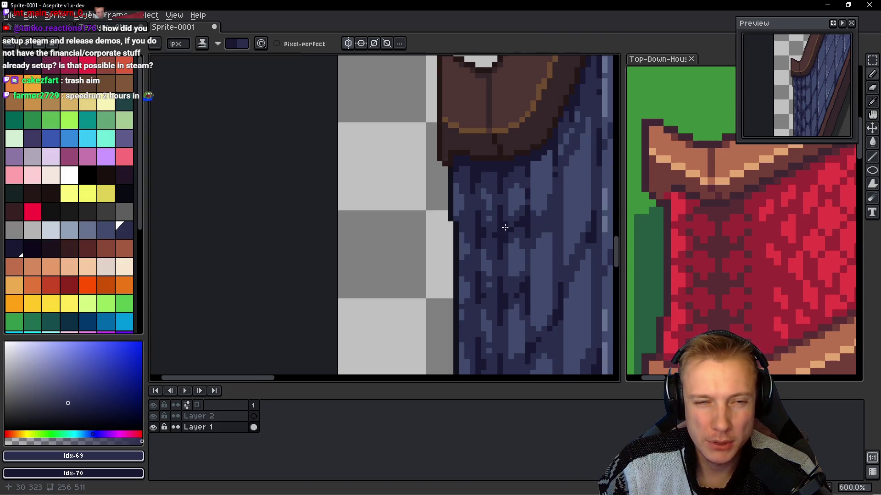
{"action": "left_click_drag", "start_coordinate": [462, 174], "coordinate": [444, 54]}
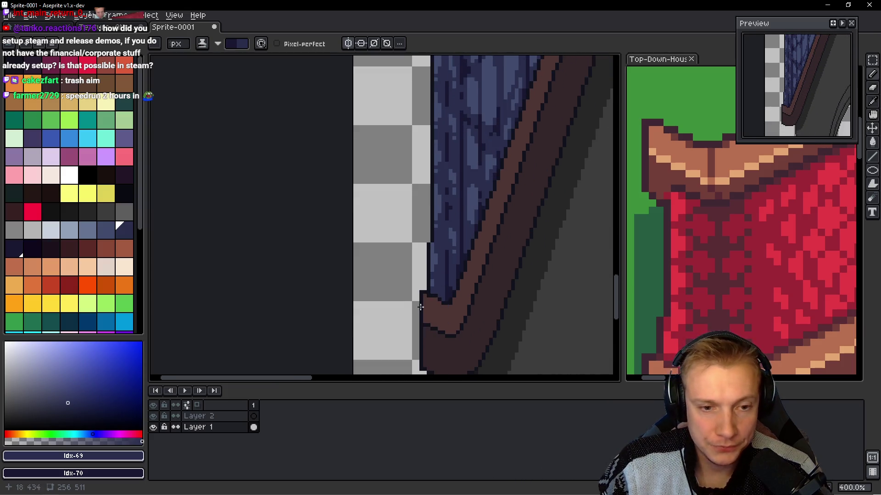
- Paint a dark navy column up the slope's left edge, then zoom out to 100% to check the gable
{"action": "scroll", "coordinate": [424, 363], "scroll_direction": "up", "scroll_amount": 5}
{"action": "left_click_drag", "start_coordinate": [483, 308], "coordinate": [484, 266]}
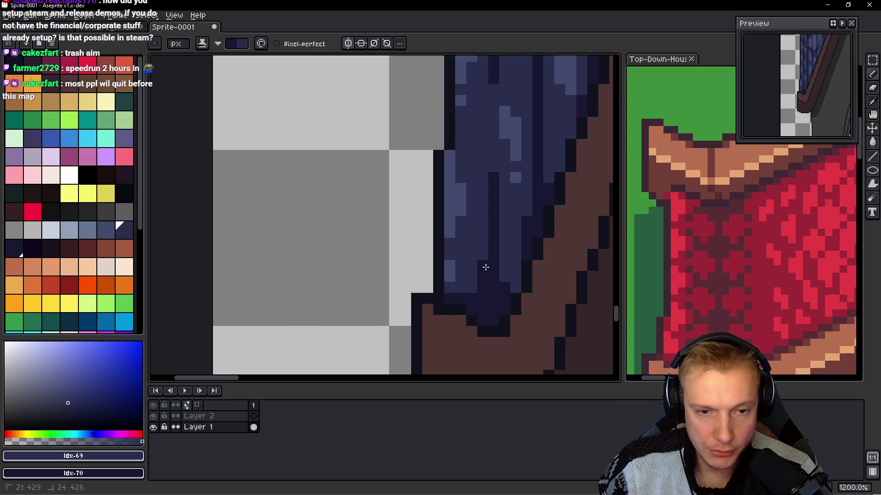
{"action": "scroll", "coordinate": [518, 275], "scroll_direction": "down", "scroll_amount": 4}
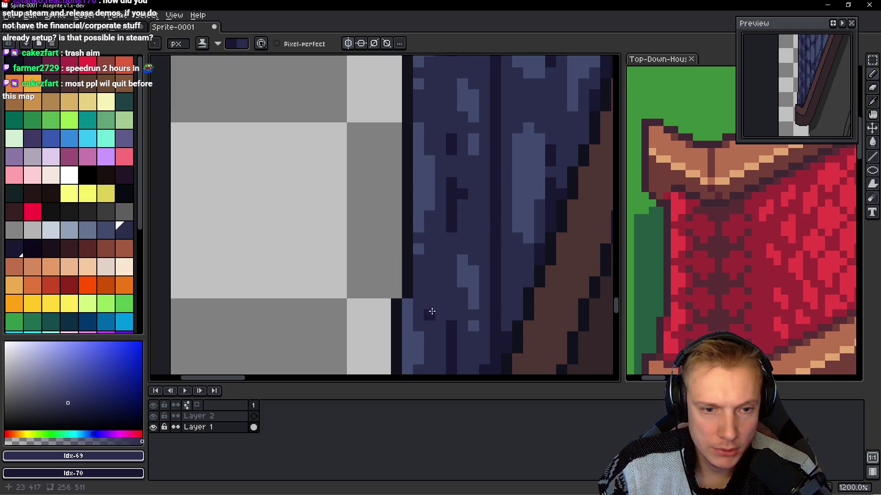
{"action": "scroll", "coordinate": [462, 265], "scroll_direction": "up", "scroll_amount": 5}
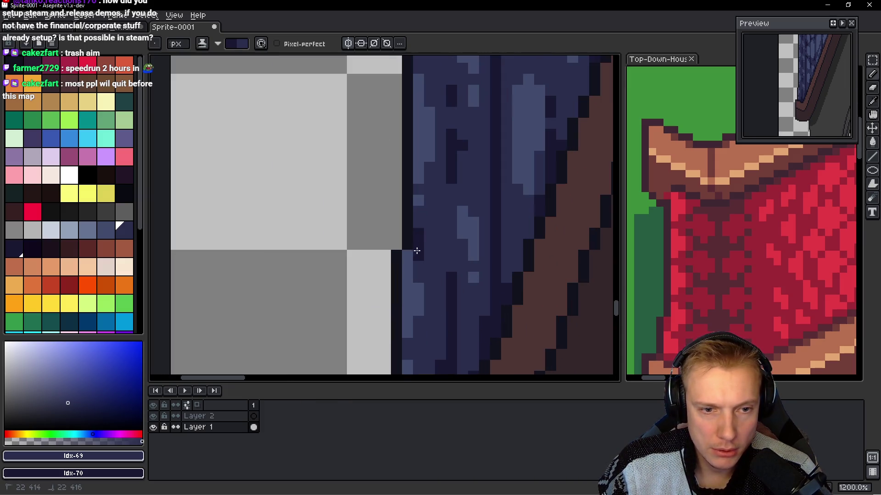
{"action": "scroll", "coordinate": [457, 245], "scroll_direction": "up", "scroll_amount": 3}
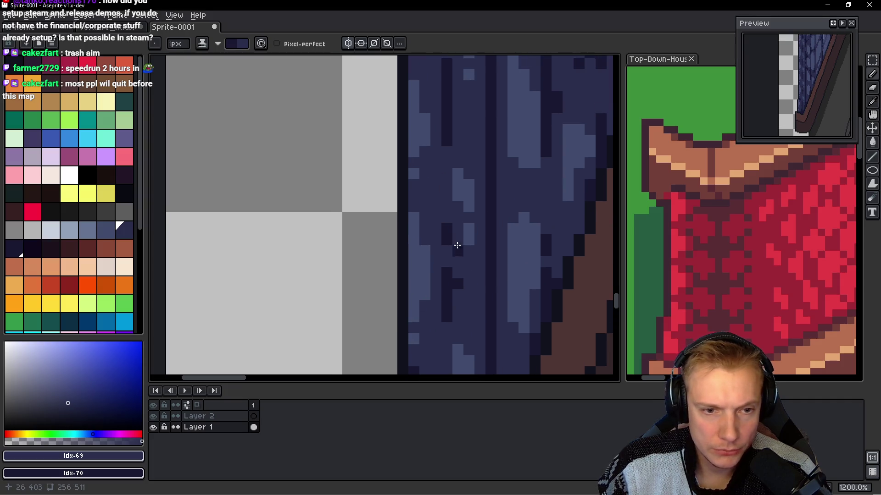
{"action": "left_click_drag", "start_coordinate": [431, 206], "coordinate": [381, 246]}
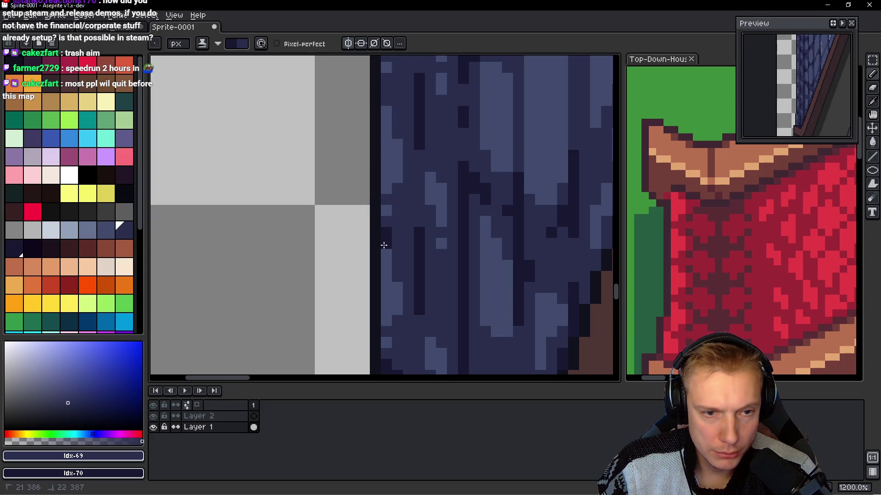
{"action": "scroll", "coordinate": [399, 227], "scroll_direction": "down", "scroll_amount": 1}
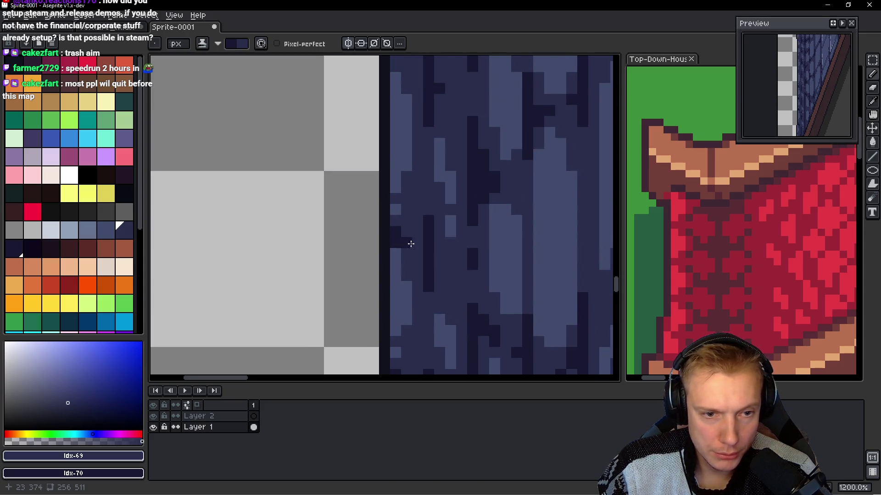
{"action": "scroll", "coordinate": [410, 243], "scroll_direction": "down", "scroll_amount": 1}
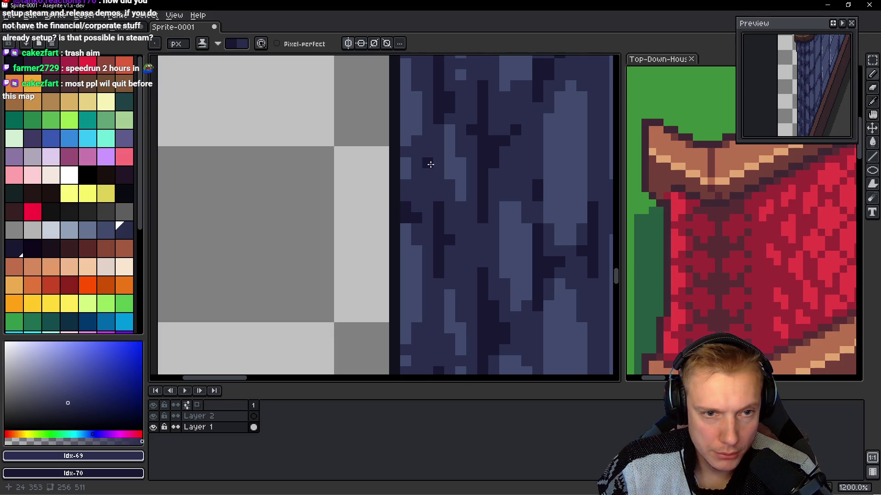
{"action": "scroll", "coordinate": [417, 174], "scroll_direction": "down", "scroll_amount": 1}
{"action": "scroll", "coordinate": [465, 284], "scroll_direction": "up", "scroll_amount": 4}
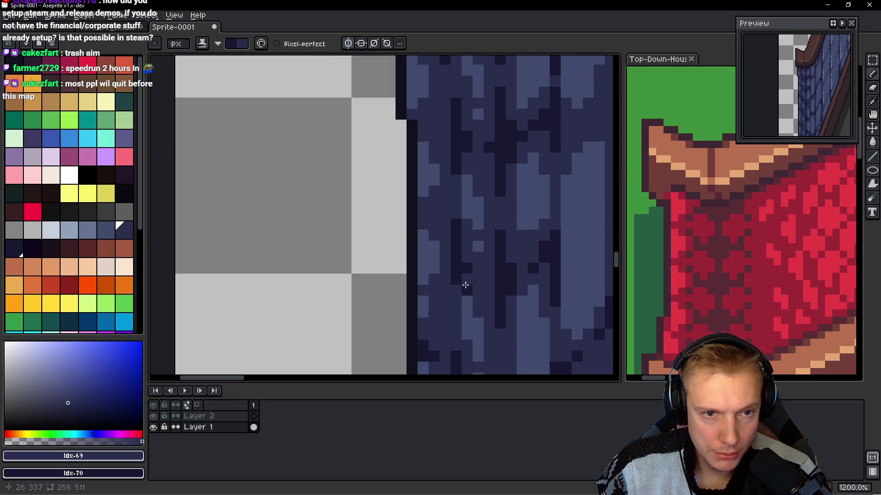
{"action": "scroll", "coordinate": [422, 209], "scroll_direction": "up", "scroll_amount": 2}
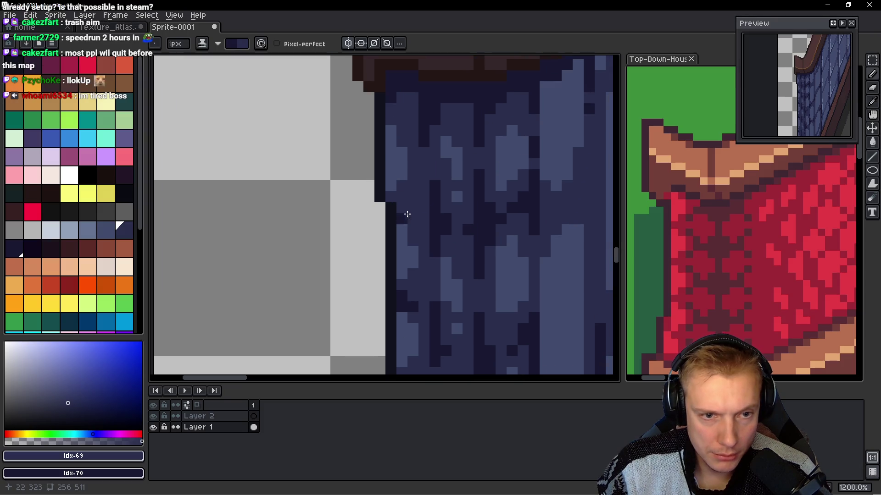
{"action": "scroll", "coordinate": [408, 220], "scroll_direction": "down", "scroll_amount": 8}
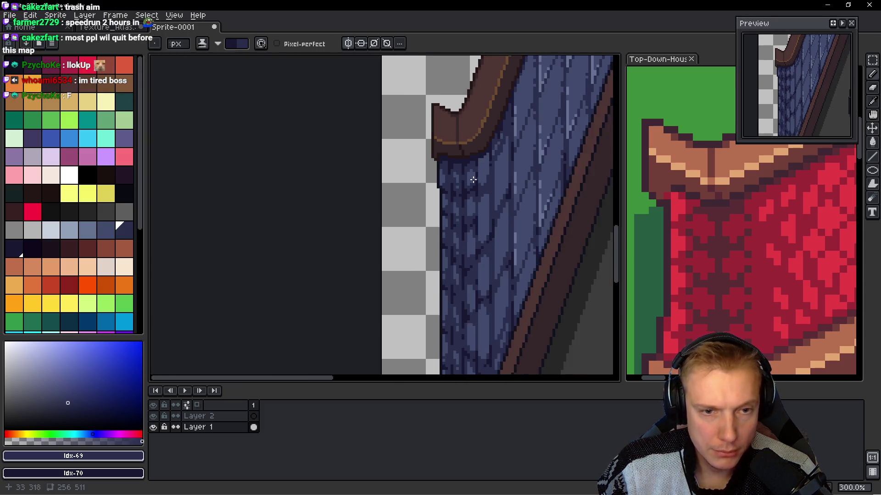
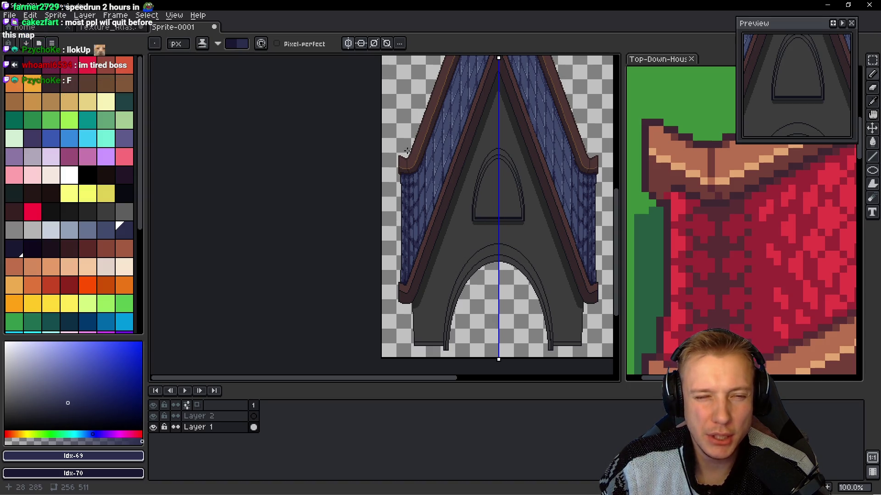
- Zoom in on the left roof and choose the slate-blue swatch at palette index 67
{"action": "scroll", "coordinate": [393, 189], "scroll_direction": "up", "scroll_amount": 4}
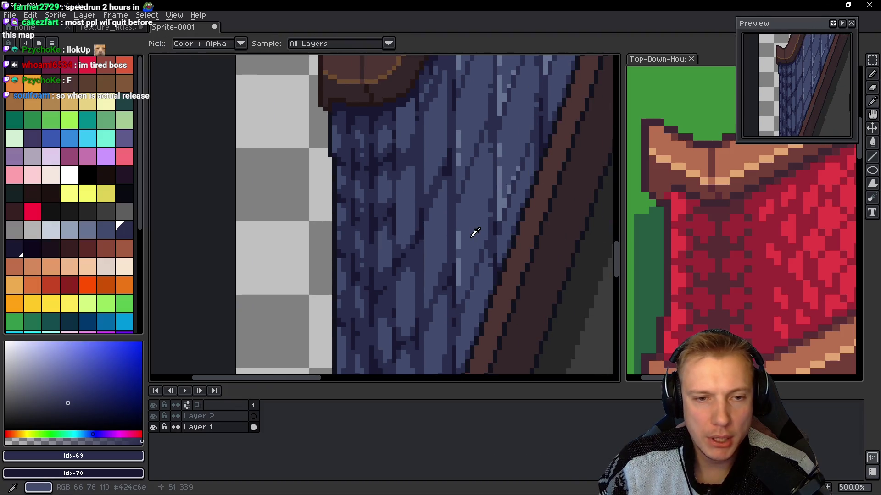
{"action": "left_click", "coordinate": [105, 230]}
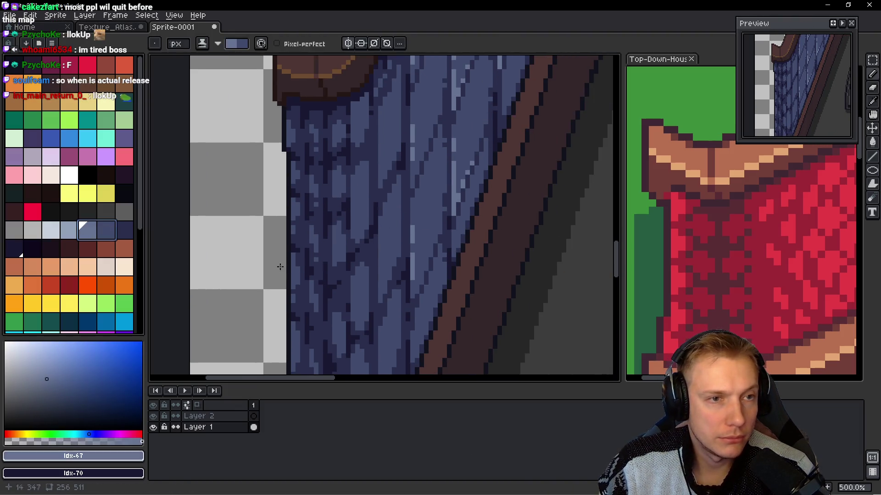
{"action": "key", "text": "bracketleft"}
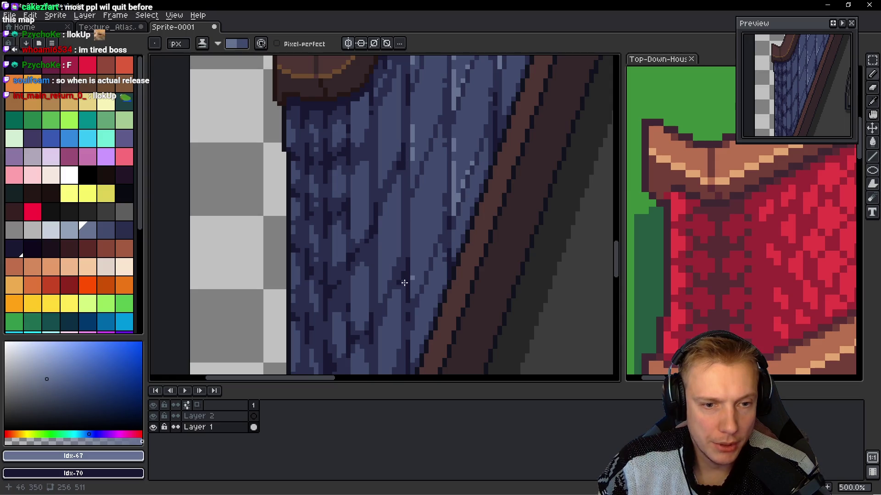
{"action": "scroll", "coordinate": [412, 243], "scroll_direction": "up", "scroll_amount": 3}
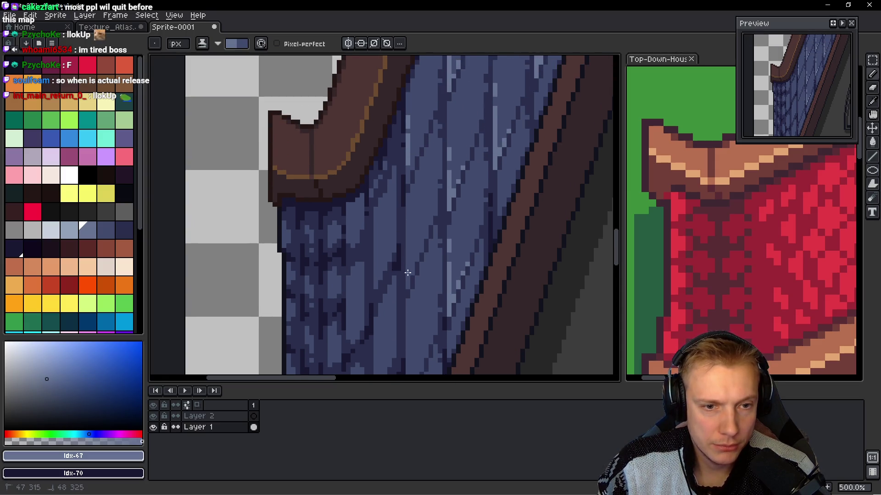
{"action": "scroll", "coordinate": [410, 184], "scroll_direction": "down", "scroll_amount": 6}
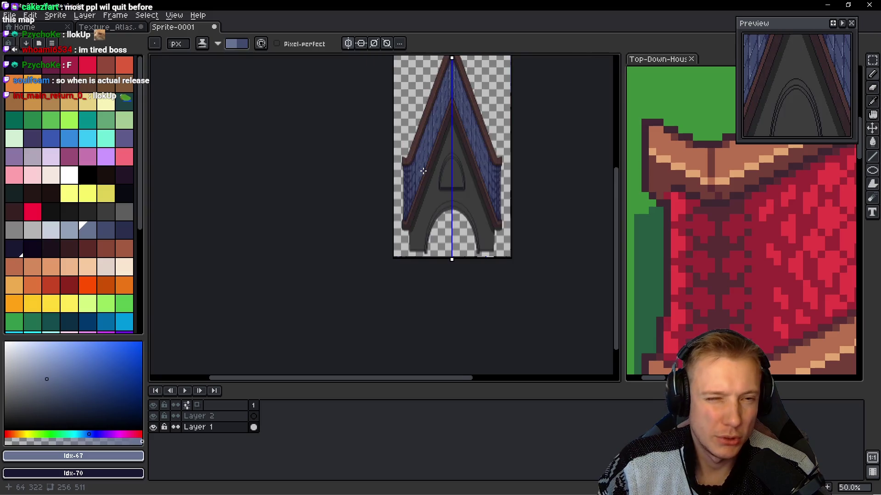
{"action": "scroll", "coordinate": [423, 170], "scroll_direction": "up", "scroll_amount": 2}
{"action": "scroll", "coordinate": [436, 215], "scroll_direction": "up", "scroll_amount": 4}
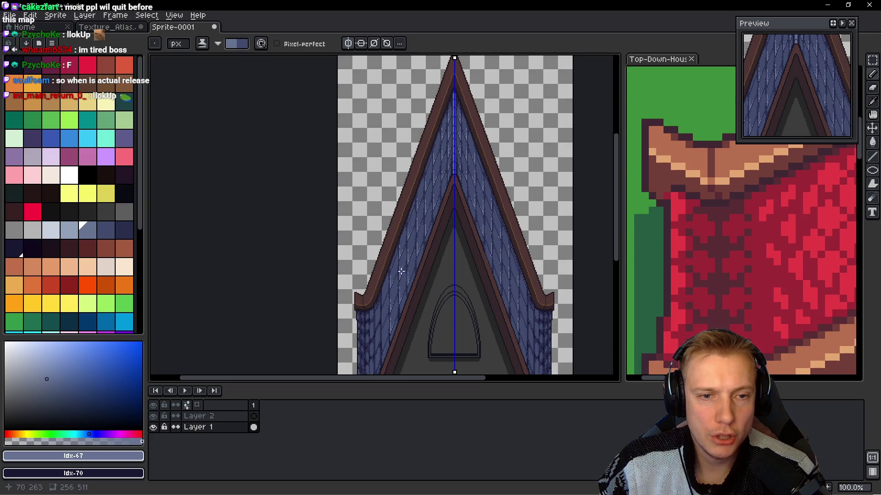
{"action": "scroll", "coordinate": [459, 257], "scroll_direction": "left", "scroll_amount": 2}
{"action": "scroll", "coordinate": [486, 252], "scroll_direction": "up", "scroll_amount": 2}
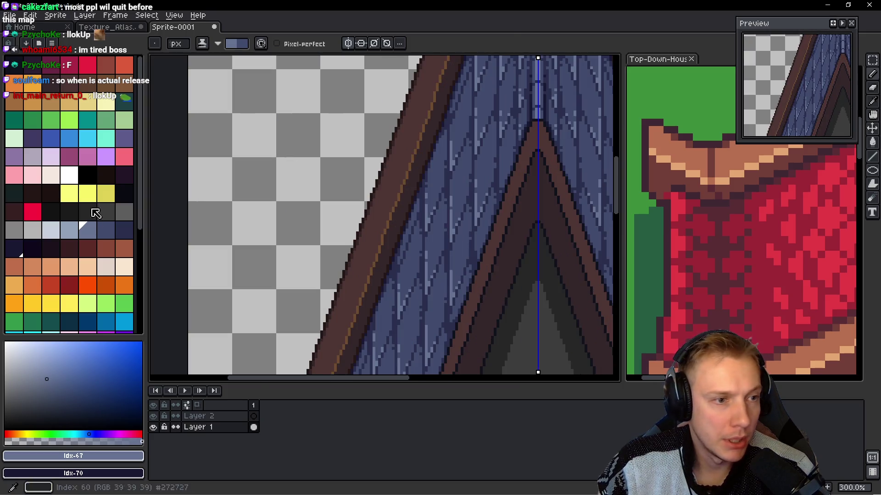
- Switch to dark navy (index 70) and draw a navy line along a shingle edge
{"action": "left_click", "coordinate": [123, 229]}
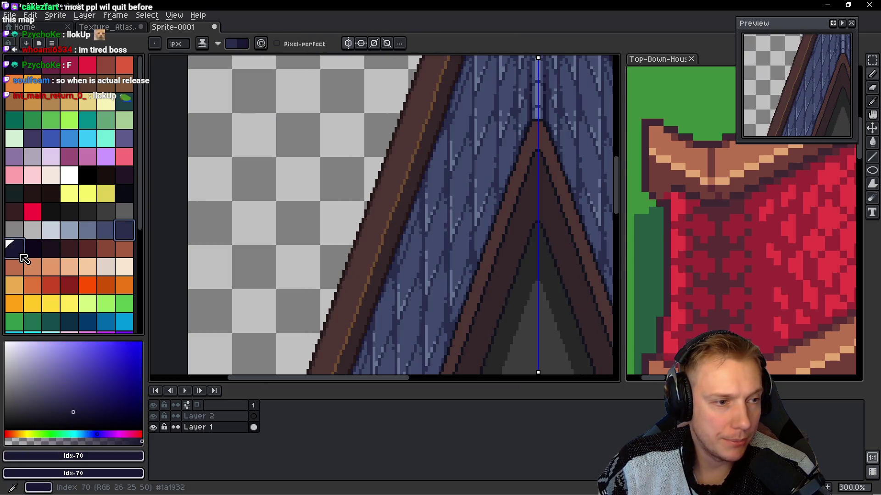
{"action": "scroll", "coordinate": [453, 219], "scroll_direction": "up", "scroll_amount": 3}
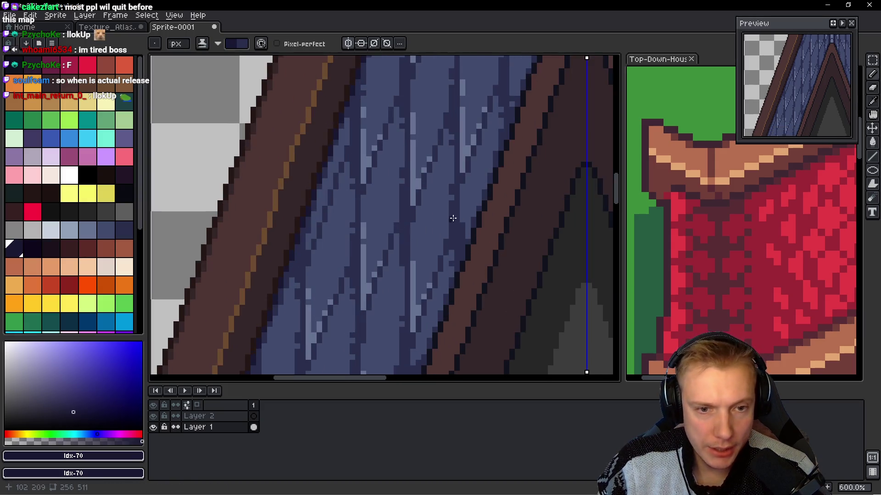
{"action": "scroll", "coordinate": [441, 291], "scroll_direction": "down", "scroll_amount": 2}
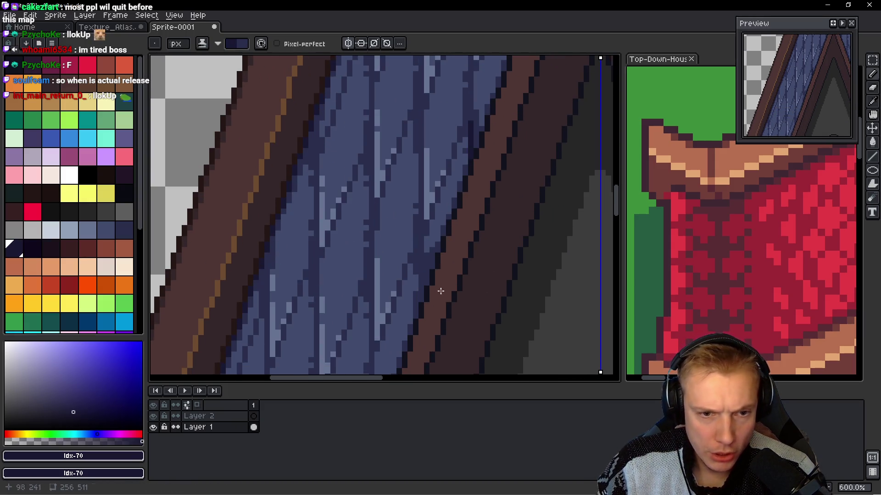
{"action": "left_click_drag", "start_coordinate": [421, 261], "coordinate": [415, 302]}
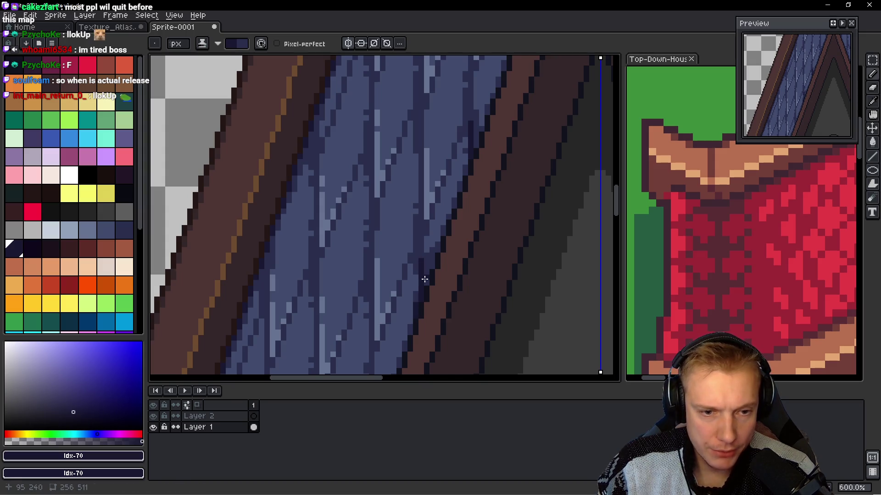
- Draw a longer dark navy stroke up through the left roof shingles
{"action": "scroll", "coordinate": [425, 279], "scroll_direction": "up", "scroll_amount": 2}
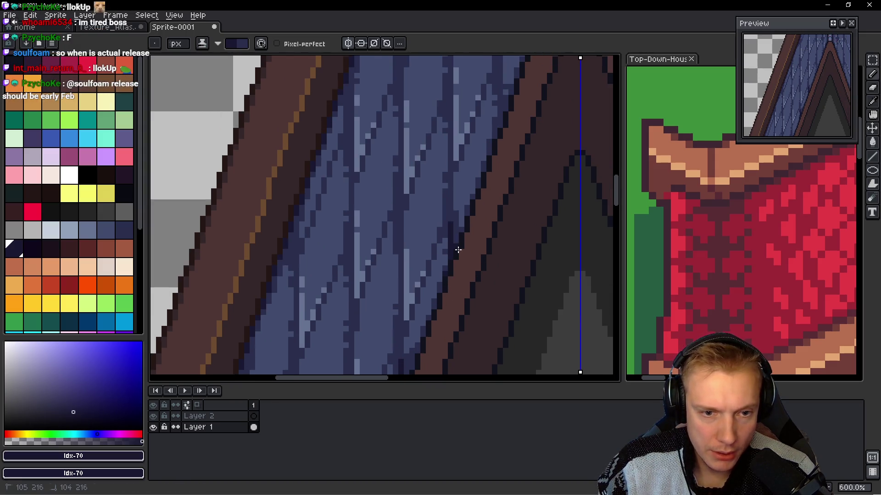
{"action": "scroll", "coordinate": [496, 171], "scroll_direction": "down", "scroll_amount": 2}
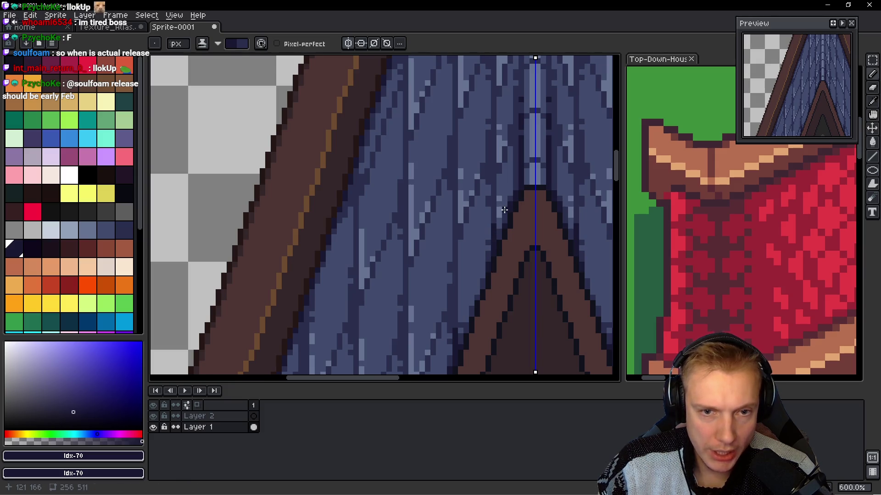
{"action": "scroll", "coordinate": [406, 159], "scroll_direction": "up", "scroll_amount": 4}
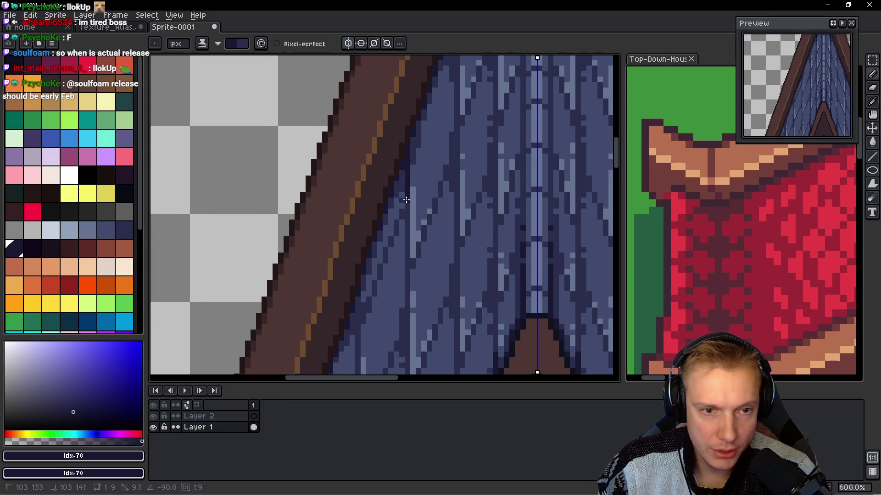
{"action": "scroll", "coordinate": [436, 143], "scroll_direction": "up", "scroll_amount": 3}
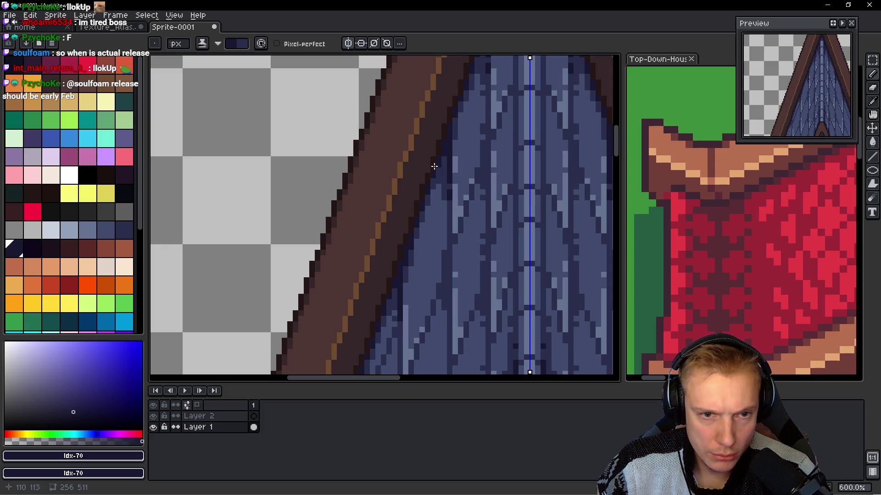
{"action": "scroll", "coordinate": [434, 166], "scroll_direction": "down", "scroll_amount": 1}
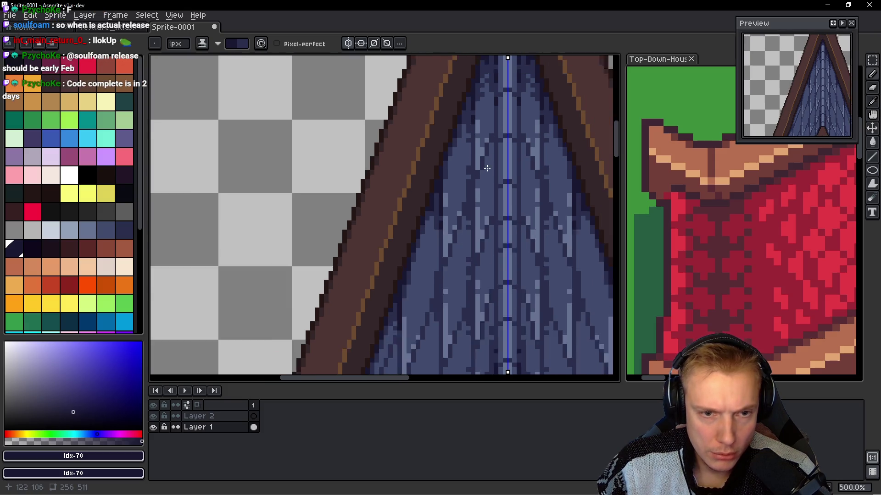
{"action": "scroll", "coordinate": [449, 249], "scroll_direction": "up", "scroll_amount": 1}
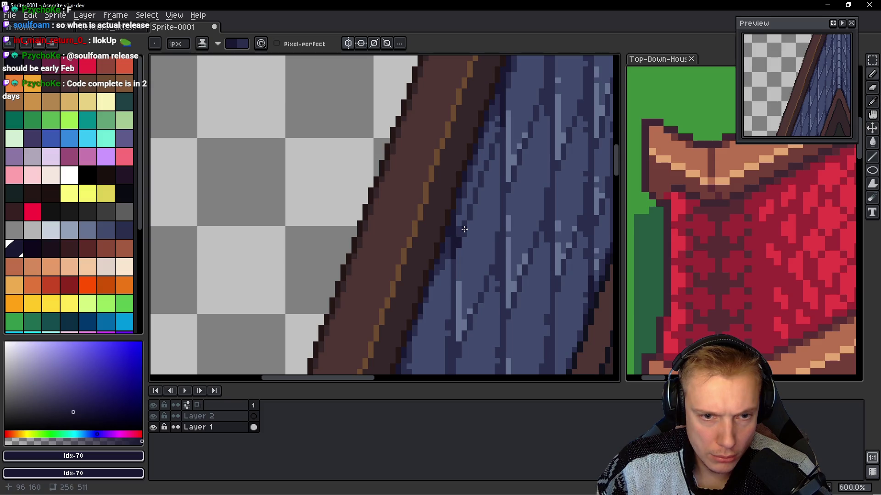
{"action": "left_click_drag", "start_coordinate": [471, 280], "coordinate": [455, 201]}
- Darken the shingle pixels along the brown trim and add a short navy streak
{"action": "scroll", "coordinate": [455, 206], "scroll_direction": "down", "scroll_amount": 1}
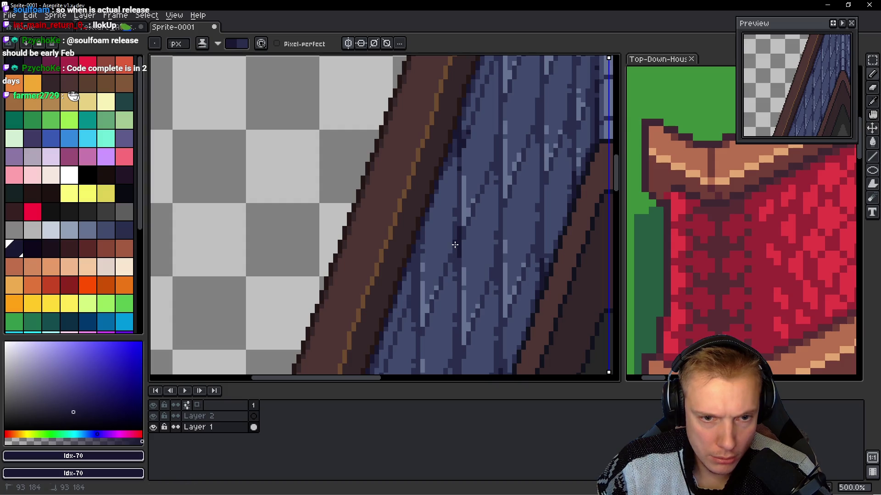
{"action": "scroll", "coordinate": [475, 242], "scroll_direction": "down", "scroll_amount": 4}
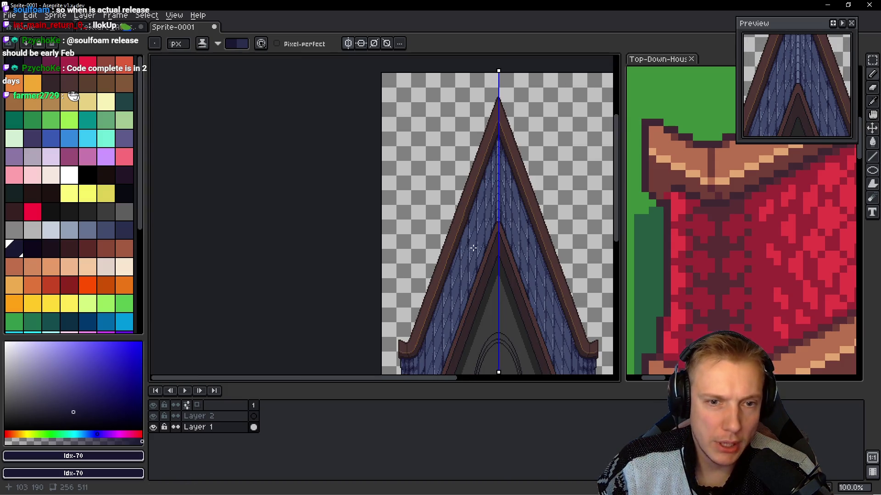
{"action": "scroll", "coordinate": [484, 273], "scroll_direction": "up", "scroll_amount": 2}
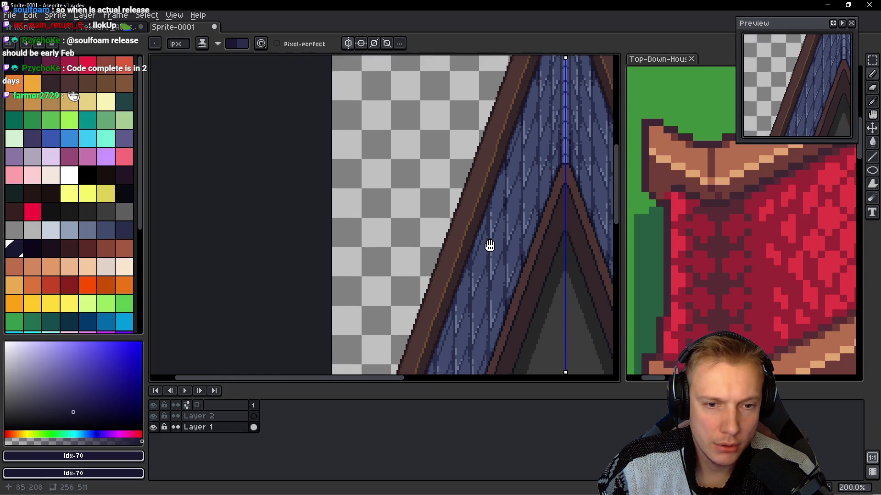
{"action": "scroll", "coordinate": [494, 217], "scroll_direction": "up", "scroll_amount": 4}
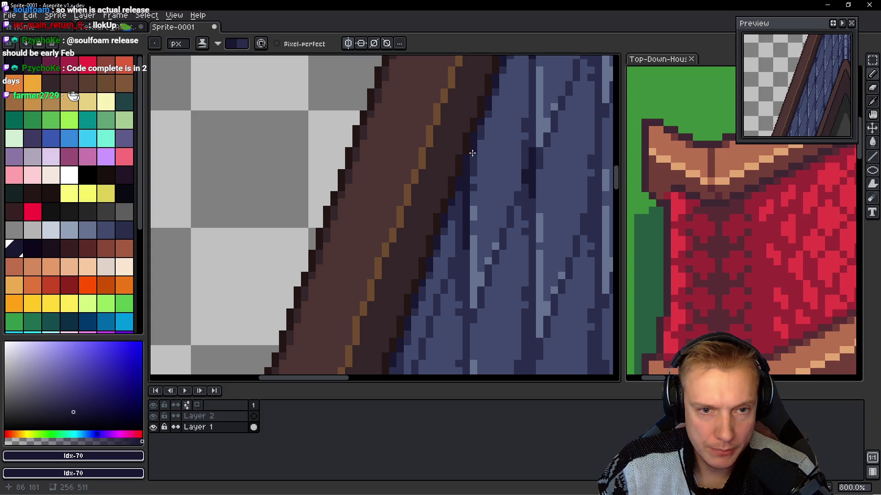
{"action": "scroll", "coordinate": [472, 152], "scroll_direction": "down", "scroll_amount": 1}
{"action": "mouse_move", "coordinate": [473, 153]}
{"action": "left_mouse_down"}
{"action": "mouse_move", "coordinate": [445, 230]}
{"action": "mouse_move", "coordinate": [440, 225]}
{"action": "left_mouse_up"}
{"action": "left_click_drag", "start_coordinate": [469, 312], "coordinate": [472, 266]}
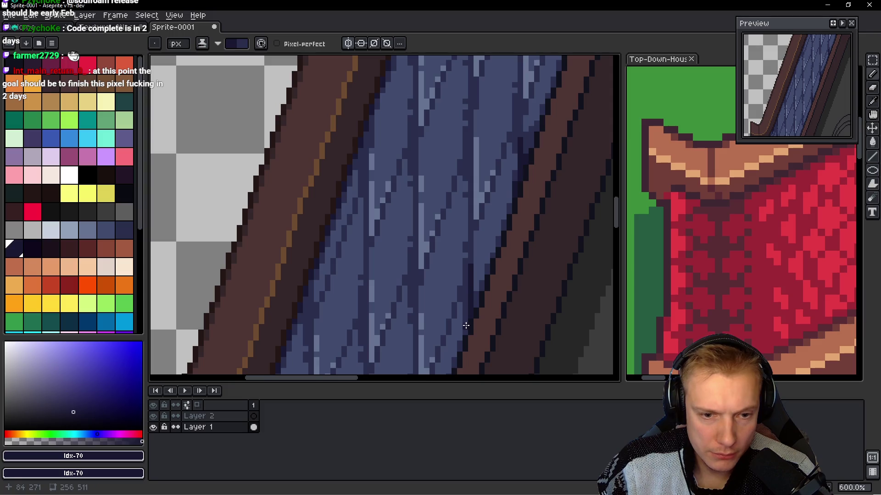
{"action": "left_click_drag", "start_coordinate": [471, 163], "coordinate": [466, 161]}
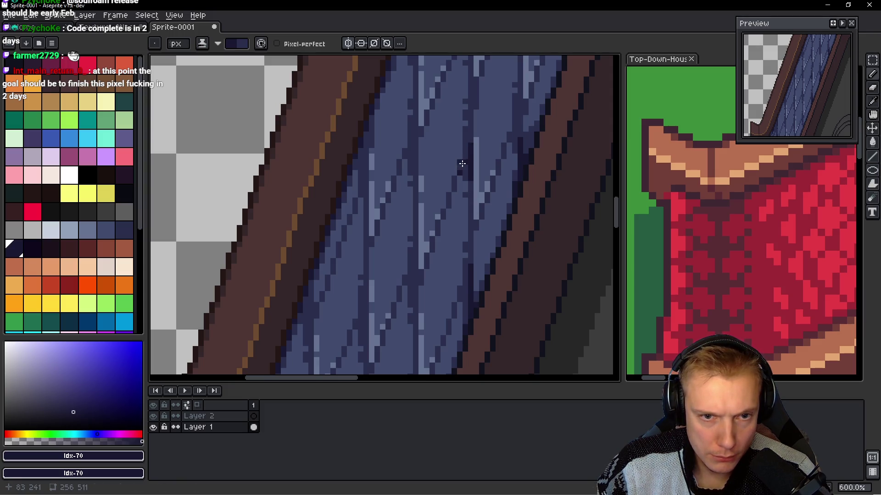
{"action": "scroll", "coordinate": [465, 169], "scroll_direction": "down", "scroll_amount": 5}
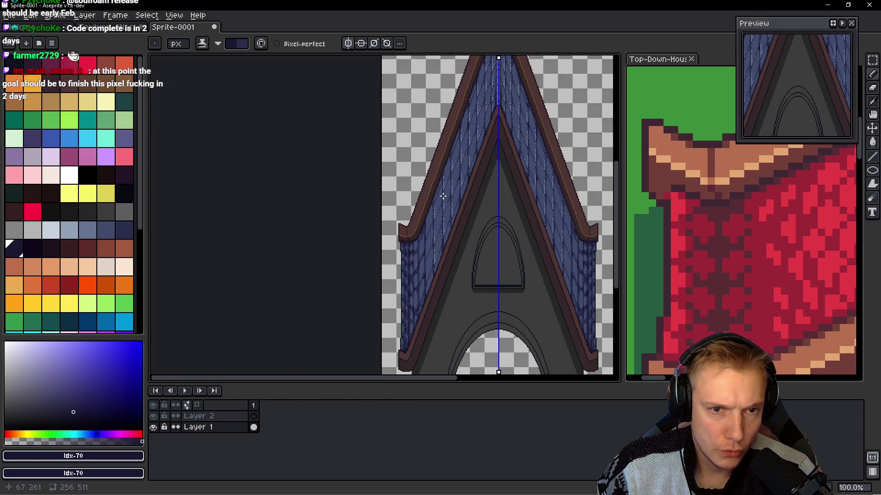
- Extend the dark shingle line upward and paint a seam with dark pixels beside it
{"action": "scroll", "coordinate": [443, 196], "scroll_direction": "up", "scroll_amount": 8}
{"action": "left_click_drag", "start_coordinate": [511, 71], "coordinate": [511, 91]}
{"action": "scroll", "coordinate": [409, 266], "scroll_direction": "up", "scroll_amount": 3}
{"action": "mouse_move", "coordinate": [404, 198]}
{"action": "left_mouse_down"}
{"action": "mouse_move", "coordinate": [413, 193]}
{"action": "mouse_move", "coordinate": [389, 236]}
{"action": "left_mouse_up"}
{"action": "left_click", "coordinate": [415, 204]}
{"action": "left_click", "coordinate": [394, 236]}
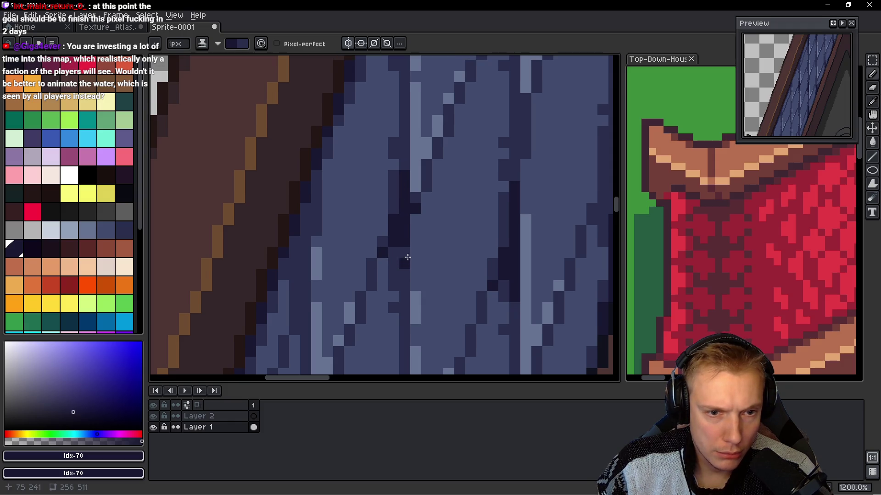
- Paint a long dark navy seam down the shingles and add a single navy pixel
{"action": "scroll", "coordinate": [415, 176], "scroll_direction": "up", "scroll_amount": 2}
{"action": "scroll", "coordinate": [415, 177], "scroll_direction": "up", "scroll_amount": 3}
{"action": "left_click_drag", "start_coordinate": [375, 127], "coordinate": [370, 254]}
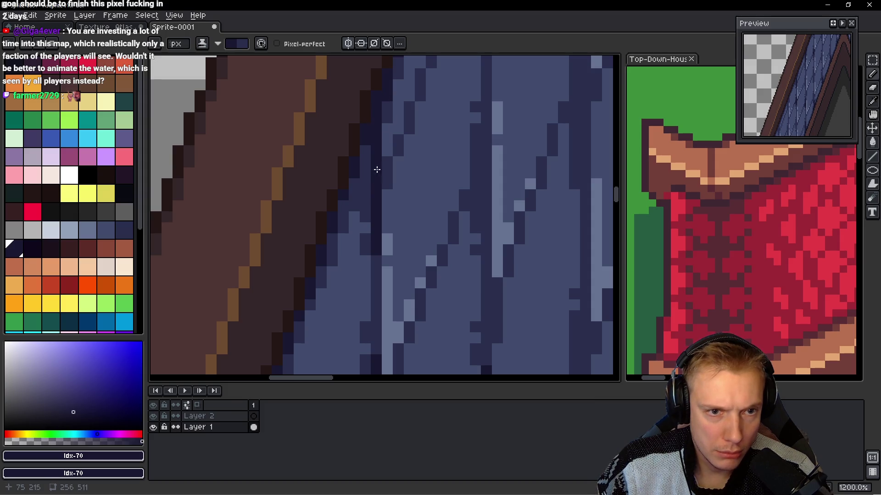
{"action": "left_click", "coordinate": [386, 180]}
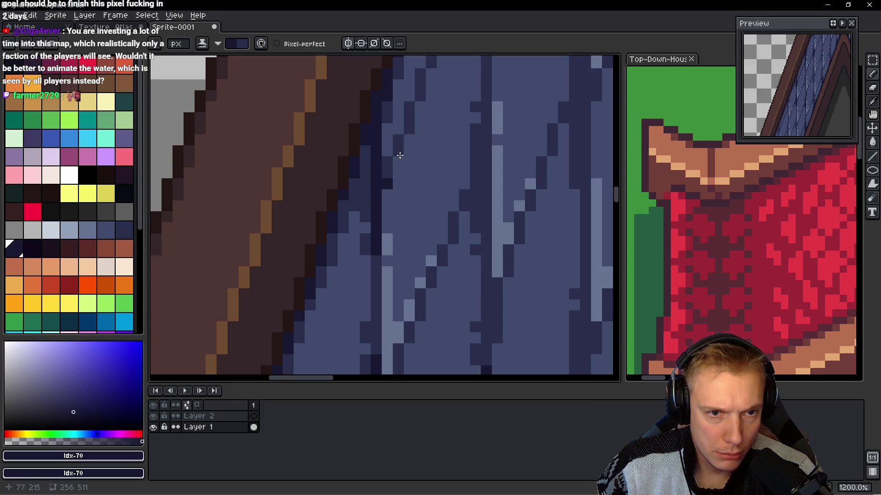
{"action": "scroll", "coordinate": [386, 175], "scroll_direction": "down", "scroll_amount": 4}
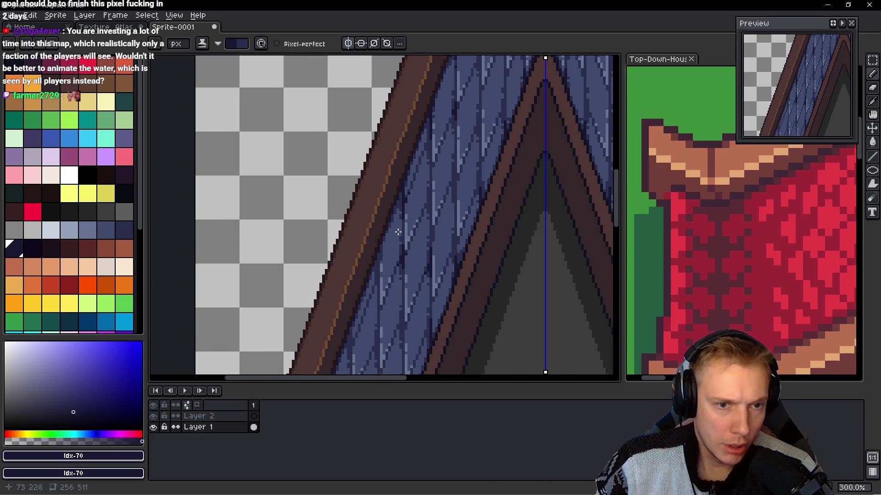
{"action": "scroll", "coordinate": [426, 171], "scroll_direction": "up", "scroll_amount": 3}
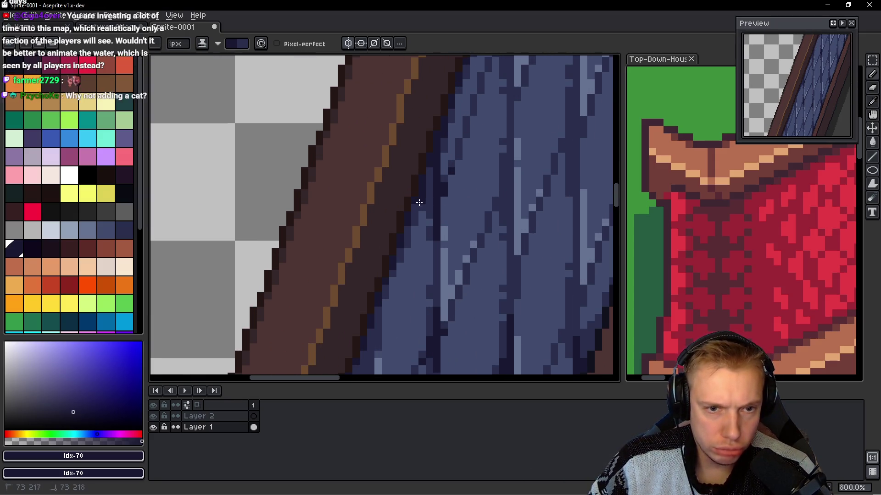
{"action": "scroll", "coordinate": [458, 218], "scroll_direction": "down", "scroll_amount": 3}
{"action": "scroll", "coordinate": [458, 217], "scroll_direction": "down", "scroll_amount": 3}
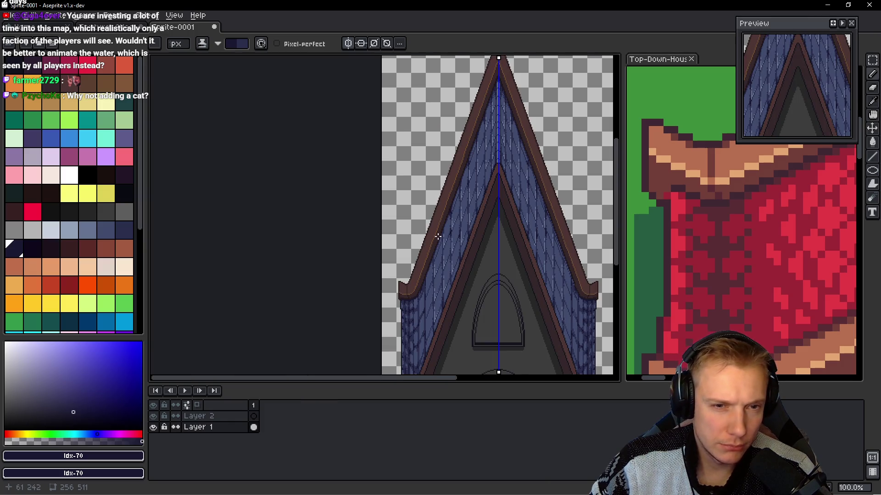
{"action": "scroll", "coordinate": [438, 236], "scroll_direction": "up", "scroll_amount": 8}
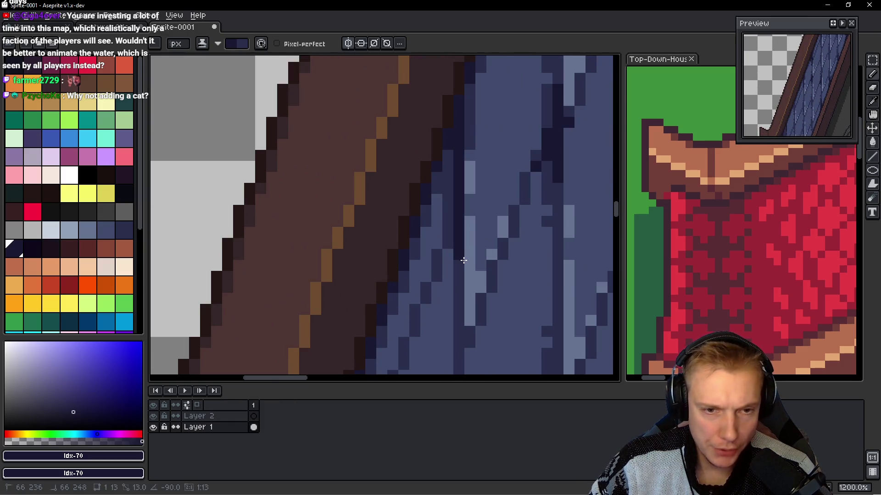
- Add another dark vertical seam further along the slope and shade the pixels around it
{"action": "left_click_drag", "start_coordinate": [458, 213], "coordinate": [459, 171]}
{"action": "scroll", "coordinate": [467, 273], "scroll_direction": "down", "scroll_amount": 5}
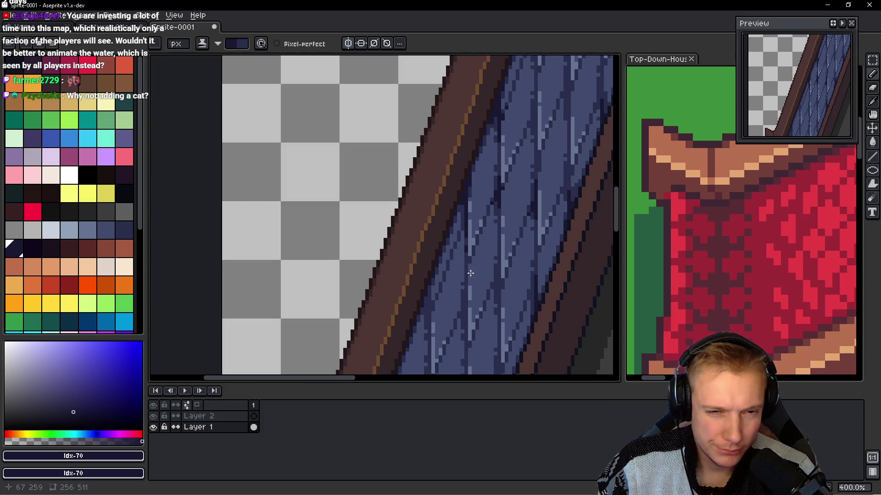
{"action": "scroll", "coordinate": [463, 243], "scroll_direction": "up", "scroll_amount": 2}
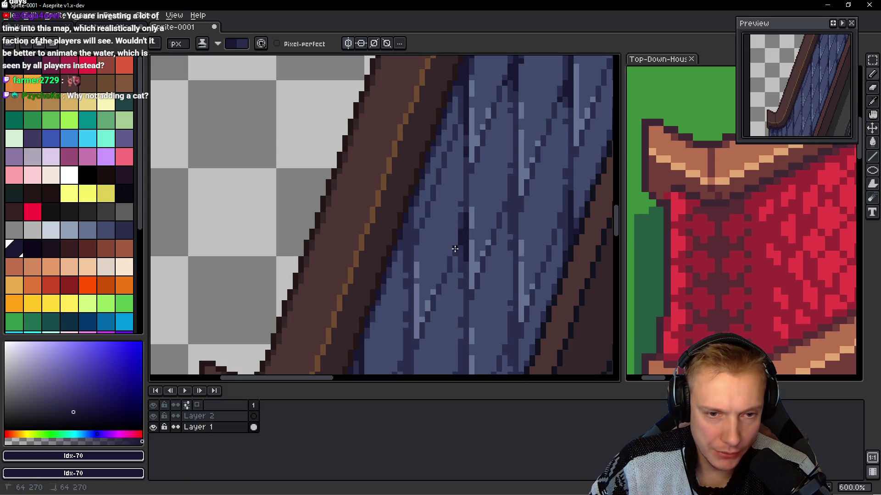
{"action": "scroll", "coordinate": [465, 206], "scroll_direction": "up", "scroll_amount": 3}
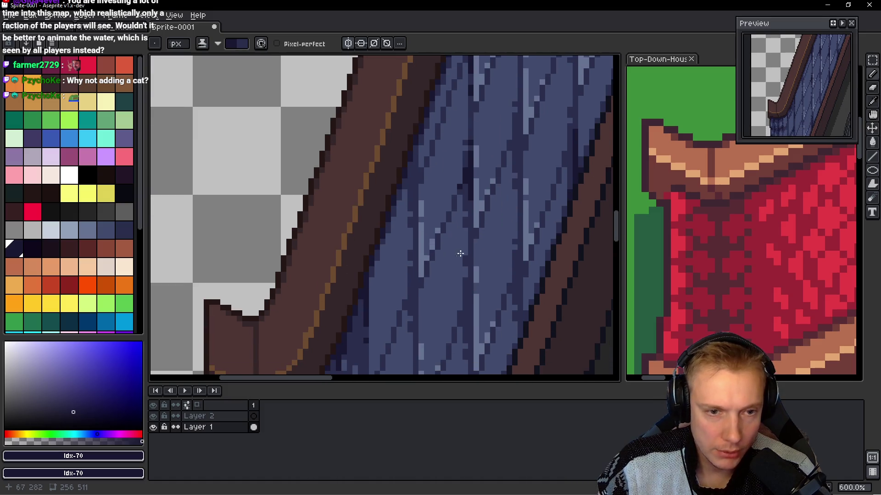
{"action": "left_click_drag", "start_coordinate": [425, 131], "coordinate": [417, 244]}
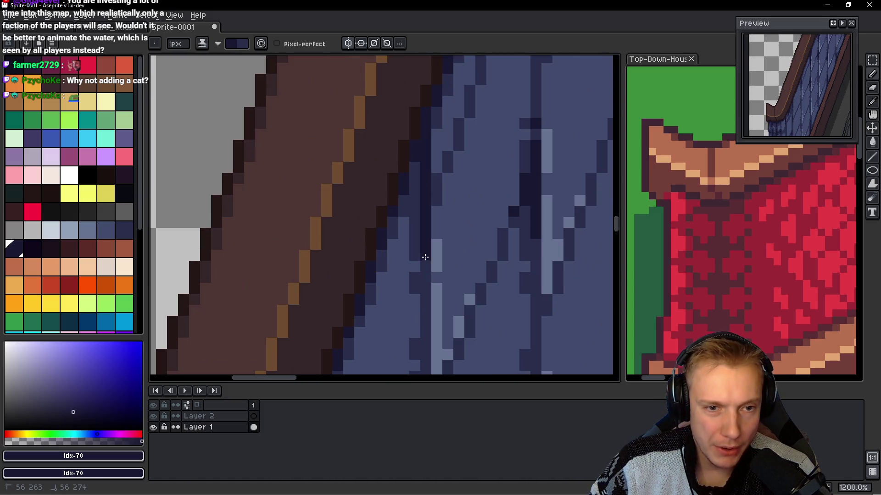
{"action": "left_click", "coordinate": [414, 184]}
{"action": "left_click", "coordinate": [436, 200]}
{"action": "left_click", "coordinate": [435, 192]}
{"action": "left_click", "coordinate": [404, 201]}
{"action": "left_click", "coordinate": [414, 196]}
- Draw two more dark vertical shingle lines on the blue roof
{"action": "scroll", "coordinate": [452, 165], "scroll_direction": "down", "scroll_amount": 5}
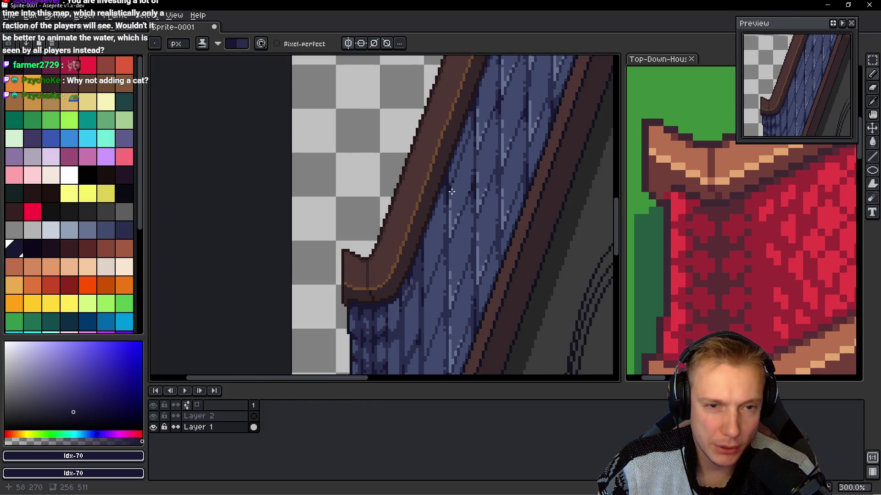
{"action": "scroll", "coordinate": [453, 220], "scroll_direction": "down", "scroll_amount": 1}
{"action": "scroll", "coordinate": [465, 215], "scroll_direction": "up", "scroll_amount": 5}
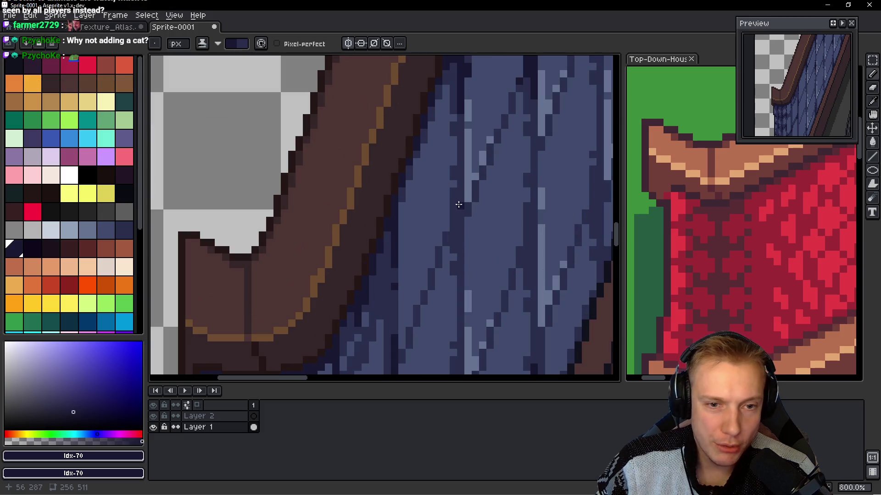
{"action": "left_click_drag", "start_coordinate": [460, 195], "coordinate": [460, 259]}
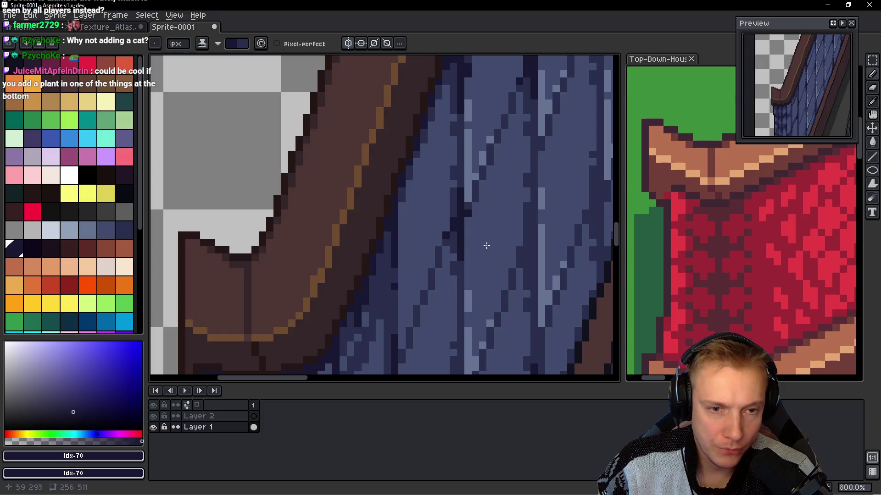
{"action": "scroll", "coordinate": [454, 250], "scroll_direction": "down", "scroll_amount": 3}
{"action": "scroll", "coordinate": [471, 270], "scroll_direction": "up", "scroll_amount": 2}
{"action": "scroll", "coordinate": [471, 270], "scroll_direction": "down", "scroll_amount": 4}
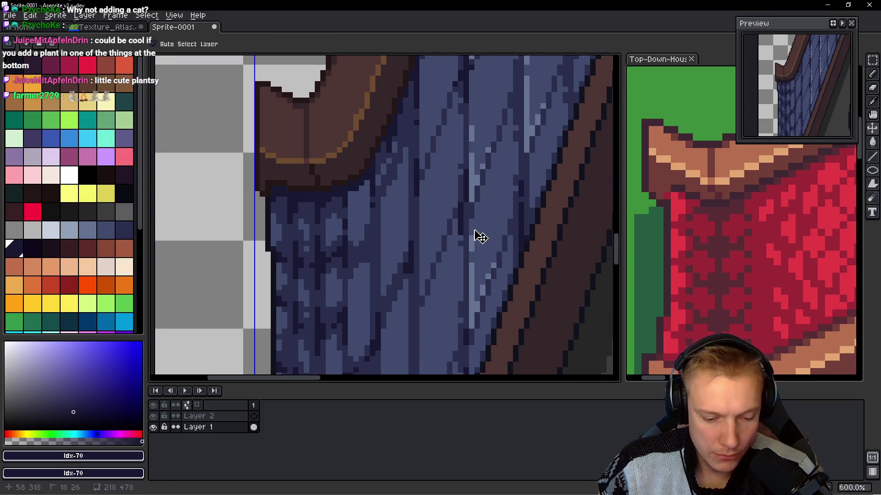
{"action": "left_click_drag", "start_coordinate": [464, 225], "coordinate": [464, 183]}
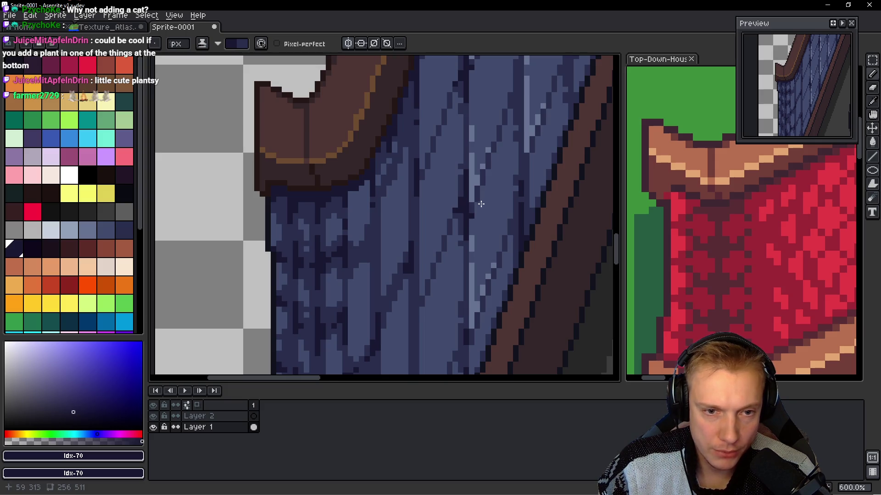
- Draw a dark shingle line lower down and dot extra dark pixels onto the shingles
{"action": "scroll", "coordinate": [479, 199], "scroll_direction": "down", "scroll_amount": 5}
{"action": "scroll", "coordinate": [444, 235], "scroll_direction": "up", "scroll_amount": 1}
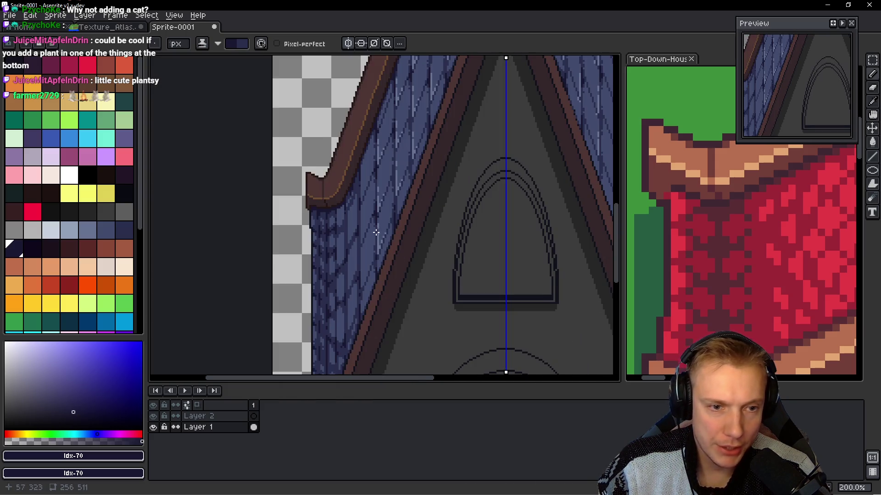
{"action": "scroll", "coordinate": [376, 232], "scroll_direction": "up", "scroll_amount": 4}
{"action": "left_click_drag", "start_coordinate": [453, 228], "coordinate": [453, 279]}
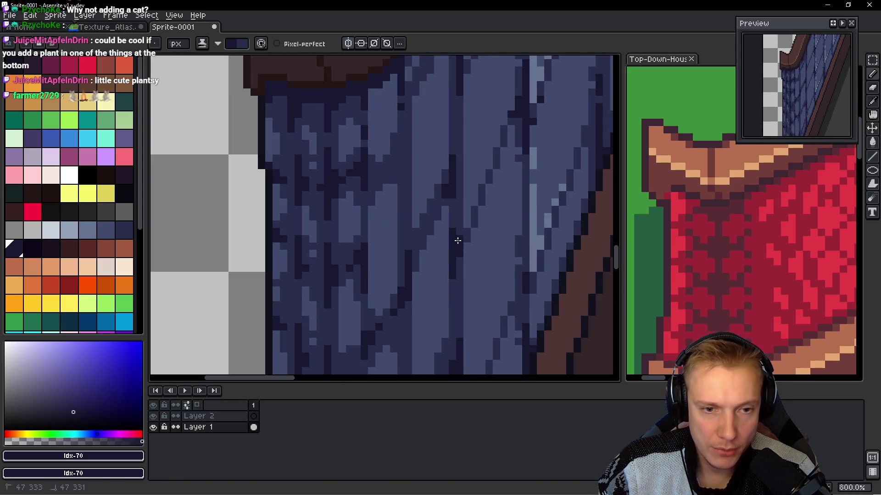
{"action": "scroll", "coordinate": [490, 228], "scroll_direction": "down", "scroll_amount": 5}
{"action": "scroll", "coordinate": [434, 211], "scroll_direction": "up", "scroll_amount": 5}
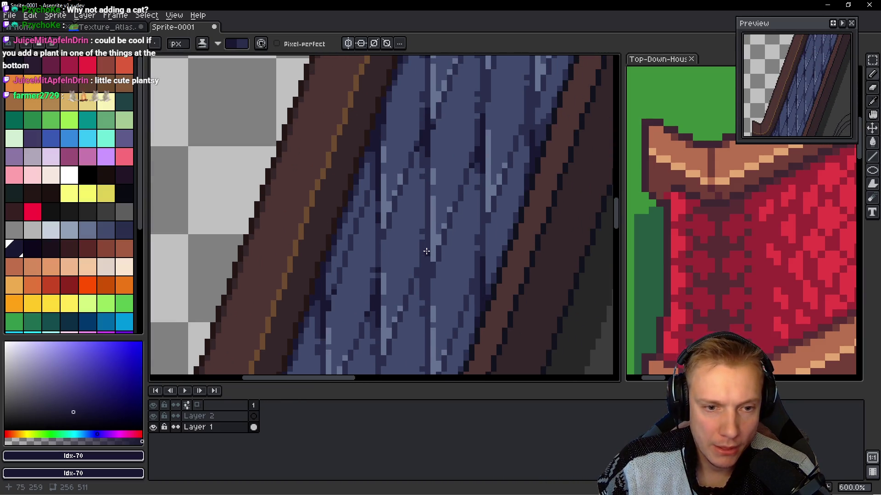
{"action": "scroll", "coordinate": [426, 251], "scroll_direction": "down", "scroll_amount": 2}
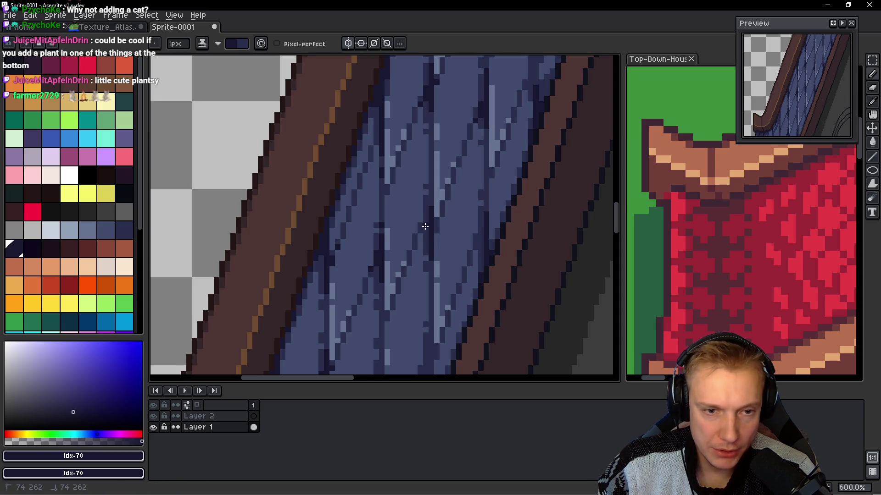
{"action": "left_click", "coordinate": [435, 229]}
{"action": "left_click", "coordinate": [443, 213]}
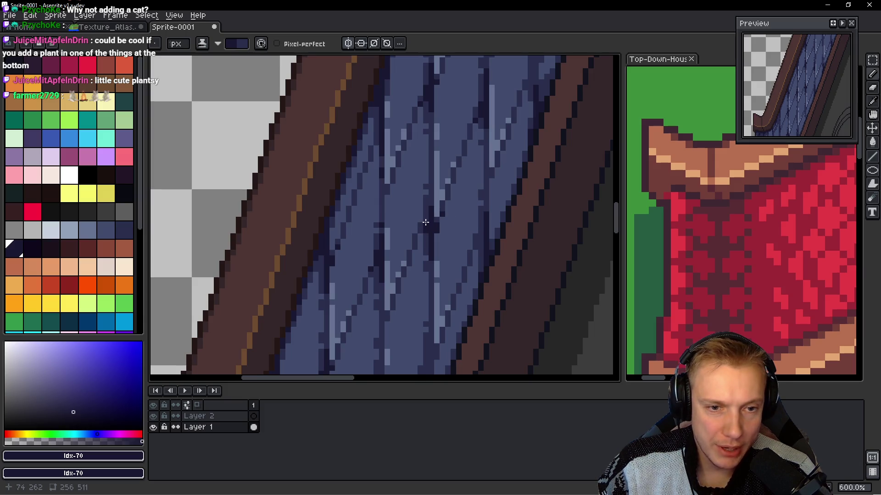
- Paint three short dark seams in the shingles, the last one near the ridge
{"action": "scroll", "coordinate": [425, 229], "scroll_direction": "down", "scroll_amount": 6}
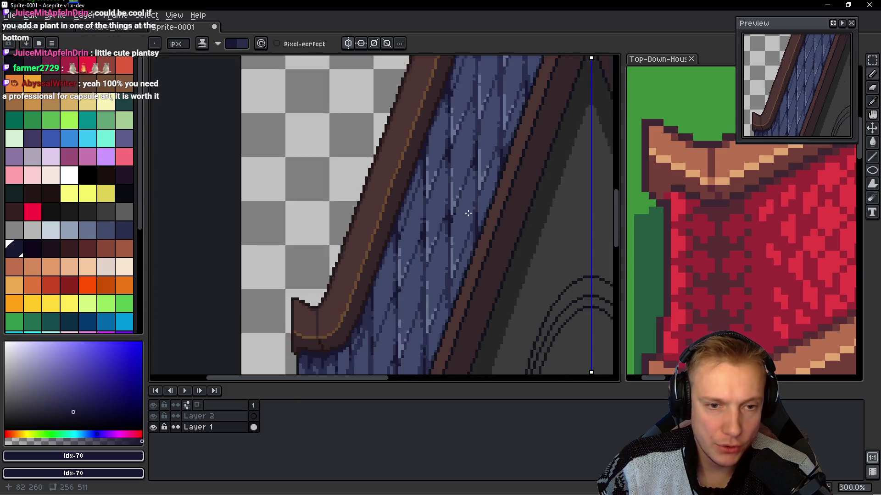
{"action": "scroll", "coordinate": [465, 211], "scroll_direction": "up", "scroll_amount": 2}
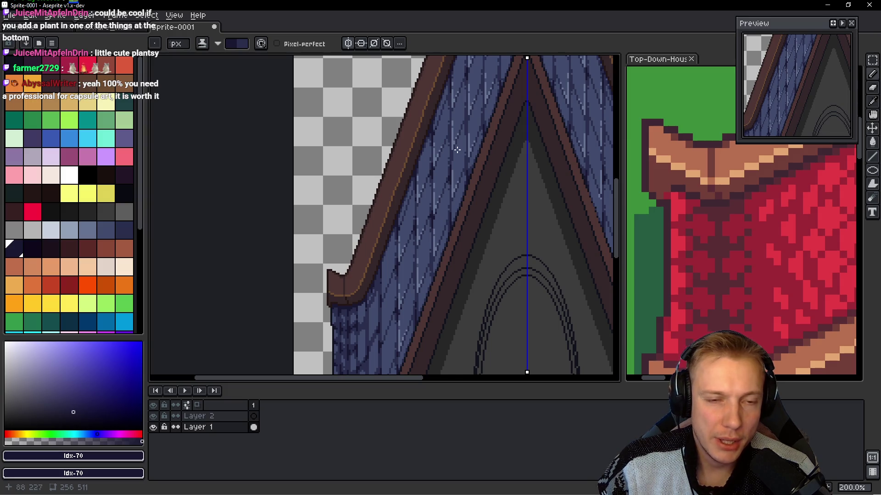
{"action": "scroll", "coordinate": [457, 150], "scroll_direction": "up", "scroll_amount": 4}
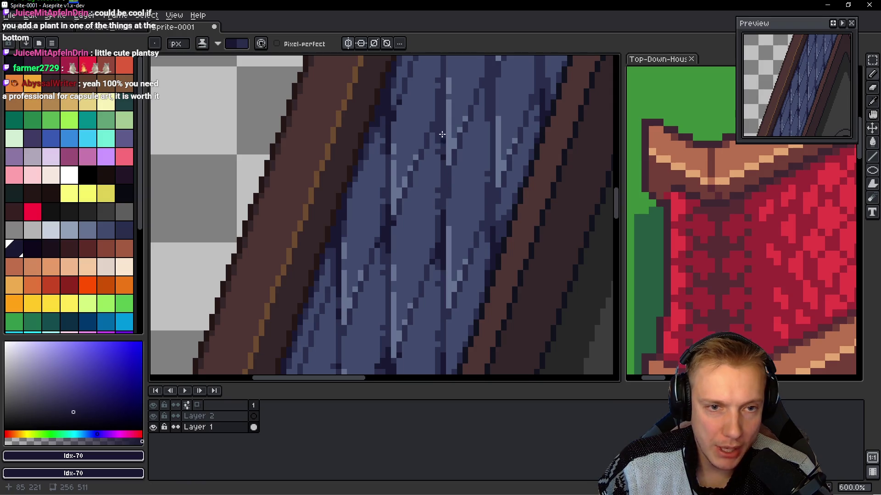
{"action": "scroll", "coordinate": [429, 179], "scroll_direction": "down", "scroll_amount": 2}
{"action": "mouse_move", "coordinate": [429, 121]}
{"action": "left_mouse_down"}
{"action": "mouse_move", "coordinate": [432, 177]}
{"action": "mouse_move", "coordinate": [425, 157]}
{"action": "mouse_move", "coordinate": [460, 198]}
{"action": "left_mouse_up"}
{"action": "scroll", "coordinate": [460, 183], "scroll_direction": "down", "scroll_amount": 1}
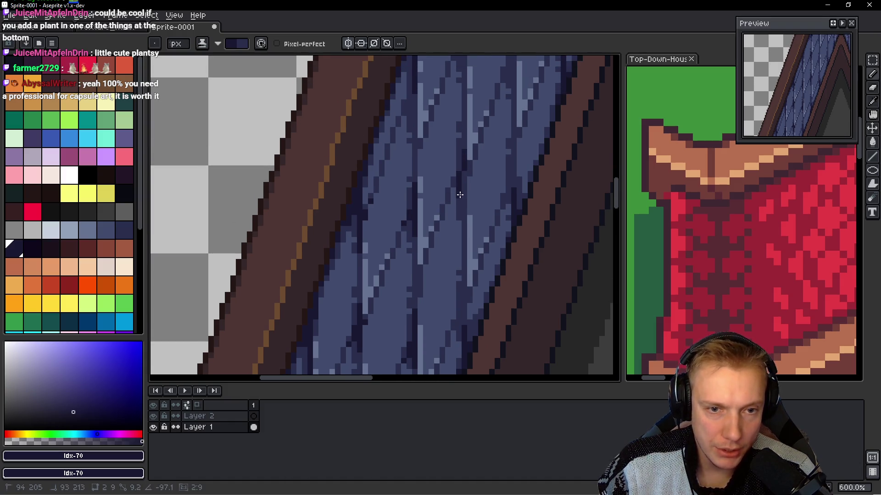
{"action": "left_click_drag", "start_coordinate": [460, 162], "coordinate": [457, 177]}
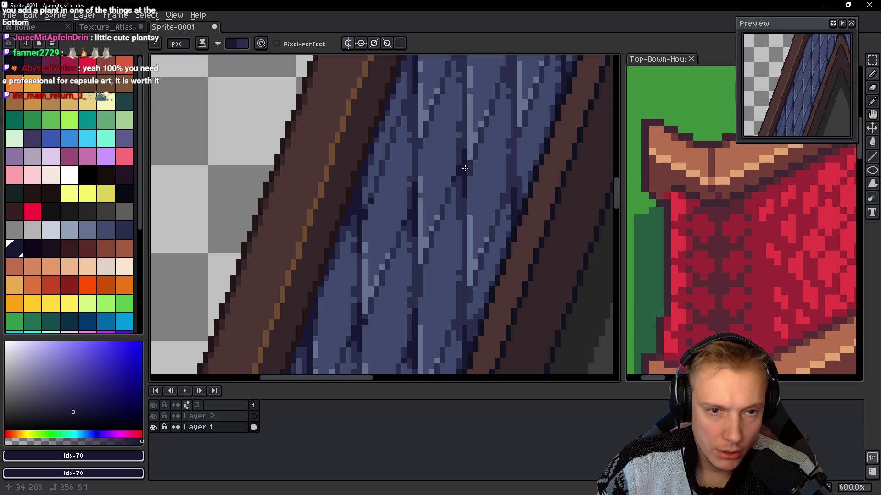
{"action": "scroll", "coordinate": [483, 160], "scroll_direction": "down", "scroll_amount": 3}
{"action": "scroll", "coordinate": [490, 128], "scroll_direction": "up", "scroll_amount": 3}
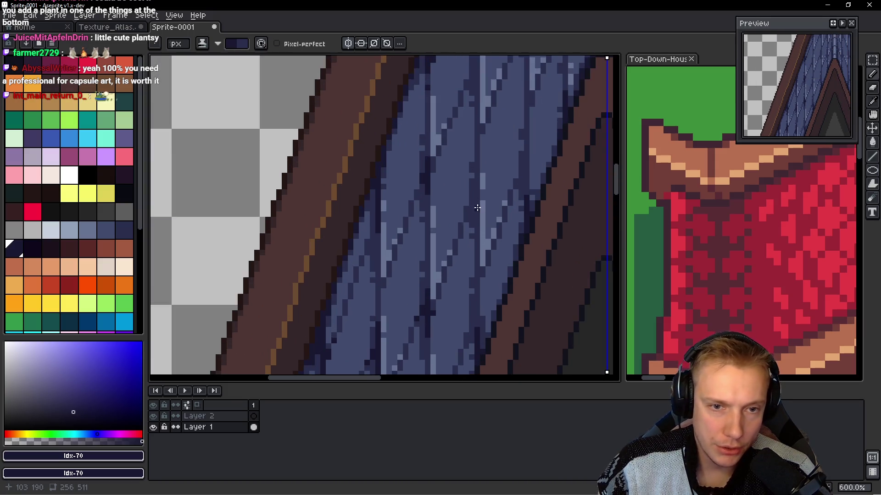
{"action": "mouse_move", "coordinate": [477, 167]}
{"action": "left_mouse_down"}
{"action": "mouse_move", "coordinate": [476, 225]}
{"action": "mouse_move", "coordinate": [470, 204]}
{"action": "left_mouse_up"}
- Add a short dark vertical stroke and touch up a few dark shingle pixels
{"action": "scroll", "coordinate": [466, 208], "scroll_direction": "up", "scroll_amount": 2}
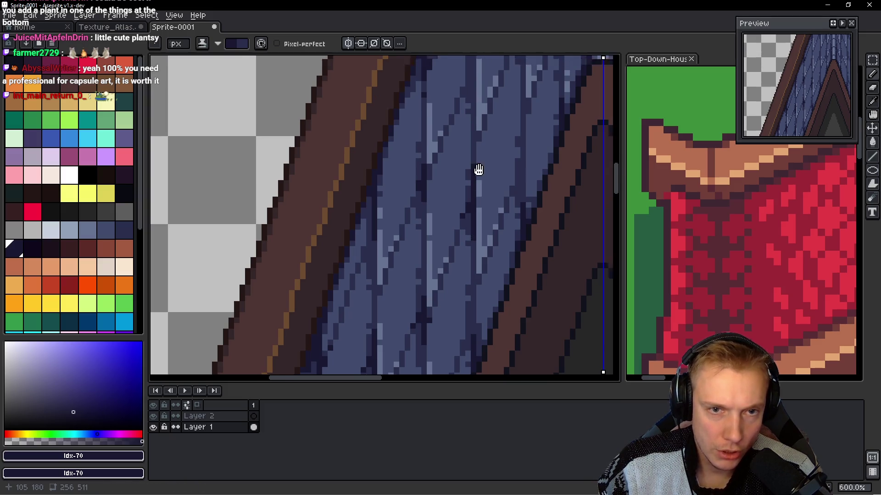
{"action": "mouse_move", "coordinate": [446, 156]}
{"action": "left_mouse_down"}
{"action": "mouse_move", "coordinate": [441, 209]}
{"action": "mouse_move", "coordinate": [440, 185]}
{"action": "mouse_move", "coordinate": [457, 206]}
{"action": "left_mouse_up"}
{"action": "scroll", "coordinate": [462, 198], "scroll_direction": "up", "scroll_amount": 3}
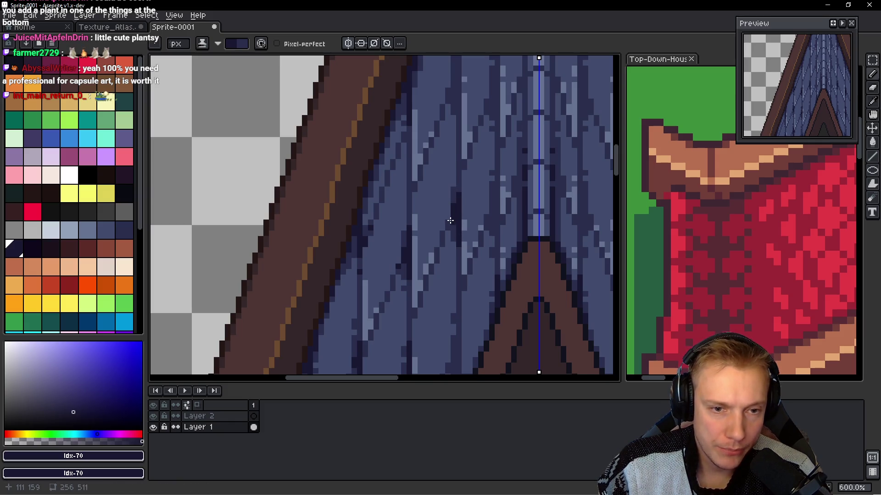
{"action": "scroll", "coordinate": [452, 151], "scroll_direction": "up", "scroll_amount": 5}
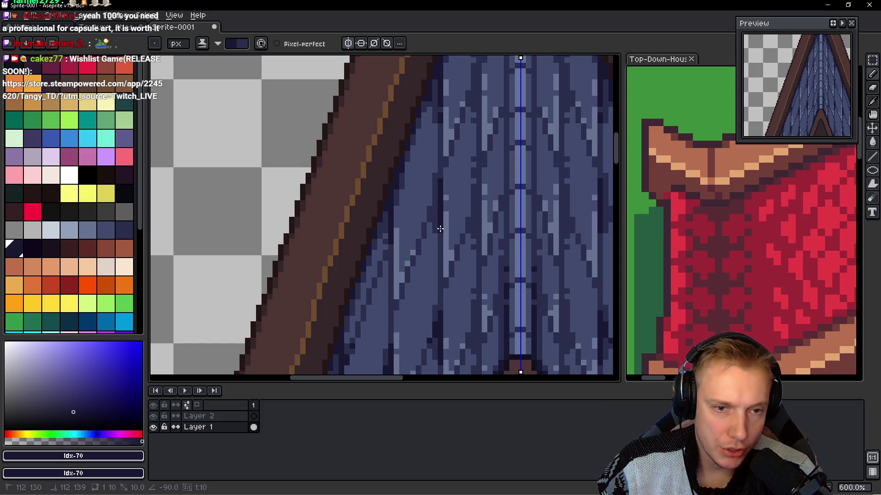
{"action": "left_click_drag", "start_coordinate": [434, 196], "coordinate": [432, 207]}
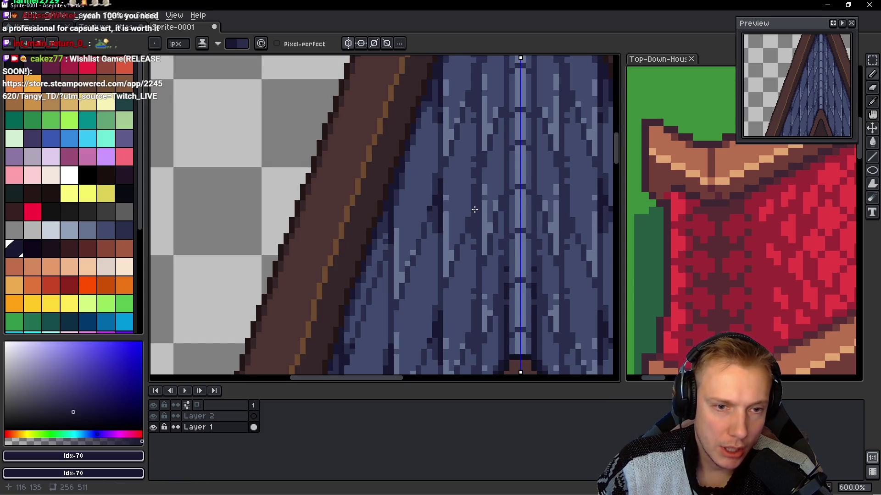
{"action": "scroll", "coordinate": [474, 210], "scroll_direction": "down", "scroll_amount": 5}
{"action": "scroll", "coordinate": [491, 198], "scroll_direction": "down", "scroll_amount": 2}
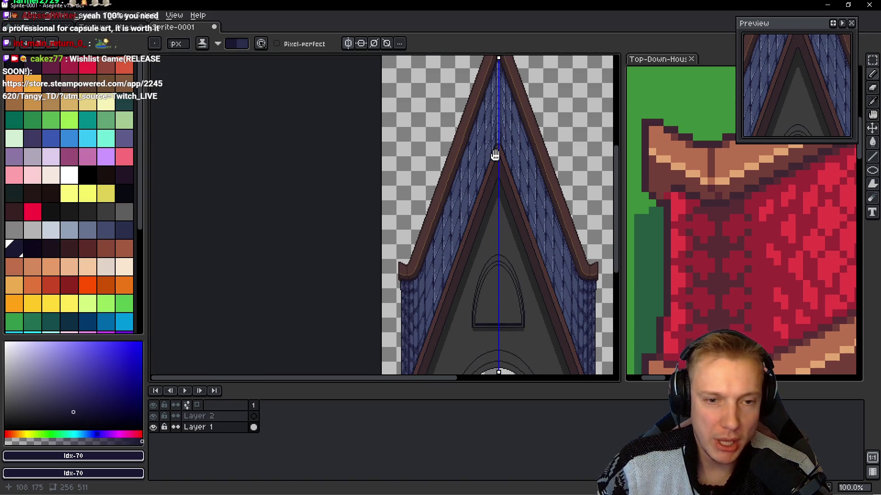
- Draw a mirrored short dark shingle line, then add another one further down and undo it
{"action": "scroll", "coordinate": [471, 189], "scroll_direction": "down", "scroll_amount": 2}
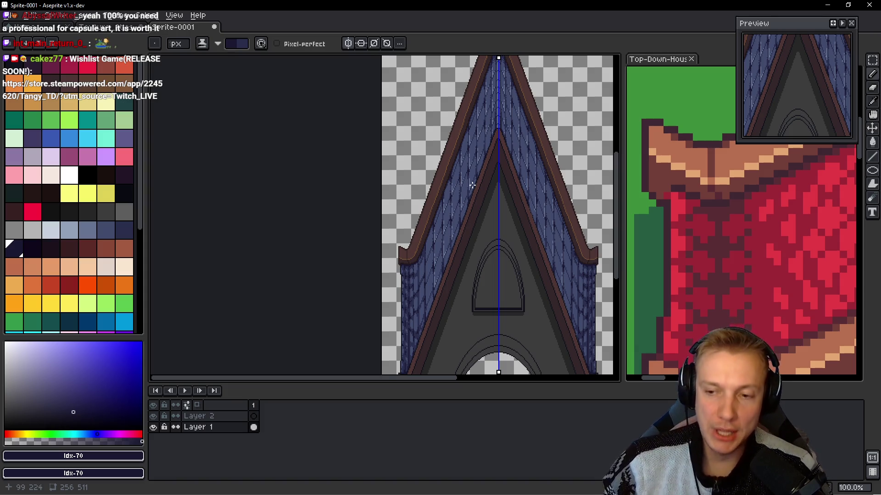
{"action": "scroll", "coordinate": [472, 185], "scroll_direction": "up", "scroll_amount": 8}
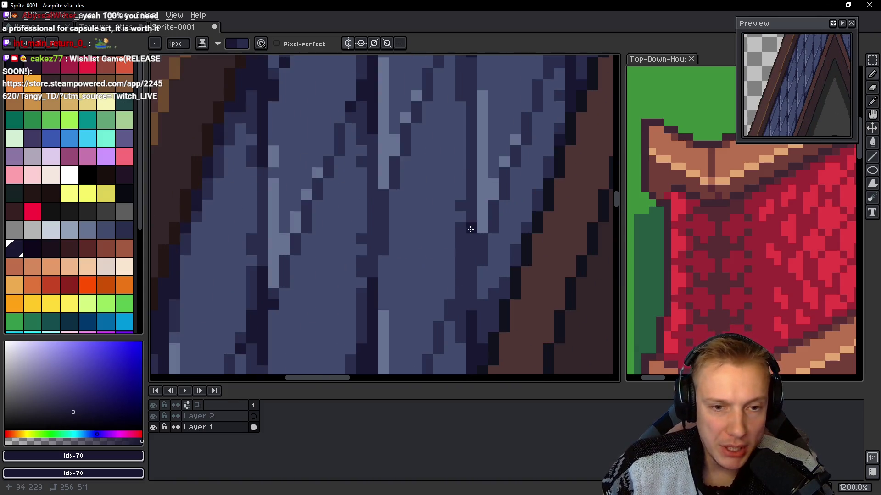
{"action": "mouse_move", "coordinate": [468, 206]}
{"action": "left_mouse_down"}
{"action": "mouse_move", "coordinate": [467, 277]}
{"action": "mouse_move", "coordinate": [472, 266]}
{"action": "mouse_move", "coordinate": [450, 242]}
{"action": "mouse_move", "coordinate": [457, 272]}
{"action": "left_mouse_up"}
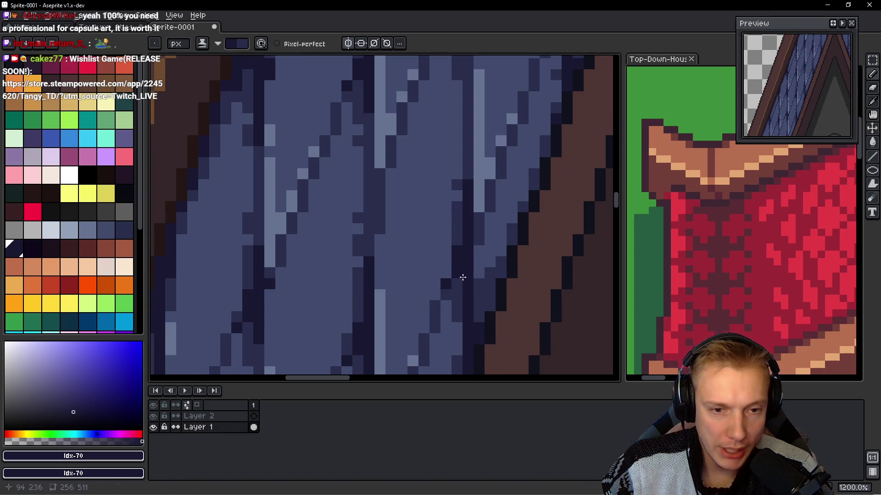
{"action": "scroll", "coordinate": [519, 233], "scroll_direction": "down", "scroll_amount": 5}
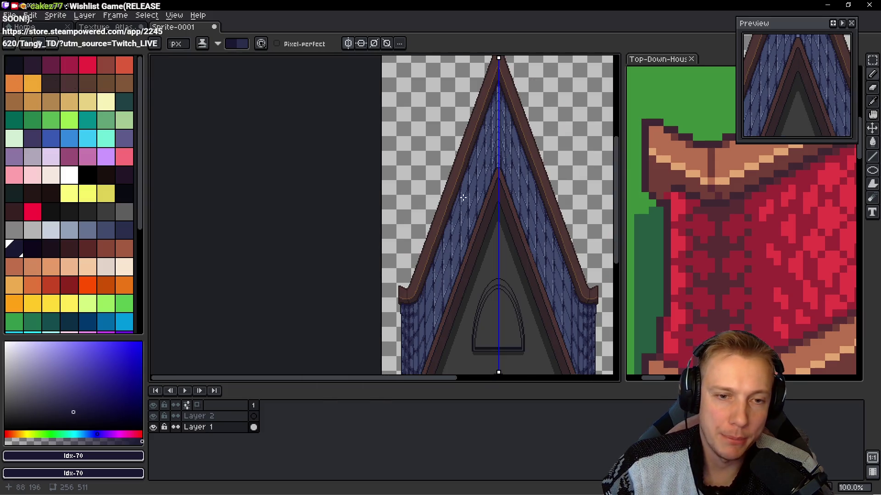
{"action": "scroll", "coordinate": [489, 215], "scroll_direction": "up", "scroll_amount": 2}
{"action": "scroll", "coordinate": [489, 215], "scroll_direction": "up", "scroll_amount": 2}
{"action": "left_click_drag", "start_coordinate": [498, 216], "coordinate": [491, 267]}
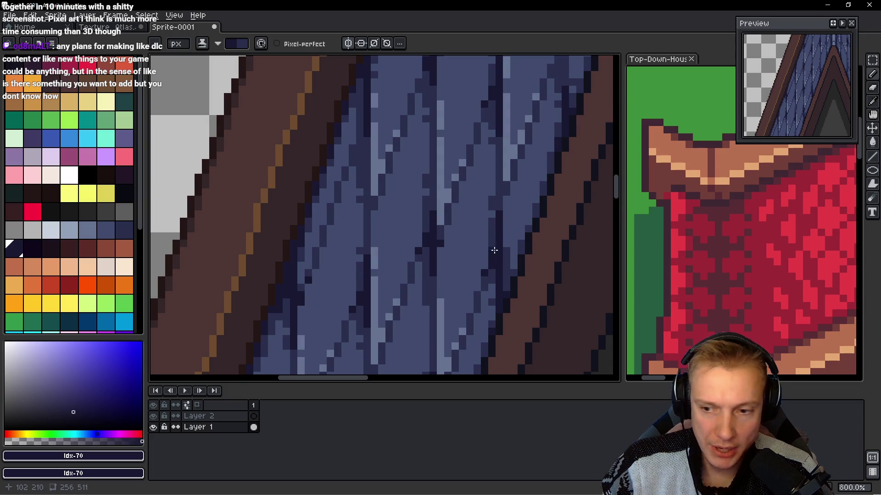
{"action": "scroll", "coordinate": [494, 251], "scroll_direction": "down", "scroll_amount": 3}
{"action": "scroll", "coordinate": [483, 236], "scroll_direction": "up", "scroll_amount": 2}
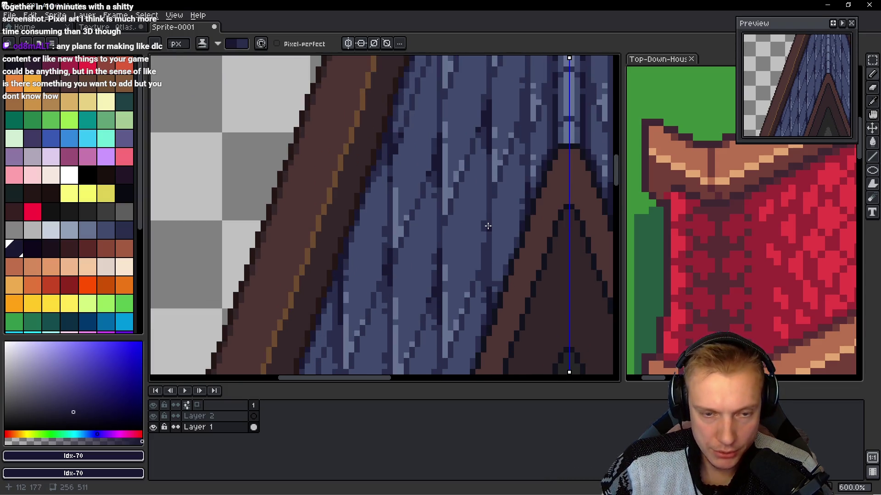
{"action": "key", "text": "ctrl+z"}
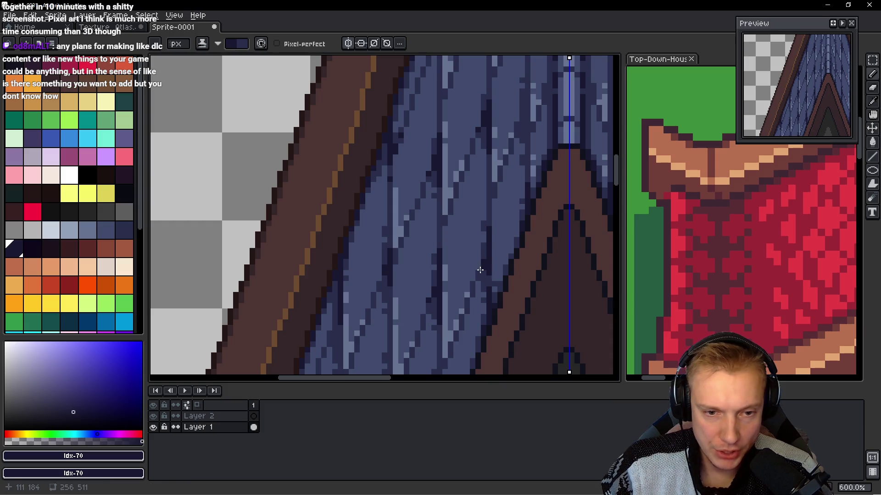
- Draw mirrored dark vertical shingle lines across the upper roof and near the peak
{"action": "scroll", "coordinate": [472, 204], "scroll_direction": "up", "scroll_amount": 3}
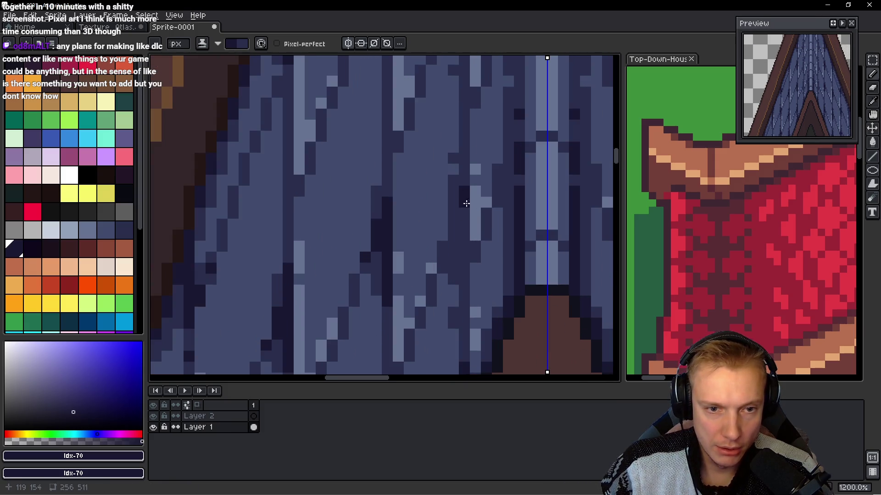
{"action": "left_click_drag", "start_coordinate": [464, 192], "coordinate": [461, 290]}
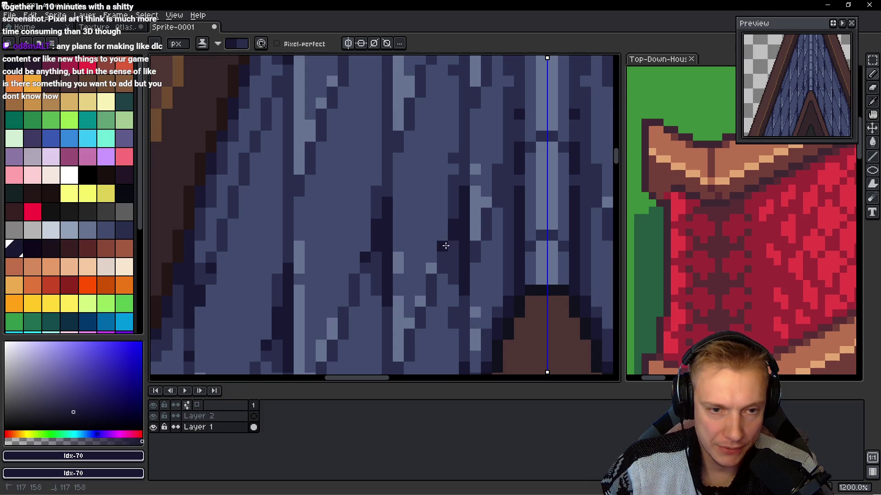
{"action": "scroll", "coordinate": [443, 242], "scroll_direction": "down", "scroll_amount": 4}
{"action": "scroll", "coordinate": [454, 134], "scroll_direction": "up", "scroll_amount": 3}
{"action": "left_click_drag", "start_coordinate": [466, 110], "coordinate": [454, 193]}
{"action": "left_click_drag", "start_coordinate": [451, 140], "coordinate": [457, 157]}
{"action": "scroll", "coordinate": [476, 181], "scroll_direction": "down", "scroll_amount": 6}
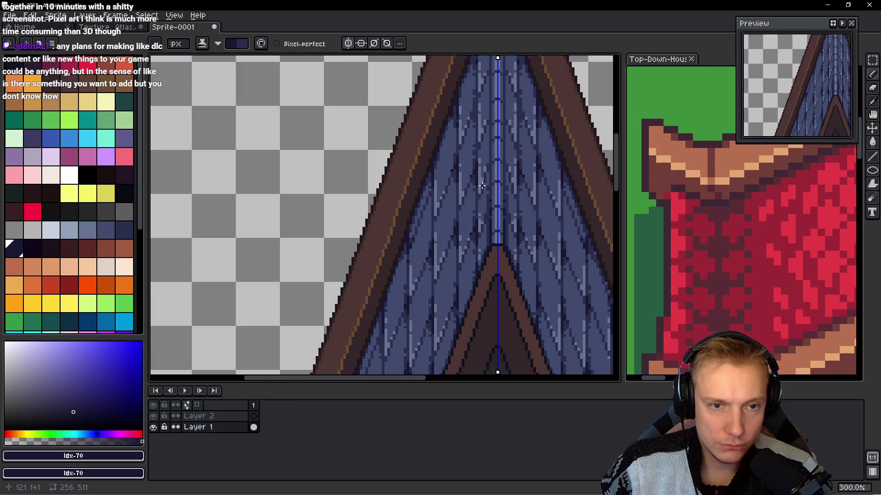
{"action": "scroll", "coordinate": [476, 180], "scroll_direction": "up", "scroll_amount": 7}
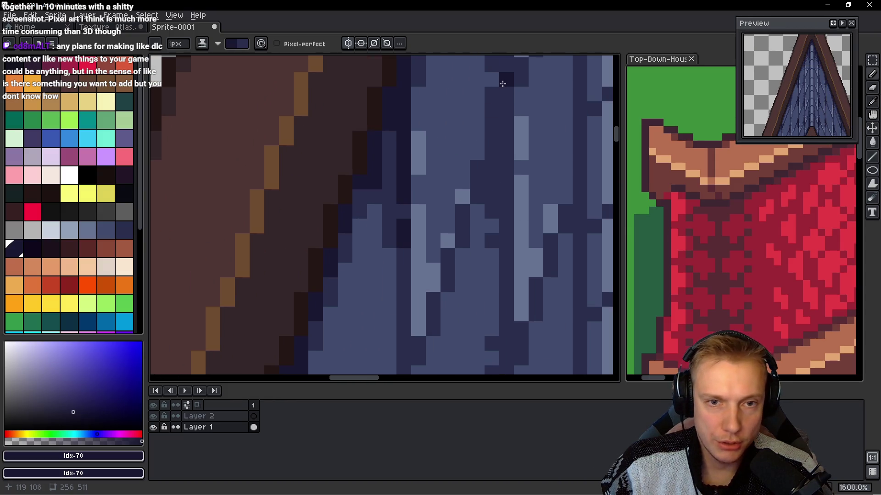
{"action": "left_click_drag", "start_coordinate": [504, 84], "coordinate": [504, 190]}
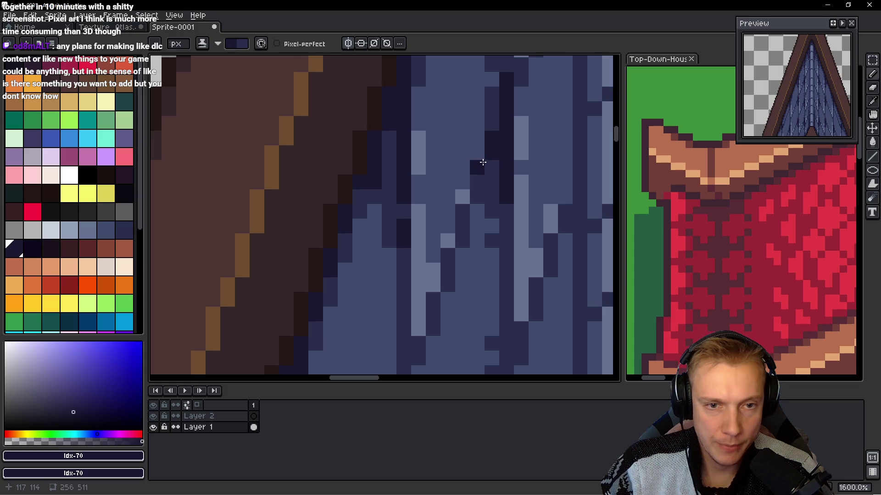
- Zoom back out to 100% and pan to frame the whole roof
{"action": "scroll", "coordinate": [519, 164], "scroll_direction": "down", "scroll_amount": 3}
{"action": "scroll", "coordinate": [519, 163], "scroll_direction": "down", "scroll_amount": 3}
{"action": "scroll", "coordinate": [505, 184], "scroll_direction": "up", "scroll_amount": 6}
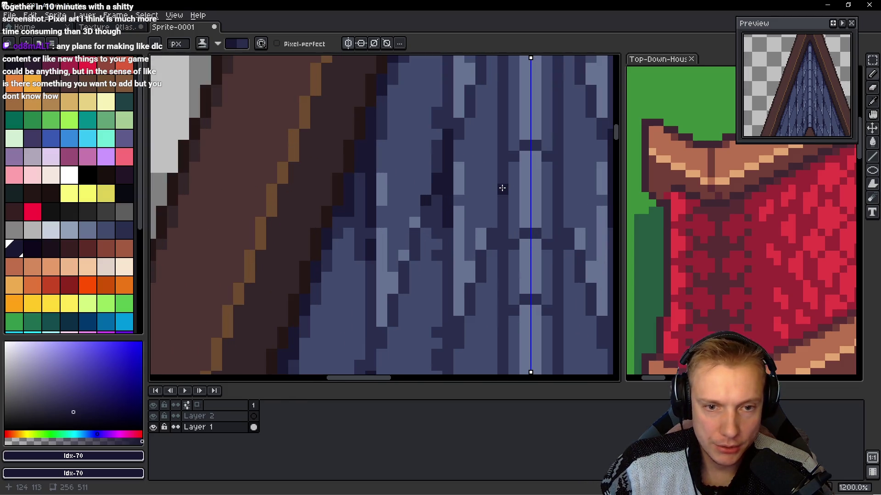
{"action": "scroll", "coordinate": [504, 234], "scroll_direction": "down", "scroll_amount": 5}
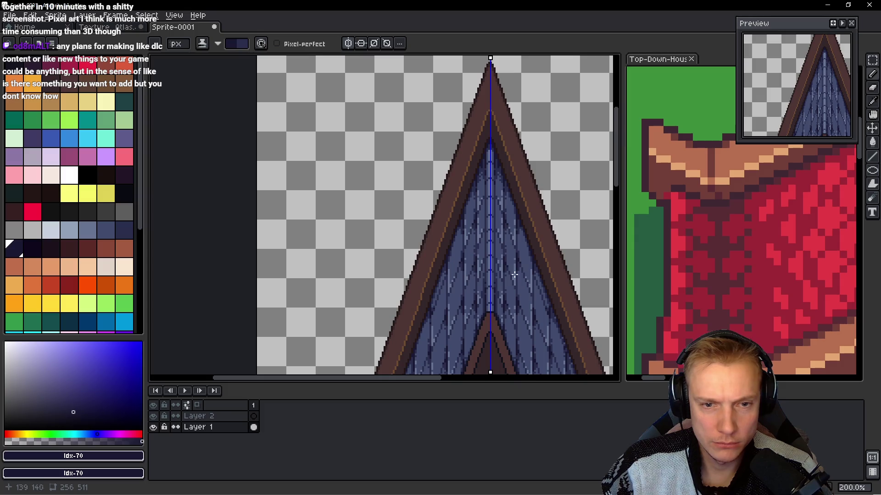
{"action": "scroll", "coordinate": [514, 274], "scroll_direction": "down", "scroll_amount": 3}
{"action": "scroll", "coordinate": [507, 221], "scroll_direction": "down", "scroll_amount": 1}
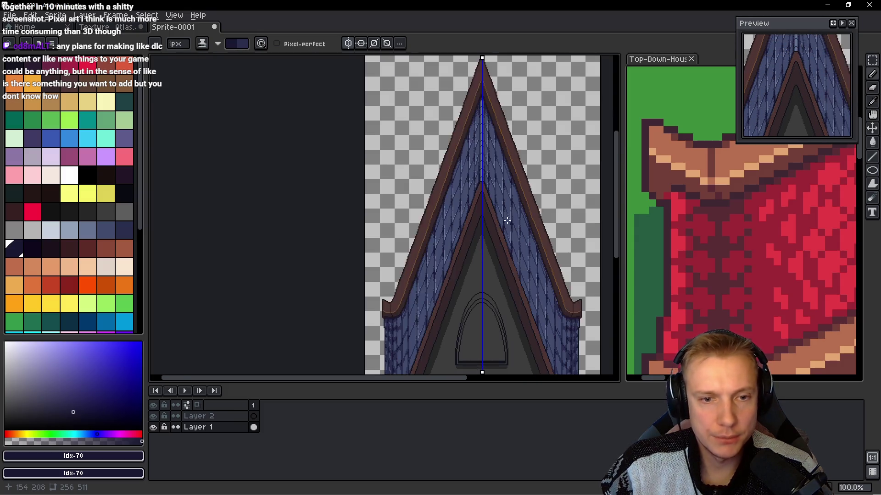
{"action": "scroll", "coordinate": [507, 221], "scroll_direction": "down", "scroll_amount": 3}
{"action": "scroll", "coordinate": [483, 226], "scroll_direction": "up", "scroll_amount": 3}
{"action": "mouse_move", "coordinate": [484, 226]}
{"action": "left_mouse_down"}
{"action": "mouse_move", "coordinate": [433, 180]}
{"action": "mouse_move", "coordinate": [436, 191]}
{"action": "left_mouse_up"}
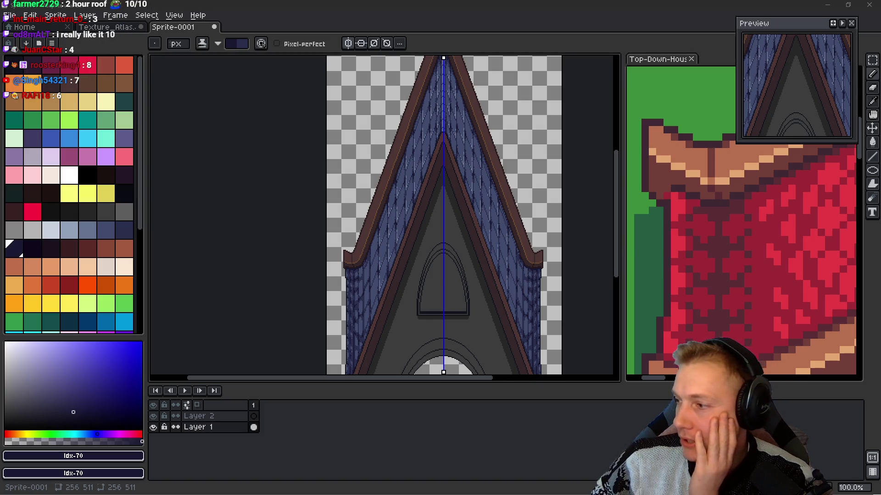
{"action": "key", "text": "alt+Tab"}
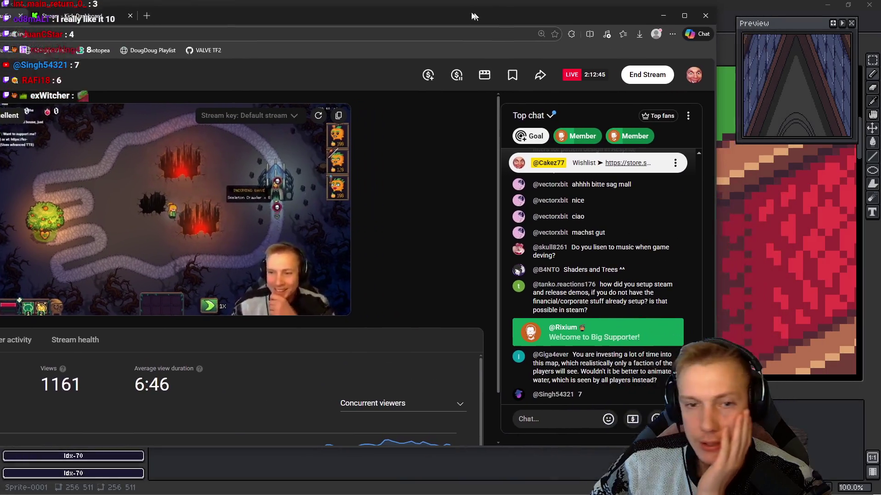
- Scroll the YouTube Studio live chat, check a supporter message's options, then drag the browser aside
{"action": "left_click_drag", "start_coordinate": [473, 17], "coordinate": [466, 15]}
{"action": "scroll", "coordinate": [595, 305], "scroll_direction": "up", "scroll_amount": 5}
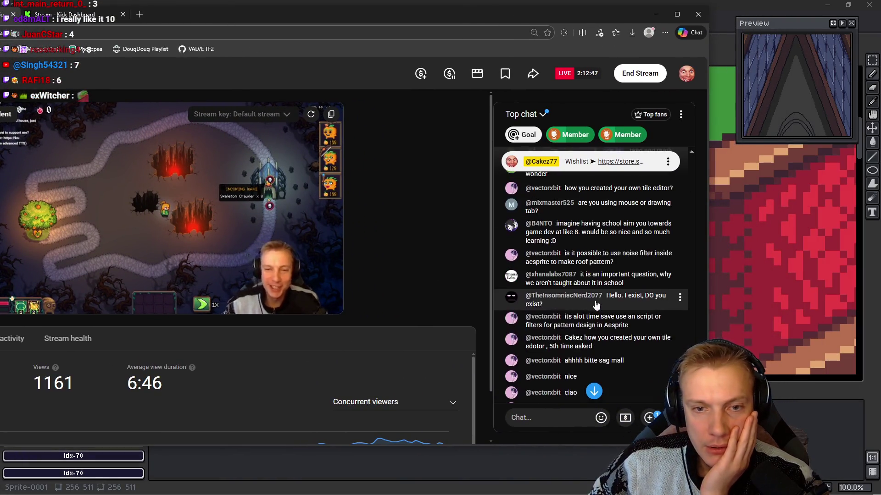
{"action": "scroll", "coordinate": [595, 305], "scroll_direction": "up", "scroll_amount": 10}
{"action": "scroll", "coordinate": [602, 297], "scroll_direction": "up", "scroll_amount": 2}
{"action": "scroll", "coordinate": [594, 206], "scroll_direction": "down", "scroll_amount": 10}
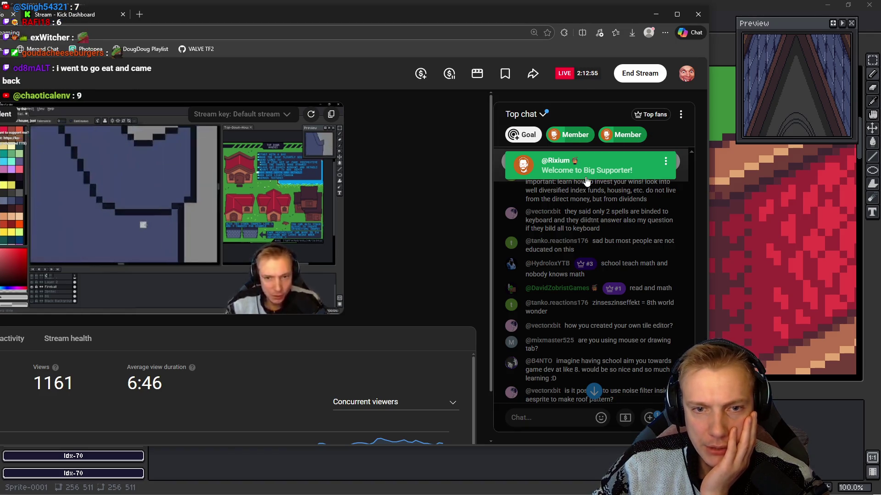
{"action": "left_click", "coordinate": [665, 161]}
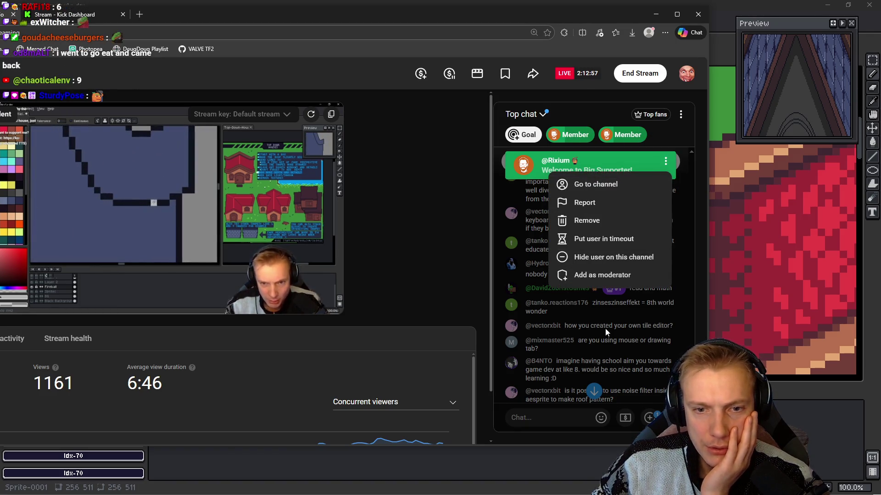
{"action": "scroll", "coordinate": [604, 328], "scroll_direction": "down", "scroll_amount": 10}
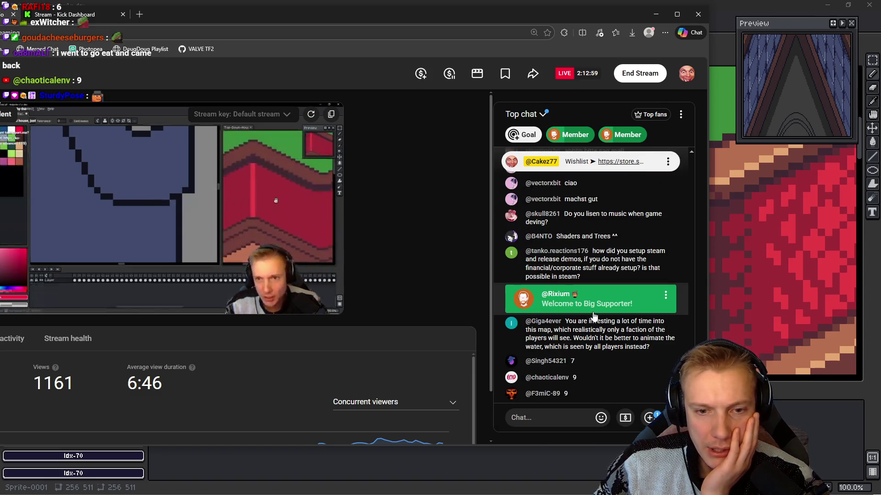
{"action": "mouse_move", "coordinate": [373, 12]}
{"action": "left_mouse_down"}
{"action": "mouse_move", "coordinate": [587, 121]}
{"action": "mouse_move", "coordinate": [880, 101]}
{"action": "left_mouse_up"}
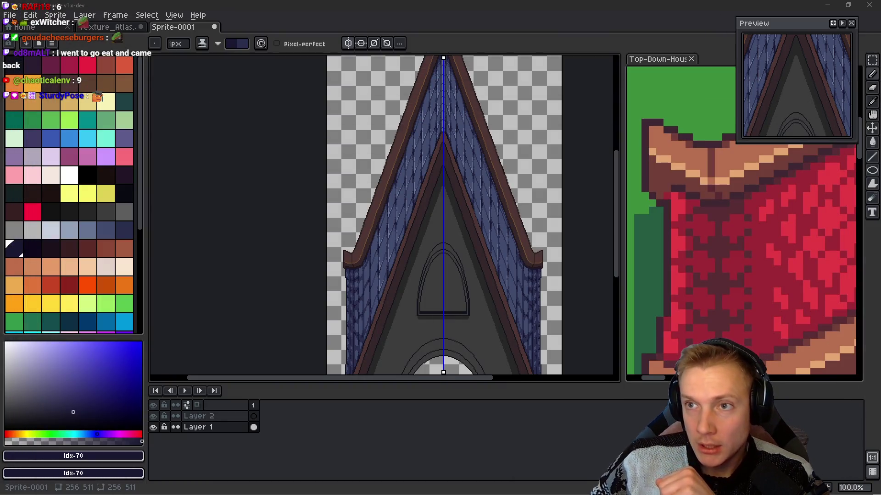
- Try an orange Paint Bucket fill on the roof edge band, then undo it
{"action": "left_click_drag", "start_coordinate": [509, 254], "coordinate": [491, 207]}
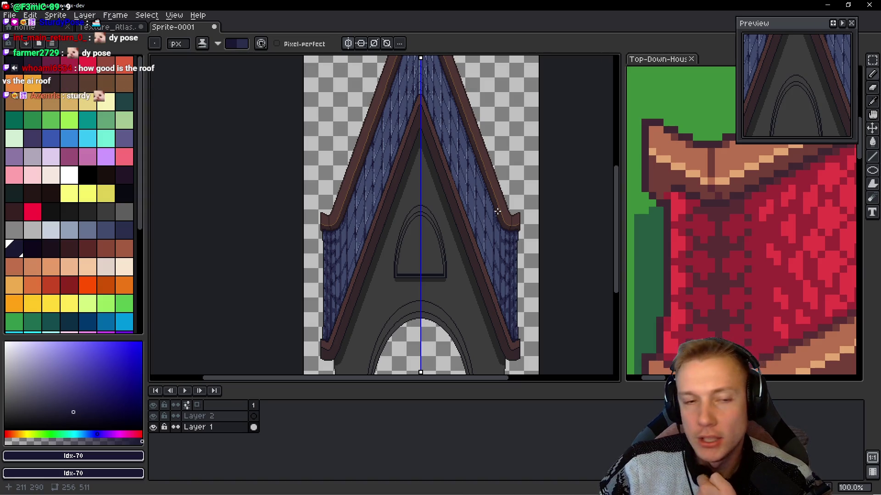
{"action": "left_click_drag", "start_coordinate": [435, 180], "coordinate": [434, 223]}
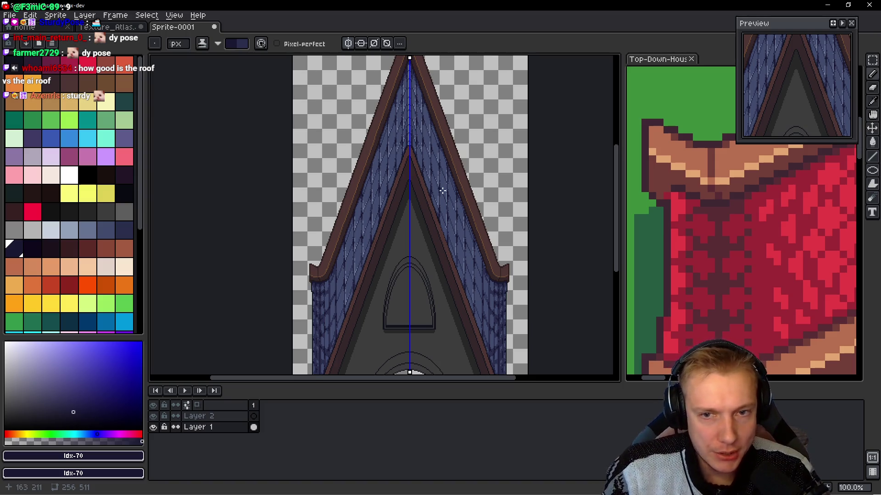
{"action": "scroll", "coordinate": [438, 151], "scroll_direction": "down", "scroll_amount": 2}
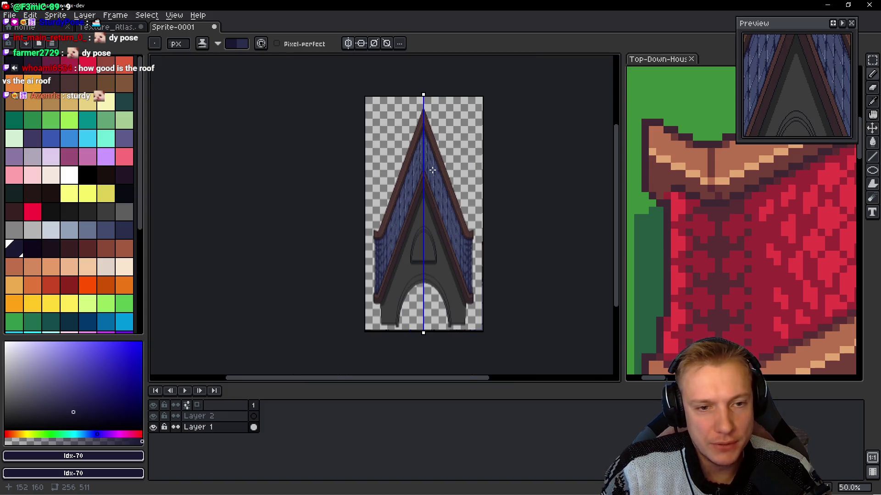
{"action": "scroll", "coordinate": [432, 170], "scroll_direction": "up", "scroll_amount": 4}
{"action": "scroll", "coordinate": [407, 167], "scroll_direction": "down", "scroll_amount": 2}
{"action": "key", "text": "g"}
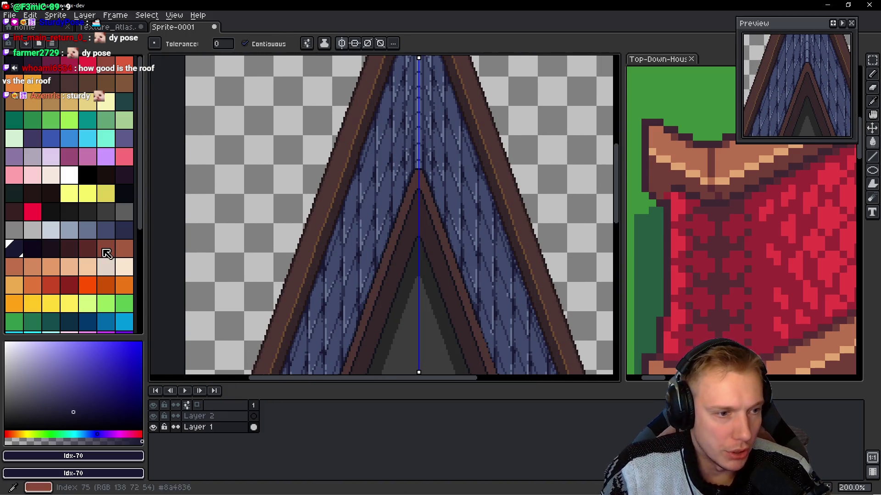
{"action": "left_click", "coordinate": [33, 267]}
{"action": "scroll", "coordinate": [336, 183], "scroll_direction": "up", "scroll_amount": 2}
{"action": "left_click", "coordinate": [335, 183]}
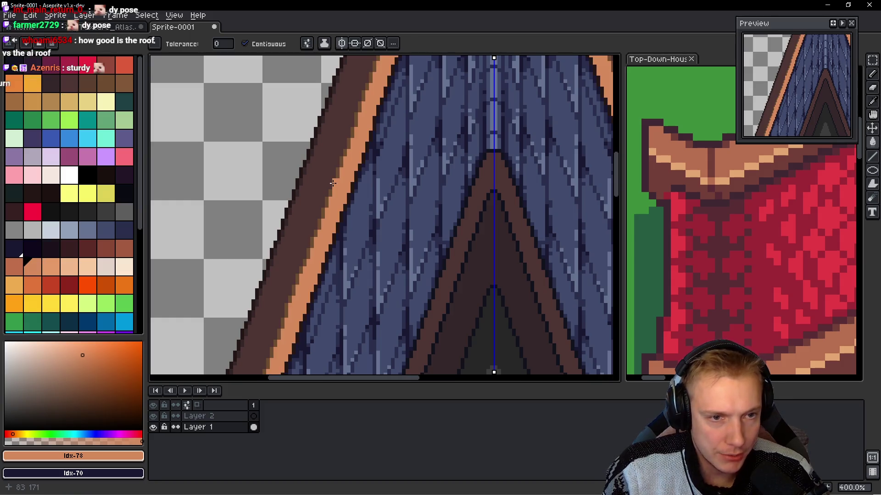
{"action": "key", "text": "ctrl+z"}
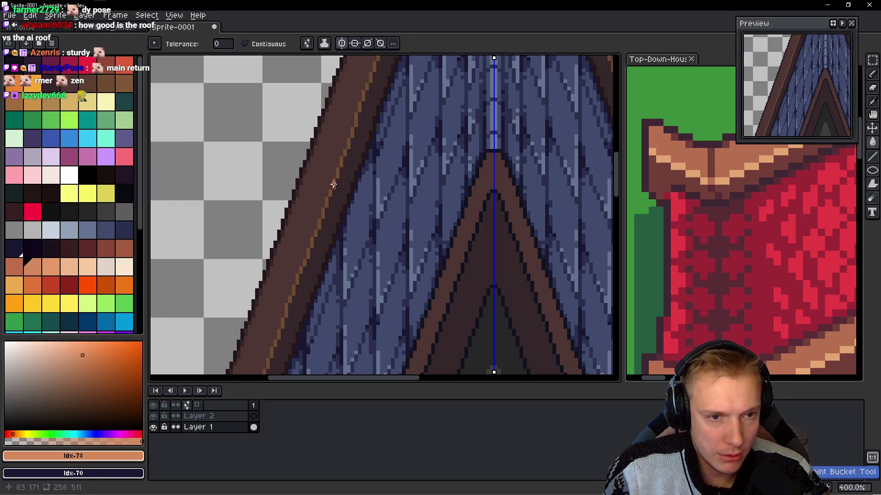
{"action": "left_click", "coordinate": [333, 184]}
{"action": "key", "text": "ctrl+z"}
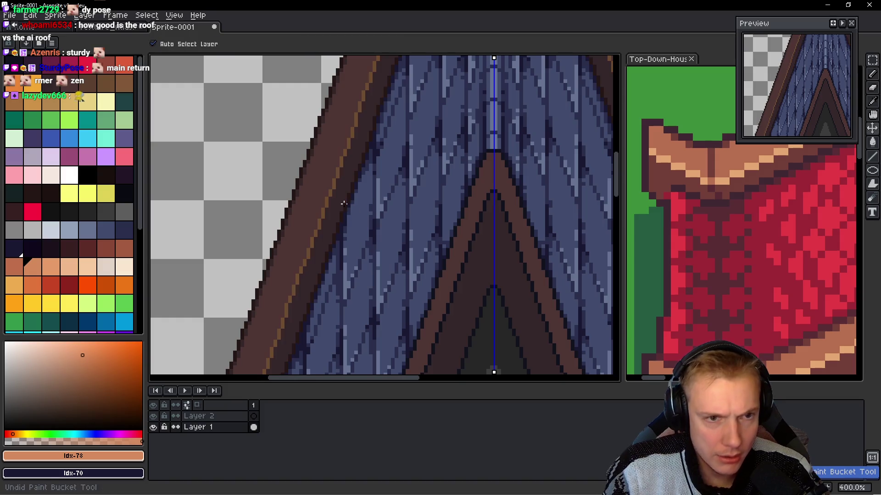
- Switch to non-contiguous filling and turn off vertical symmetry, retrying and undoing the orange edge fills
{"action": "left_click", "coordinate": [244, 43]}
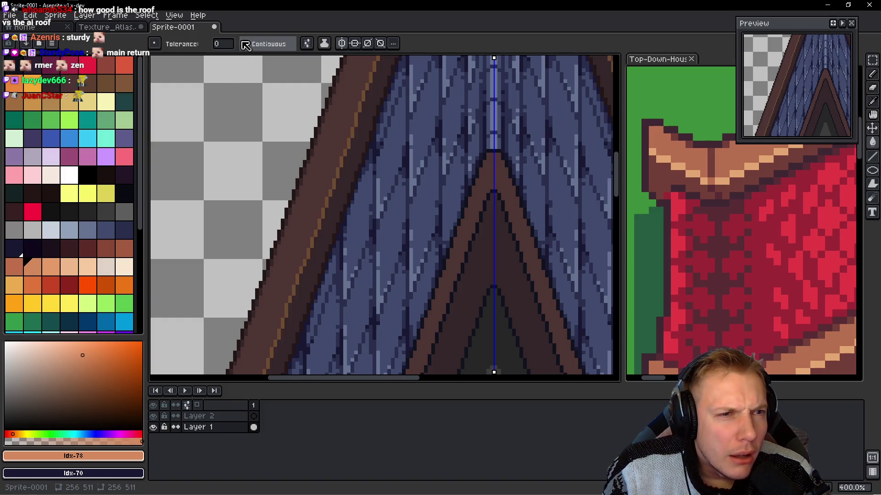
{"action": "left_click", "coordinate": [333, 183]}
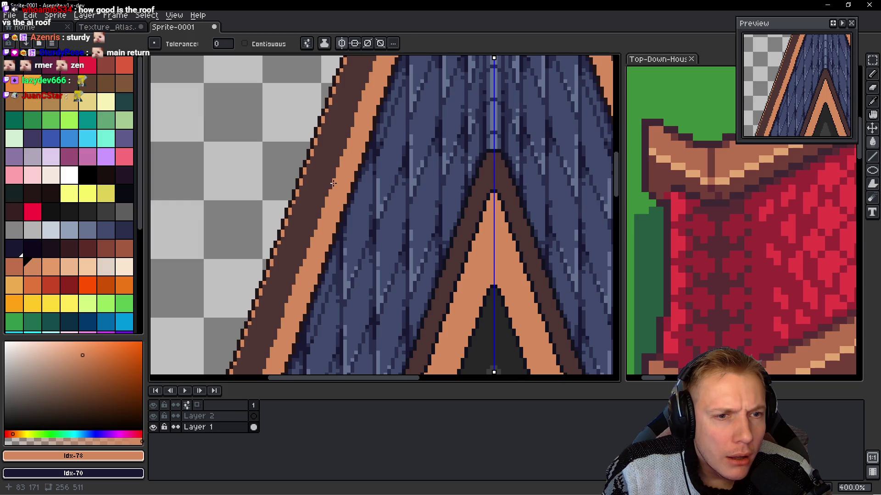
{"action": "scroll", "coordinate": [334, 184], "scroll_direction": "down", "scroll_amount": 2}
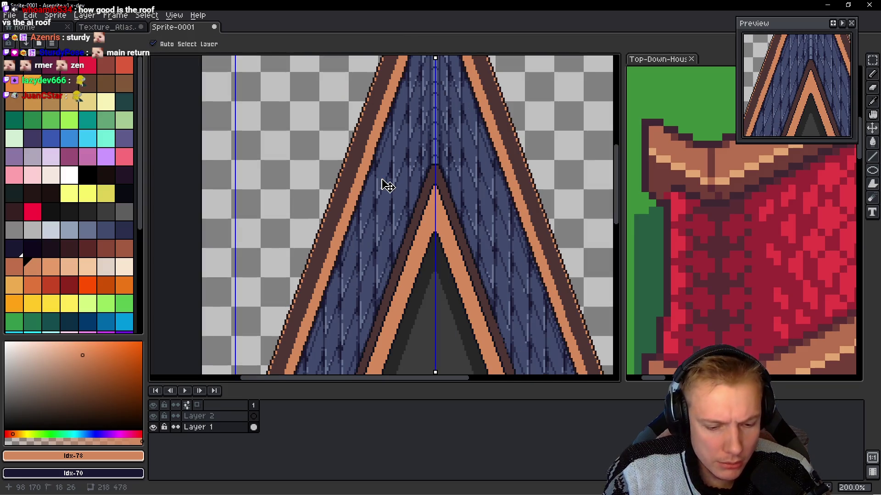
{"action": "key", "text": "ctrl+z"}
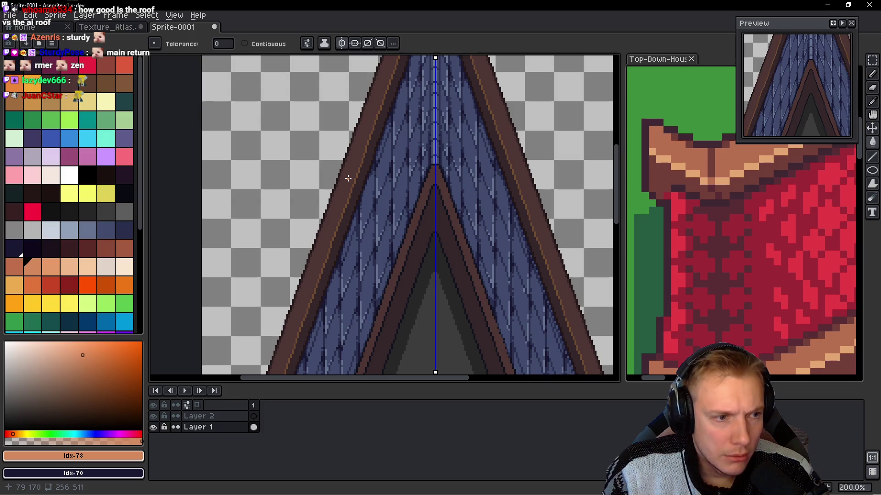
{"action": "left_click", "coordinate": [342, 43]}
{"action": "scroll", "coordinate": [355, 180], "scroll_direction": "up", "scroll_amount": 2}
{"action": "left_click", "coordinate": [352, 184]}
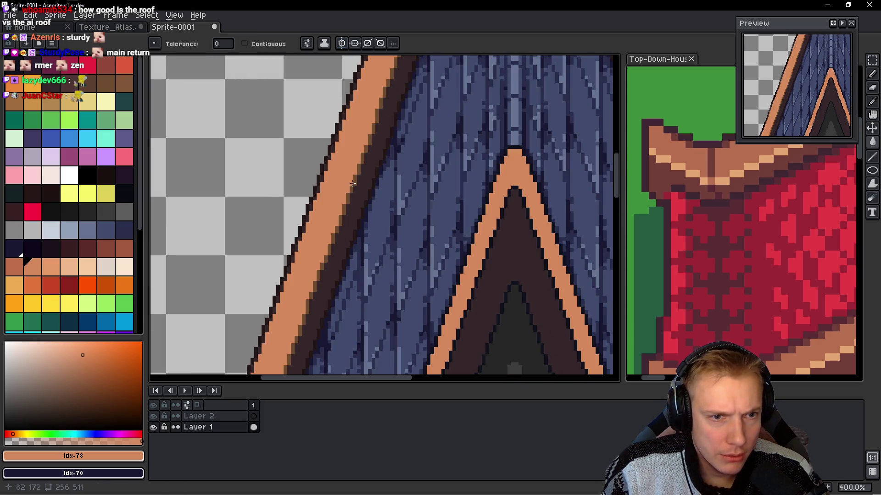
{"action": "key", "text": "ctrl+z"}
{"action": "left_click", "coordinate": [355, 180]}
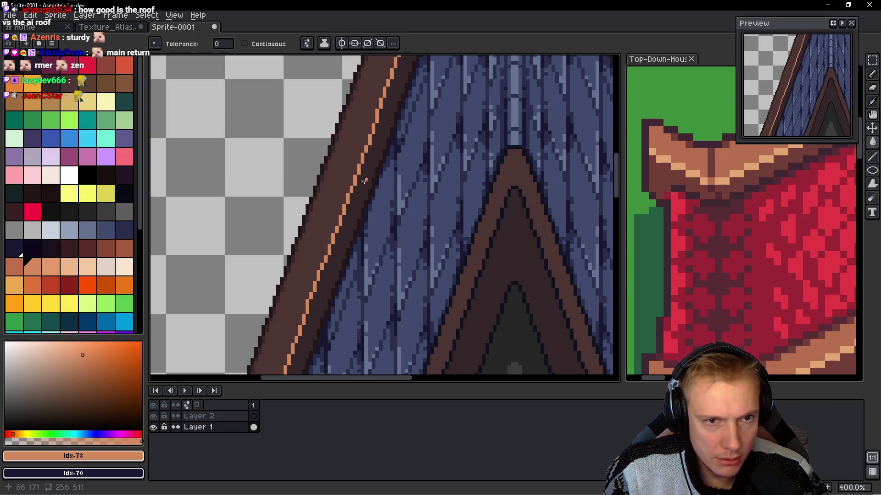
- Fill the roof edge and inner V bands with idx-76, then idx-75, then idx-74 browns
{"action": "left_click", "coordinate": [128, 249]}
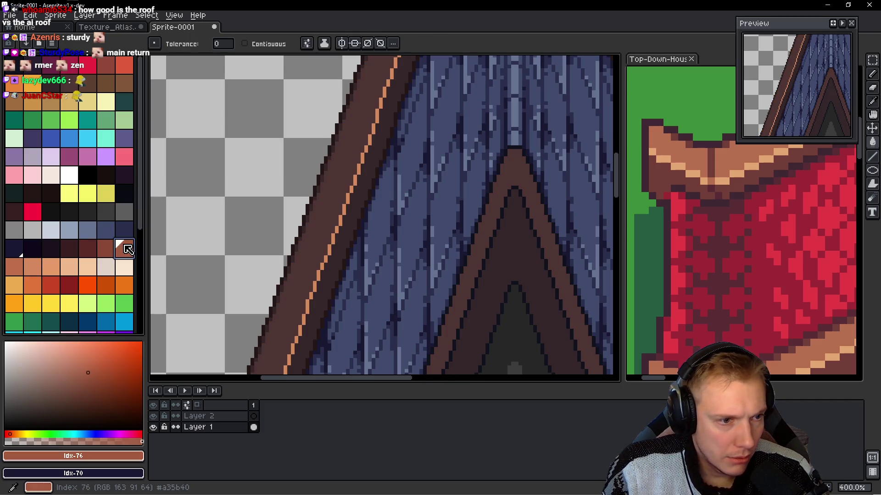
{"action": "left_click", "coordinate": [333, 215]}
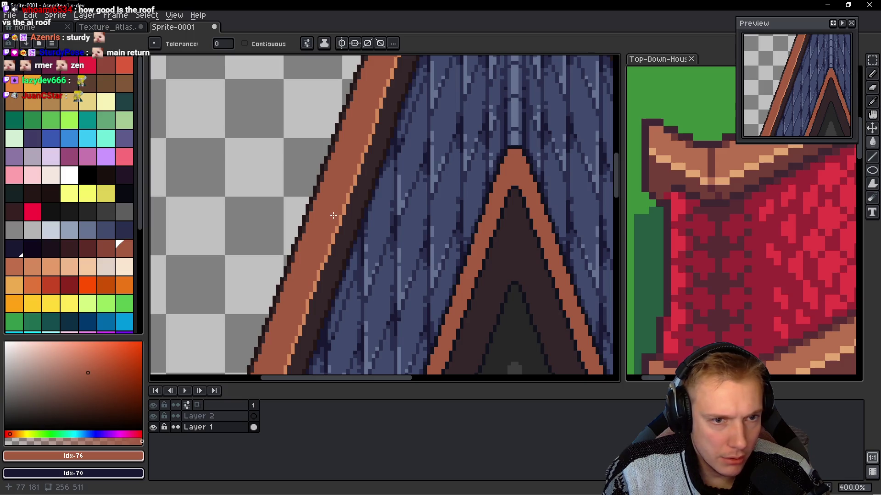
{"action": "left_click", "coordinate": [105, 249]}
{"action": "left_click", "coordinate": [351, 218]}
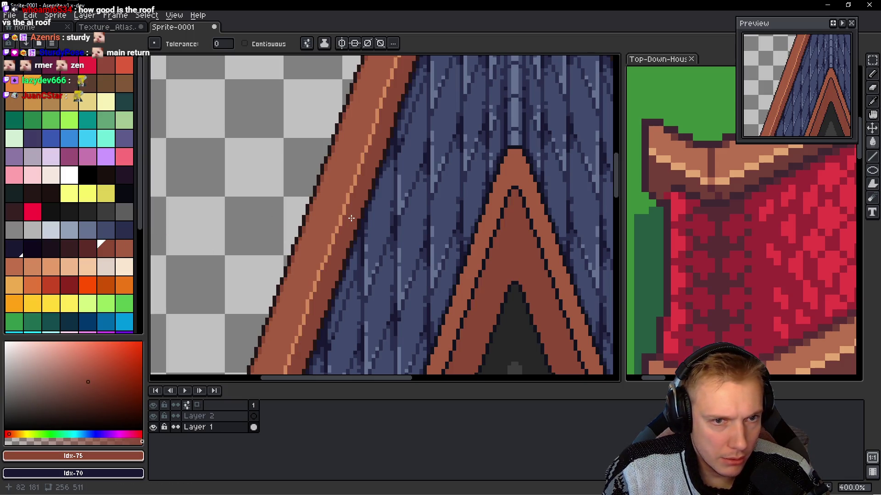
{"action": "left_click", "coordinate": [87, 248]}
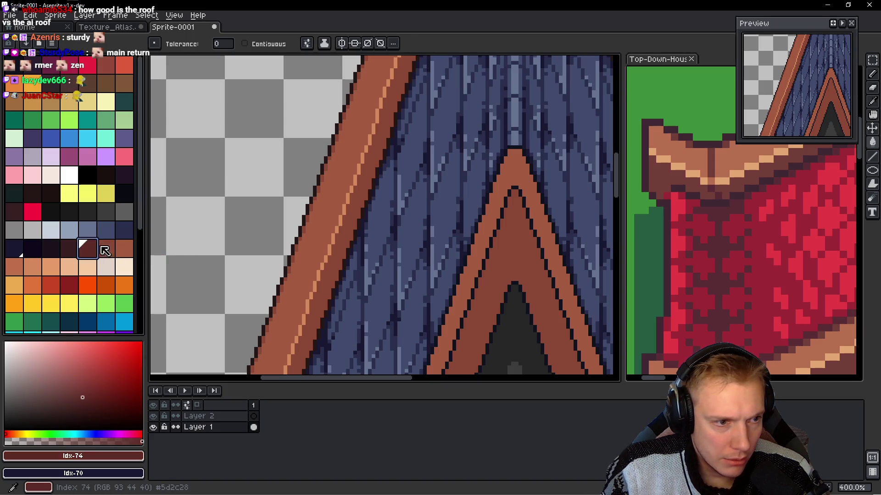
{"action": "left_click", "coordinate": [348, 230]}
{"action": "scroll", "coordinate": [352, 228], "scroll_direction": "down", "scroll_amount": 3}
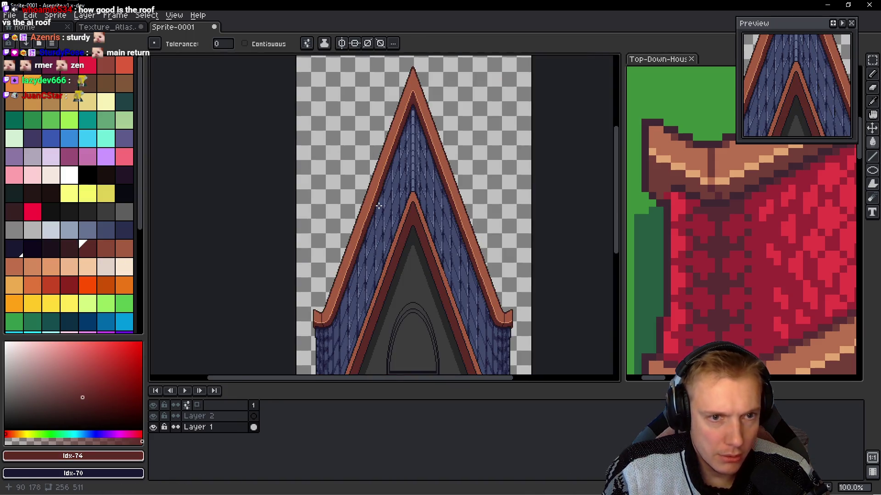
{"action": "scroll", "coordinate": [377, 223], "scroll_direction": "up", "scroll_amount": 1}
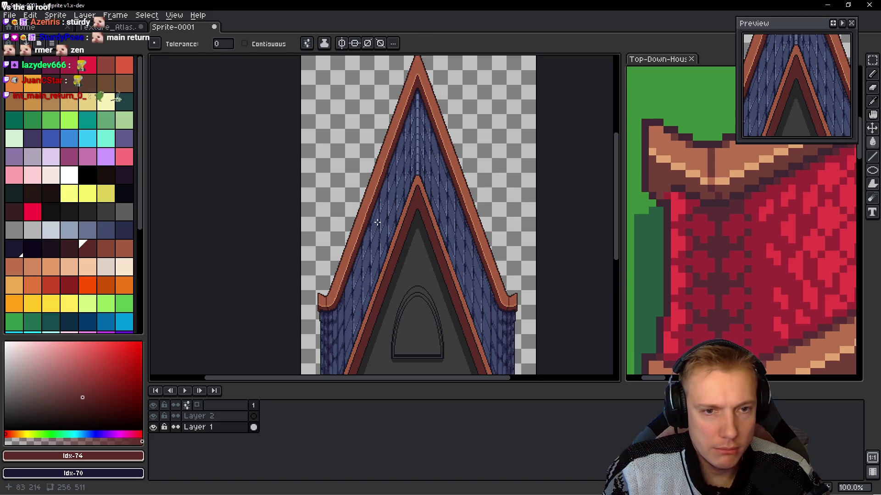
- Refill the remaining trim stripes darker using the idx-73, idx-74 and idx-76 swatches
{"action": "left_click", "coordinate": [69, 248]}
{"action": "scroll", "coordinate": [318, 157], "scroll_direction": "up", "scroll_amount": 3}
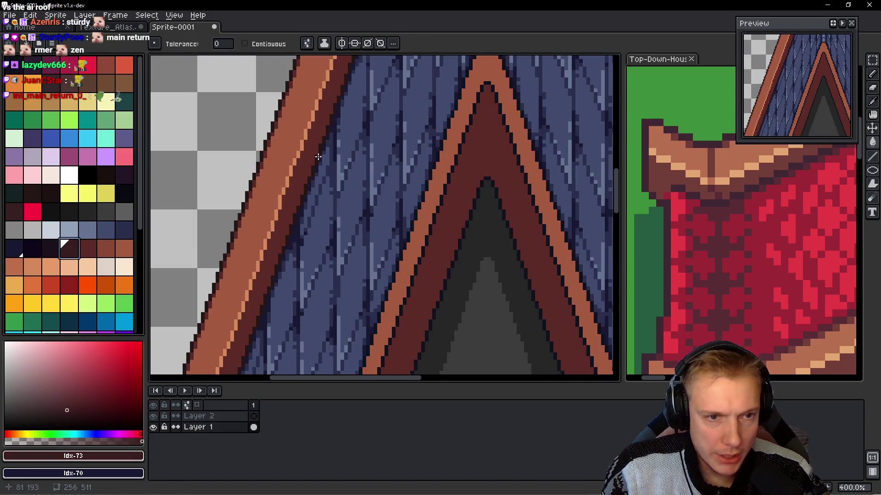
{"action": "left_click", "coordinate": [307, 162]}
{"action": "left_click", "coordinate": [87, 248]}
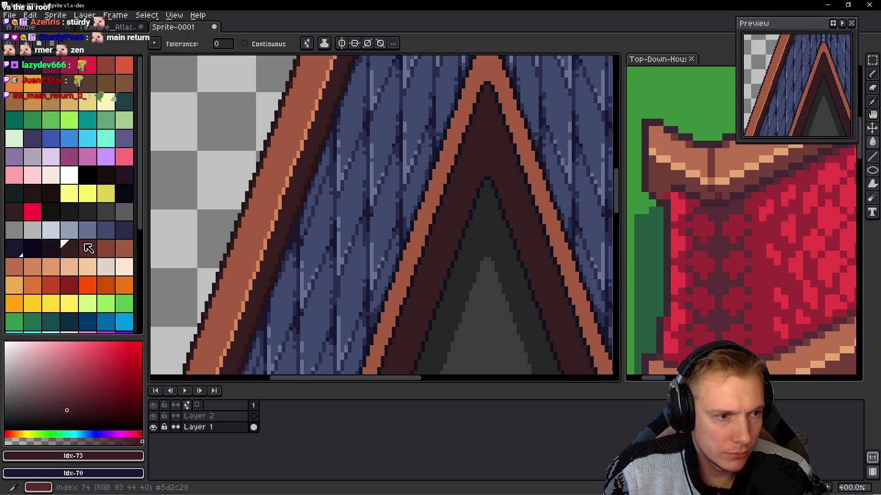
{"action": "left_click", "coordinate": [264, 195]}
{"action": "left_click", "coordinate": [124, 249]}
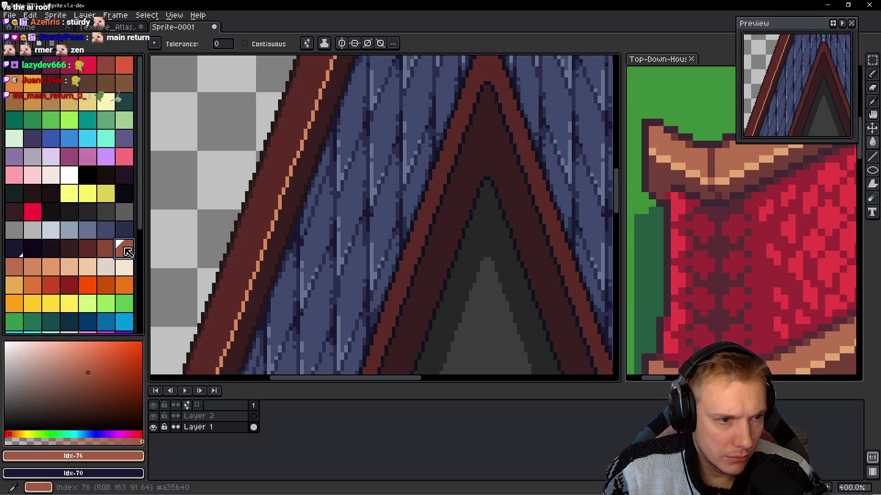
{"action": "left_click", "coordinate": [278, 214]}
{"action": "scroll", "coordinate": [334, 191], "scroll_direction": "down", "scroll_amount": 3}
{"action": "scroll", "coordinate": [357, 193], "scroll_direction": "down", "scroll_amount": 1}
{"action": "scroll", "coordinate": [357, 192], "scroll_direction": "up", "scroll_amount": 1}
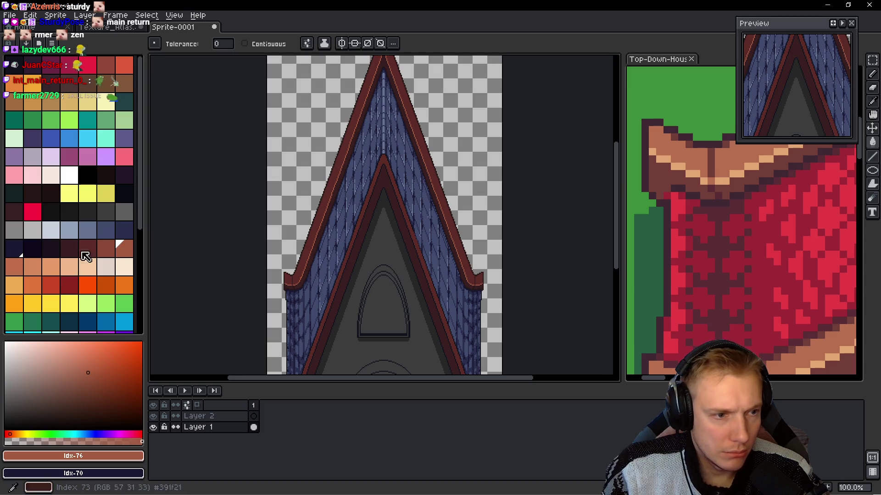
- Fill the remaining light trim stripe with the dark idx-75 brown
{"action": "key", "text": "bracketleft"}
{"action": "scroll", "coordinate": [274, 207], "scroll_direction": "up", "scroll_amount": 3}
{"action": "scroll", "coordinate": [270, 206], "scroll_direction": "down", "scroll_amount": 1}
{"action": "left_click", "coordinate": [263, 204]}
{"action": "scroll", "coordinate": [264, 204], "scroll_direction": "down", "scroll_amount": 3}
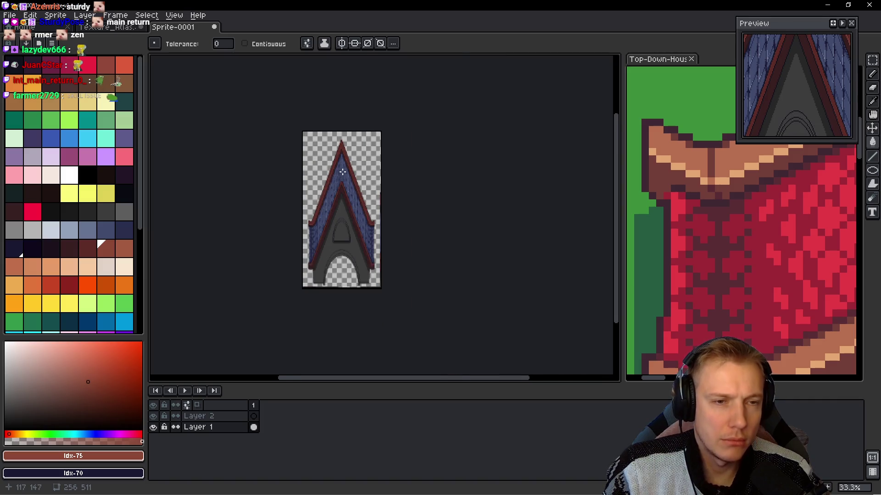
{"action": "scroll", "coordinate": [340, 172], "scroll_direction": "up", "scroll_amount": 2}
{"action": "scroll", "coordinate": [338, 168], "scroll_direction": "down", "scroll_amount": 1}
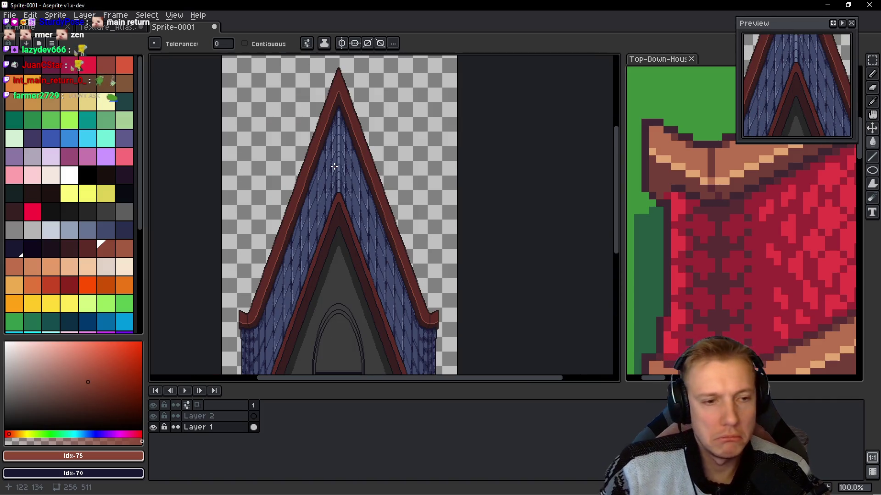
{"action": "scroll", "coordinate": [349, 193], "scroll_direction": "up", "scroll_amount": 6}
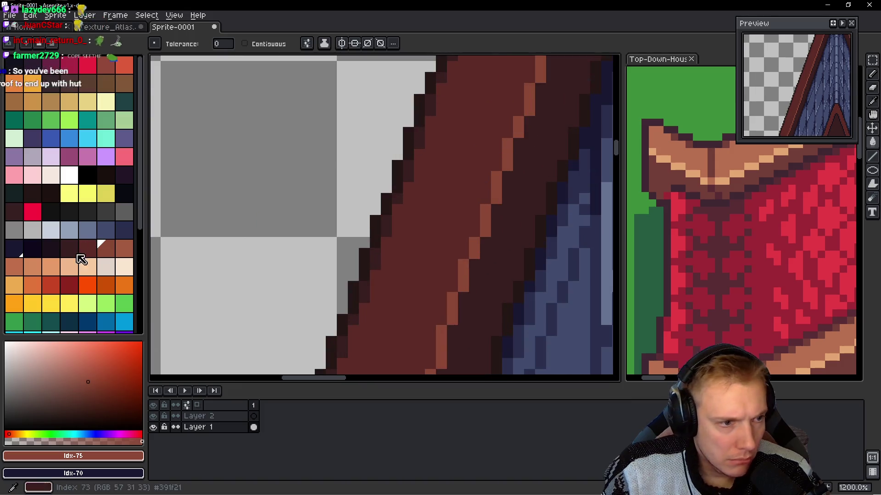
- Pick the idx-73 and then the idx-72 dark brown swatches
{"action": "left_click", "coordinate": [69, 250]}
{"action": "scroll", "coordinate": [379, 252], "scroll_direction": "up", "scroll_amount": 3}
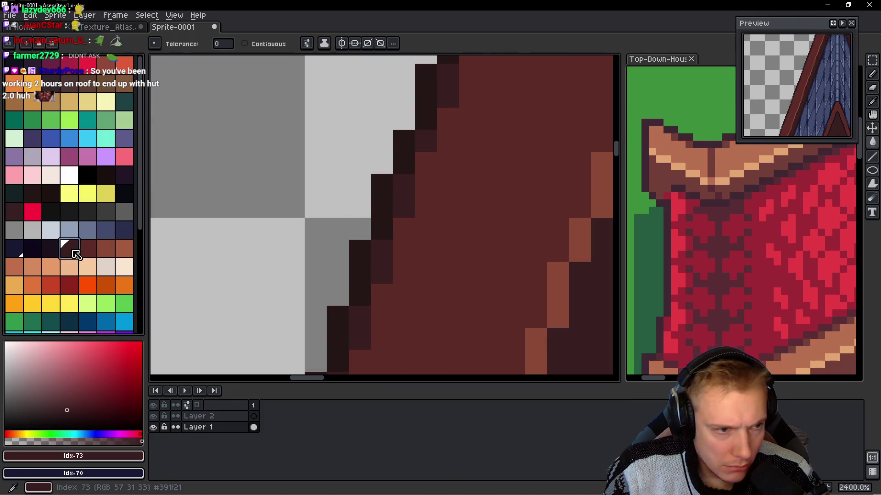
{"action": "left_click", "coordinate": [51, 248]}
{"action": "scroll", "coordinate": [415, 209], "scroll_direction": "down", "scroll_amount": 7}
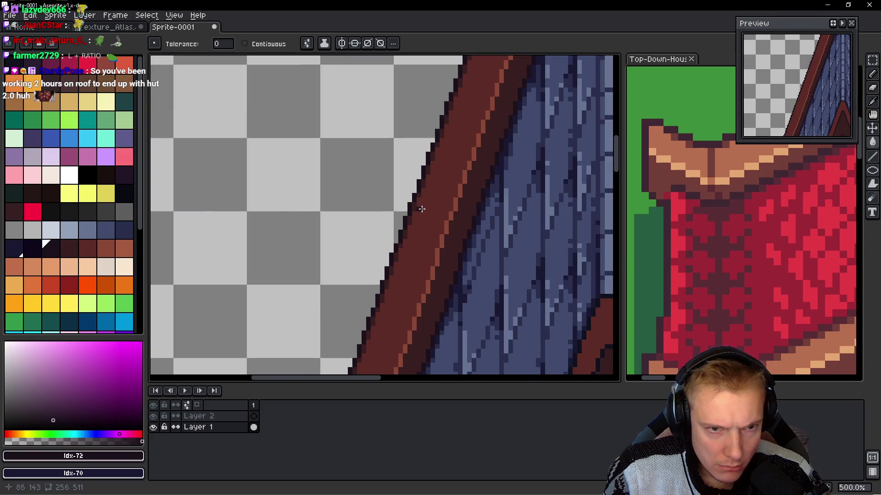
{"action": "scroll", "coordinate": [421, 209], "scroll_direction": "down", "scroll_amount": 4}
{"action": "scroll", "coordinate": [430, 211], "scroll_direction": "down", "scroll_amount": 1}
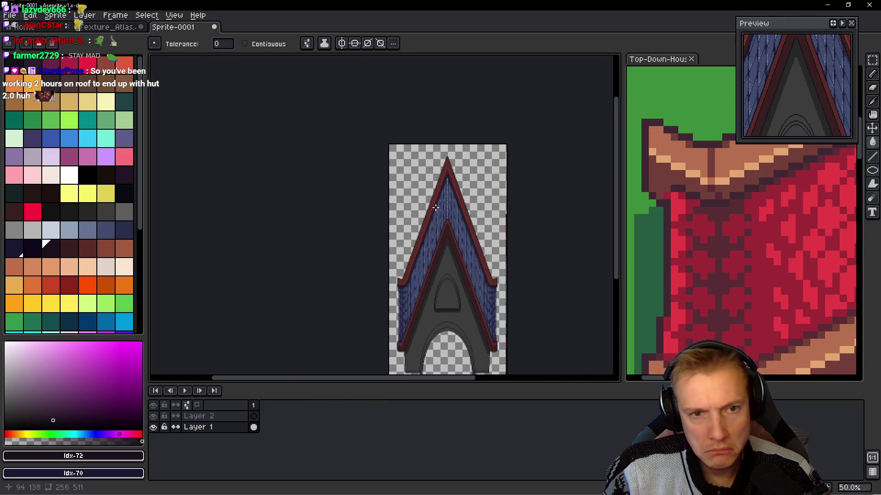
{"action": "scroll", "coordinate": [445, 200], "scroll_direction": "up", "scroll_amount": 1}
- Check the Top-Down-Houses reference document, then return to the Sprite-0001 roof
{"action": "left_click", "coordinate": [716, 268]}
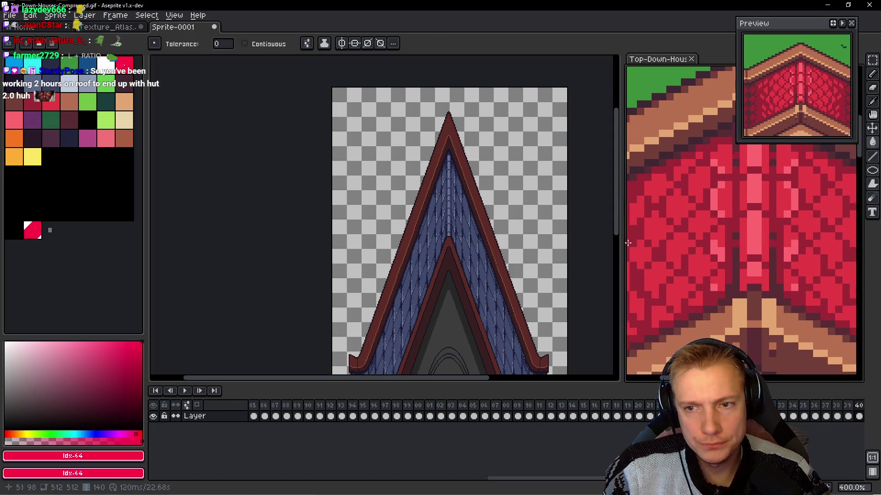
{"action": "left_click", "coordinate": [462, 140]}
{"action": "scroll", "coordinate": [462, 140], "scroll_direction": "up", "scroll_amount": 2}
{"action": "scroll", "coordinate": [500, 169], "scroll_direction": "down", "scroll_amount": 2}
{"action": "scroll", "coordinate": [518, 170], "scroll_direction": "down", "scroll_amount": 1}
{"action": "scroll", "coordinate": [508, 173], "scroll_direction": "up", "scroll_amount": 1}
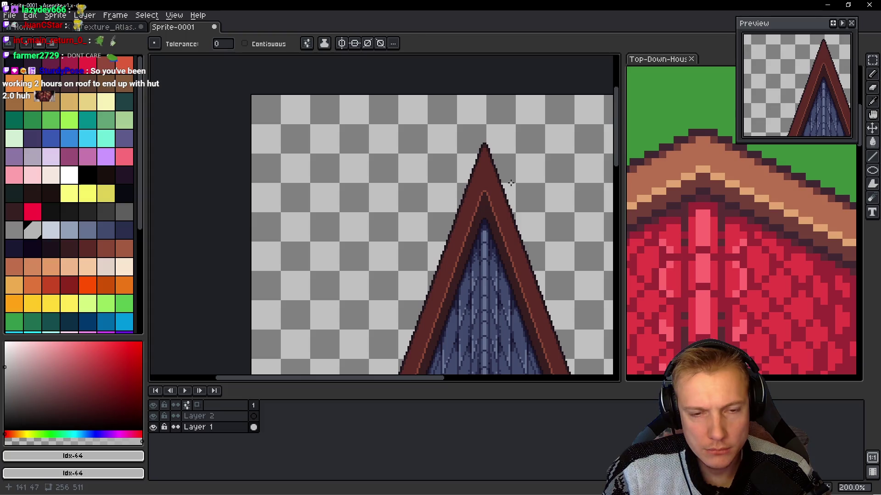
{"action": "scroll", "coordinate": [508, 174], "scroll_direction": "up", "scroll_amount": 1}
{"action": "scroll", "coordinate": [488, 245], "scroll_direction": "down", "scroll_amount": 1}
{"action": "left_click_drag", "start_coordinate": [488, 291], "coordinate": [465, 237]}
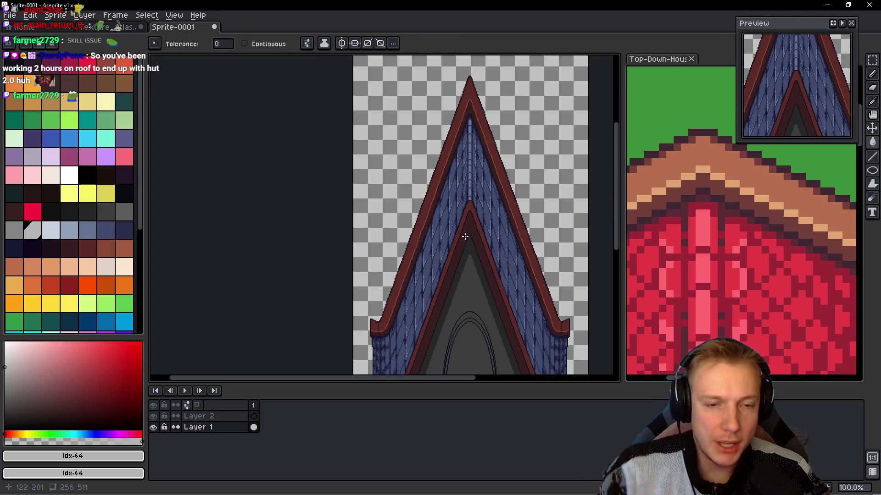
{"action": "scroll", "coordinate": [460, 237], "scroll_direction": "up", "scroll_amount": 3}
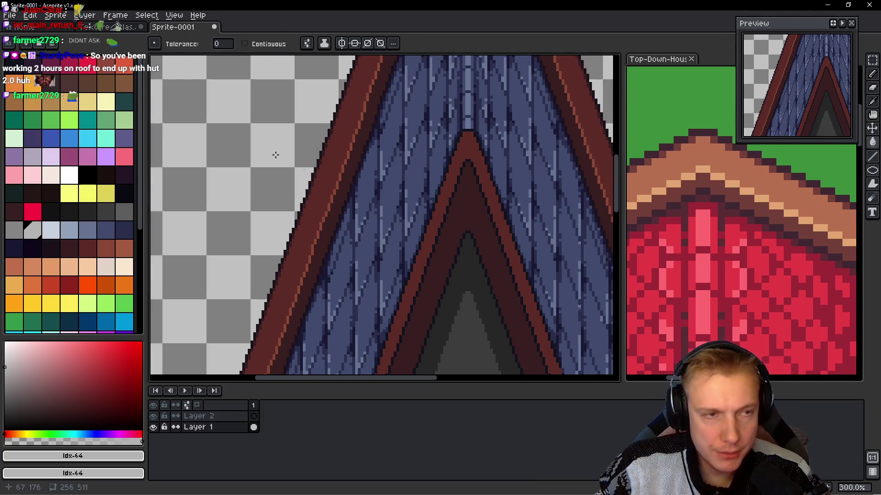
- Enable vertical symmetry, sample the stripe brown, and pencil mirrored pixels at the inner gable tip
{"action": "left_click", "coordinate": [341, 43]}
{"action": "scroll", "coordinate": [466, 147], "scroll_direction": "up", "scroll_amount": 3}
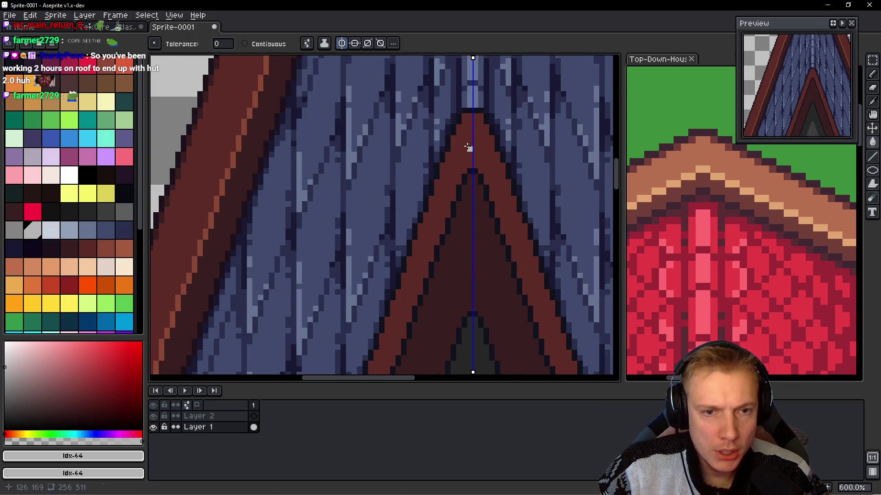
{"action": "left_click", "coordinate": [247, 120], "text": "alt"}
{"action": "scroll", "coordinate": [446, 167], "scroll_direction": "up", "scroll_amount": 3}
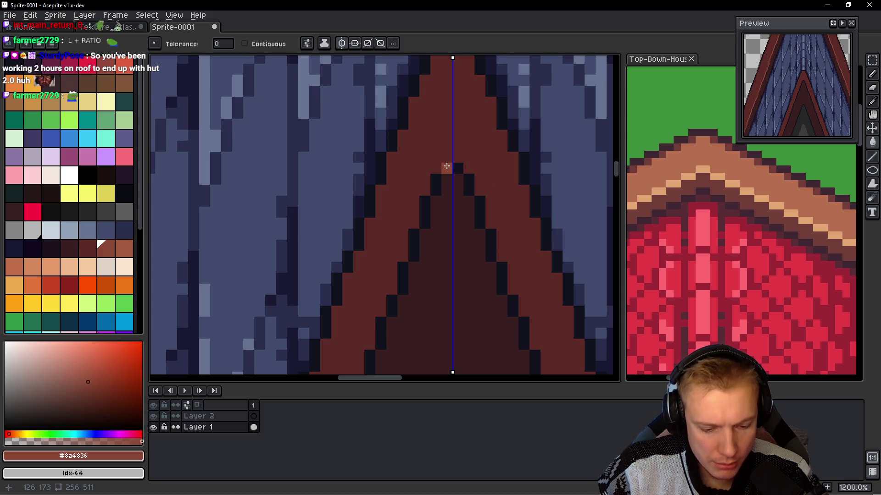
{"action": "key", "text": "b"}
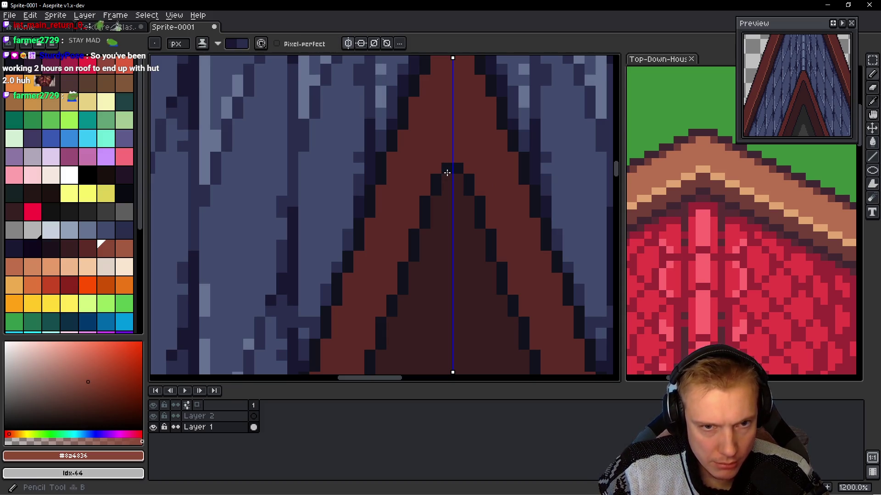
{"action": "mouse_move", "coordinate": [450, 166]}
{"action": "left_mouse_down"}
{"action": "mouse_move", "coordinate": [421, 227]}
{"action": "mouse_move", "coordinate": [422, 138]}
{"action": "mouse_move", "coordinate": [433, 155]}
{"action": "mouse_move", "coordinate": [464, 127]}
{"action": "left_mouse_up"}
{"action": "scroll", "coordinate": [421, 226], "scroll_direction": "down", "scroll_amount": 6}
{"action": "key", "text": "m"}
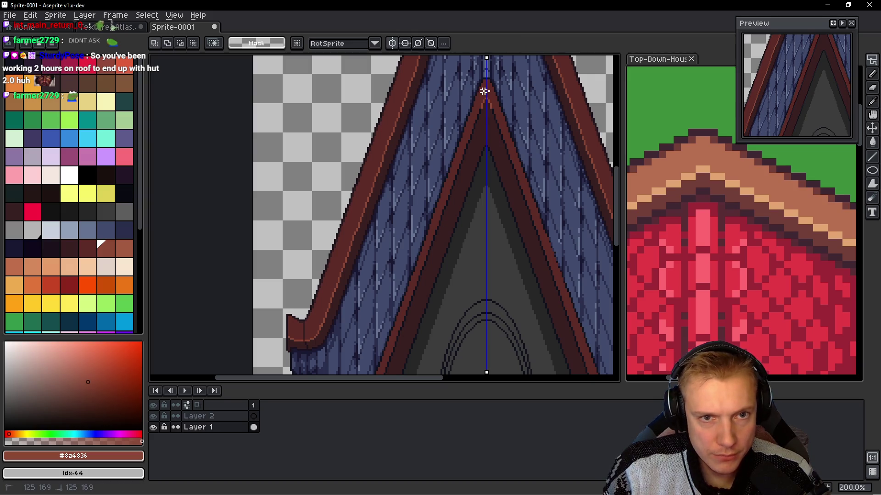
- Lasso from the roof apex down along the left eave's inner trim to its bottom end
{"action": "left_click", "coordinate": [480, 97]}
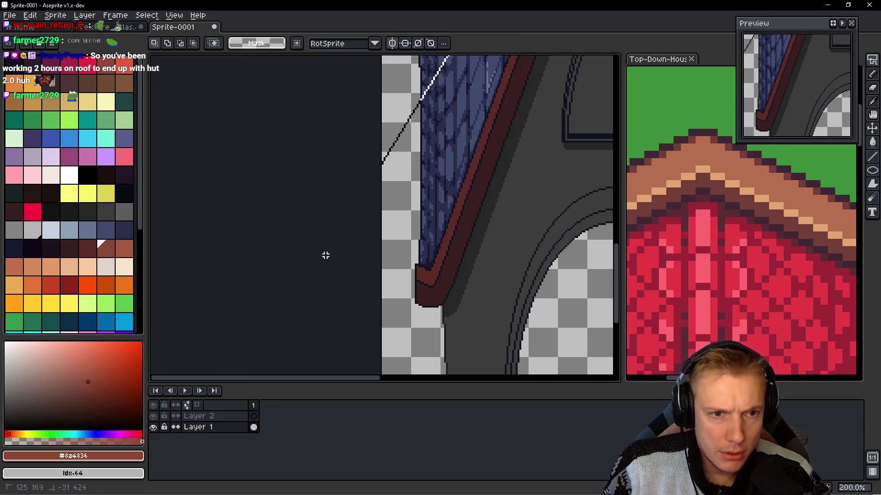
{"action": "left_click_drag", "start_coordinate": [430, 272], "coordinate": [433, 275]}
{"action": "left_click", "coordinate": [433, 275]}
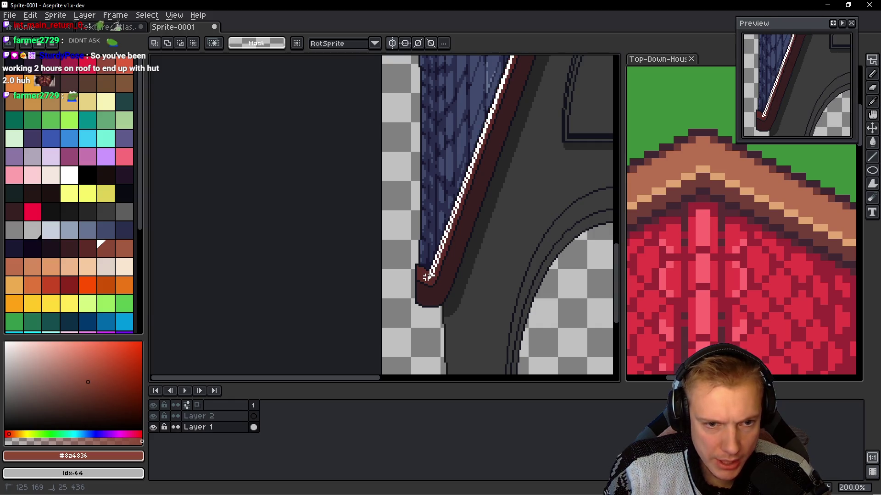
{"action": "left_click", "coordinate": [403, 275]}
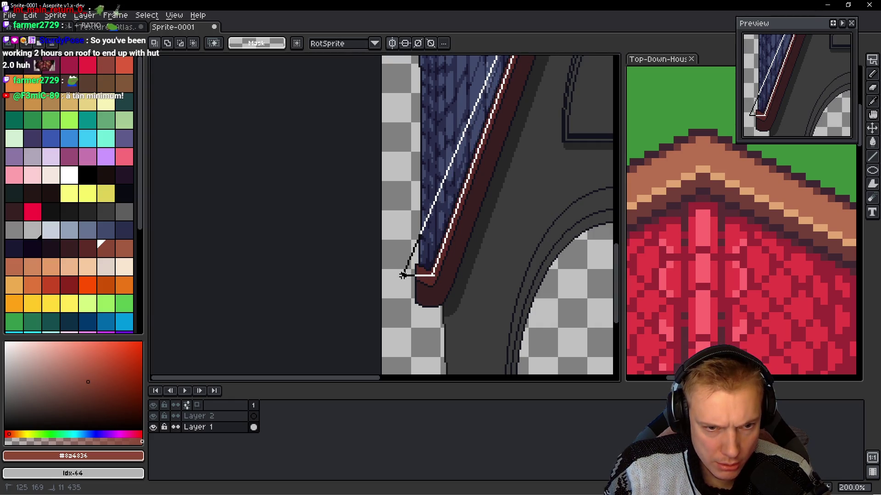
{"action": "left_click", "coordinate": [404, 296]}
{"action": "double_click", "coordinate": [428, 299]}
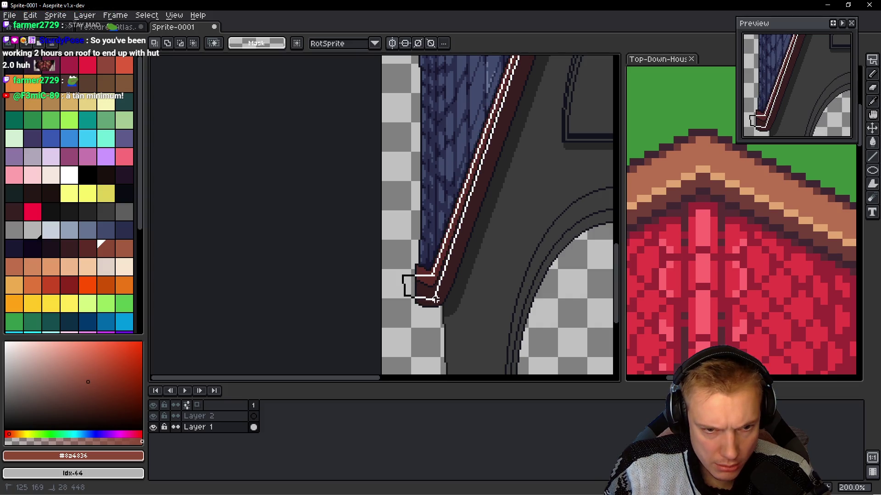
{"action": "scroll", "coordinate": [431, 198], "scroll_direction": "up", "scroll_amount": 5}
{"action": "scroll", "coordinate": [433, 96], "scroll_direction": "up", "scroll_amount": 1}
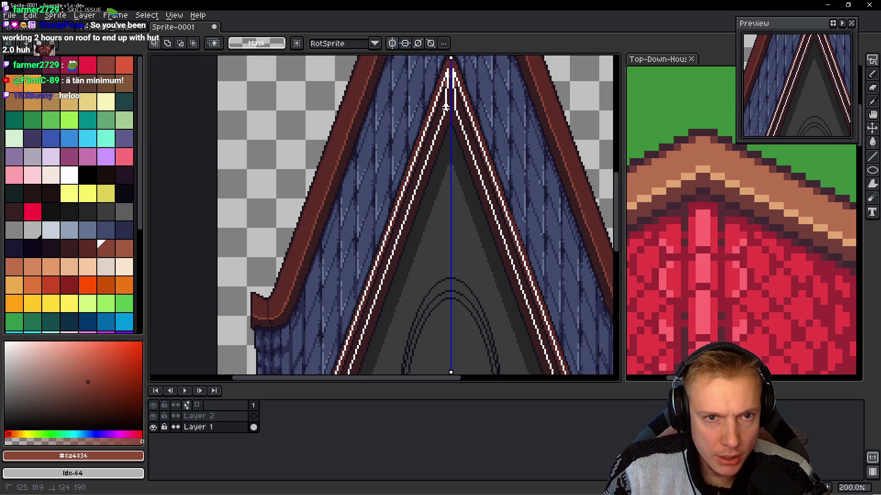
- Finish the inner trim selection at the apex, then switch to the Magic Wand and zoom in
{"action": "left_click_drag", "start_coordinate": [451, 106], "coordinate": [452, 100]}
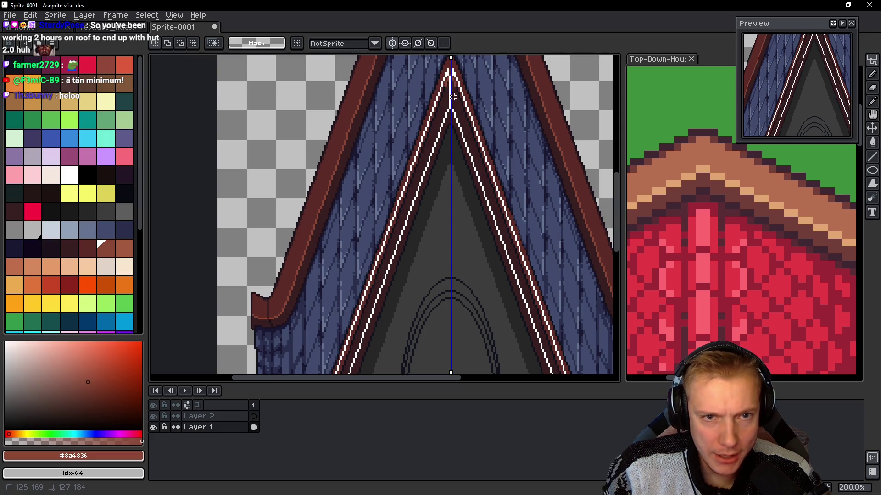
{"action": "left_click_drag", "start_coordinate": [450, 68], "coordinate": [451, 74]}
{"action": "scroll", "coordinate": [479, 124], "scroll_direction": "up", "scroll_amount": 4}
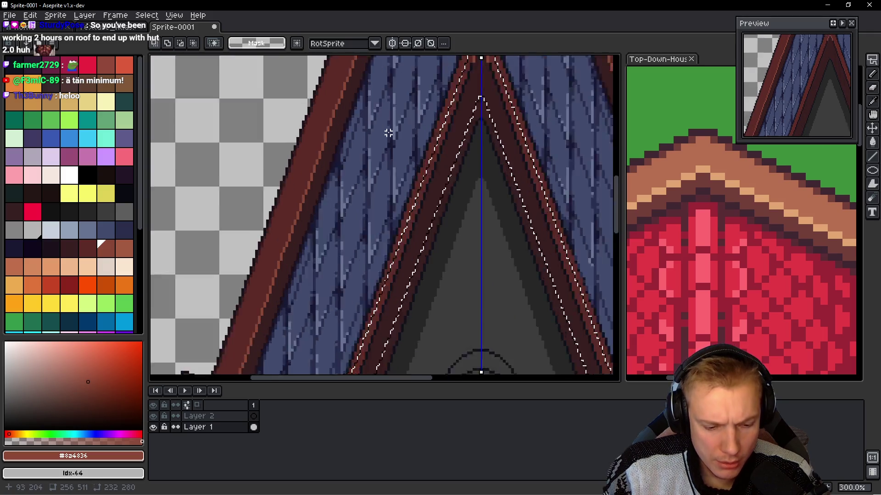
{"action": "key", "text": "w"}
{"action": "left_click_drag", "start_coordinate": [493, 115], "coordinate": [440, 174]}
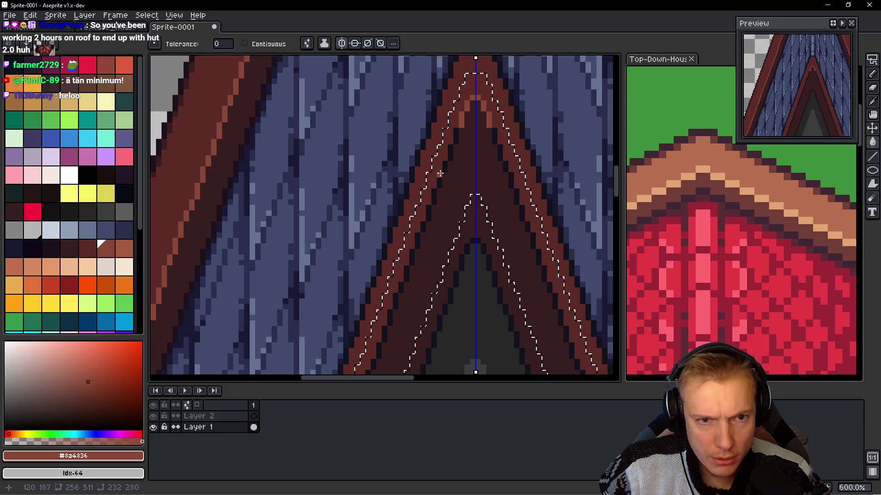
{"action": "scroll", "coordinate": [456, 136], "scroll_direction": "down", "scroll_amount": 4}
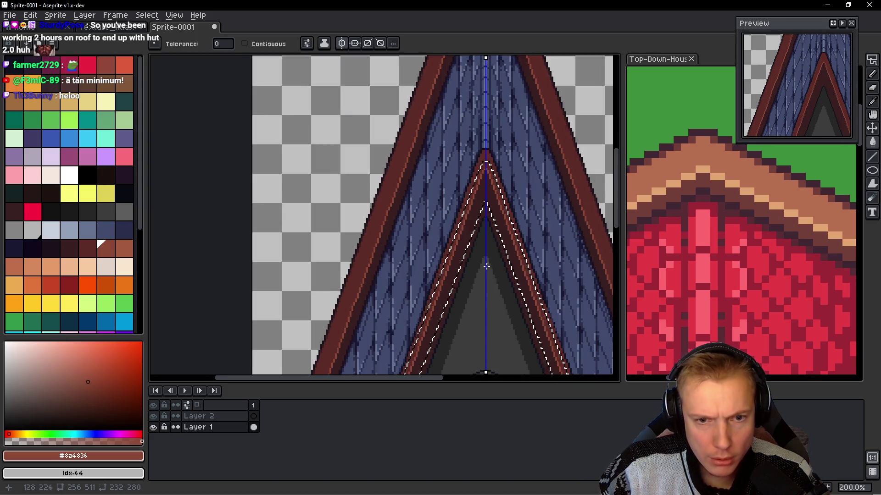
{"action": "scroll", "coordinate": [446, 187], "scroll_direction": "down", "scroll_amount": 5}
{"action": "scroll", "coordinate": [429, 118], "scroll_direction": "up", "scroll_amount": 5}
{"action": "scroll", "coordinate": [440, 174], "scroll_direction": "left", "scroll_amount": 2}
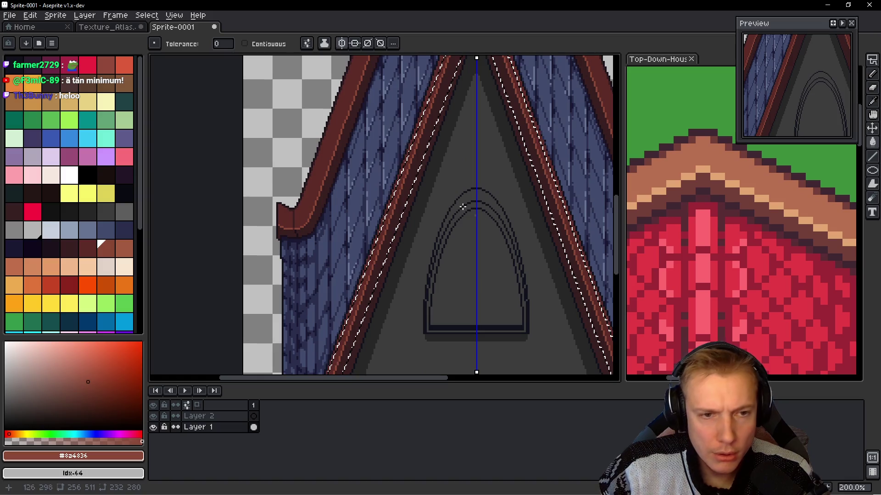
{"action": "scroll", "coordinate": [447, 193], "scroll_direction": "left", "scroll_amount": 3}
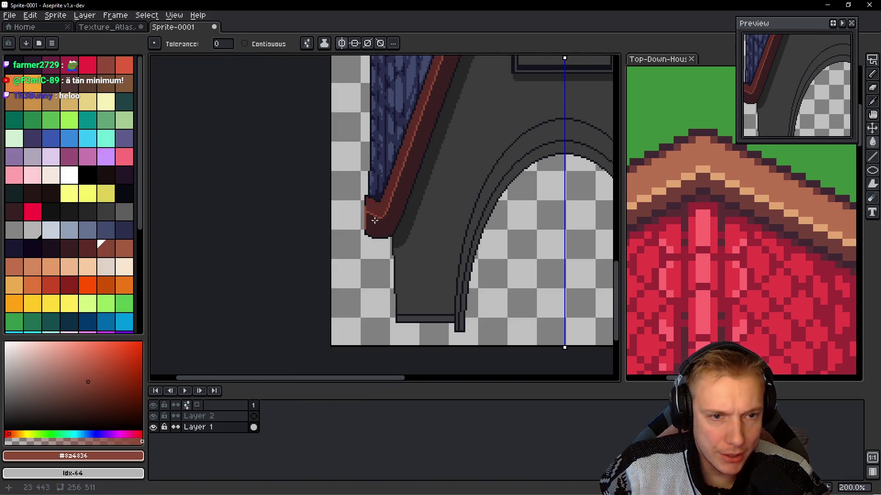
- With the Pencil, sample the trim brown, then the dark outline colour #1c121c at the eave end
{"action": "scroll", "coordinate": [375, 221], "scroll_direction": "up", "scroll_amount": 4}
{"action": "key", "text": "b"}
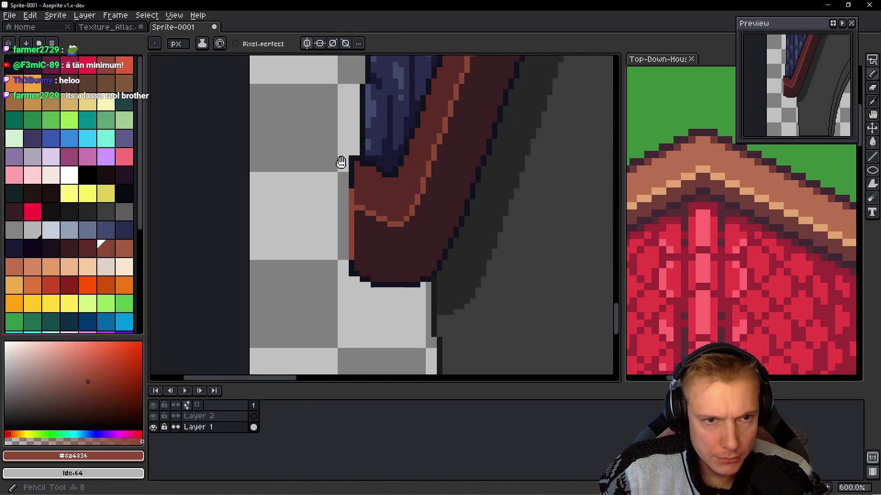
{"action": "scroll", "coordinate": [340, 162], "scroll_direction": "down", "scroll_amount": 3}
{"action": "scroll", "coordinate": [371, 180], "scroll_direction": "up", "scroll_amount": 8}
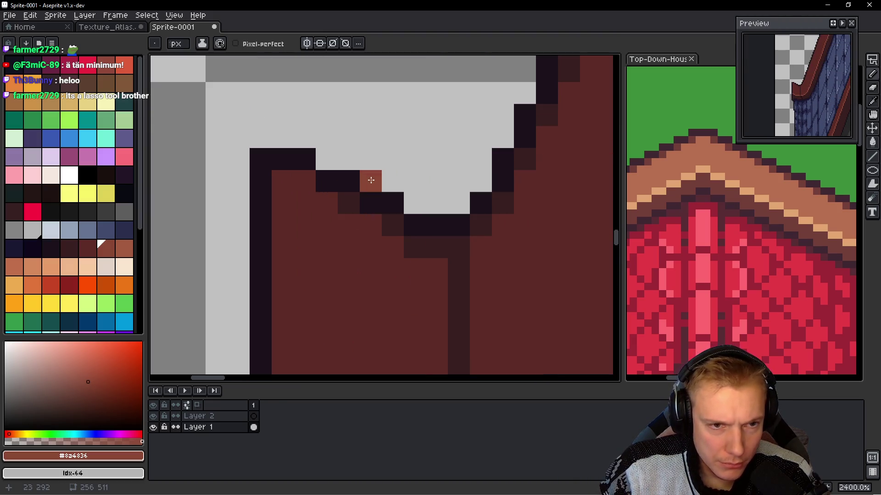
{"action": "left_click", "coordinate": [327, 203], "text": "alt"}
{"action": "scroll", "coordinate": [339, 201], "scroll_direction": "down", "scroll_amount": 6}
{"action": "left_click_drag", "start_coordinate": [355, 261], "coordinate": [365, 234]}
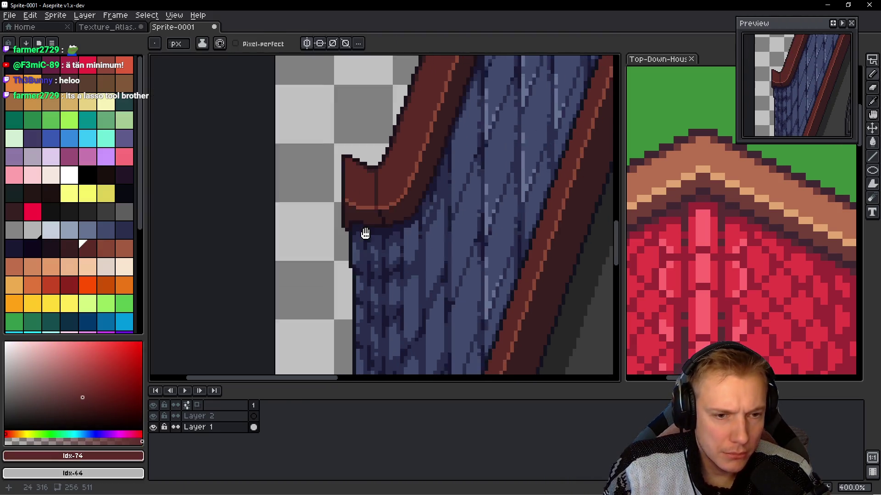
{"action": "scroll", "coordinate": [394, 165], "scroll_direction": "up", "scroll_amount": 6}
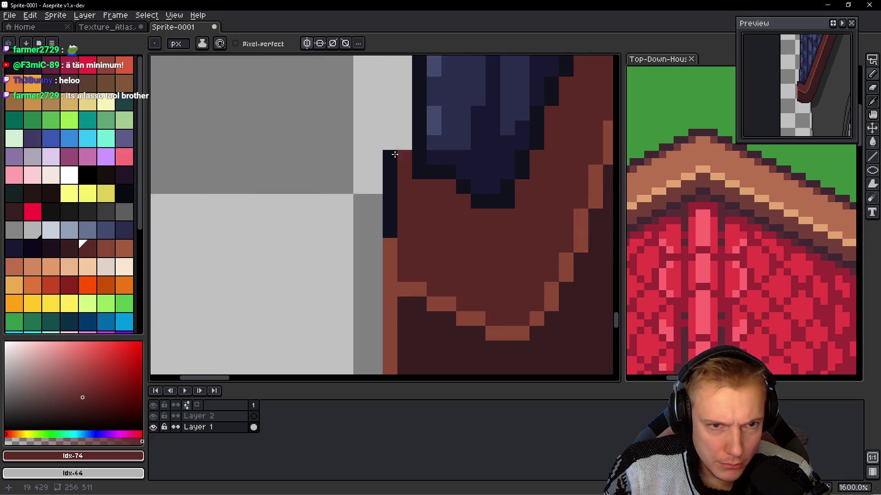
{"action": "scroll", "coordinate": [391, 162], "scroll_direction": "down", "scroll_amount": 7}
{"action": "scroll", "coordinate": [380, 324], "scroll_direction": "up", "scroll_amount": 1}
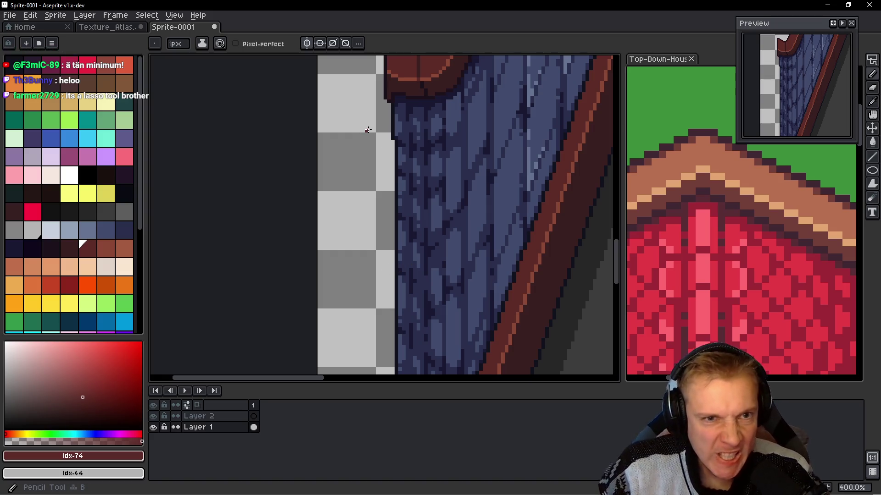
{"action": "mouse_move", "coordinate": [427, 107]}
{"action": "left_mouse_down"}
{"action": "mouse_move", "coordinate": [446, 198]}
{"action": "mouse_move", "coordinate": [386, 243]}
{"action": "left_mouse_up"}
{"action": "left_click", "coordinate": [391, 229], "text": "alt"}
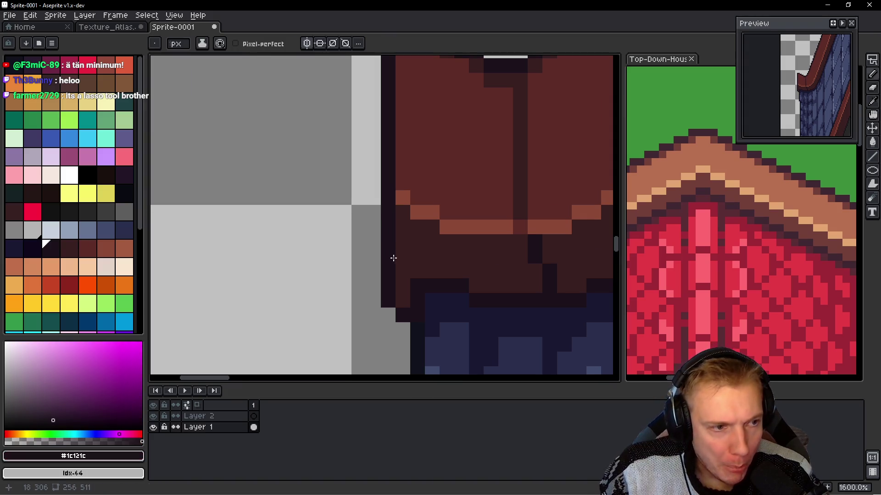
{"action": "scroll", "coordinate": [391, 229], "scroll_direction": "down", "scroll_amount": 5}
- Undo two peak outline edits, then redo one to restore the dark peak outline pixels
{"action": "mouse_move", "coordinate": [385, 350]}
{"action": "left_mouse_down"}
{"action": "mouse_move", "coordinate": [403, 309]}
{"action": "mouse_move", "coordinate": [386, 153]}
{"action": "left_mouse_up"}
{"action": "scroll", "coordinate": [387, 156], "scroll_direction": "up", "scroll_amount": 8}
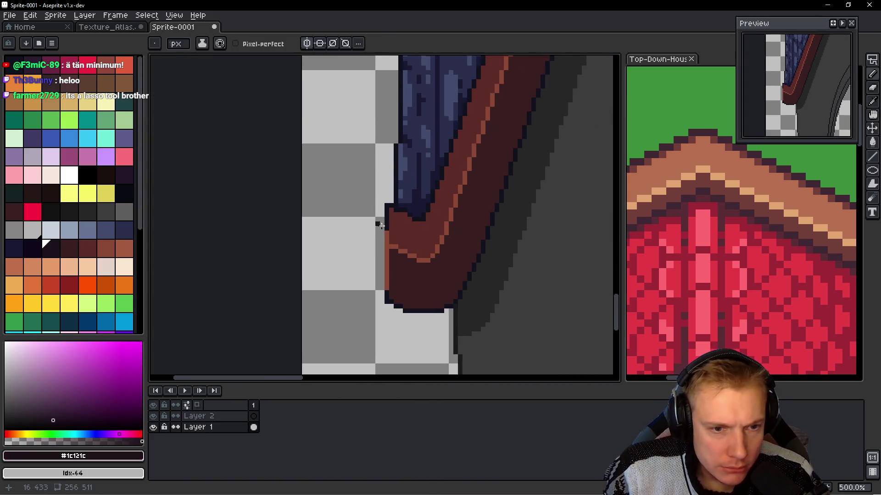
{"action": "scroll", "coordinate": [399, 87], "scroll_direction": "down", "scroll_amount": 3}
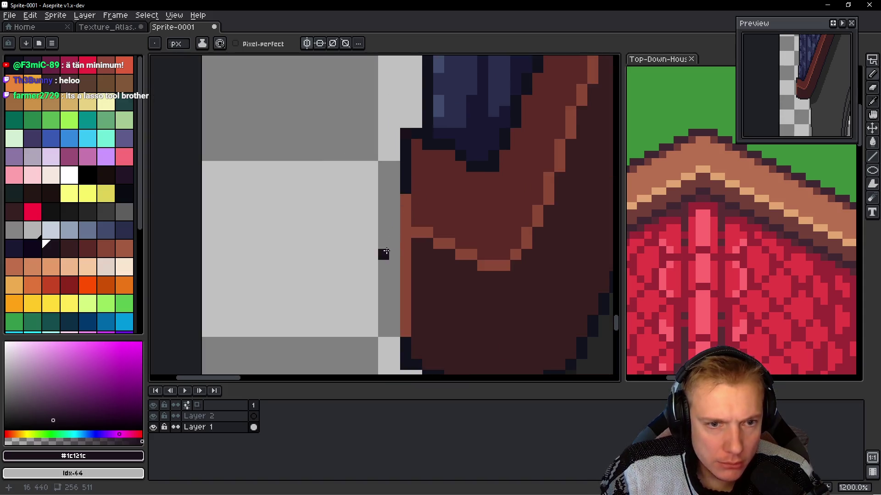
{"action": "scroll", "coordinate": [383, 252], "scroll_direction": "down", "scroll_amount": 2}
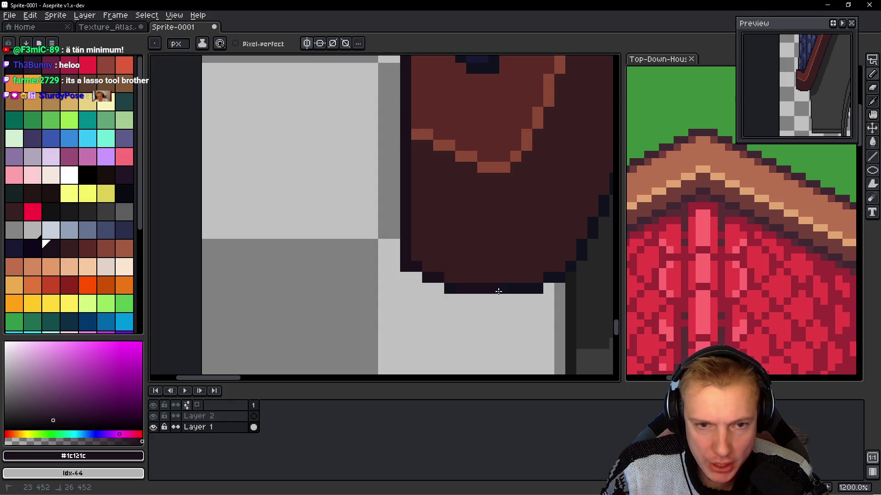
{"action": "scroll", "coordinate": [534, 290], "scroll_direction": "up", "scroll_amount": 5}
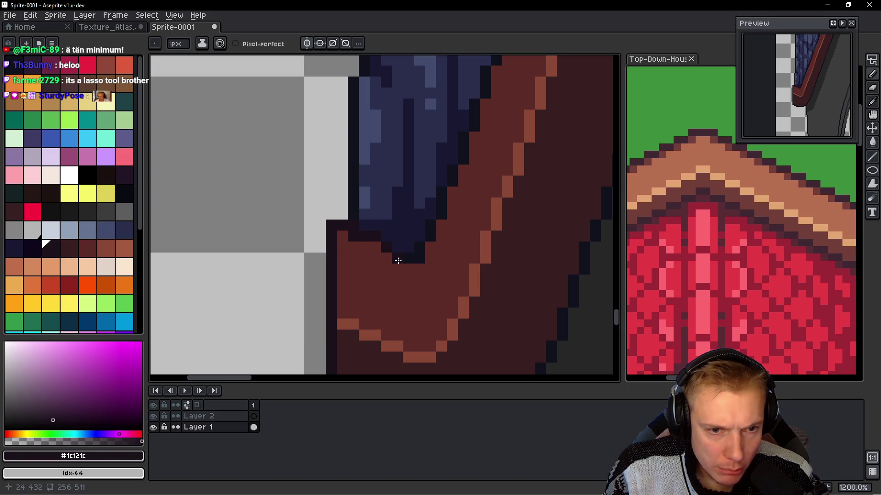
{"action": "scroll", "coordinate": [446, 232], "scroll_direction": "down", "scroll_amount": 4}
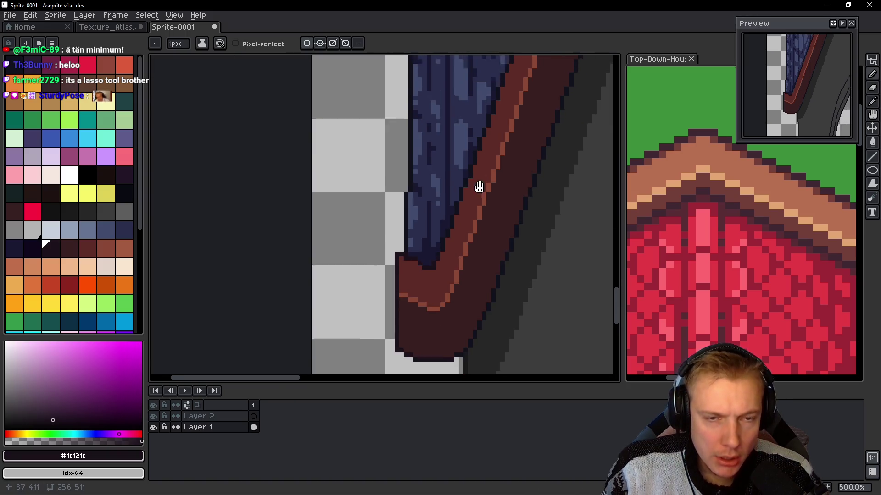
{"action": "mouse_move", "coordinate": [389, 335]}
{"action": "left_mouse_down"}
{"action": "mouse_move", "coordinate": [452, 305]}
{"action": "mouse_move", "coordinate": [404, 367]}
{"action": "left_mouse_up"}
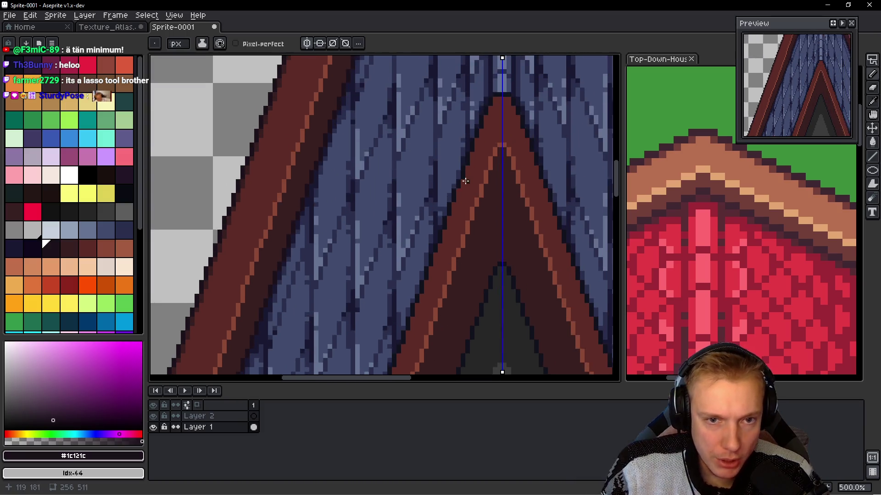
{"action": "scroll", "coordinate": [486, 160], "scroll_direction": "up", "scroll_amount": 3}
{"action": "key", "text": "ctrl+z"}
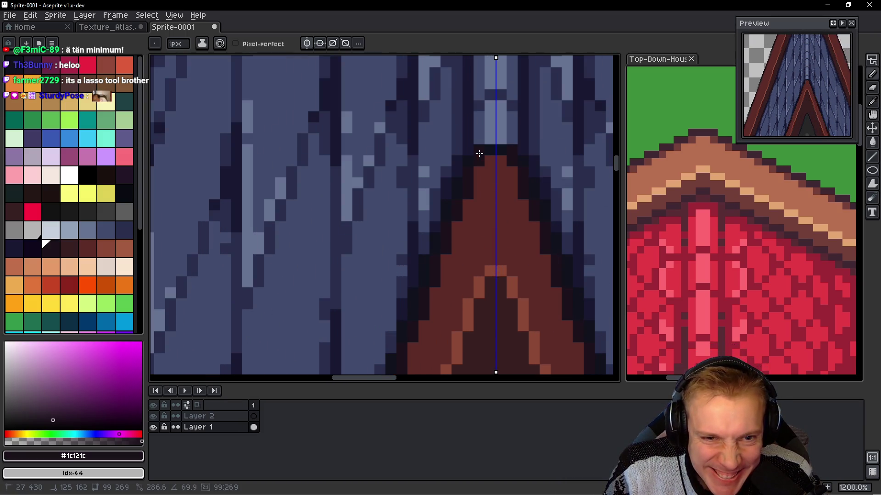
{"action": "key", "text": "ctrl+z"}
{"action": "key", "text": "ctrl+z"}
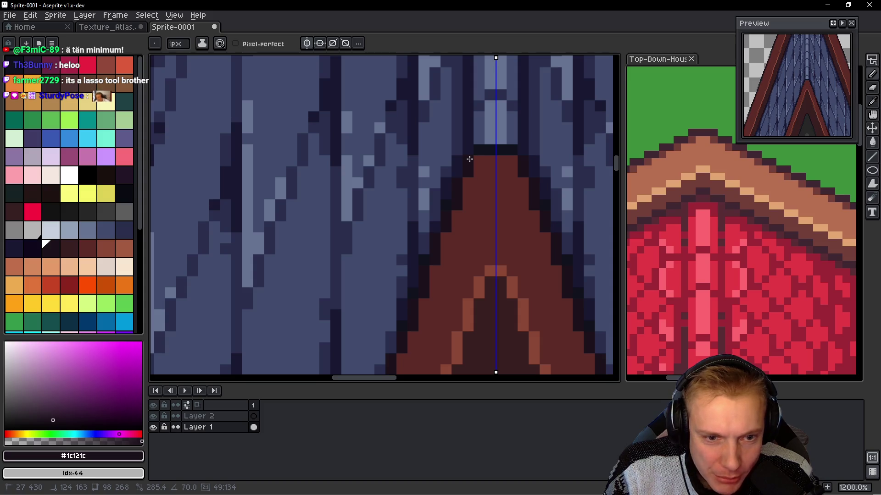
{"action": "key", "text": "ctrl+y"}
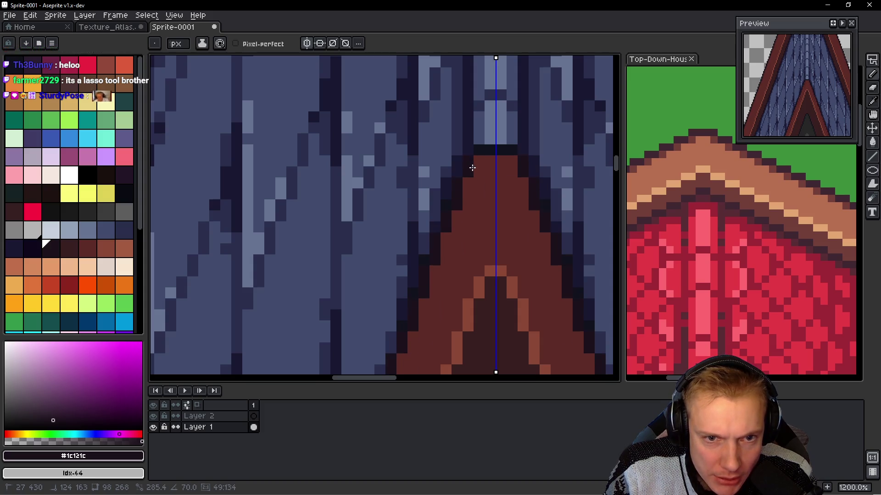
{"action": "scroll", "coordinate": [471, 164], "scroll_direction": "down", "scroll_amount": 5}
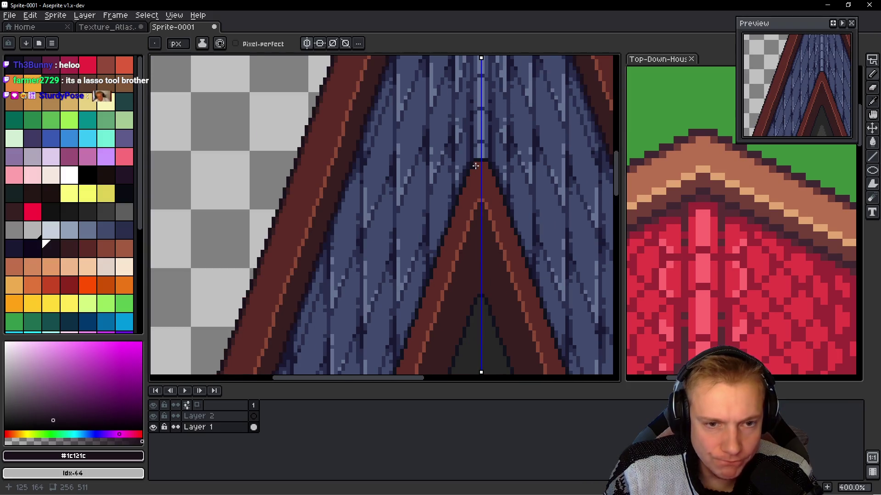
{"action": "scroll", "coordinate": [486, 174], "scroll_direction": "up", "scroll_amount": 2}
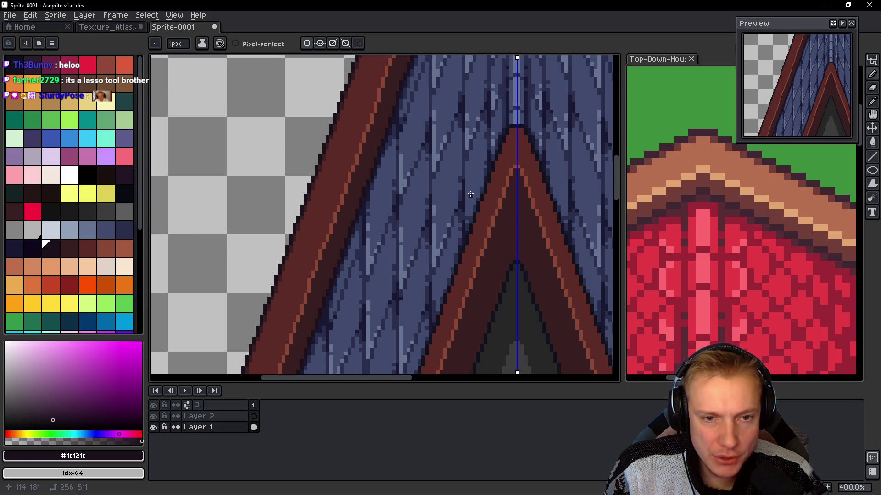
{"action": "scroll", "coordinate": [458, 214], "scroll_direction": "down", "scroll_amount": 3}
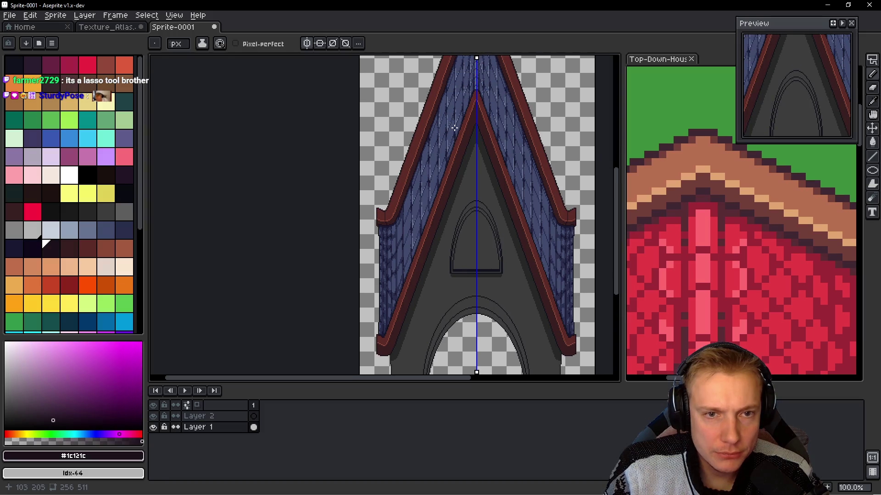
{"action": "key", "text": "q"}
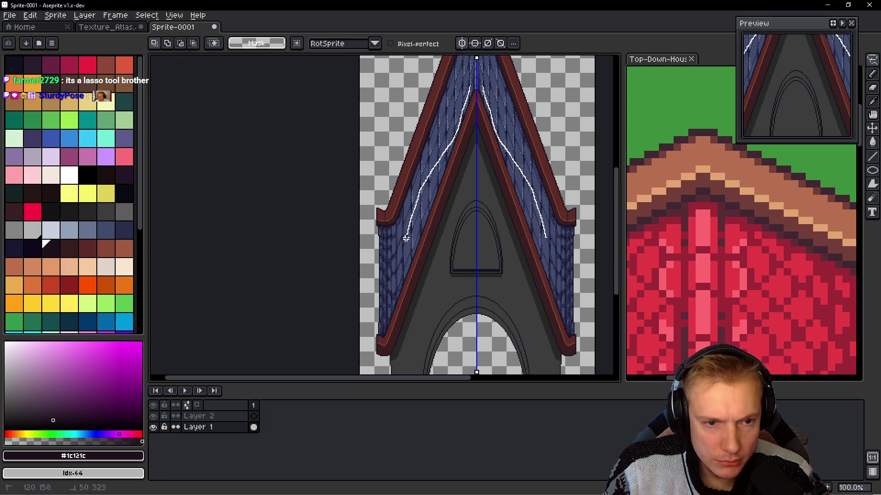
- Lasso around both roof trim bands and try a dark fill on them, then undo it
{"action": "left_click_drag", "start_coordinate": [365, 335], "coordinate": [369, 342]}
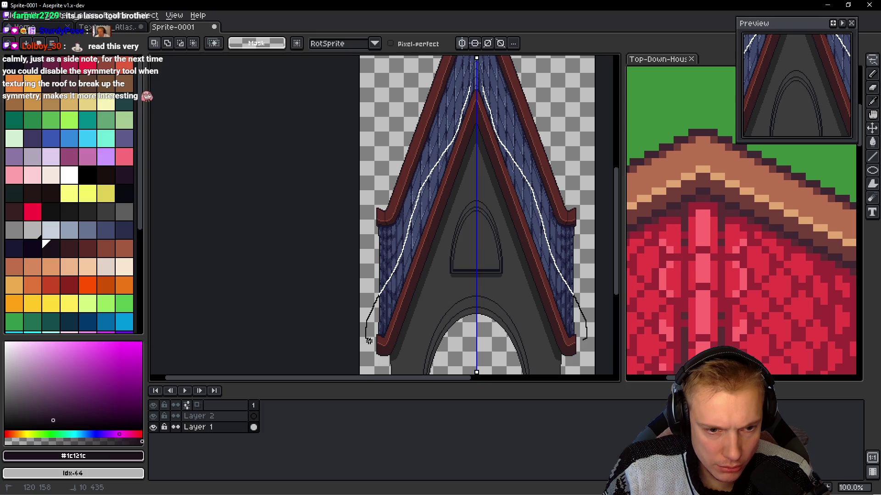
{"action": "left_click_drag", "start_coordinate": [429, 271], "coordinate": [456, 194]}
{"action": "left_click_drag", "start_coordinate": [475, 84], "coordinate": [475, 85]}
{"action": "key", "text": "g"}
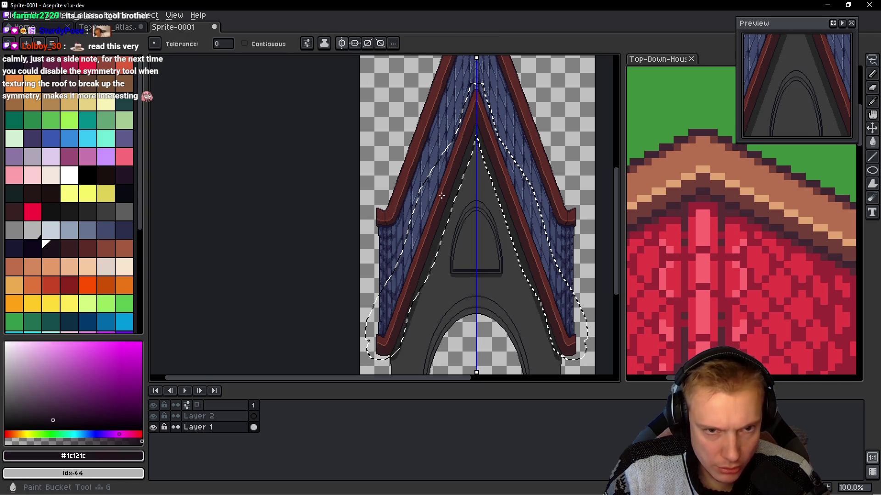
{"action": "scroll", "coordinate": [441, 196], "scroll_direction": "up", "scroll_amount": 9}
{"action": "left_click", "coordinate": [350, 146]}
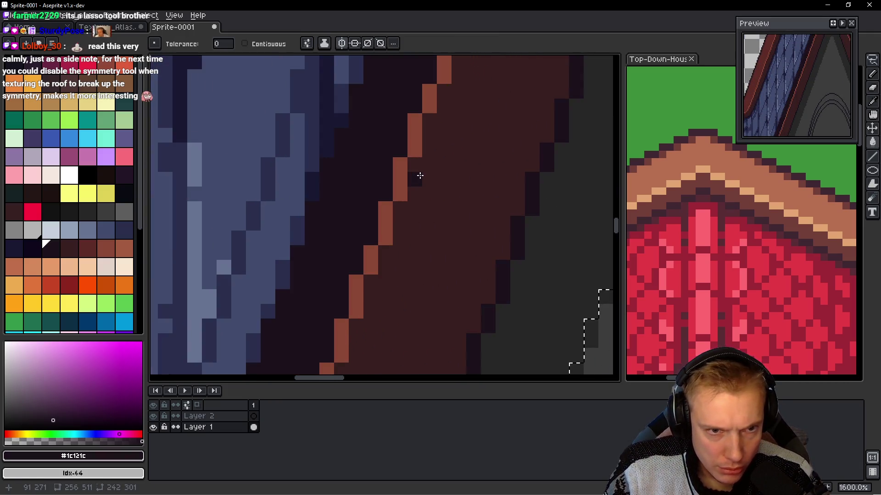
{"action": "key", "text": "ctrl+z"}
{"action": "key", "text": "ctrl+z"}
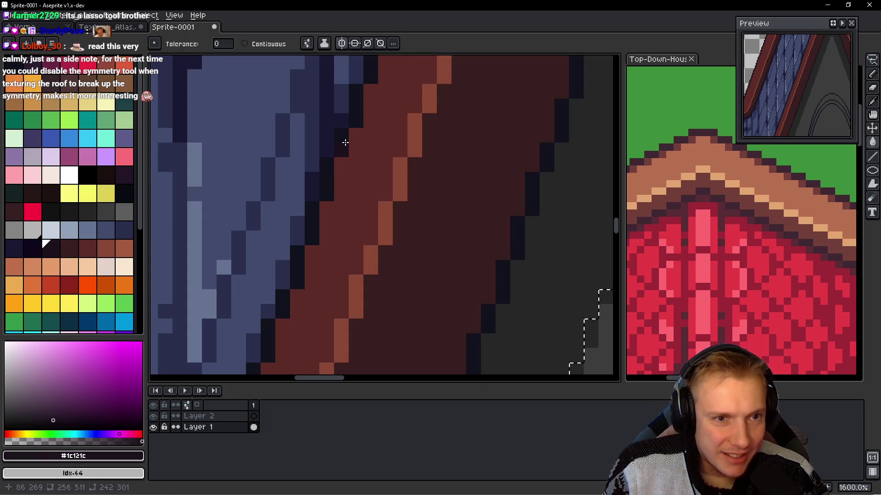
{"action": "scroll", "coordinate": [345, 143], "scroll_direction": "down", "scroll_amount": 6}
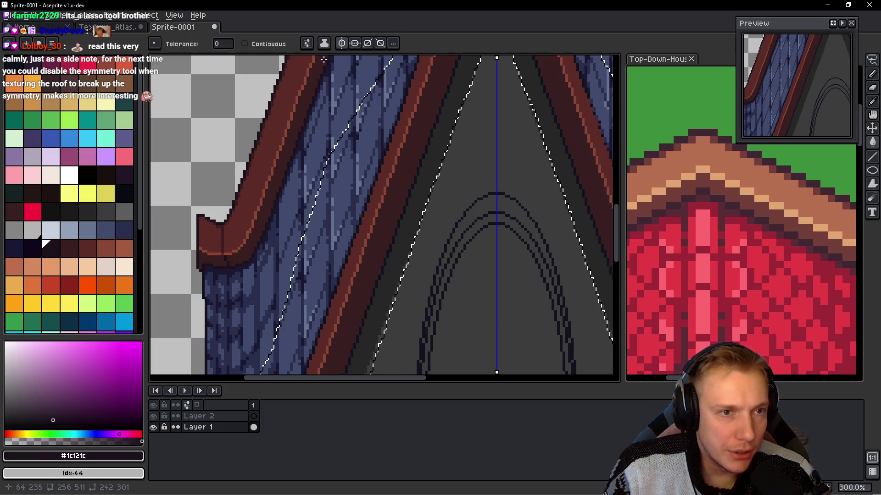
- Turn off vertical mirror symmetry and look over the roof peak
{"action": "left_click", "coordinate": [342, 44]}
{"action": "scroll", "coordinate": [380, 169], "scroll_direction": "up", "scroll_amount": 4}
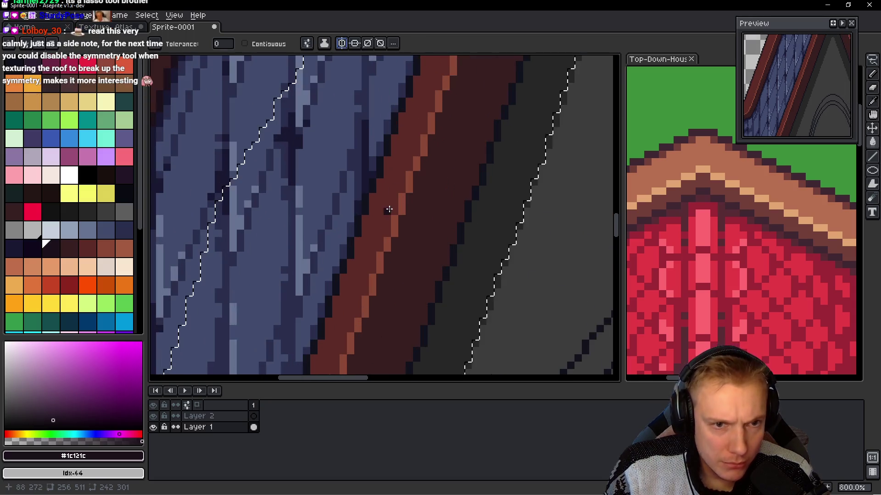
{"action": "scroll", "coordinate": [380, 169], "scroll_direction": "down", "scroll_amount": 5}
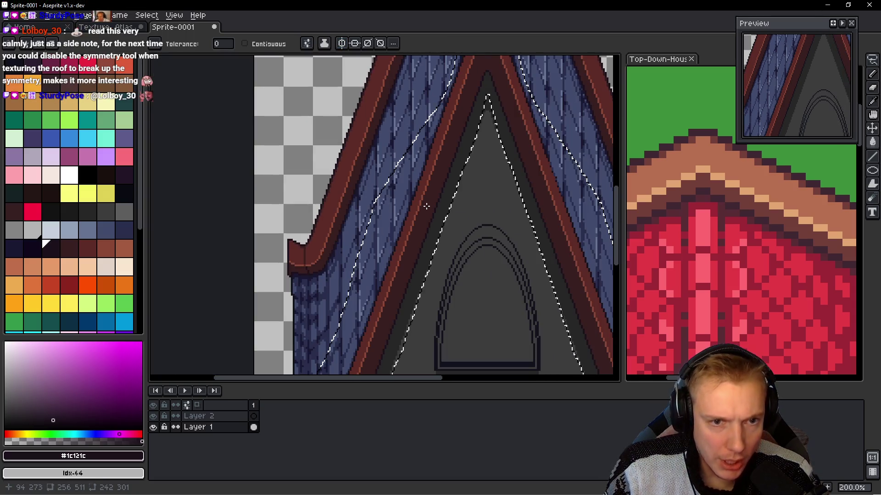
{"action": "left_click_drag", "start_coordinate": [444, 164], "coordinate": [428, 295]}
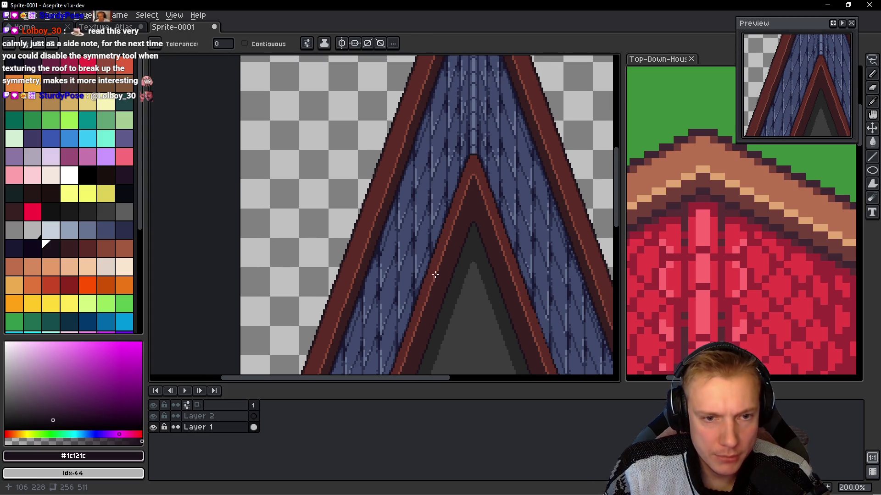
{"action": "scroll", "coordinate": [459, 202], "scroll_direction": "down", "scroll_amount": 2}
{"action": "scroll", "coordinate": [465, 209], "scroll_direction": "up", "scroll_amount": 1}
{"action": "scroll", "coordinate": [465, 215], "scroll_direction": "down", "scroll_amount": 3}
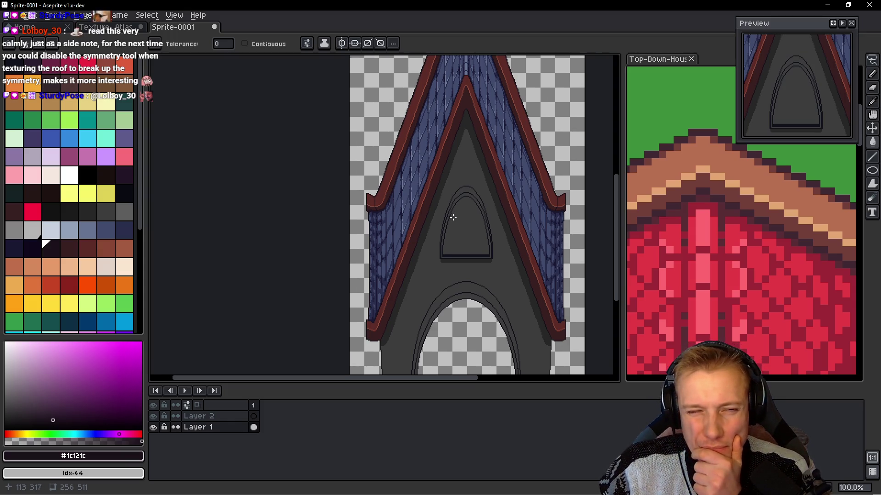
{"action": "scroll", "coordinate": [451, 217], "scroll_direction": "down", "scroll_amount": 1}
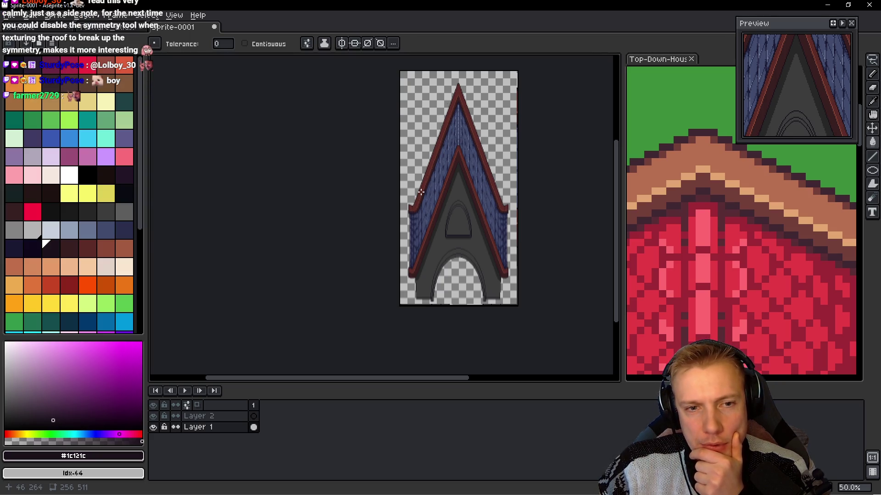
- Lasso around the roof's outer edge, from the left slope up to the peak
{"action": "scroll", "coordinate": [460, 89], "scroll_direction": "up", "scroll_amount": 1}
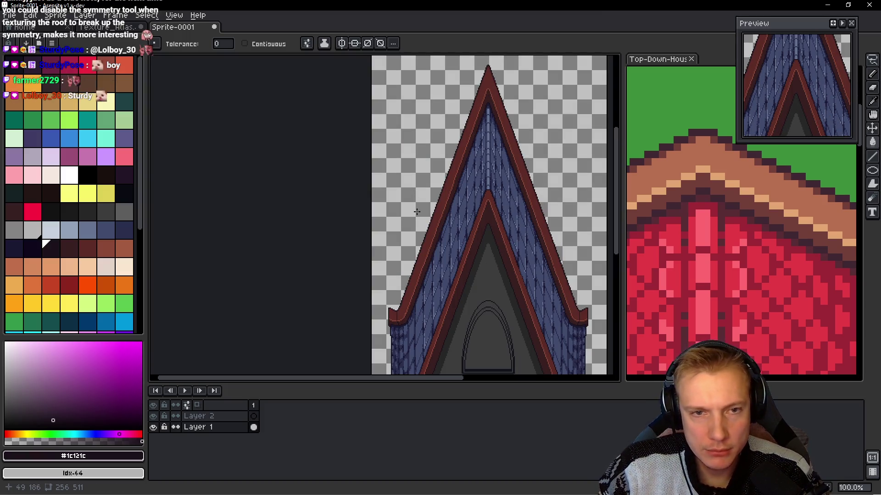
{"action": "key", "text": "m"}
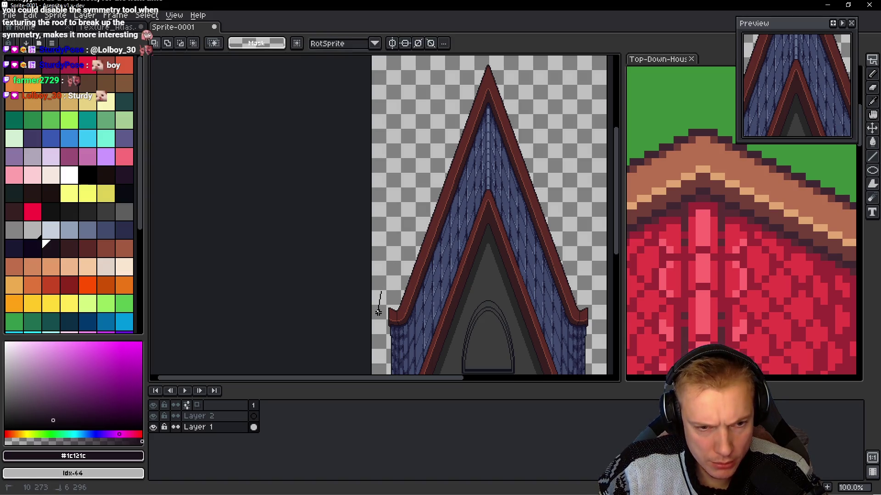
{"action": "mouse_move", "coordinate": [417, 269]}
{"action": "left_mouse_down"}
{"action": "mouse_move", "coordinate": [488, 74]}
{"action": "mouse_move", "coordinate": [556, 294]}
{"action": "mouse_move", "coordinate": [575, 317]}
{"action": "mouse_move", "coordinate": [595, 313]}
{"action": "mouse_move", "coordinate": [571, 153]}
{"action": "mouse_move", "coordinate": [535, 57]}
{"action": "mouse_move", "coordinate": [462, 58]}
{"action": "left_mouse_up"}
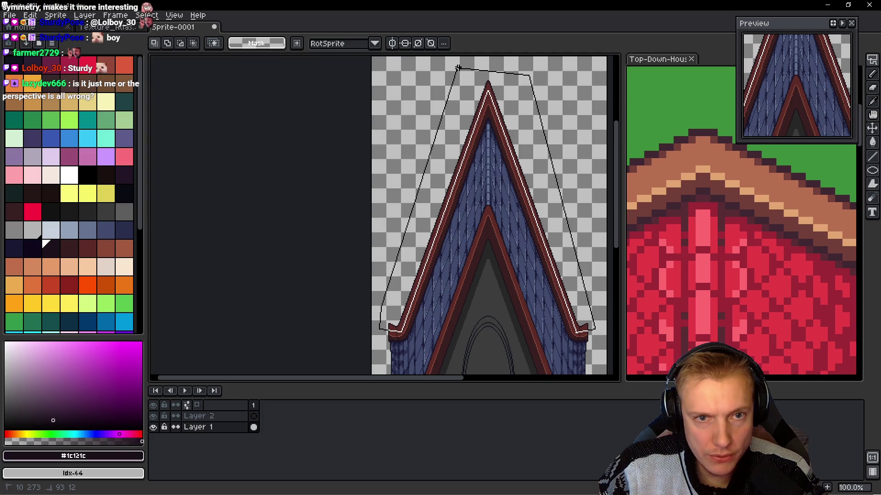
{"action": "left_click_drag", "start_coordinate": [386, 315], "coordinate": [384, 316]}
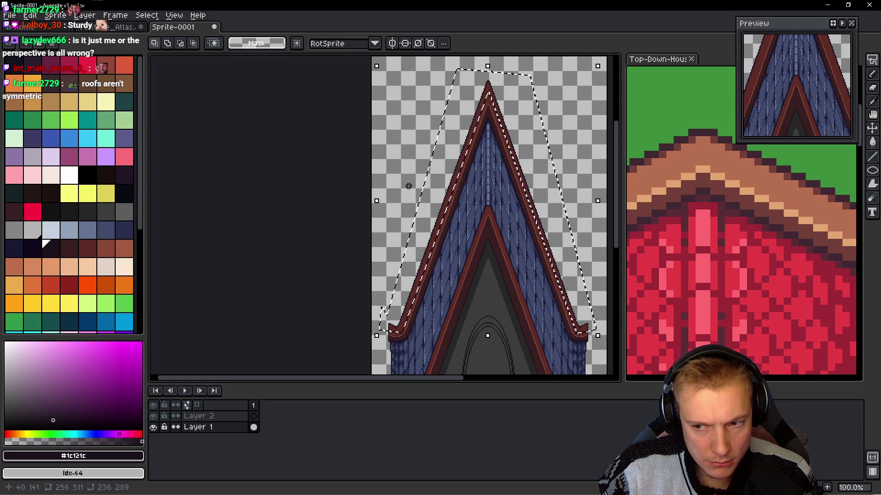
{"action": "scroll", "coordinate": [454, 192], "scroll_direction": "up", "scroll_amount": 2}
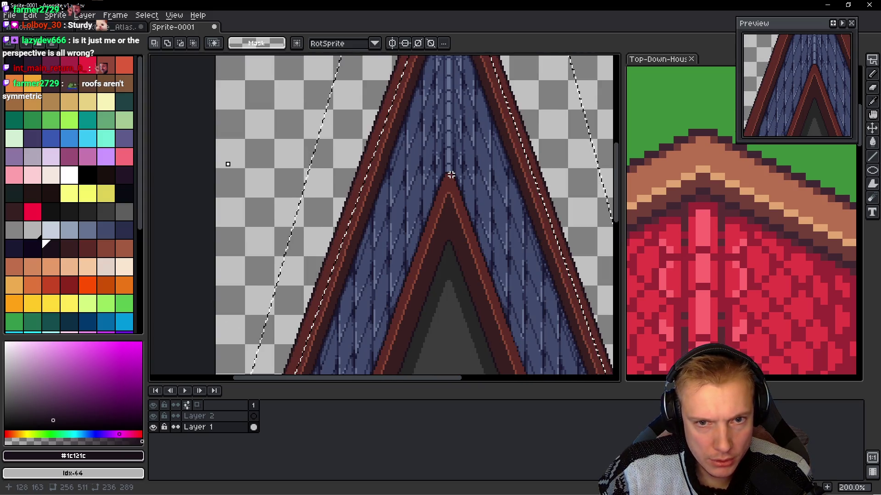
- Select the roof's dark outline by colour and nudge it down a pixel or two
{"action": "key", "text": "g"}
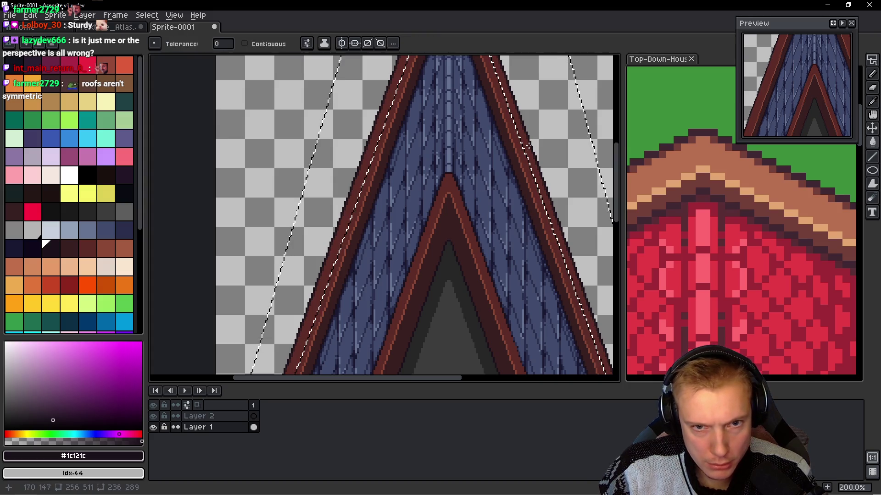
{"action": "left_click", "coordinate": [530, 147]}
{"action": "scroll", "coordinate": [530, 147], "scroll_direction": "down", "scroll_amount": 2}
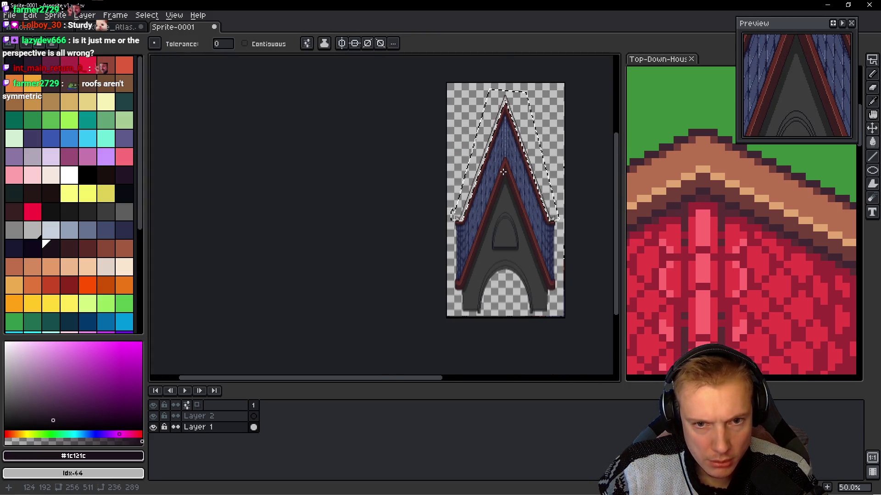
{"action": "scroll", "coordinate": [503, 176], "scroll_direction": "up", "scroll_amount": 2}
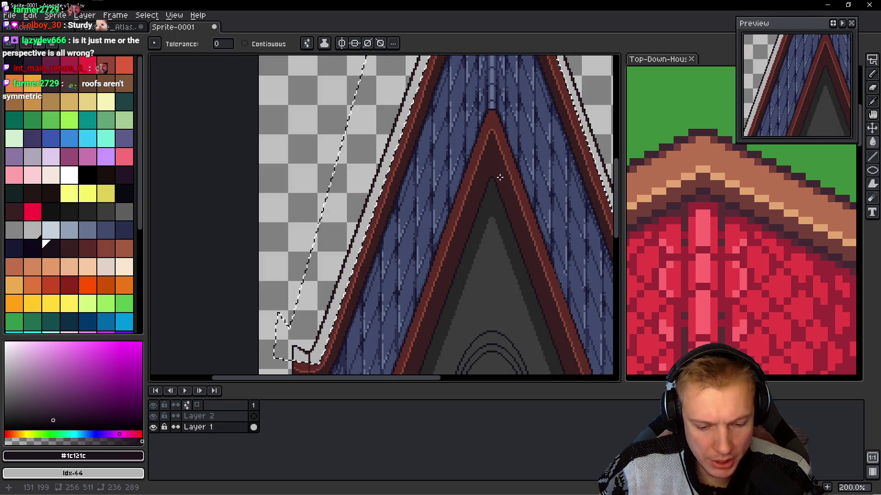
{"action": "key", "text": "ctrl+t"}
{"action": "key", "text": "Down"}
{"action": "key", "text": "Down"}
{"action": "key", "text": "Down"}
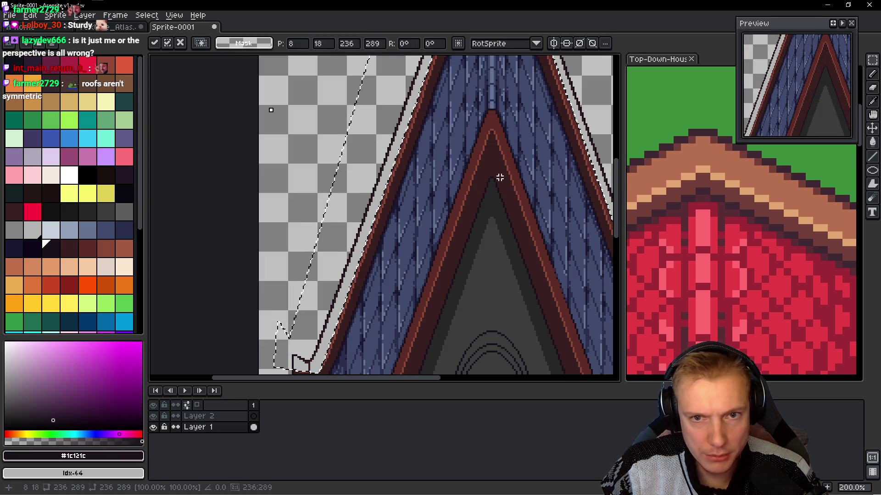
{"action": "key", "text": "Down"}
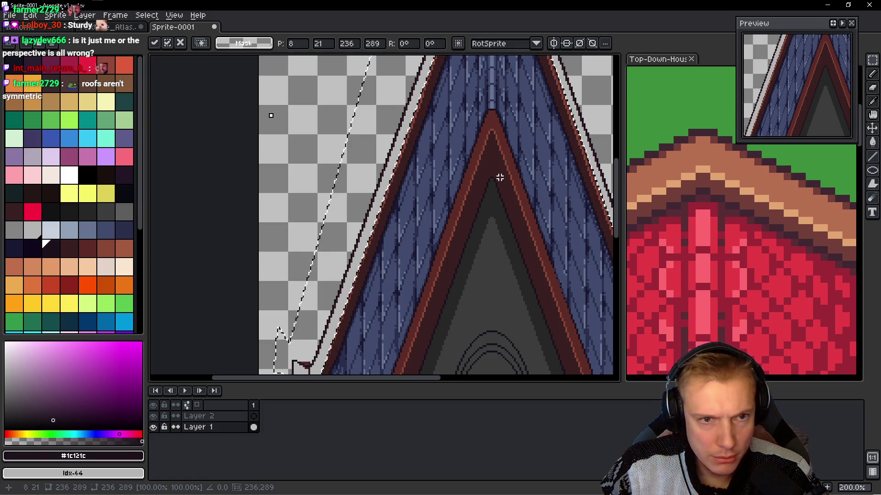
{"action": "left_click_drag", "start_coordinate": [426, 252], "coordinate": [462, 174]}
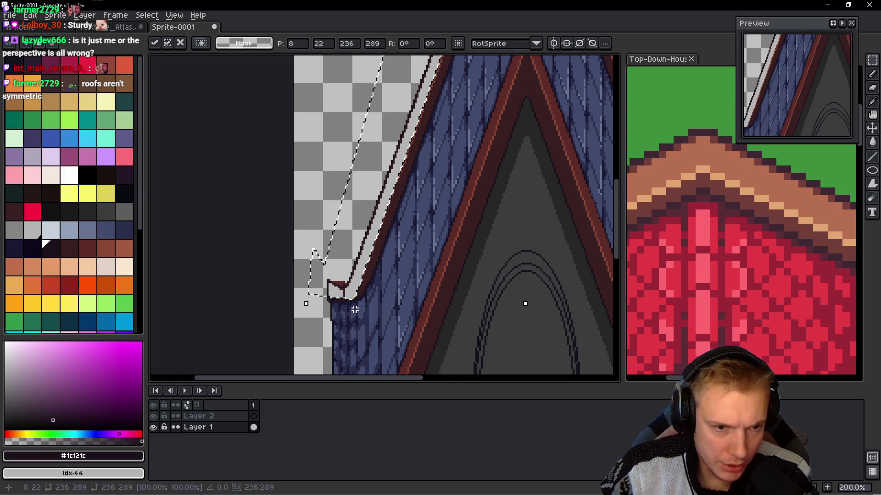
{"action": "key", "text": "Down"}
{"action": "key", "text": "Down"}
{"action": "key", "text": "Down"}
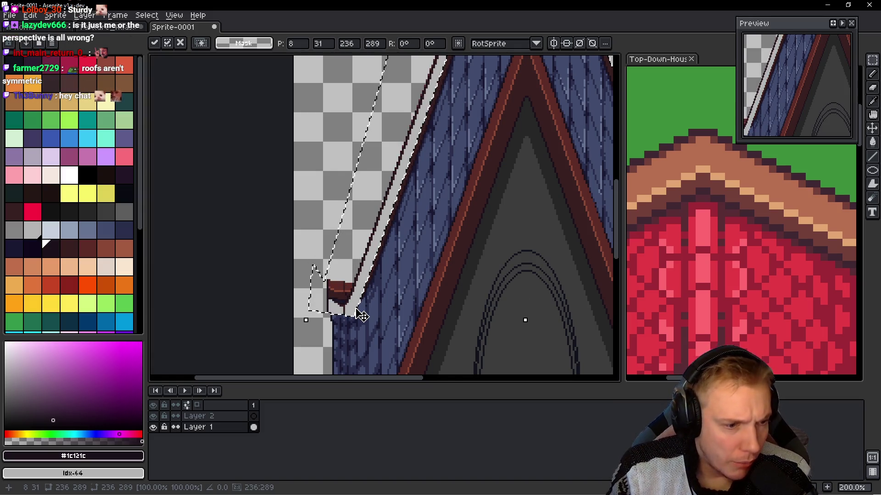
{"action": "key", "text": "Up"}
{"action": "key", "text": "Up"}
{"action": "key", "text": "Up"}
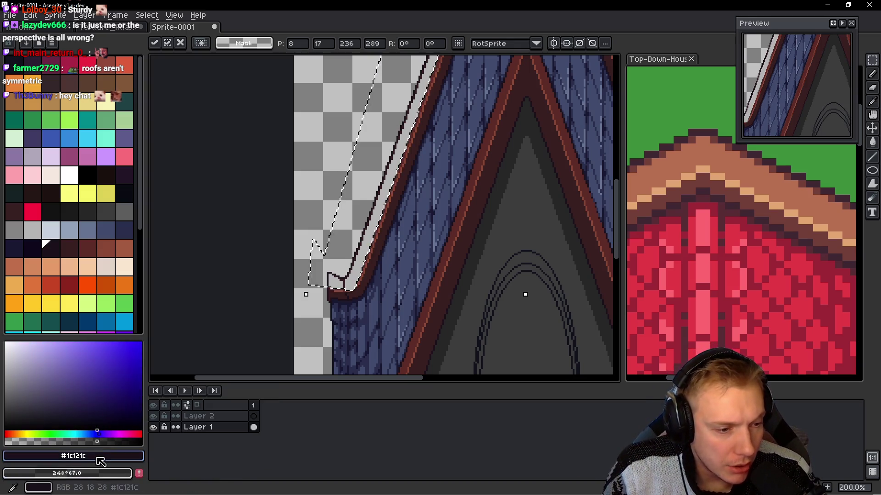
- Set the background colour to transparent, then drop the moved outline and undo it
{"action": "left_click", "coordinate": [105, 475]}
{"action": "left_click", "coordinate": [89, 396]}
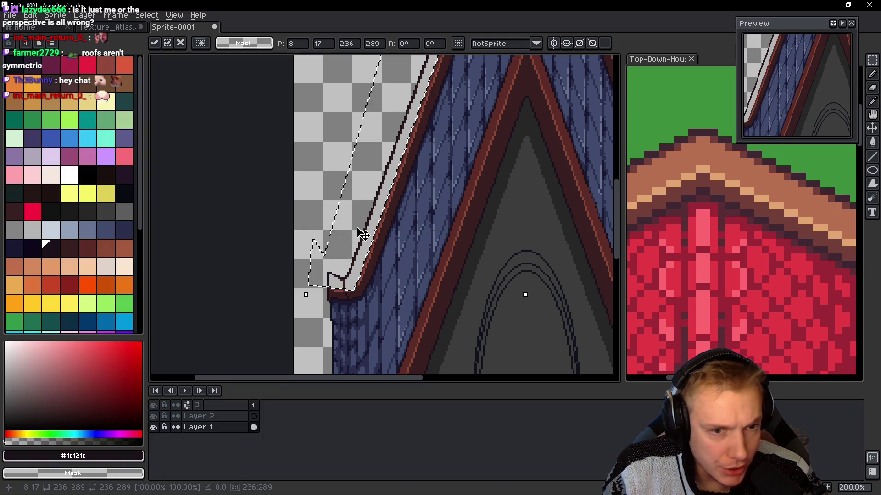
{"action": "key", "text": "Return"}
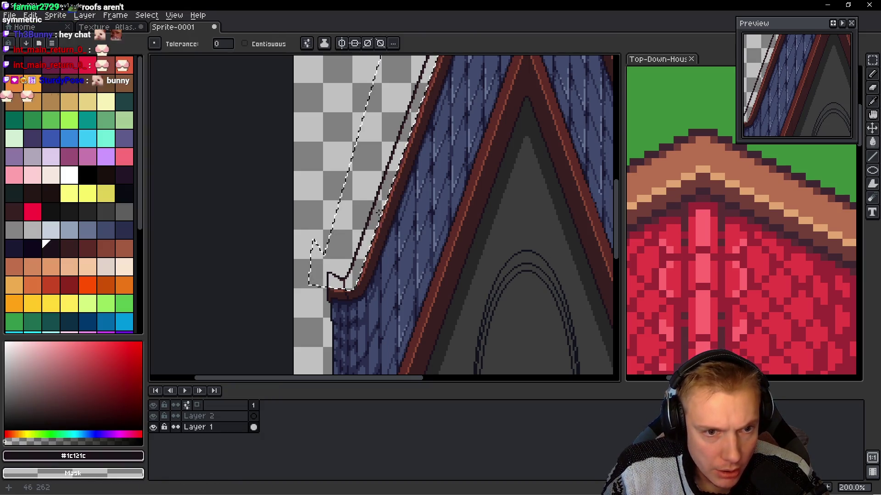
{"action": "key", "text": "ctrl+z"}
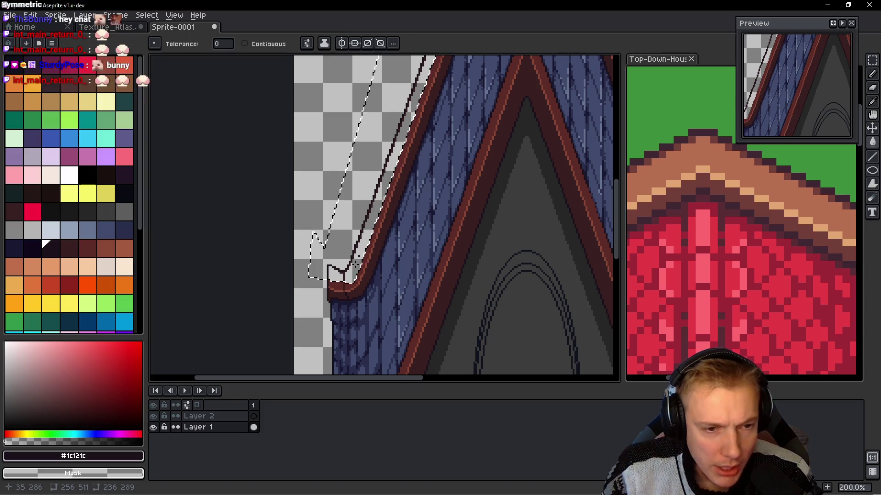
- Shift the outline down two pixels, cut it from Layer 1, and make Layer 2 active
{"action": "left_click_drag", "start_coordinate": [379, 219], "coordinate": [275, 242]}
{"action": "scroll", "coordinate": [392, 272], "scroll_direction": "up", "scroll_amount": 2}
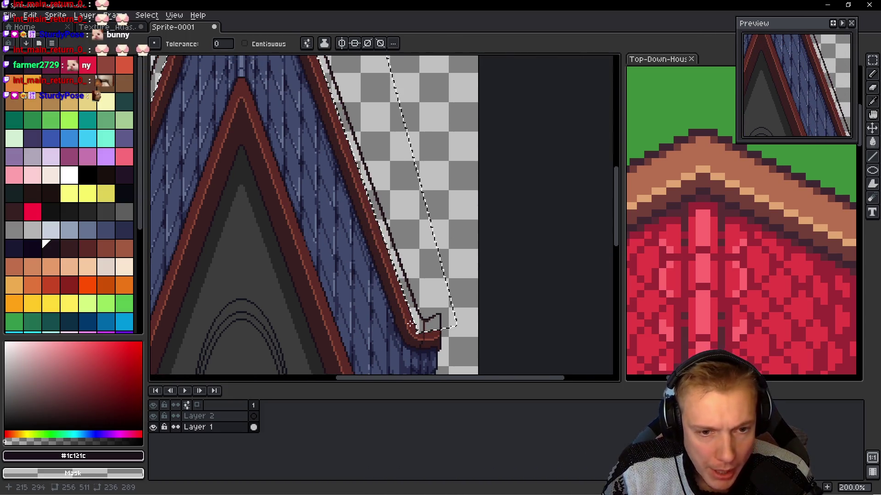
{"action": "scroll", "coordinate": [392, 272], "scroll_direction": "down", "scroll_amount": 3}
{"action": "mouse_move", "coordinate": [338, 203]}
{"action": "left_mouse_down"}
{"action": "mouse_move", "coordinate": [403, 252]}
{"action": "mouse_move", "coordinate": [420, 196]}
{"action": "left_mouse_up"}
{"action": "key", "text": "m"}
{"action": "key", "text": "Down"}
{"action": "key", "text": "Down"}
{"action": "key", "text": "Down"}
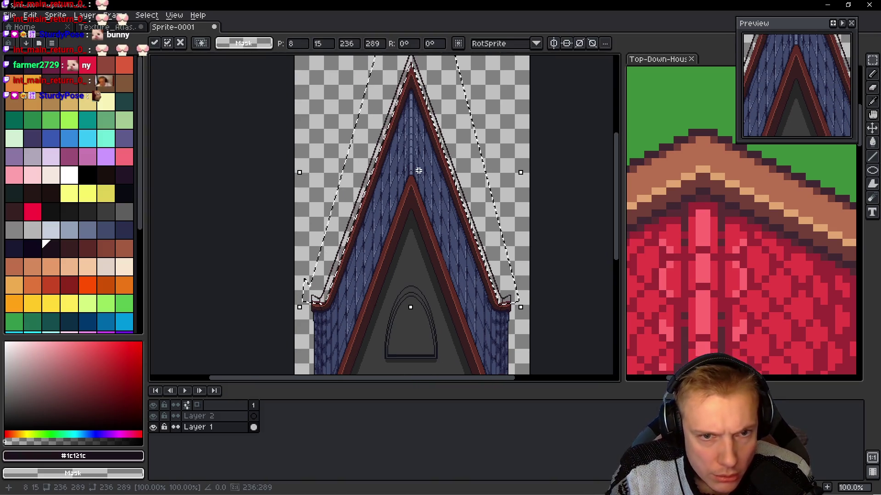
{"action": "scroll", "coordinate": [359, 269], "scroll_direction": "up", "scroll_amount": 5}
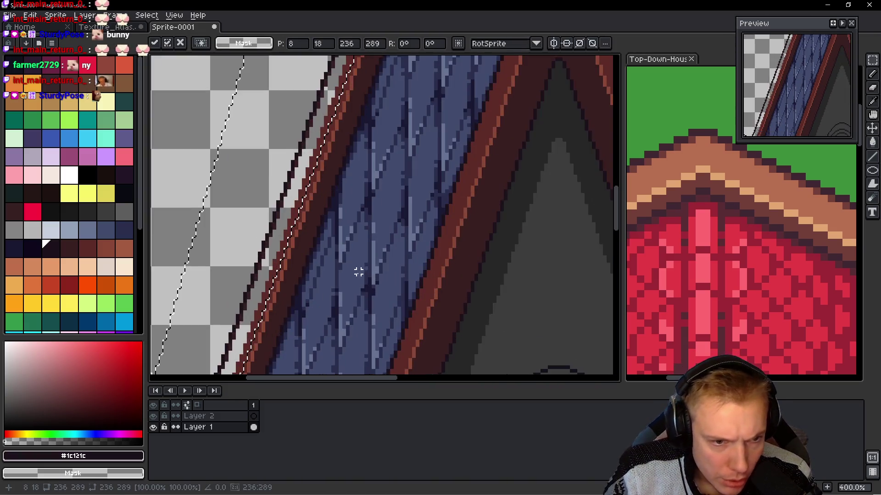
{"action": "key", "text": "Down"}
{"action": "key", "text": "Down"}
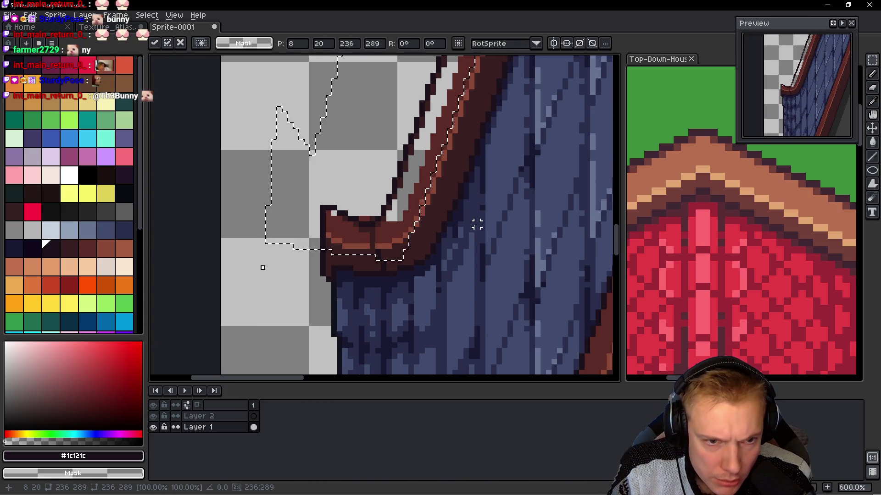
{"action": "key", "text": "Down"}
{"action": "key", "text": "Down"}
{"action": "key", "text": "Down"}
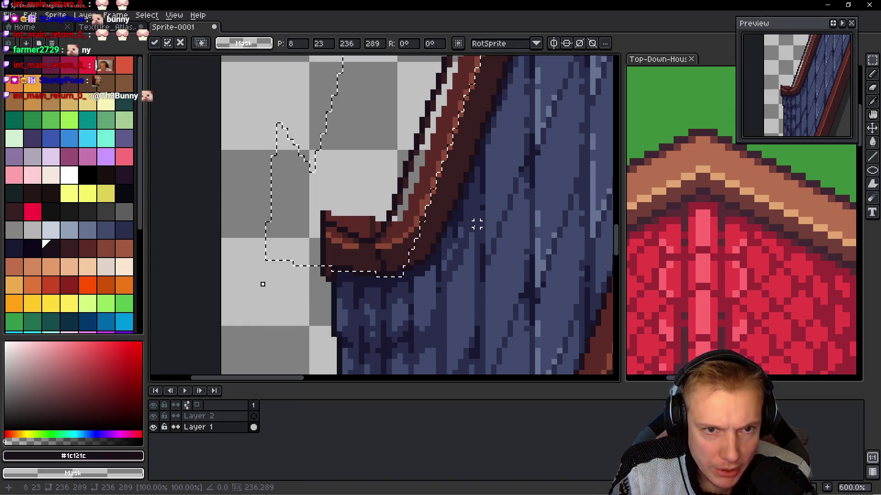
{"action": "key", "text": "Up"}
{"action": "key", "text": "Up"}
{"action": "key", "text": "Up"}
{"action": "key", "text": "Up"}
{"action": "key", "text": "Up"}
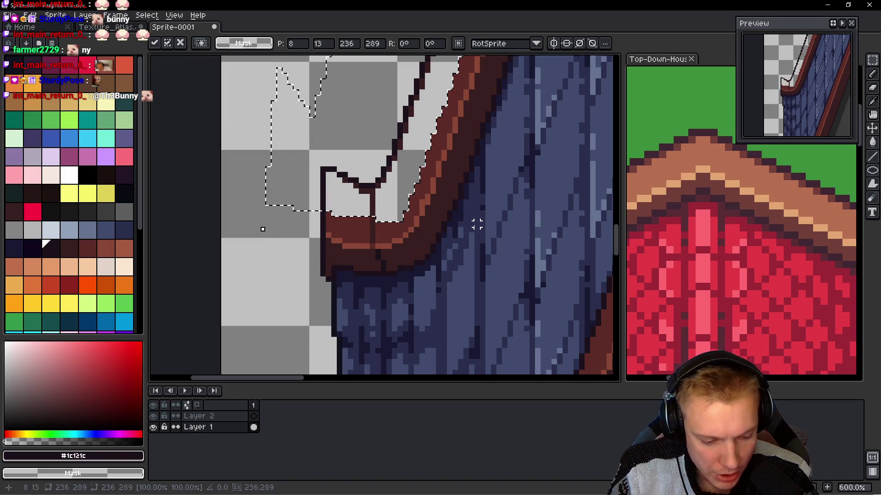
{"action": "key", "text": "Delete"}
{"action": "key", "text": "Up"}
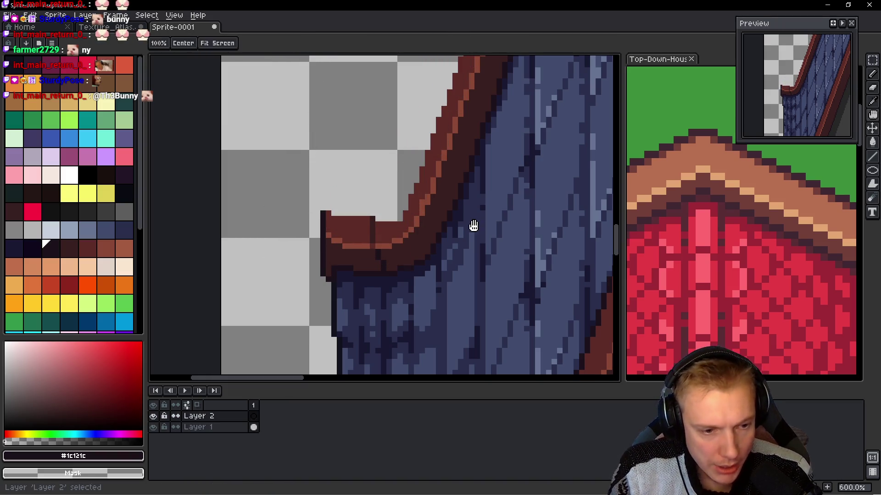
- Paste the cut outline onto Layer 2 and shift the copy right and upward
{"action": "key", "text": "ctrl+v"}
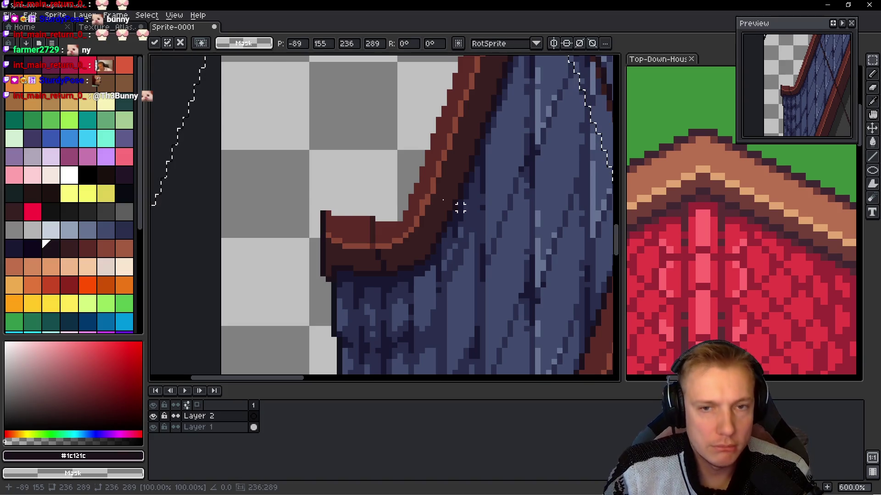
{"action": "scroll", "coordinate": [458, 202], "scroll_direction": "down", "scroll_amount": 5}
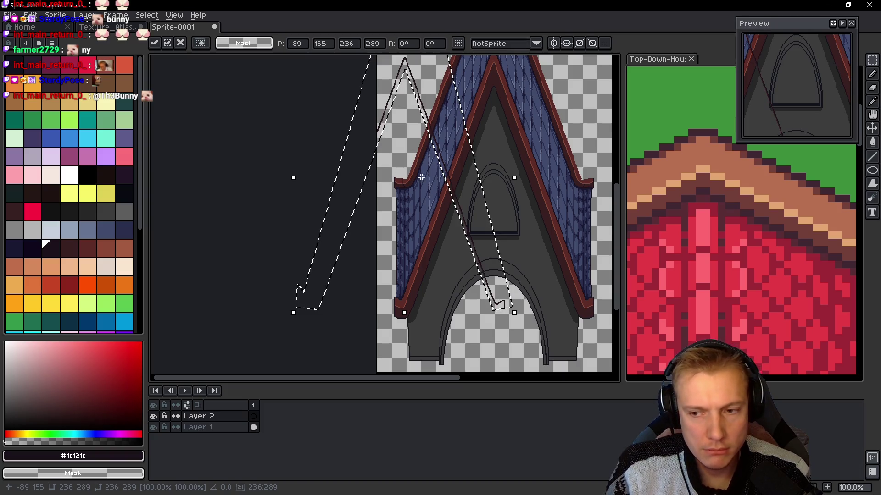
{"action": "left_click_drag", "start_coordinate": [403, 167], "coordinate": [428, 175]}
{"action": "key", "text": "Right"}
{"action": "key", "text": "Right"}
{"action": "key", "text": "Right"}
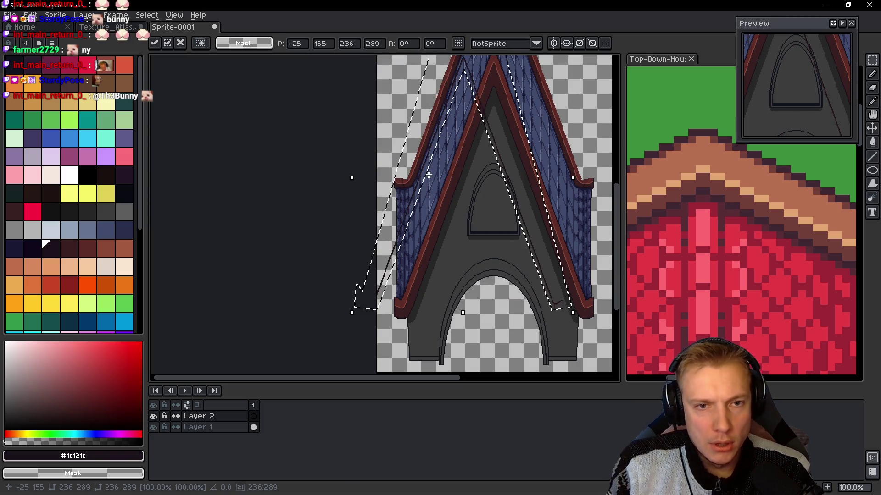
{"action": "key", "text": "Up"}
{"action": "key", "text": "Up"}
{"action": "key", "text": "Up"}
{"action": "key", "text": "Up"}
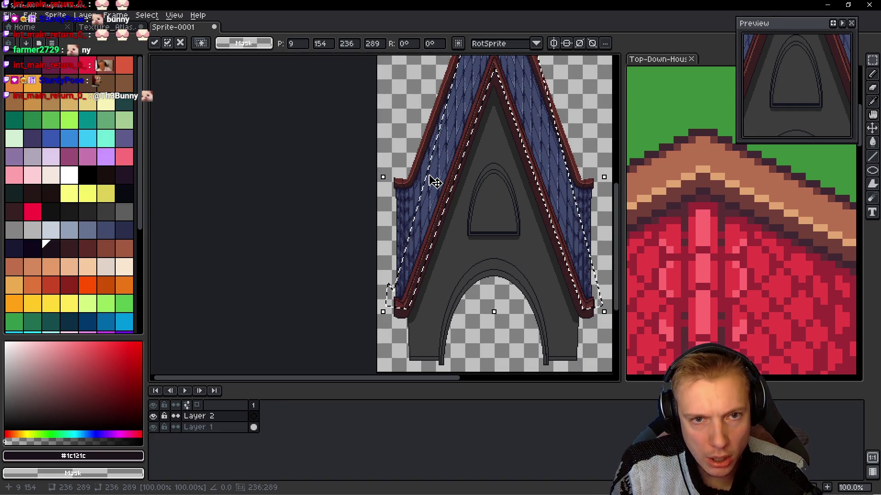
{"action": "key", "text": "Up"}
{"action": "key", "text": "Up"}
{"action": "key", "text": "Up"}
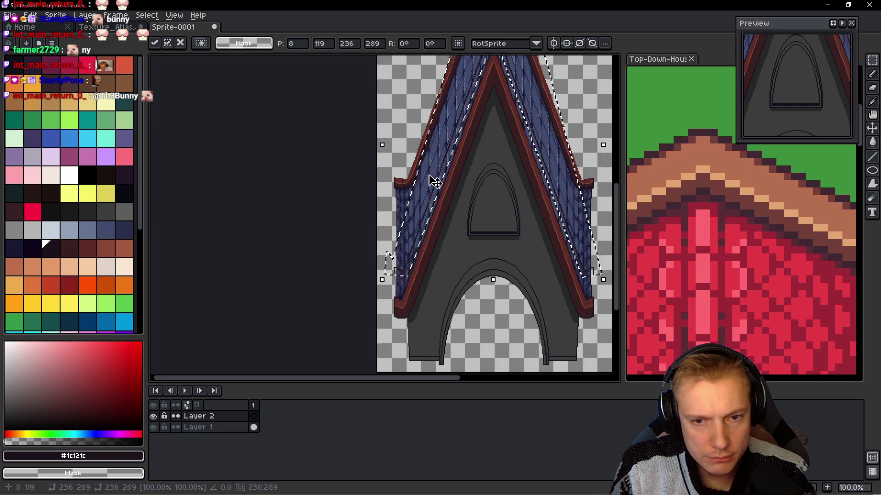
{"action": "key", "text": "Up"}
{"action": "key", "text": "Up"}
{"action": "key", "text": "Up"}
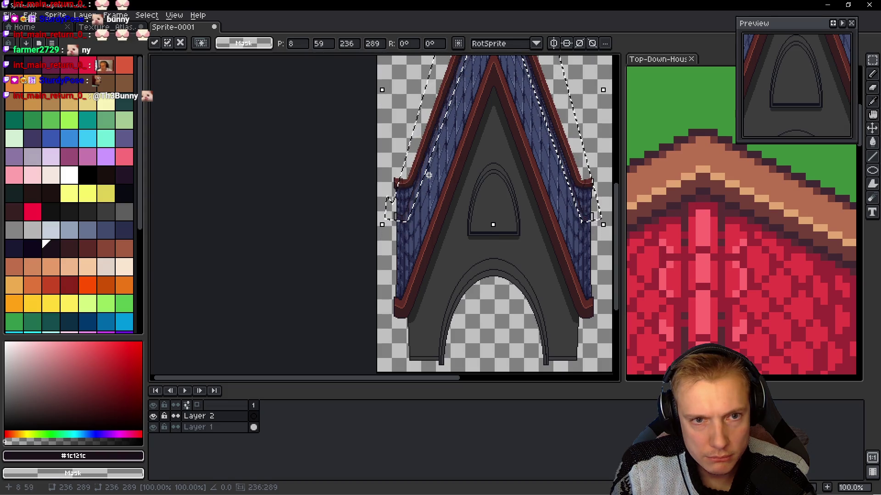
{"action": "key", "text": "Up"}
{"action": "key", "text": "Up"}
{"action": "key", "text": "Up"}
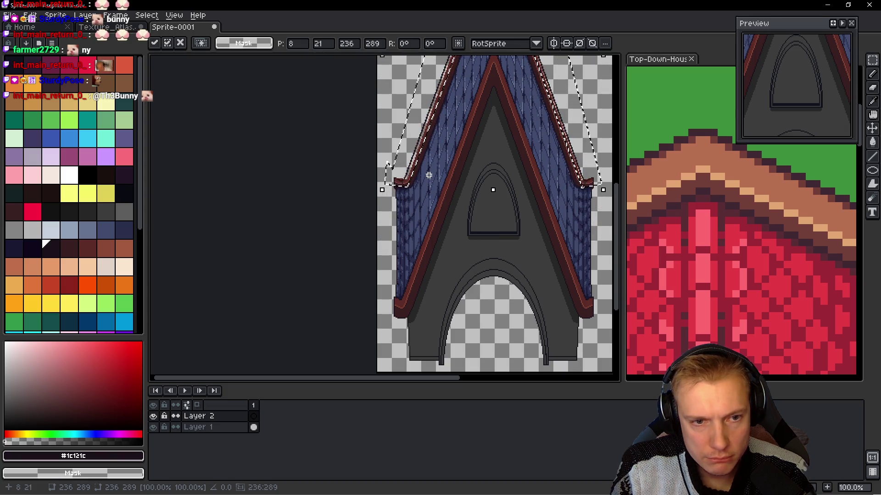
- Lower the pasted roof copy by eight pixels and drop it in place
{"action": "scroll", "coordinate": [439, 209], "scroll_direction": "up", "scroll_amount": 1}
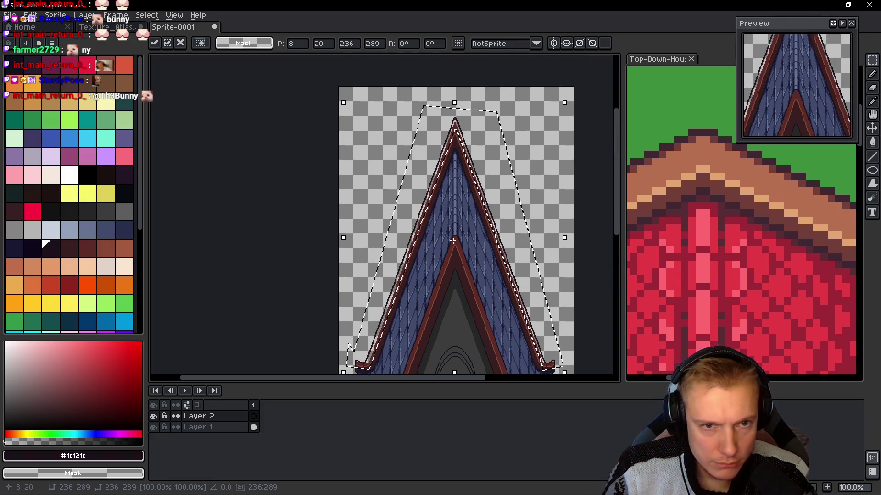
{"action": "scroll", "coordinate": [454, 229], "scroll_direction": "up", "scroll_amount": 1}
{"action": "left_click_drag", "start_coordinate": [475, 198], "coordinate": [459, 314]}
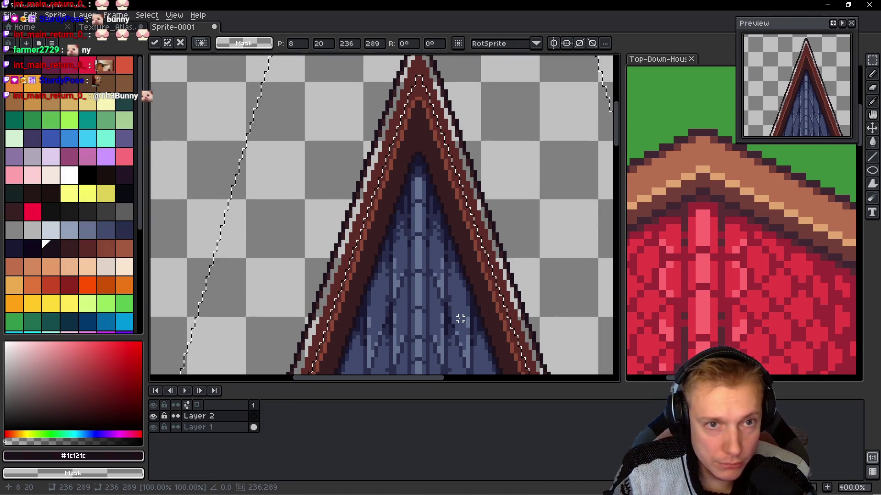
{"action": "key", "text": "Down"}
{"action": "key", "text": "Down"}
{"action": "key", "text": "Down"}
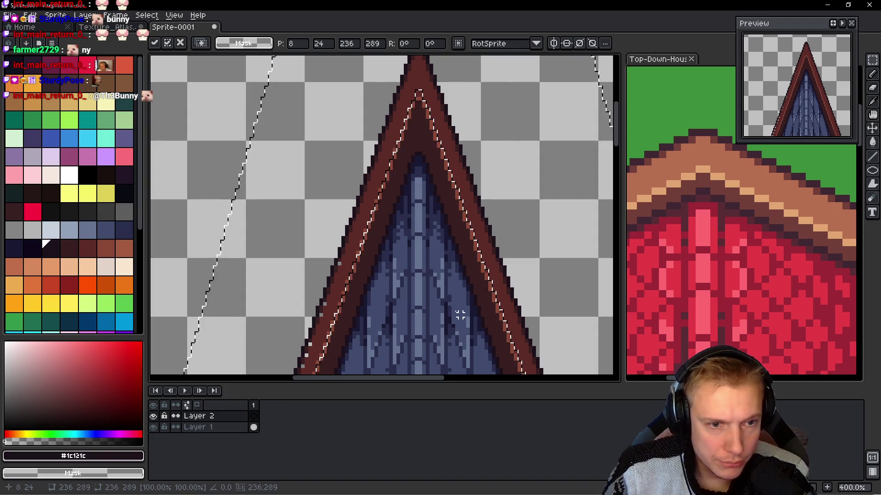
{"action": "scroll", "coordinate": [434, 285], "scroll_direction": "down", "scroll_amount": 1}
{"action": "mouse_move", "coordinate": [427, 301]}
{"action": "left_mouse_down"}
{"action": "mouse_move", "coordinate": [444, 186]}
{"action": "mouse_move", "coordinate": [448, 56]}
{"action": "mouse_move", "coordinate": [408, 164]}
{"action": "left_mouse_up"}
{"action": "key", "text": "Down"}
{"action": "key", "text": "Down"}
{"action": "key", "text": "Down"}
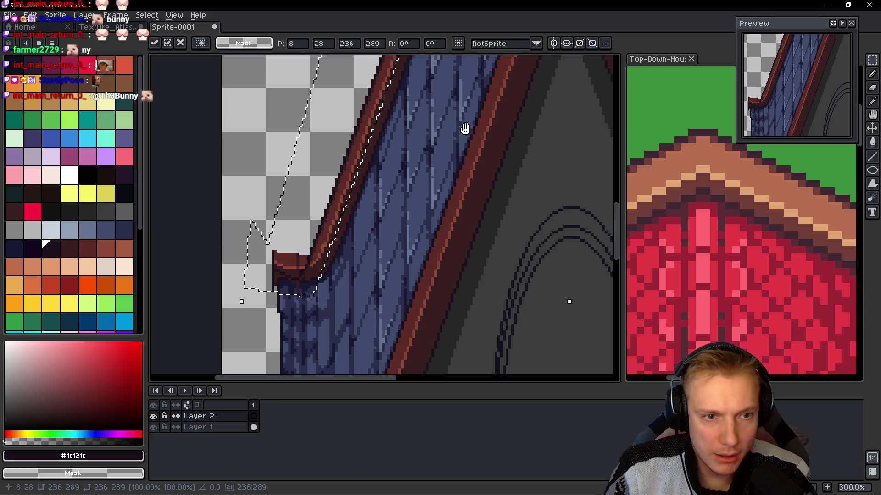
{"action": "scroll", "coordinate": [464, 130], "scroll_direction": "down", "scroll_amount": 2}
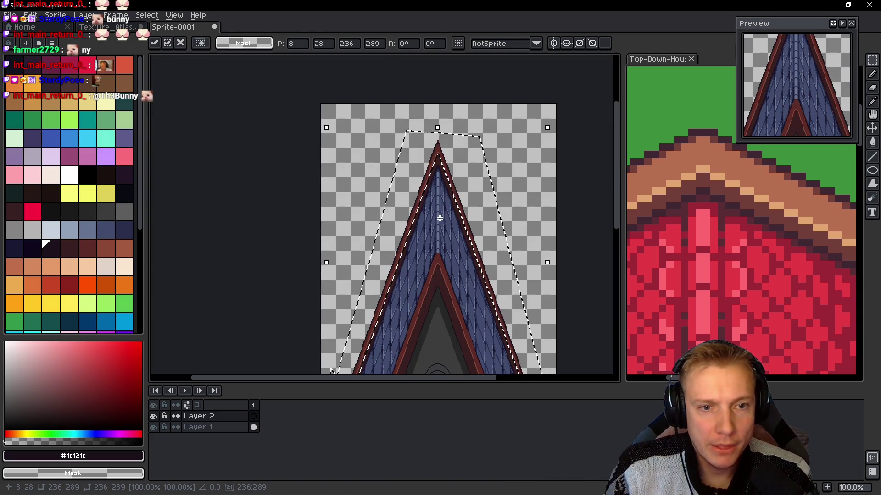
{"action": "key", "text": "ctrl+d"}
{"action": "left_click_drag", "start_coordinate": [436, 231], "coordinate": [450, 175]}
{"action": "scroll", "coordinate": [450, 175], "scroll_direction": "down", "scroll_amount": 2}
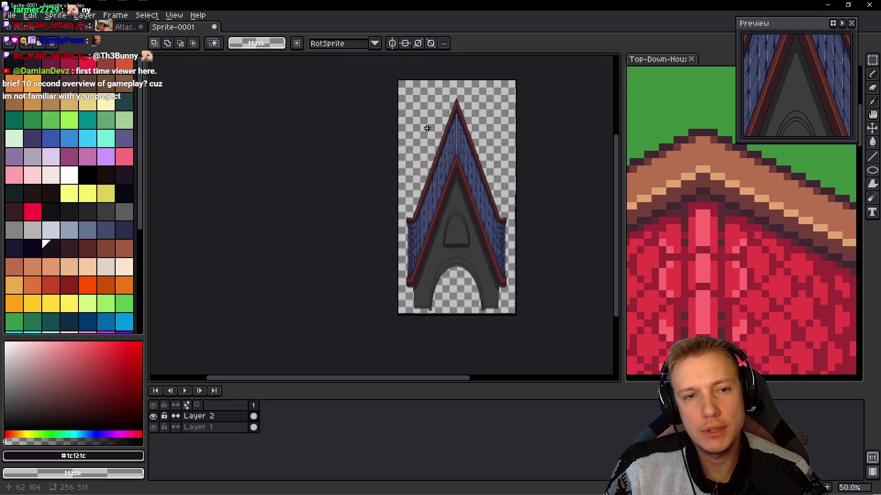
- Lasso the lower-right eave end and raise it two pixels
{"action": "scroll", "coordinate": [483, 162], "scroll_direction": "up", "scroll_amount": 5}
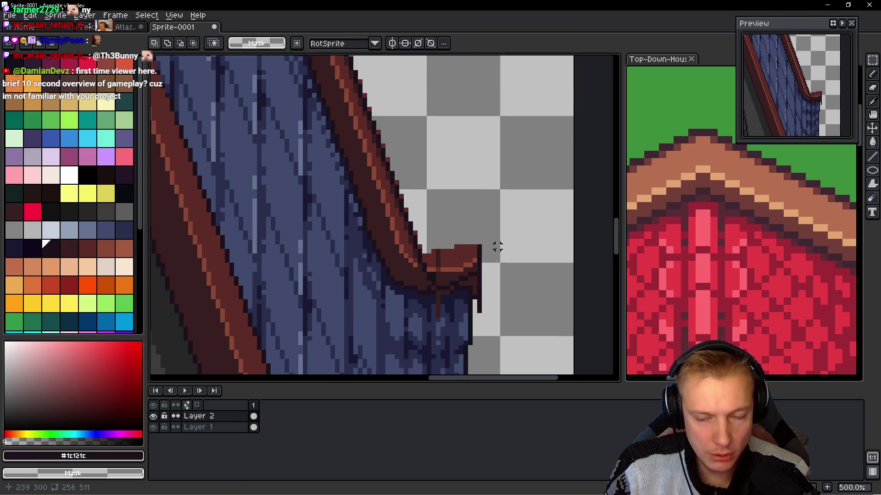
{"action": "key", "text": "q"}
{"action": "mouse_move", "coordinate": [505, 240]}
{"action": "left_mouse_down"}
{"action": "mouse_move", "coordinate": [395, 257]}
{"action": "mouse_move", "coordinate": [516, 291]}
{"action": "left_mouse_up"}
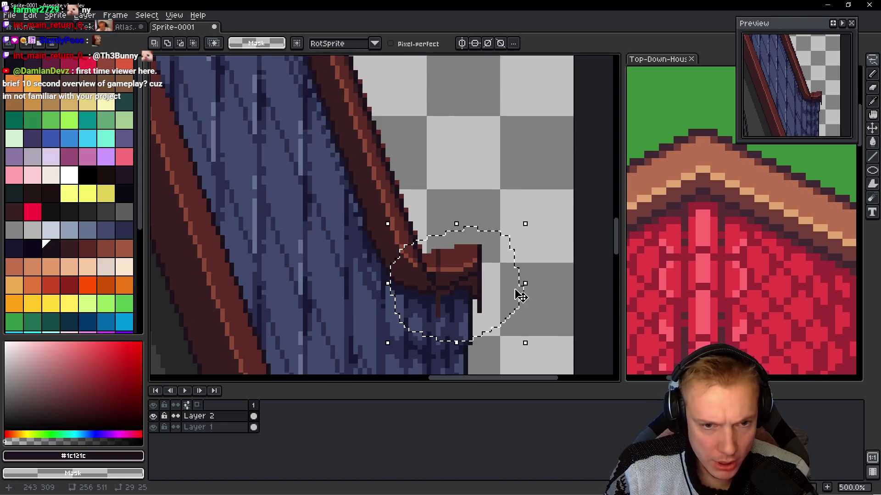
{"action": "key", "text": "ctrl+d"}
{"action": "mouse_move", "coordinate": [458, 204]}
{"action": "left_mouse_down"}
{"action": "mouse_move", "coordinate": [515, 221]}
{"action": "mouse_move", "coordinate": [476, 281]}
{"action": "mouse_move", "coordinate": [482, 265]}
{"action": "mouse_move", "coordinate": [472, 240]}
{"action": "mouse_move", "coordinate": [484, 248]}
{"action": "left_mouse_up"}
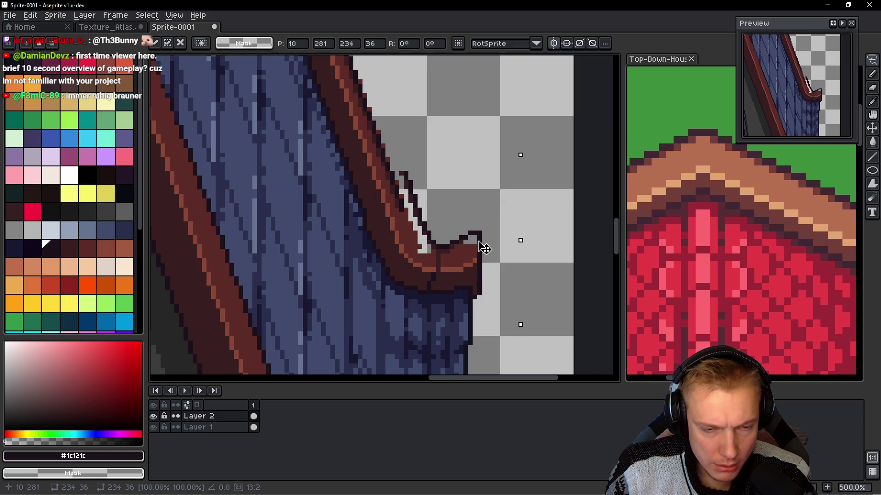
{"action": "mouse_move", "coordinate": [483, 248]}
{"action": "left_mouse_down"}
{"action": "mouse_move", "coordinate": [477, 203]}
{"action": "mouse_move", "coordinate": [496, 192]}
{"action": "left_mouse_up"}
{"action": "scroll", "coordinate": [497, 192], "scroll_direction": "up", "scroll_amount": 2}
{"action": "key", "text": "e"}
- Erase part of the vertical stroke and shift the dark outline left and down into place
{"action": "left_click_drag", "start_coordinate": [420, 197], "coordinate": [420, 226]}
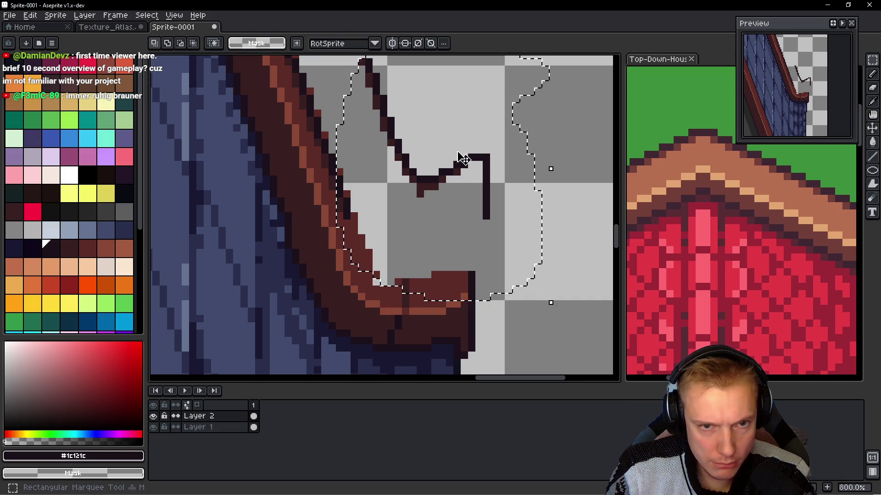
{"action": "left_click_drag", "start_coordinate": [456, 147], "coordinate": [447, 250]}
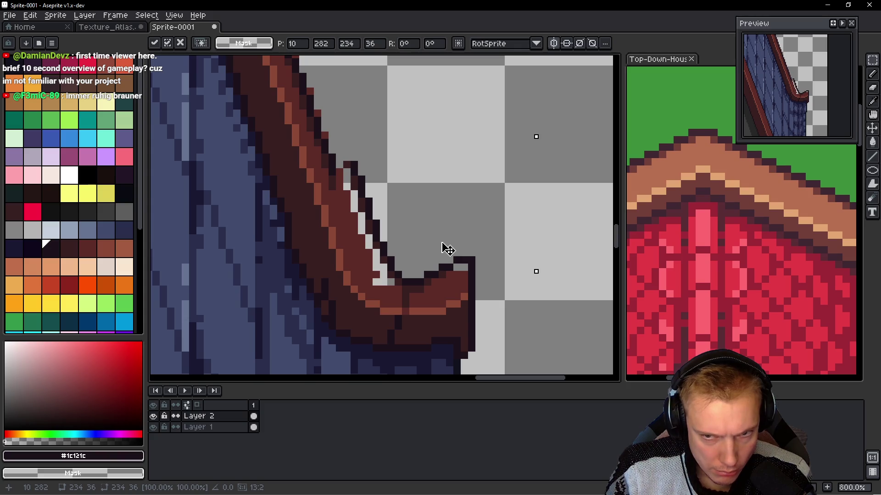
{"action": "scroll", "coordinate": [447, 250], "scroll_direction": "down", "scroll_amount": 1}
{"action": "key", "text": "ctrl+d"}
{"action": "scroll", "coordinate": [382, 205], "scroll_direction": "up", "scroll_amount": 1}
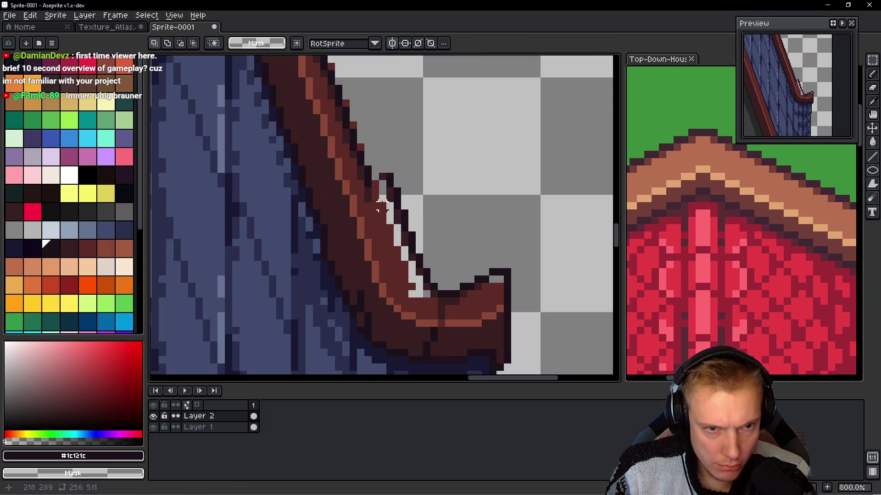
{"action": "scroll", "coordinate": [404, 184], "scroll_direction": "up", "scroll_amount": 1}
{"action": "mouse_move", "coordinate": [413, 182]}
{"action": "left_mouse_down"}
{"action": "mouse_move", "coordinate": [370, 173]}
{"action": "mouse_move", "coordinate": [385, 254]}
{"action": "mouse_move", "coordinate": [402, 182]}
{"action": "mouse_move", "coordinate": [387, 149]}
{"action": "mouse_move", "coordinate": [369, 173]}
{"action": "mouse_move", "coordinate": [431, 346]}
{"action": "mouse_move", "coordinate": [397, 131]}
{"action": "left_mouse_up"}
{"action": "key", "text": "b"}
{"action": "left_click_drag", "start_coordinate": [433, 241], "coordinate": [410, 260]}
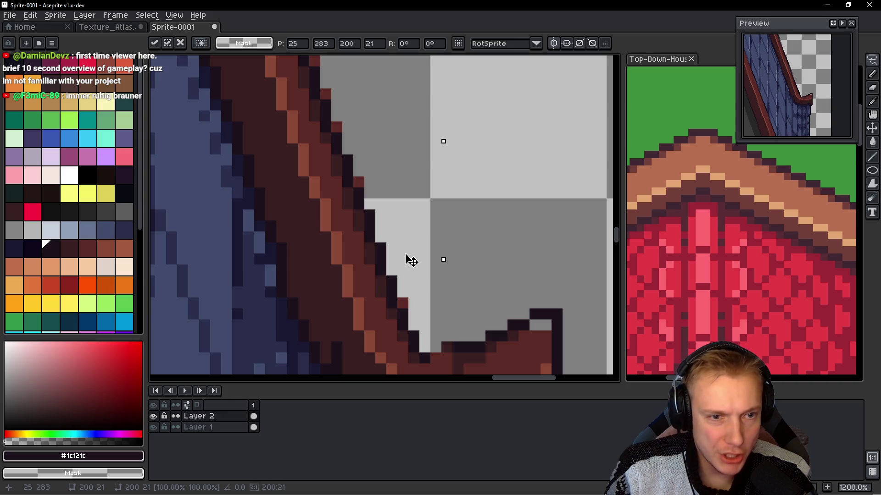
{"action": "key", "text": "ctrl+d"}
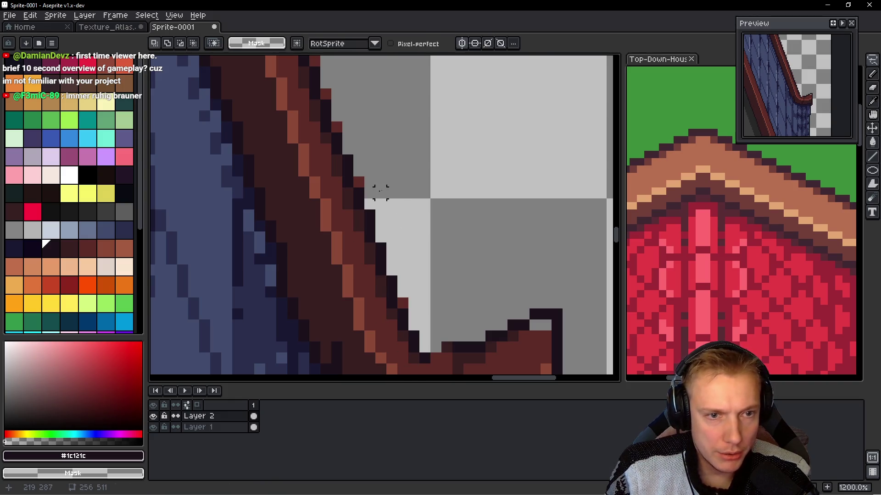
- Pick the dark red-brown #391f21 from the trim and fill the grey gap pixels in the eave outline
{"action": "key", "text": "b"}
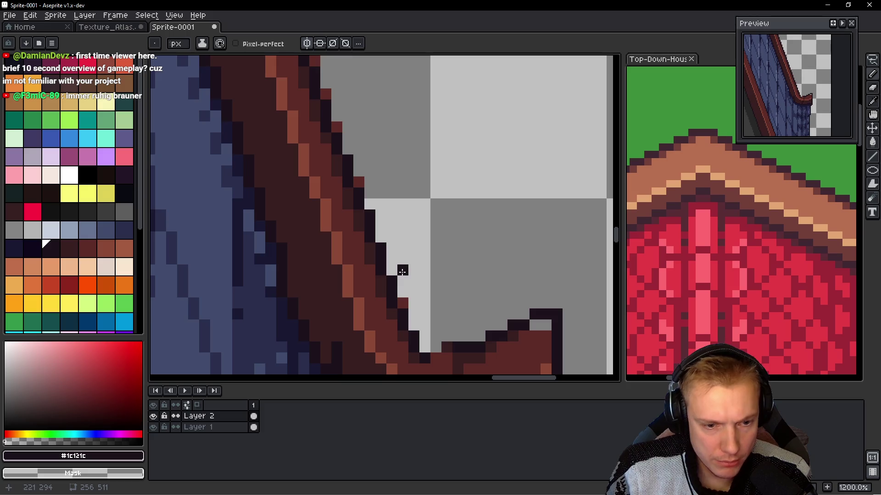
{"action": "scroll", "coordinate": [466, 283], "scroll_direction": "down", "scroll_amount": 2}
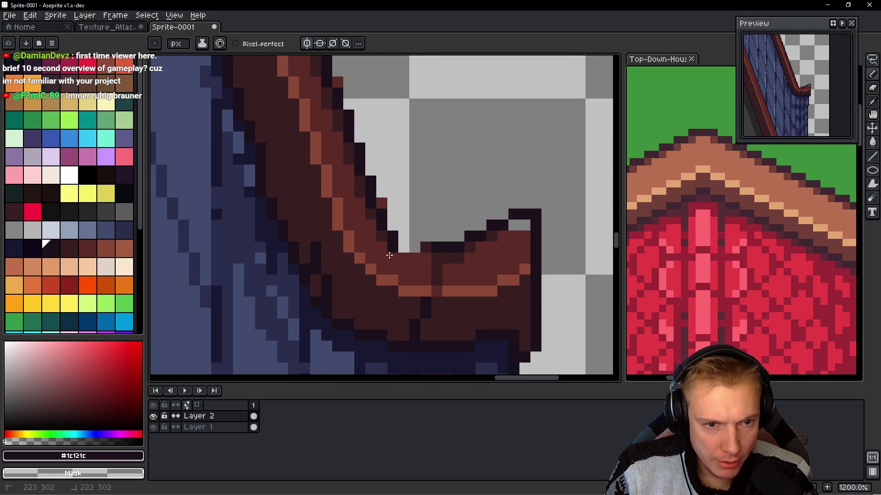
{"action": "key", "text": "alt"}
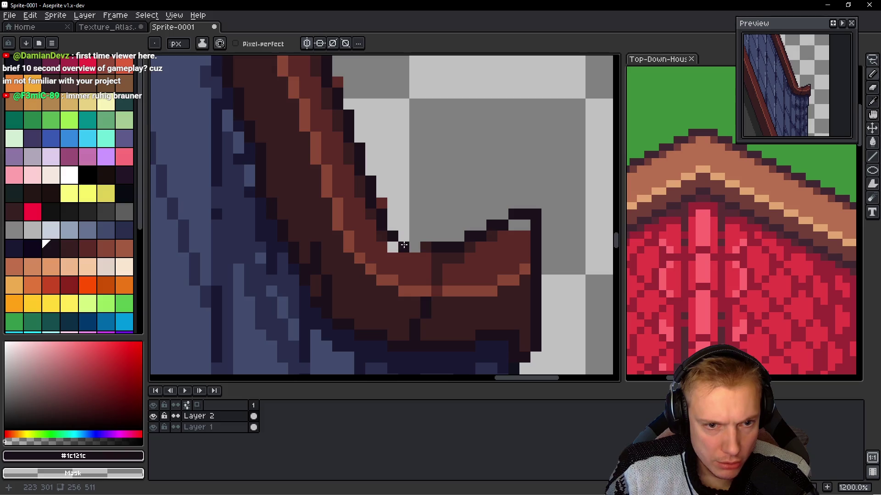
{"action": "scroll", "coordinate": [430, 243], "scroll_direction": "down", "scroll_amount": 3}
{"action": "scroll", "coordinate": [429, 243], "scroll_direction": "up", "scroll_amount": 4}
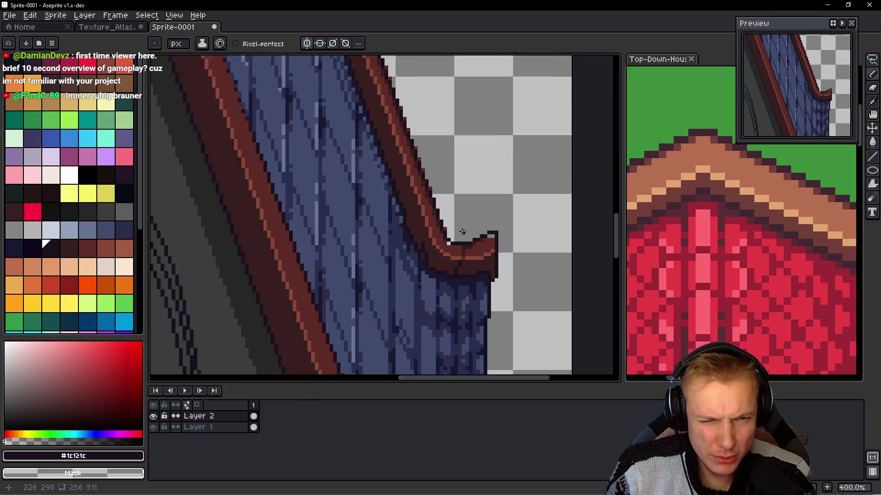
{"action": "left_click", "coordinate": [402, 283], "text": "alt"}
{"action": "left_click", "coordinate": [397, 277], "text": "alt"}
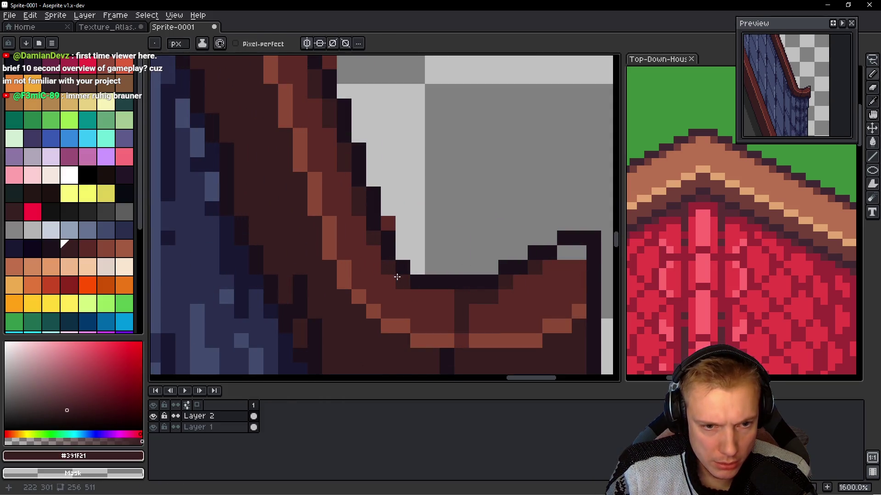
{"action": "left_click", "coordinate": [445, 296]}
{"action": "scroll", "coordinate": [432, 295], "scroll_direction": "down", "scroll_amount": 3}
{"action": "scroll", "coordinate": [536, 276], "scroll_direction": "up", "scroll_amount": 3}
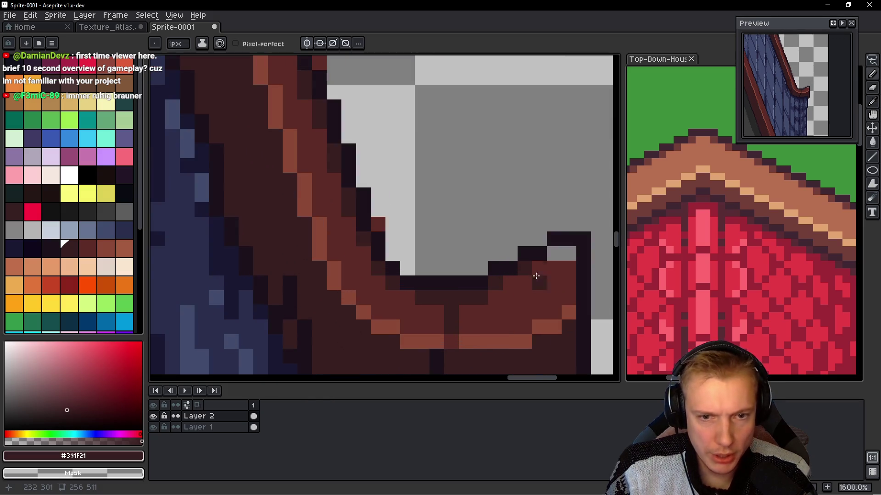
{"action": "left_click", "coordinate": [559, 254]}
{"action": "scroll", "coordinate": [560, 266], "scroll_direction": "down", "scroll_amount": 5}
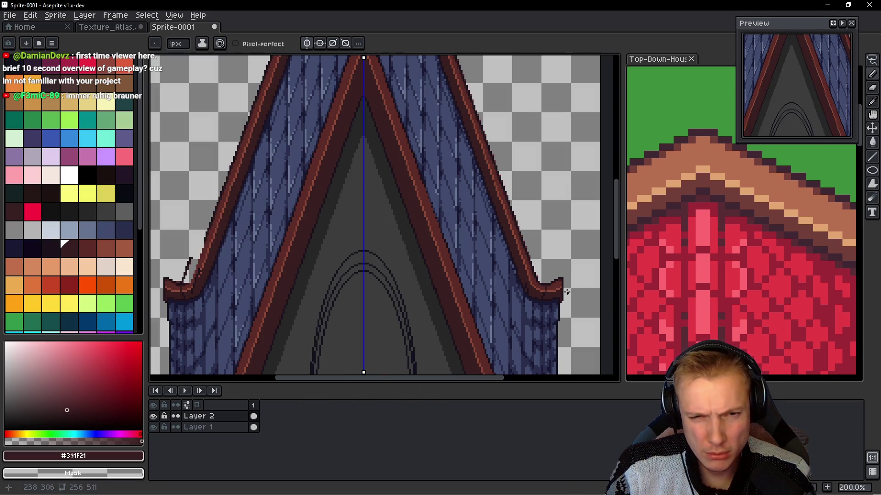
{"action": "scroll", "coordinate": [560, 280], "scroll_direction": "down", "scroll_amount": 1}
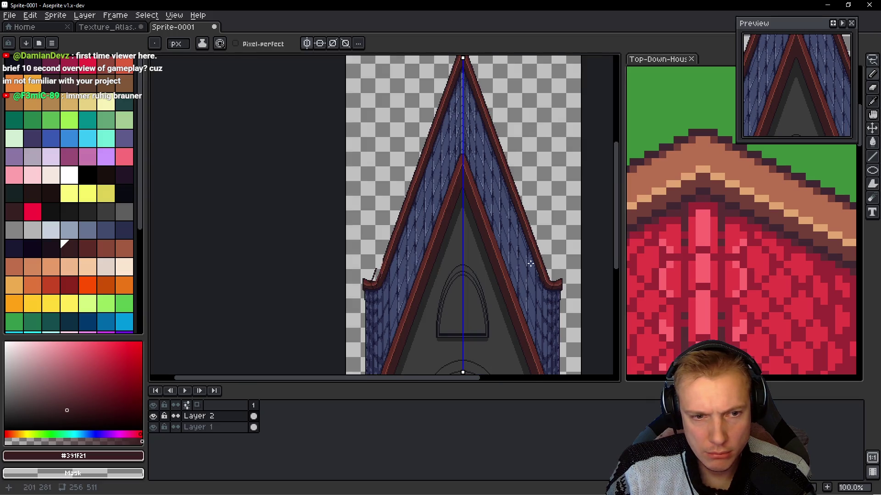
{"action": "scroll", "coordinate": [363, 254], "scroll_direction": "up", "scroll_amount": 5}
- Lasso the curled eave end, then clear the selection
{"action": "key", "text": "shift+m"}
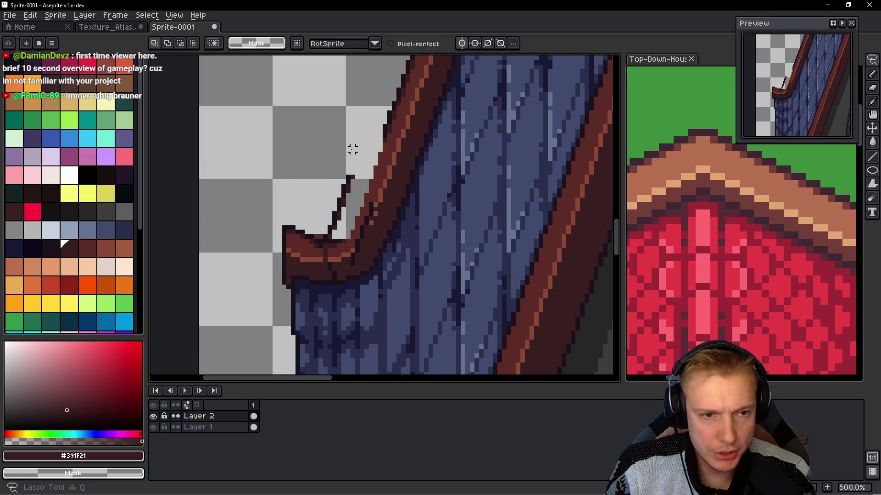
{"action": "left_click_drag", "start_coordinate": [263, 143], "coordinate": [420, 317]}
{"action": "key", "text": "ctrl+d"}
{"action": "scroll", "coordinate": [410, 228], "scroll_direction": "down", "scroll_amount": 2}
{"action": "scroll", "coordinate": [373, 272], "scroll_direction": "down", "scroll_amount": 1}
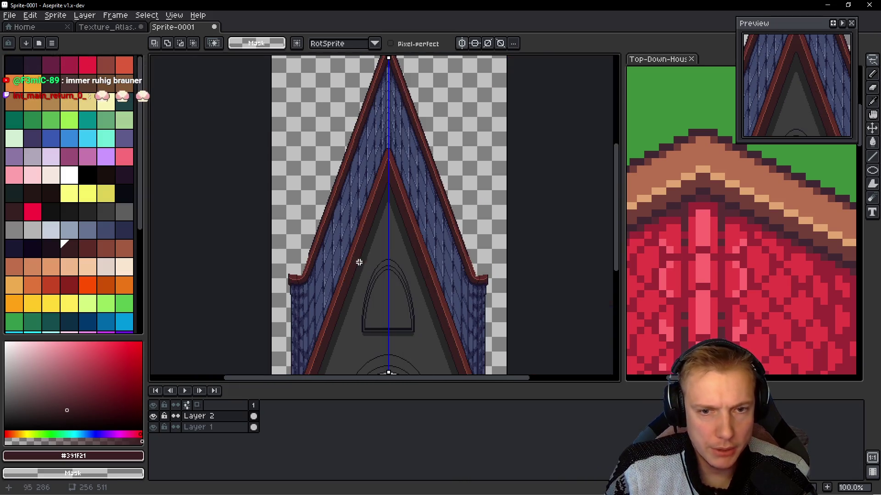
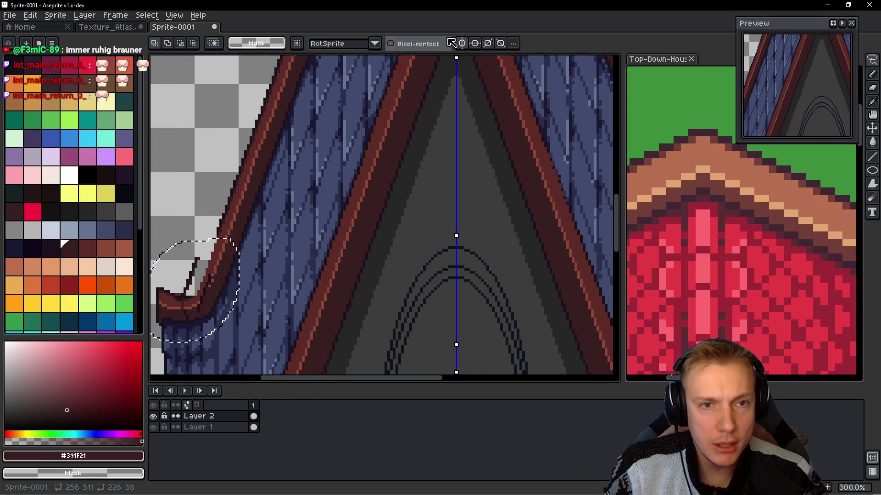
- Lasso the left eave tip on Layer 2 and drag it left and slightly down
{"action": "key", "text": "shift+h"}
{"action": "key", "text": "shift+h"}
{"action": "key", "text": "ctrl+d"}
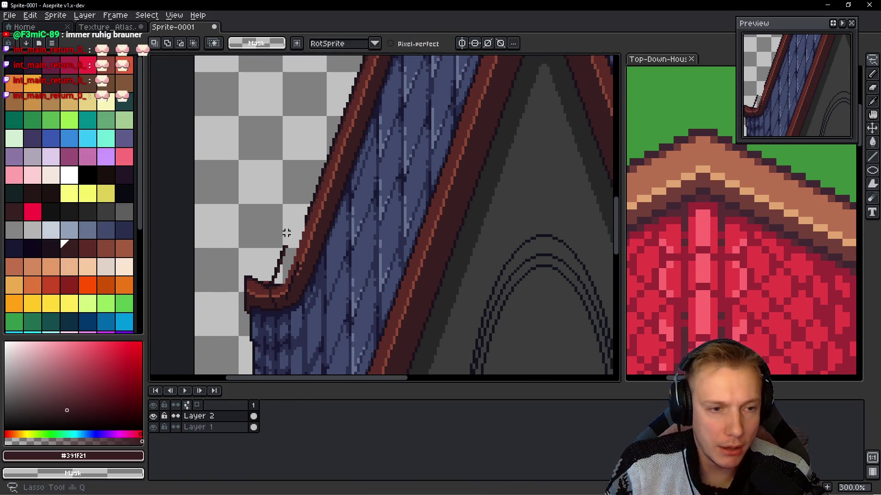
{"action": "key", "text": "shift+h"}
{"action": "mouse_move", "coordinate": [414, 269]}
{"action": "left_mouse_down"}
{"action": "mouse_move", "coordinate": [501, 275]}
{"action": "mouse_move", "coordinate": [419, 271]}
{"action": "left_mouse_up"}
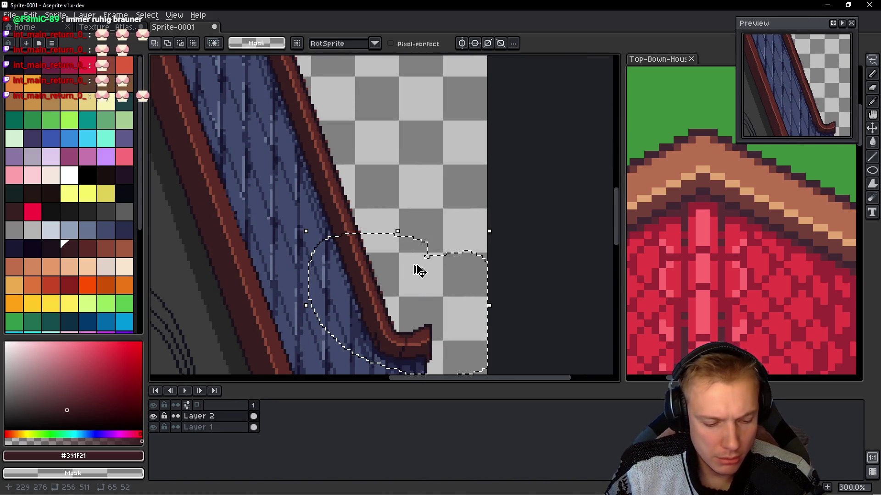
{"action": "key", "text": "ctrl+t"}
{"action": "mouse_move", "coordinate": [315, 275]}
{"action": "left_mouse_down"}
{"action": "mouse_move", "coordinate": [502, 275]}
{"action": "mouse_move", "coordinate": [154, 232]}
{"action": "mouse_move", "coordinate": [446, 255]}
{"action": "left_mouse_up"}
{"action": "mouse_move", "coordinate": [449, 292]}
{"action": "left_mouse_down"}
{"action": "mouse_move", "coordinate": [454, 277]}
{"action": "mouse_move", "coordinate": [381, 290]}
{"action": "mouse_move", "coordinate": [393, 285]}
{"action": "left_mouse_up"}
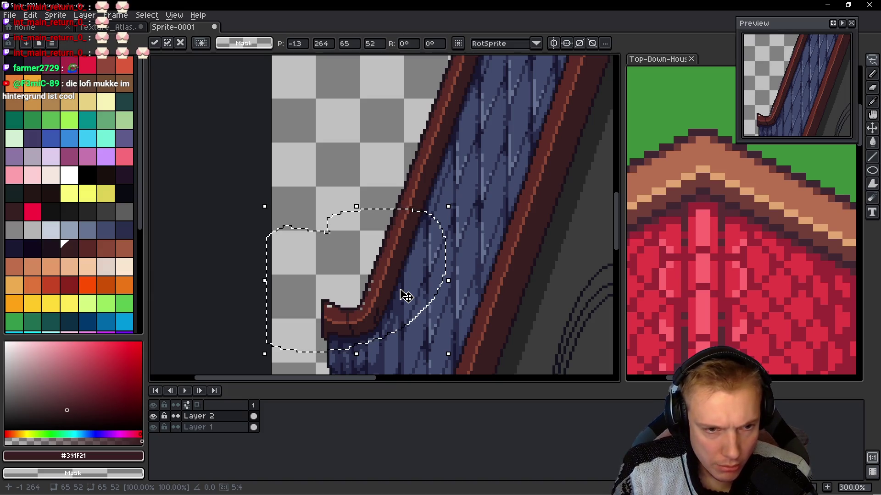
- Nudge the eave tip down one pixel, commit the move, and make Layer 1 active
{"action": "mouse_move", "coordinate": [535, 248]}
{"action": "left_mouse_down"}
{"action": "mouse_move", "coordinate": [393, 191]}
{"action": "mouse_move", "coordinate": [440, 196]}
{"action": "mouse_move", "coordinate": [483, 209]}
{"action": "mouse_move", "coordinate": [366, 216]}
{"action": "left_mouse_up"}
{"action": "scroll", "coordinate": [365, 216], "scroll_direction": "down", "scroll_amount": 1}
{"action": "mouse_move", "coordinate": [491, 229]}
{"action": "left_mouse_down"}
{"action": "mouse_move", "coordinate": [271, 233]}
{"action": "mouse_move", "coordinate": [510, 243]}
{"action": "left_mouse_up"}
{"action": "scroll", "coordinate": [395, 257], "scroll_direction": "up", "scroll_amount": 3}
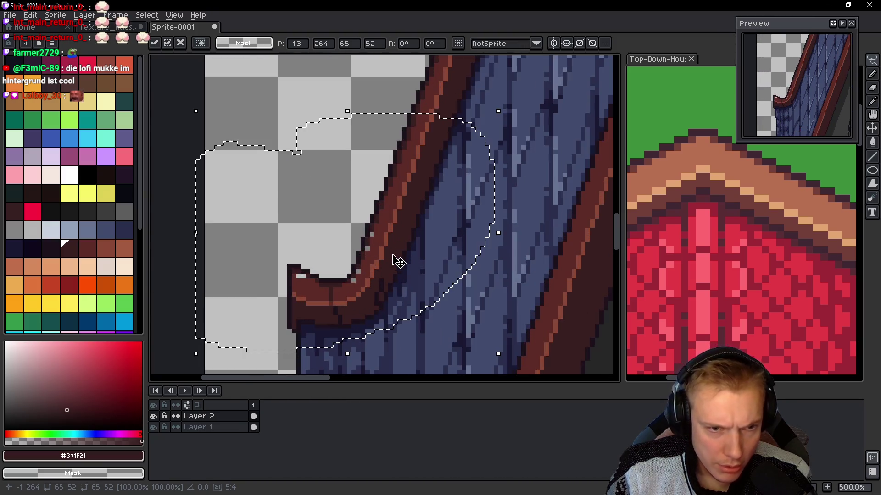
{"action": "key", "text": "Down"}
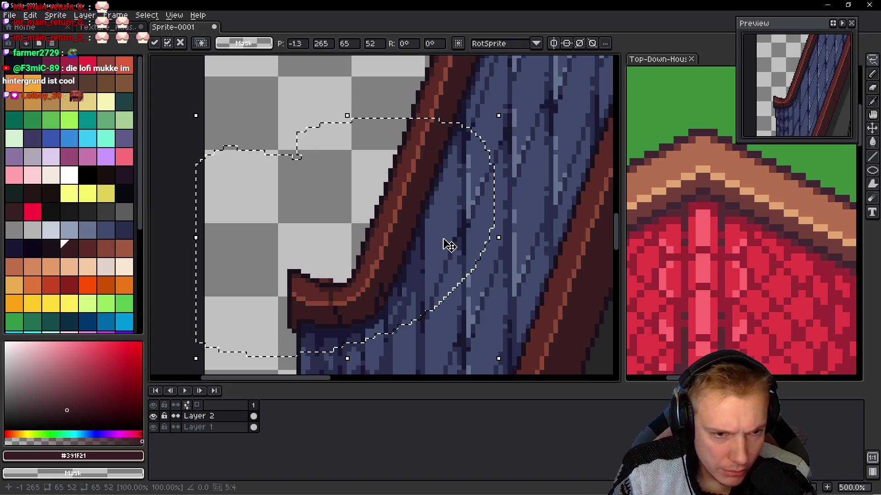
{"action": "mouse_move", "coordinate": [449, 245]}
{"action": "left_mouse_down"}
{"action": "mouse_move", "coordinate": [387, 212]}
{"action": "mouse_move", "coordinate": [244, 206]}
{"action": "left_mouse_up"}
{"action": "scroll", "coordinate": [457, 183], "scroll_direction": "up", "scroll_amount": 5}
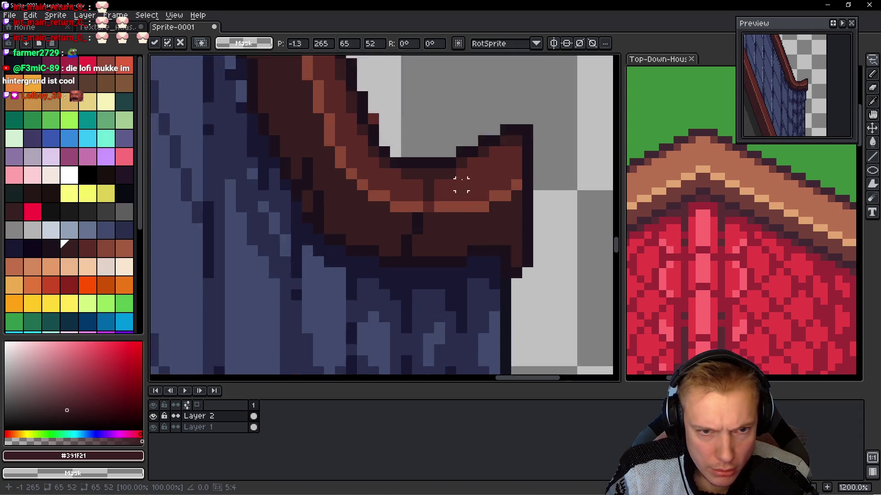
{"action": "scroll", "coordinate": [434, 201], "scroll_direction": "down", "scroll_amount": 4}
{"action": "left_click_drag", "start_coordinate": [588, 253], "coordinate": [299, 245]}
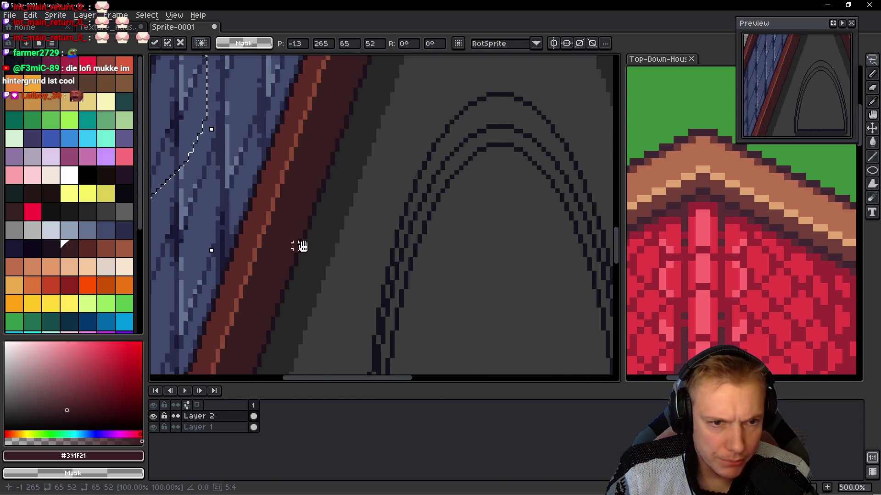
{"action": "scroll", "coordinate": [404, 178], "scroll_direction": "up", "scroll_amount": 3}
{"action": "scroll", "coordinate": [414, 181], "scroll_direction": "down", "scroll_amount": 4}
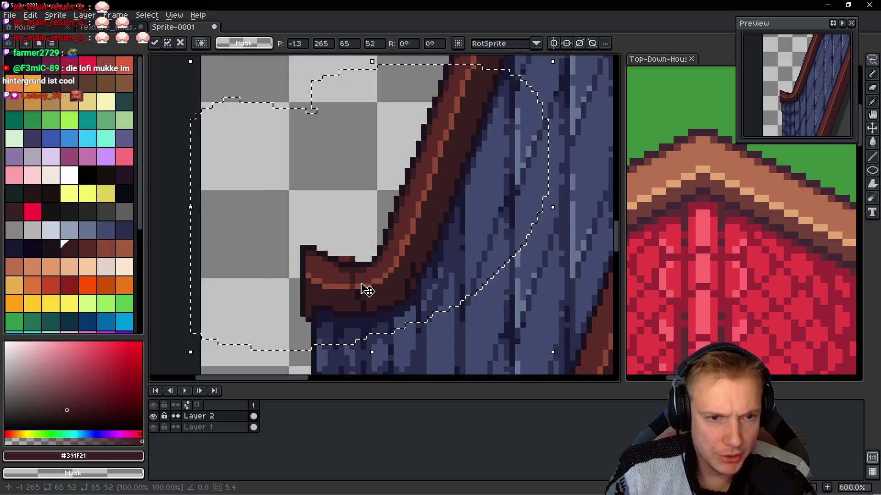
{"action": "key", "text": "ctrl+d"}
{"action": "scroll", "coordinate": [395, 236], "scroll_direction": "up", "scroll_amount": 7}
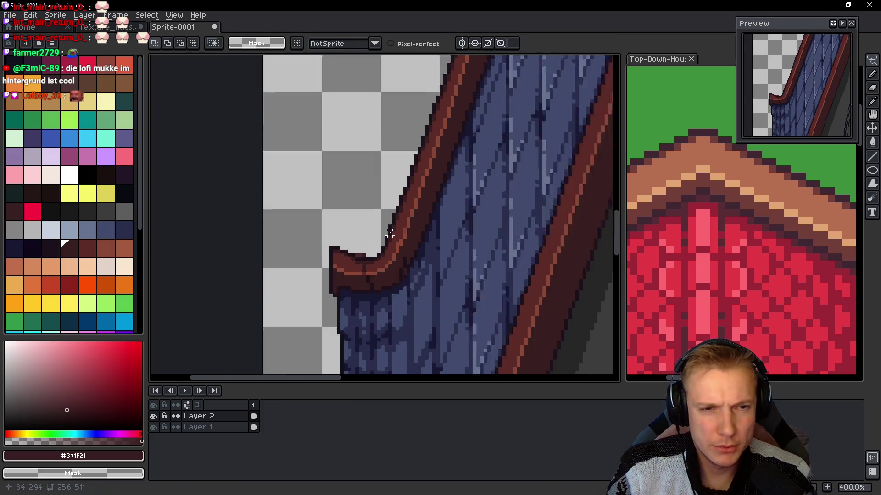
{"action": "scroll", "coordinate": [327, 247], "scroll_direction": "down", "scroll_amount": 9}
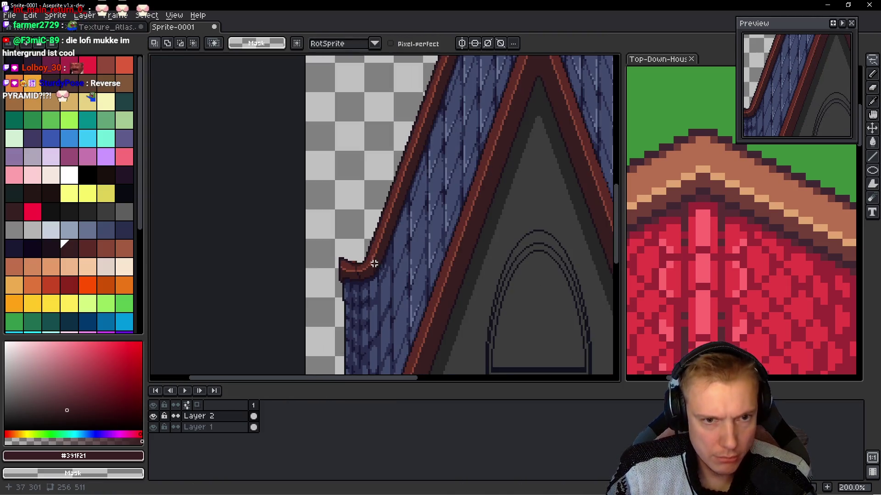
{"action": "key", "text": "alt+Down"}
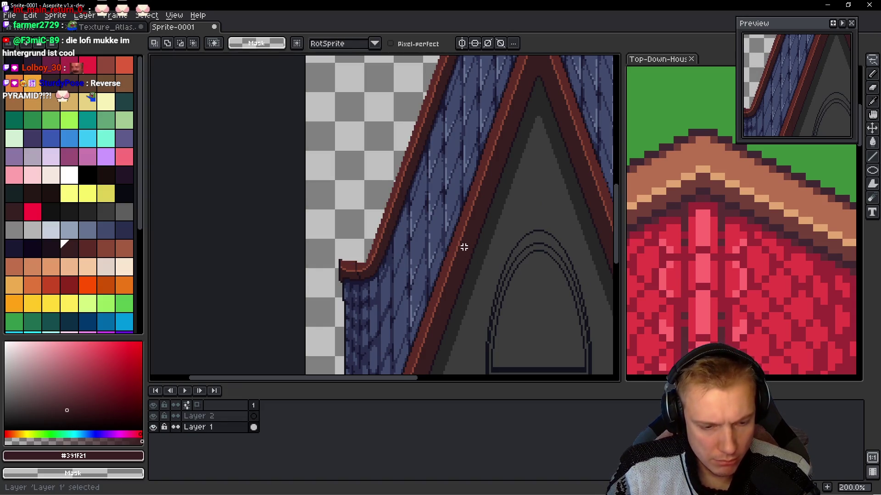
- Erase the stray dark pixels at the left eave corner with the Pencil
{"action": "scroll", "coordinate": [379, 249], "scroll_direction": "up", "scroll_amount": 4}
{"action": "scroll", "coordinate": [389, 210], "scroll_direction": "down", "scroll_amount": 5}
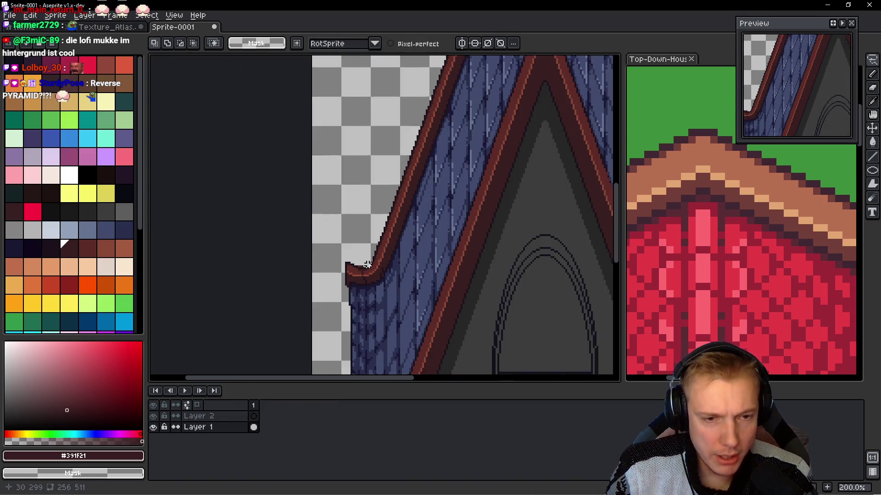
{"action": "left_click_drag", "start_coordinate": [488, 198], "coordinate": [397, 91]}
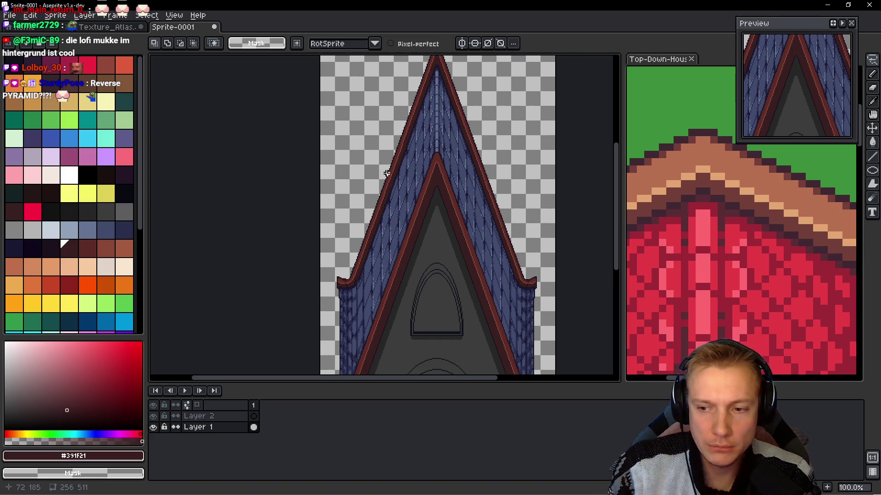
{"action": "scroll", "coordinate": [372, 271], "scroll_direction": "up", "scroll_amount": 10}
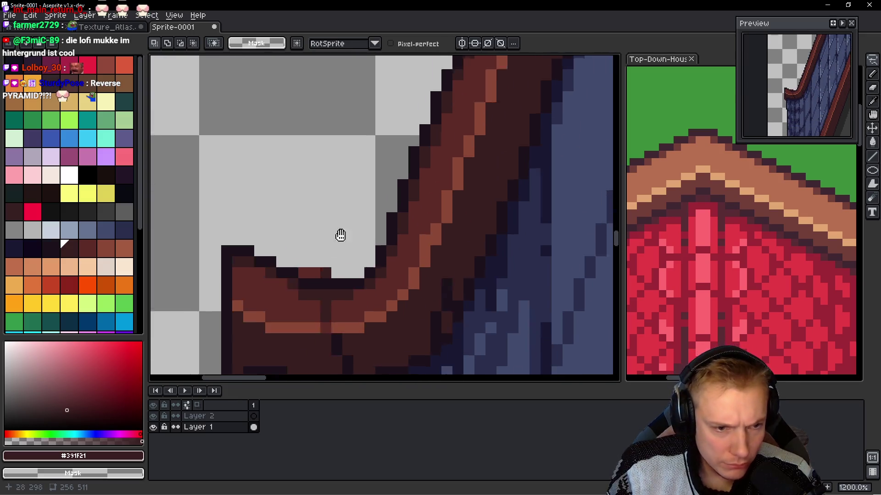
{"action": "key", "text": "b"}
{"action": "key", "text": "ctrl+z"}
{"action": "left_click", "coordinate": [308, 276]}
{"action": "scroll", "coordinate": [316, 257], "scroll_direction": "down", "scroll_amount": 4}
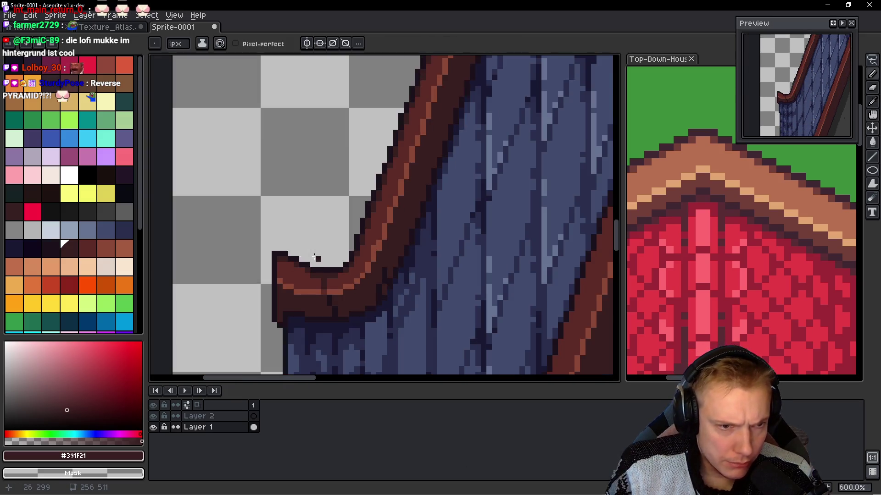
{"action": "scroll", "coordinate": [316, 316], "scroll_direction": "up", "scroll_amount": 4}
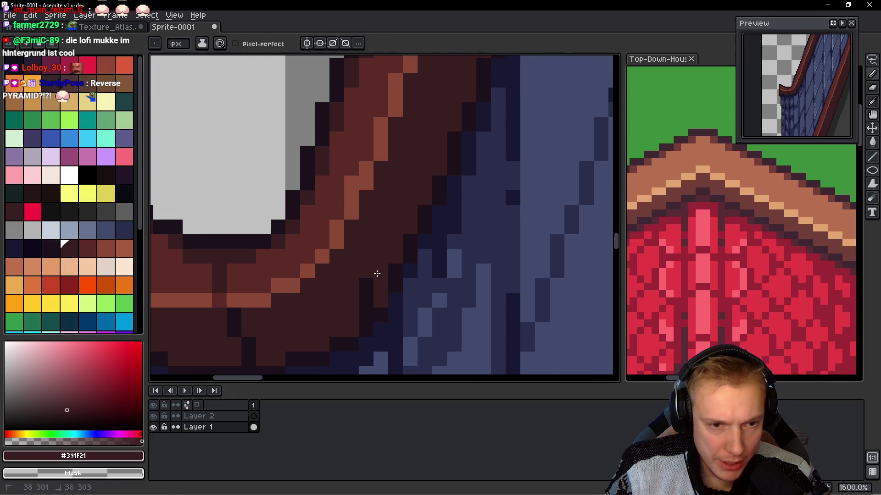
- Eyedrop the #1c121c near-black outline colour from the eave
{"action": "left_click", "coordinate": [384, 310], "text": "alt"}
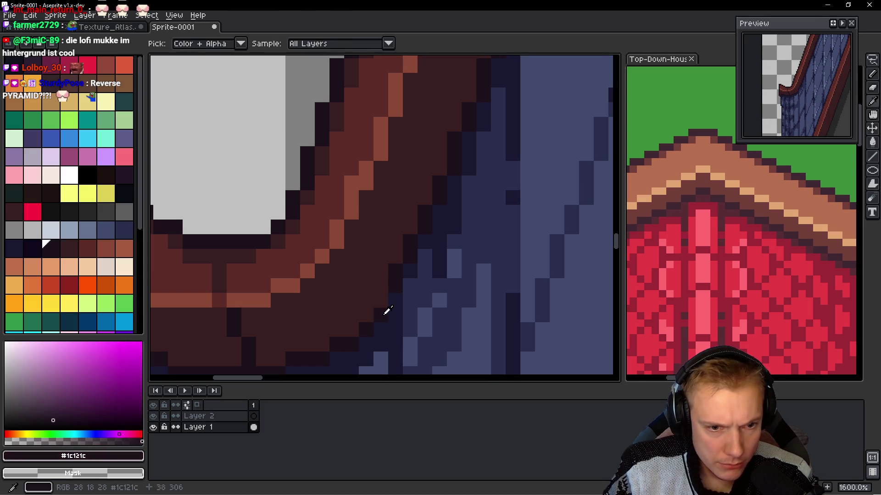
{"action": "scroll", "coordinate": [380, 299], "scroll_direction": "down", "scroll_amount": 6}
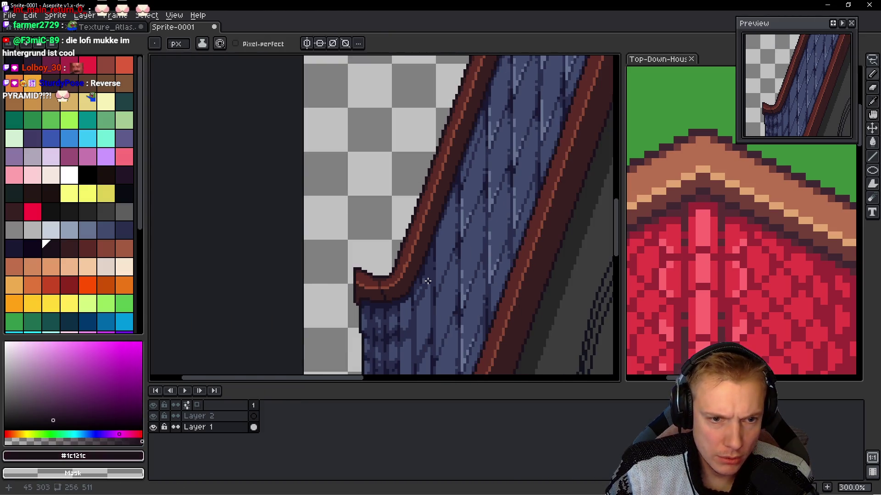
{"action": "scroll", "coordinate": [375, 304], "scroll_direction": "up", "scroll_amount": 1}
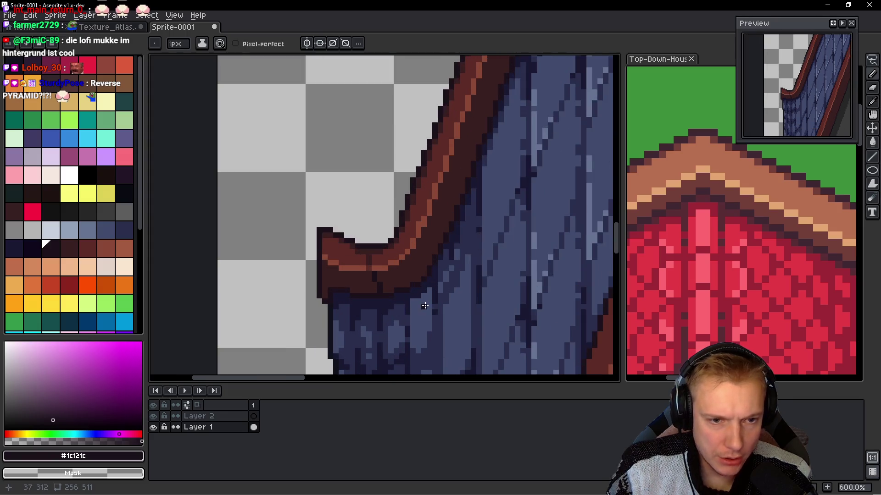
{"action": "scroll", "coordinate": [371, 284], "scroll_direction": "down", "scroll_amount": 2}
{"action": "scroll", "coordinate": [309, 268], "scroll_direction": "up", "scroll_amount": 2}
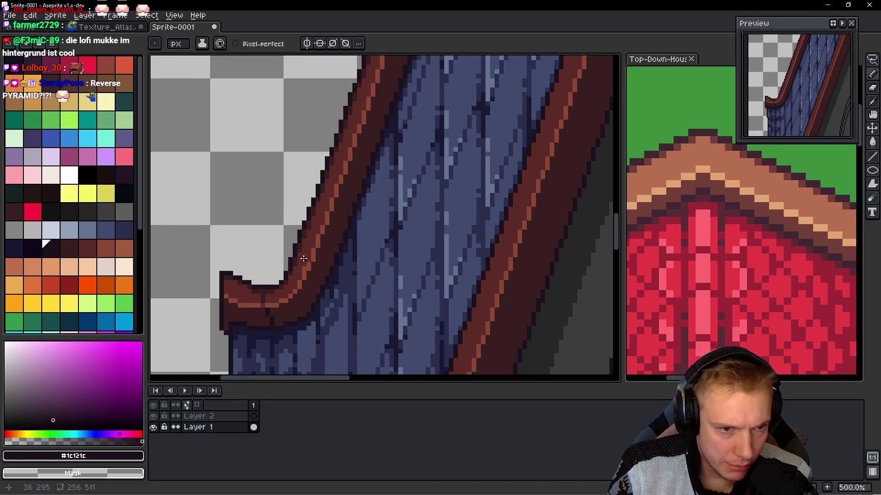
{"action": "scroll", "coordinate": [303, 259], "scroll_direction": "down", "scroll_amount": 4}
{"action": "left_click_drag", "start_coordinate": [414, 238], "coordinate": [357, 320]}
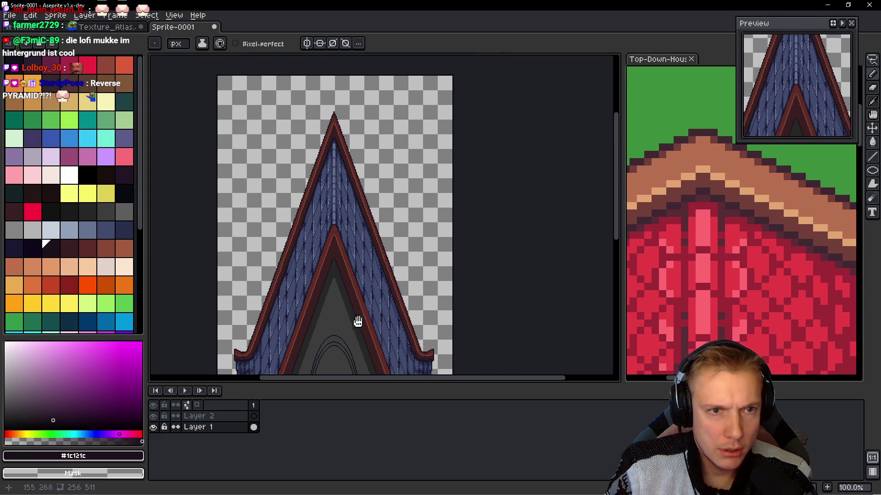
{"action": "scroll", "coordinate": [218, 189], "scroll_direction": "up", "scroll_amount": 6}
{"action": "scroll", "coordinate": [314, 230], "scroll_direction": "up", "scroll_amount": 1}
- Sample the dark brown trim and near-black outline colours near the roof tip
{"action": "mouse_move", "coordinate": [420, 118]}
{"action": "left_mouse_down"}
{"action": "mouse_move", "coordinate": [365, 157]}
{"action": "mouse_move", "coordinate": [326, 133]}
{"action": "mouse_move", "coordinate": [398, 107]}
{"action": "left_mouse_up"}
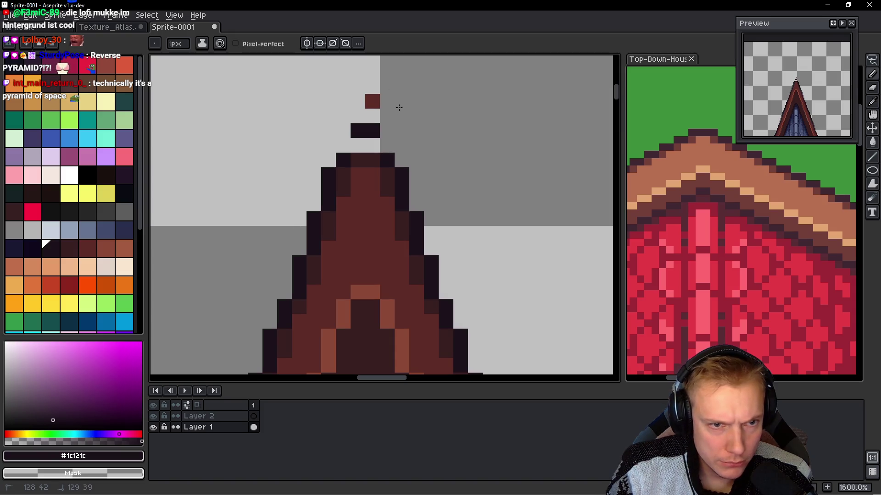
{"action": "scroll", "coordinate": [371, 147], "scroll_direction": "down", "scroll_amount": 6}
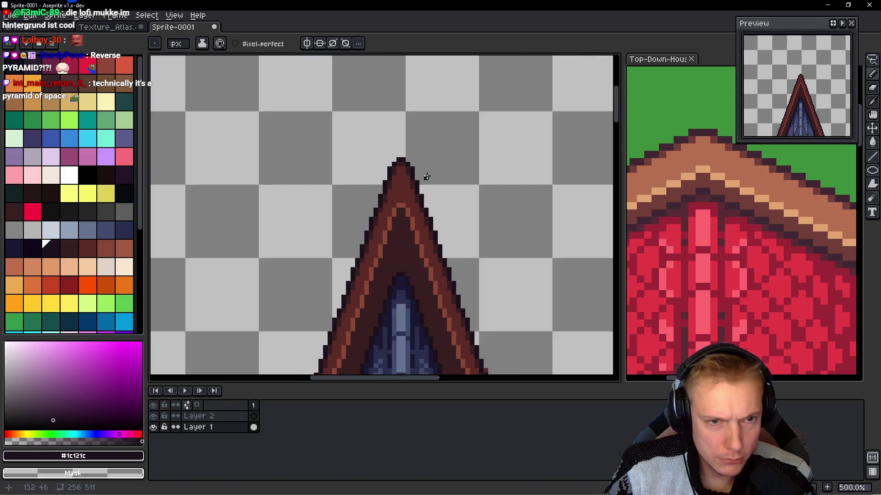
{"action": "scroll", "coordinate": [444, 234], "scroll_direction": "up", "scroll_amount": 4}
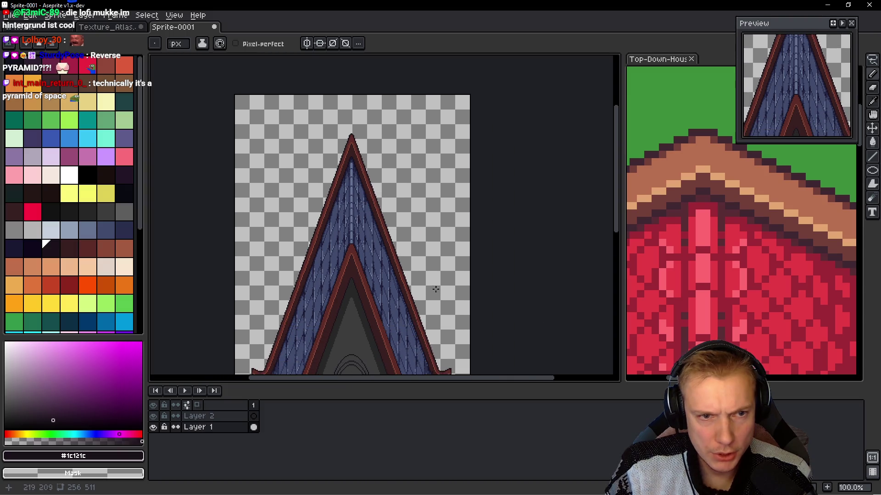
{"action": "scroll", "coordinate": [391, 314], "scroll_direction": "up", "scroll_amount": 4}
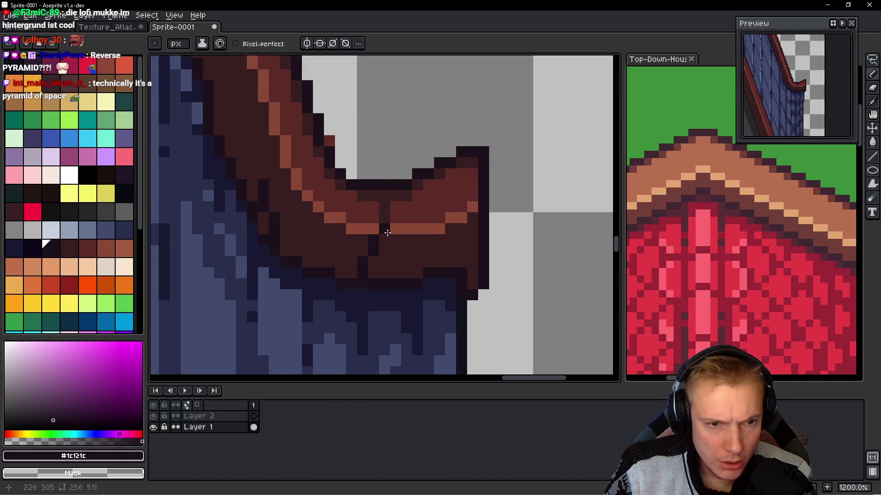
{"action": "left_click", "coordinate": [350, 249], "text": "alt"}
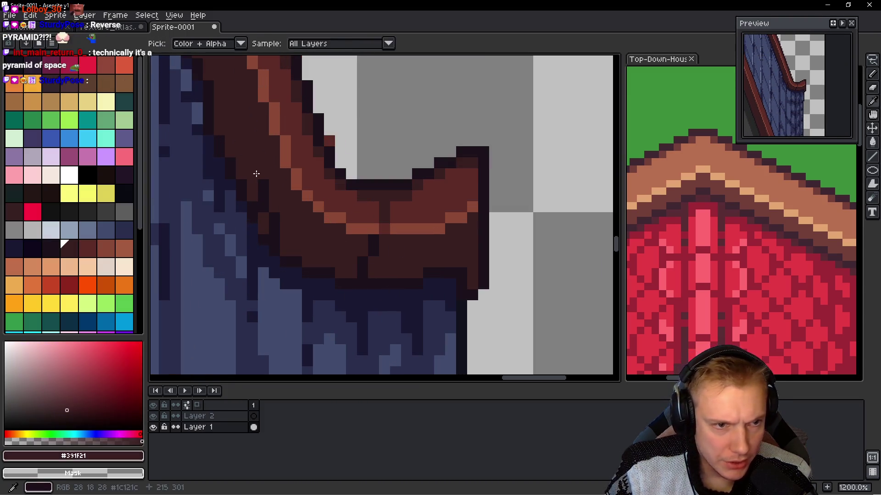
{"action": "left_click", "coordinate": [269, 231], "text": "alt"}
- Add one dark outline pixel on the right slope's outer trim edge at 1200% zoom
{"action": "left_click_drag", "start_coordinate": [374, 195], "coordinate": [410, 257]}
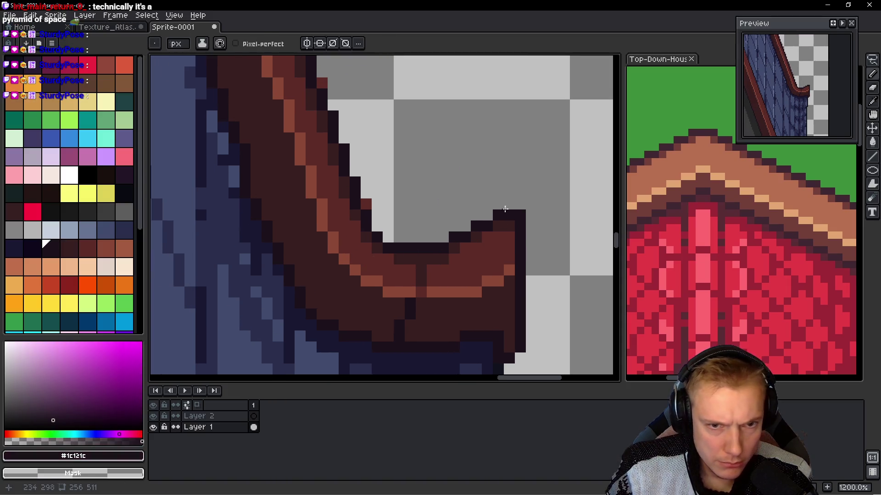
{"action": "scroll", "coordinate": [364, 203], "scroll_direction": "down", "scroll_amount": 7}
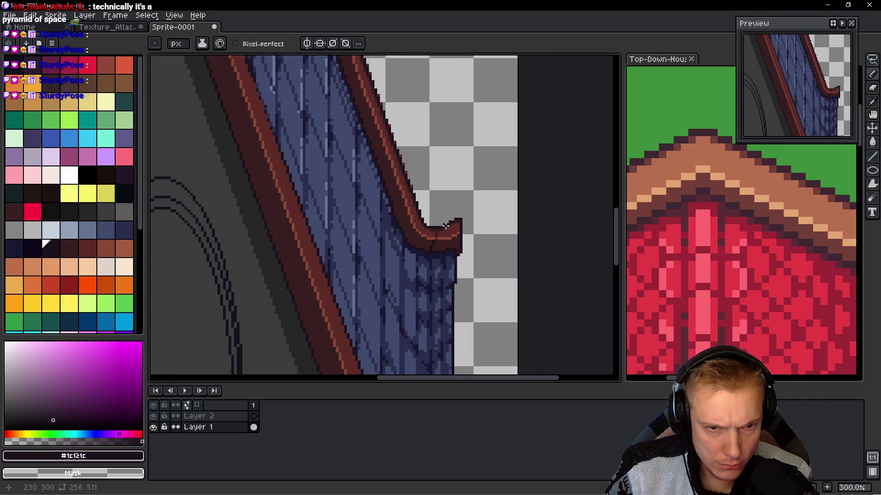
{"action": "scroll", "coordinate": [444, 226], "scroll_direction": "up", "scroll_amount": 4}
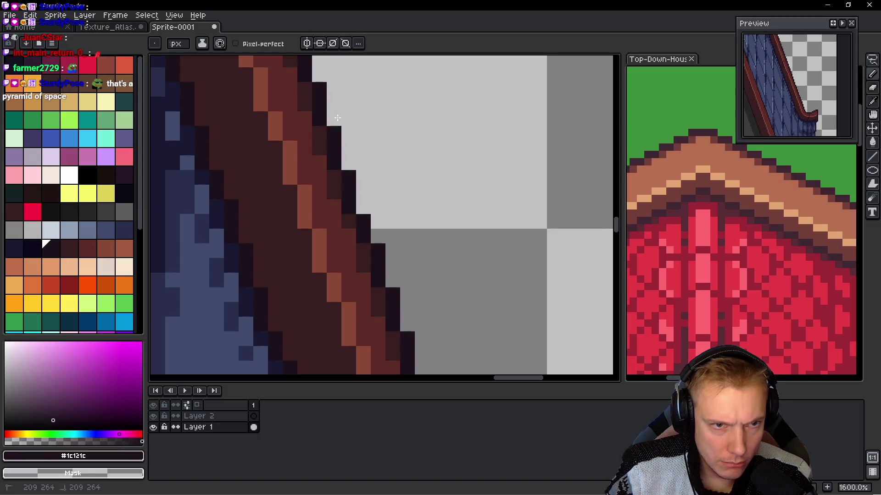
{"action": "scroll", "coordinate": [420, 203], "scroll_direction": "up", "scroll_amount": 3}
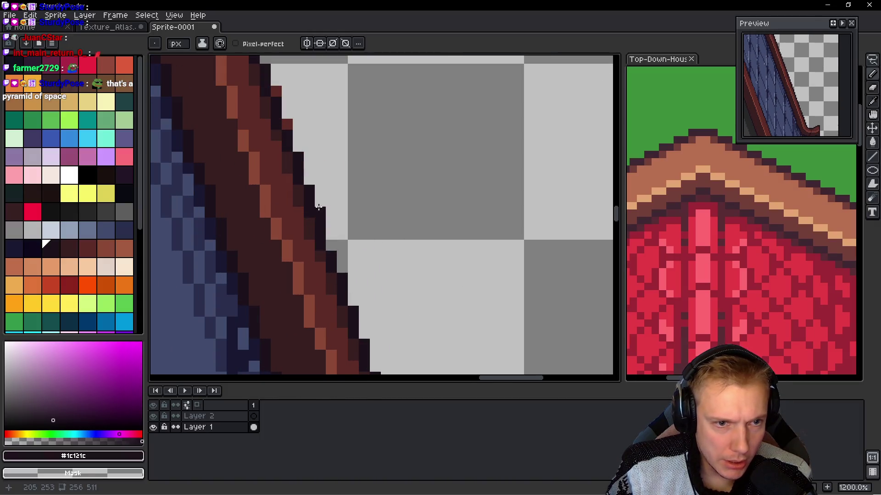
{"action": "scroll", "coordinate": [318, 207], "scroll_direction": "up", "scroll_amount": 3}
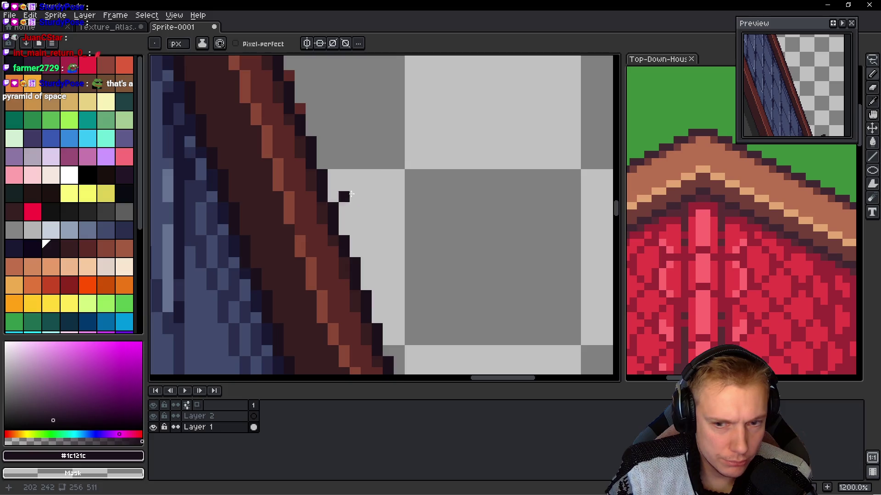
{"action": "scroll", "coordinate": [385, 220], "scroll_direction": "up", "scroll_amount": 3}
{"action": "scroll", "coordinate": [397, 228], "scroll_direction": "left", "scroll_amount": 2}
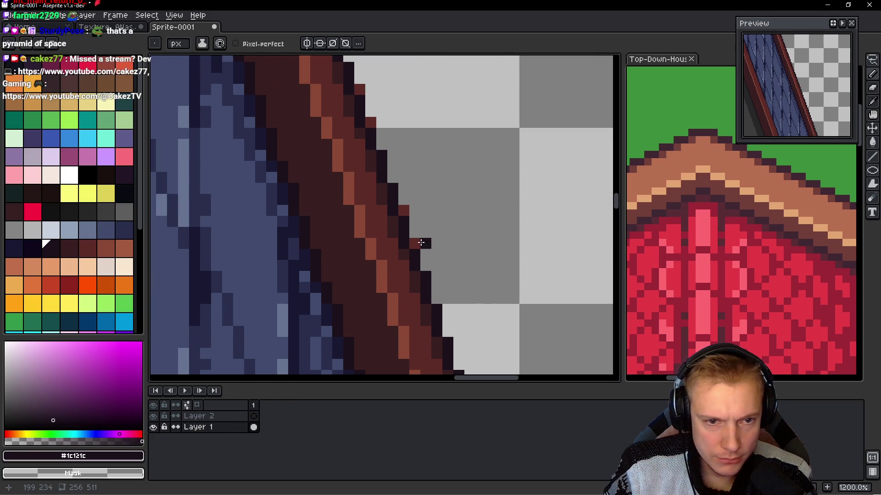
{"action": "scroll", "coordinate": [401, 211], "scroll_direction": "up", "scroll_amount": 3}
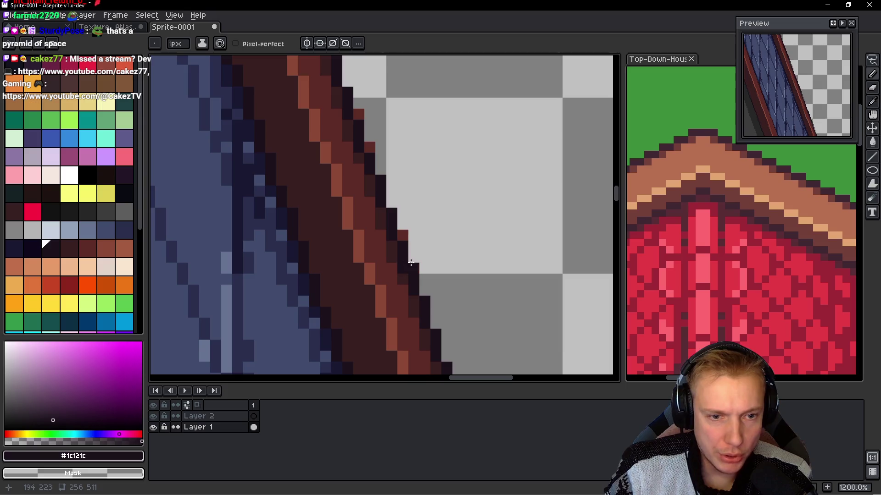
{"action": "scroll", "coordinate": [435, 147], "scroll_direction": "up", "scroll_amount": 3}
{"action": "left_click", "coordinate": [404, 245]}
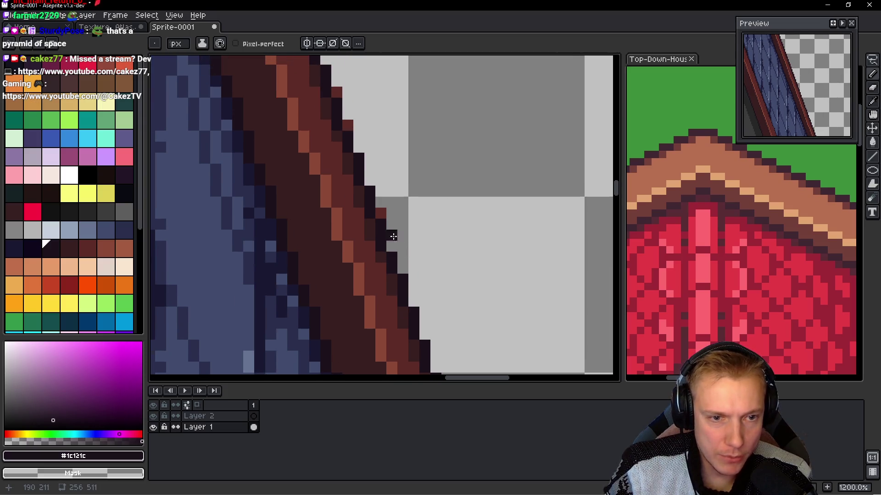
{"action": "scroll", "coordinate": [389, 205], "scroll_direction": "up", "scroll_amount": 2}
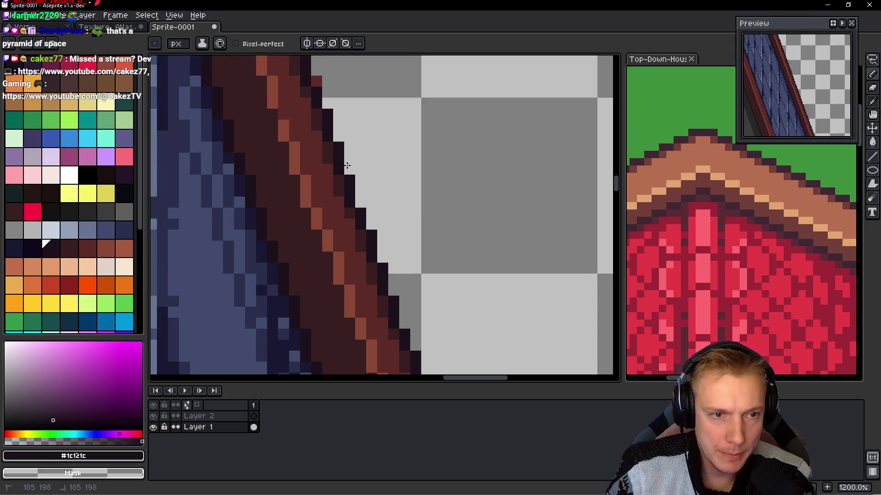
{"action": "scroll", "coordinate": [362, 179], "scroll_direction": "up", "scroll_amount": 2}
{"action": "scroll", "coordinate": [451, 229], "scroll_direction": "up", "scroll_amount": 2}
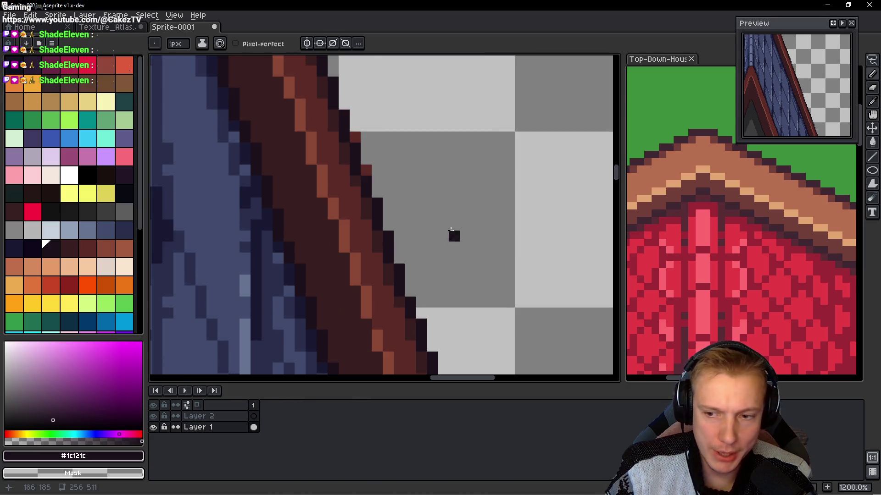
{"action": "scroll", "coordinate": [451, 230], "scroll_direction": "down", "scroll_amount": 2}
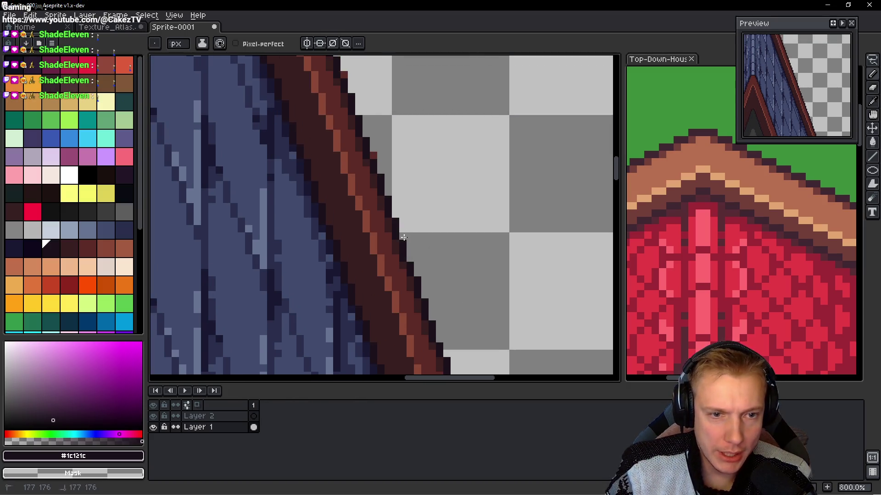
{"action": "scroll", "coordinate": [351, 176], "scroll_direction": "up", "scroll_amount": 3}
{"action": "scroll", "coordinate": [343, 163], "scroll_direction": "down", "scroll_amount": 2}
{"action": "scroll", "coordinate": [408, 199], "scroll_direction": "up", "scroll_amount": 1}
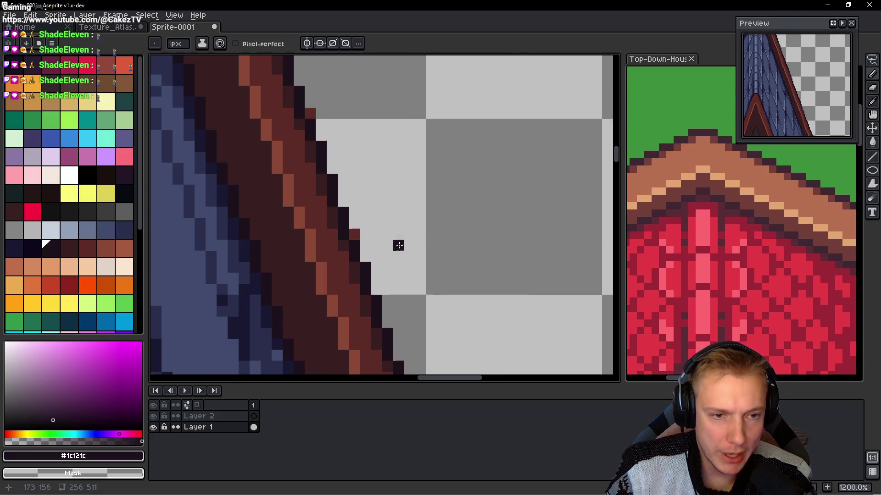
{"action": "scroll", "coordinate": [380, 225], "scroll_direction": "down", "scroll_amount": 1}
{"action": "scroll", "coordinate": [335, 172], "scroll_direction": "up", "scroll_amount": 2}
- Inspect the right roof edge outline and zoom back out to 100%
{"action": "mouse_move", "coordinate": [302, 147]}
{"action": "left_mouse_down"}
{"action": "mouse_move", "coordinate": [369, 200]}
{"action": "mouse_move", "coordinate": [393, 261]}
{"action": "left_mouse_up"}
{"action": "left_click_drag", "start_coordinate": [342, 241], "coordinate": [434, 344]}
{"action": "mouse_move", "coordinate": [284, 305]}
{"action": "left_mouse_down"}
{"action": "mouse_move", "coordinate": [321, 207]}
{"action": "mouse_move", "coordinate": [387, 216]}
{"action": "mouse_move", "coordinate": [393, 268]}
{"action": "left_mouse_up"}
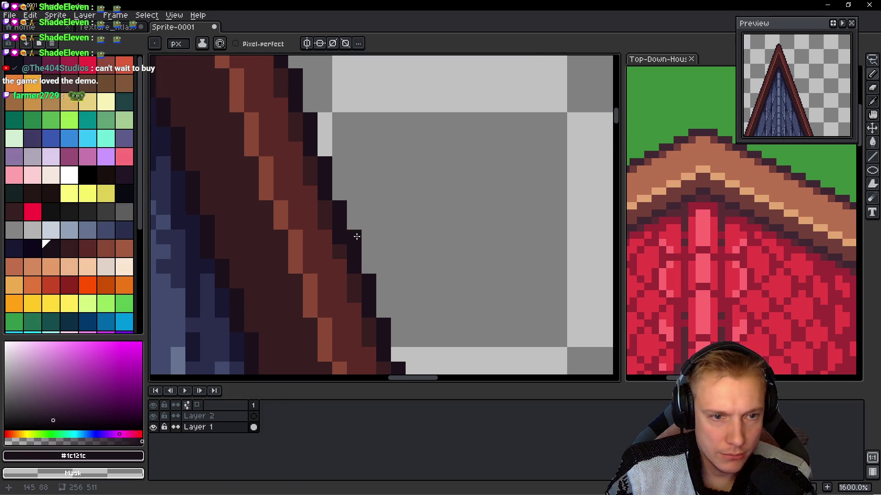
{"action": "left_click_drag", "start_coordinate": [354, 235], "coordinate": [381, 218]}
{"action": "left_click_drag", "start_coordinate": [375, 172], "coordinate": [401, 214]}
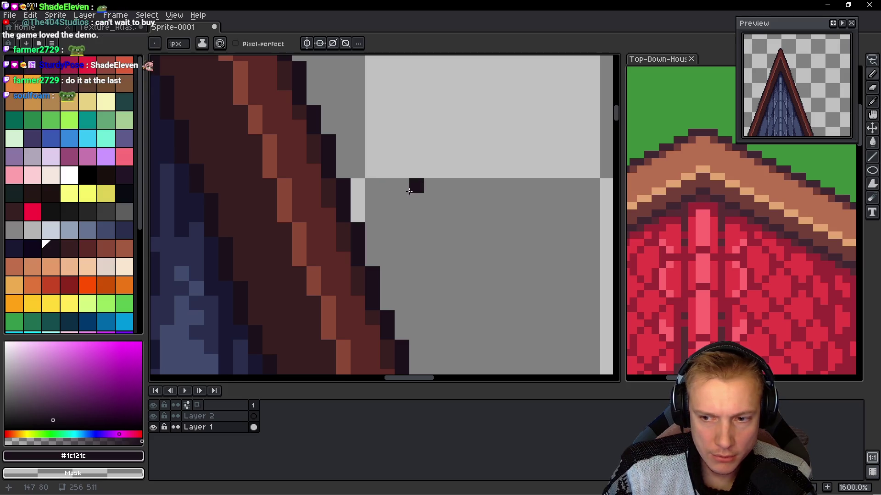
{"action": "scroll", "coordinate": [415, 187], "scroll_direction": "up", "scroll_amount": 5}
{"action": "scroll", "coordinate": [420, 159], "scroll_direction": "down", "scroll_amount": 6}
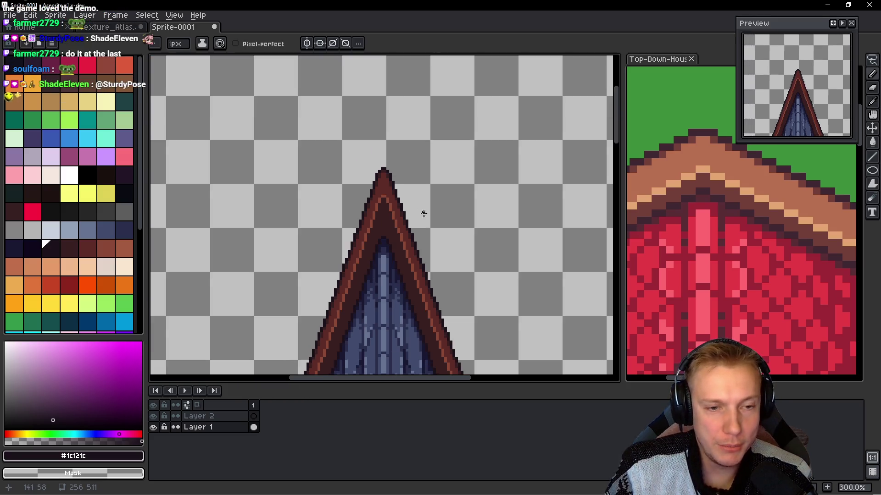
{"action": "scroll", "coordinate": [401, 157], "scroll_direction": "down", "scroll_amount": 4}
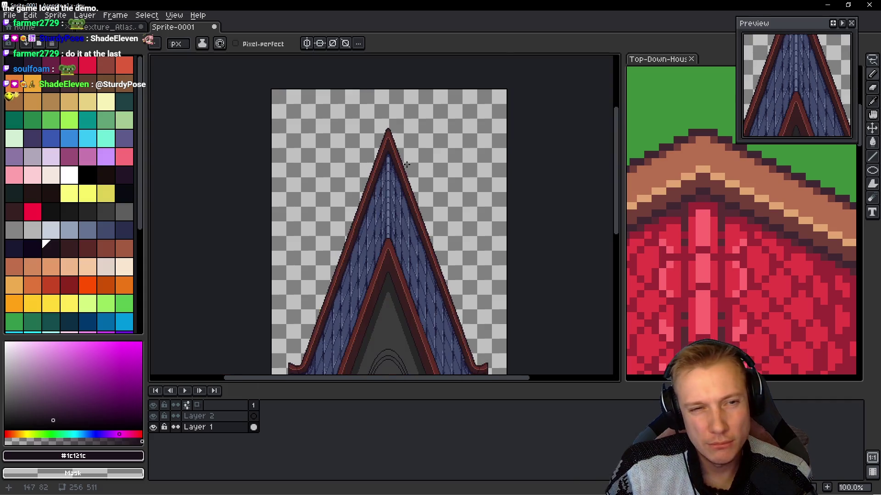
{"action": "left_click_drag", "start_coordinate": [407, 217], "coordinate": [395, 155]}
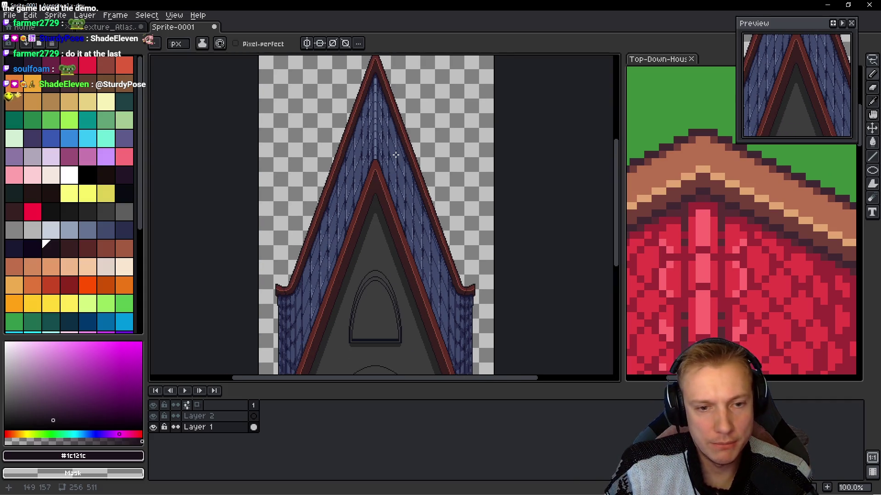
- Eyedrop the trim colours and repaint the grey ornament pixels in brown
{"action": "left_click_drag", "start_coordinate": [387, 258], "coordinate": [394, 170]}
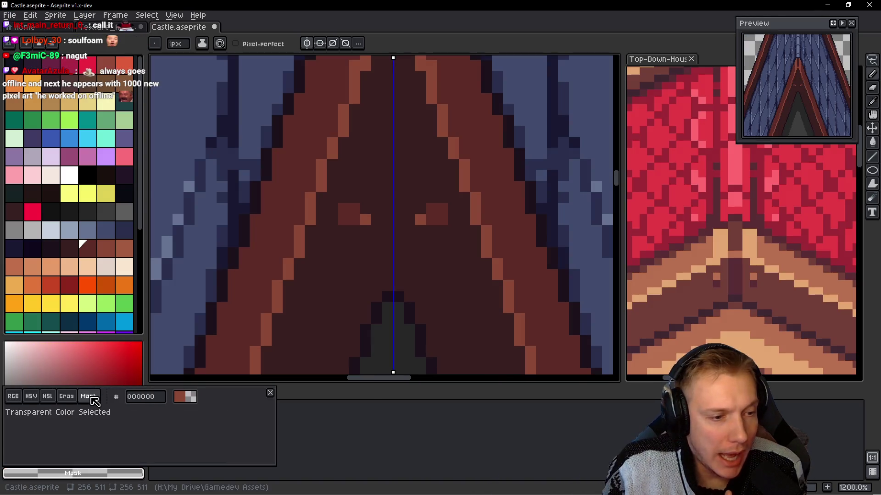
{"action": "key", "text": "Escape"}
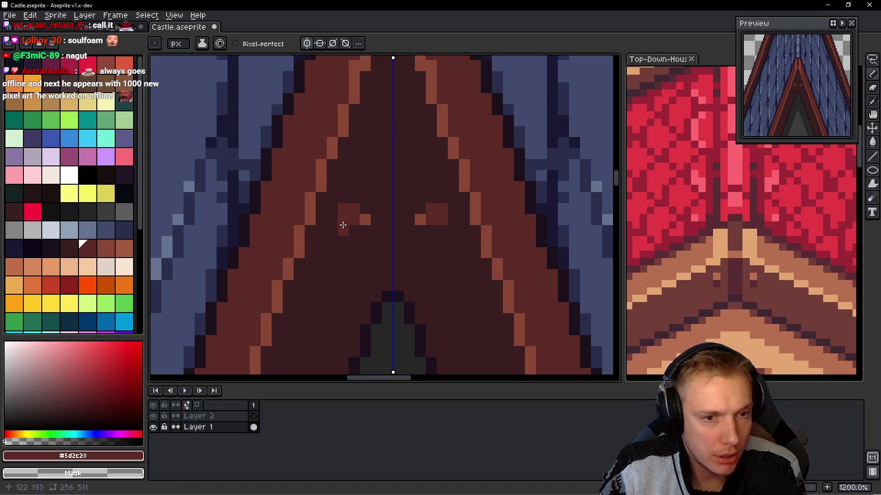
{"action": "left_click", "coordinate": [381, 225], "text": "alt"}
{"action": "left_click", "coordinate": [366, 219]}
{"action": "scroll", "coordinate": [348, 229], "scroll_direction": "down", "scroll_amount": 2}
{"action": "scroll", "coordinate": [316, 239], "scroll_direction": "up", "scroll_amount": 3}
{"action": "left_click", "coordinate": [346, 208], "text": "alt"}
{"action": "left_click", "coordinate": [319, 213]}
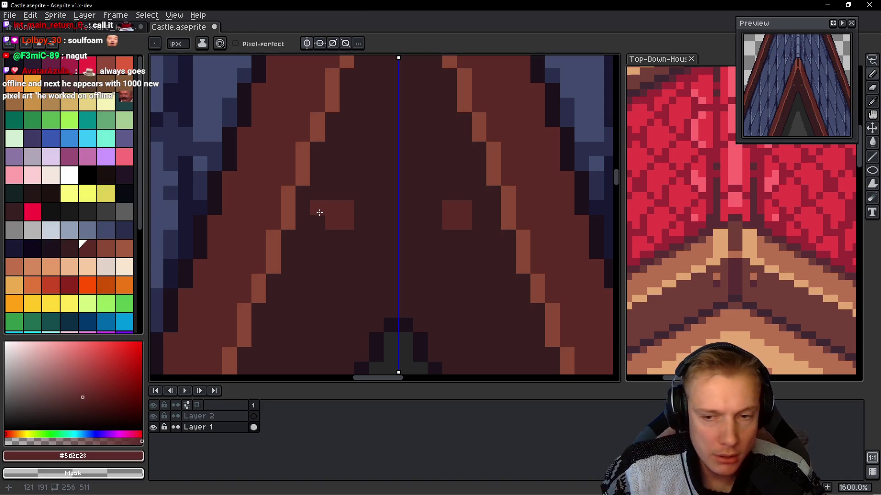
- Mix a very dark red-brown and paint shadow pixels under both small squares
{"action": "left_click", "coordinate": [346, 245], "text": "alt"}
{"action": "left_click", "coordinate": [51, 249]}
{"action": "left_click", "coordinate": [334, 238]}
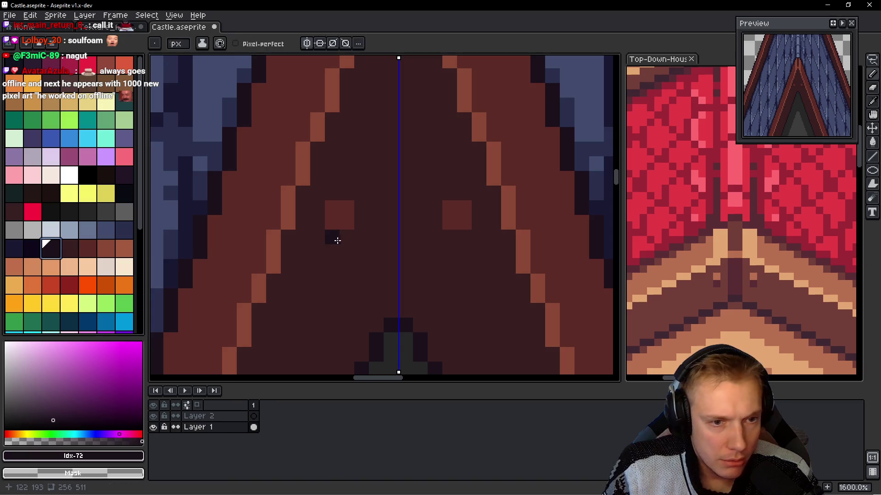
{"action": "key", "text": "ctrl+z"}
{"action": "key", "text": "0"}
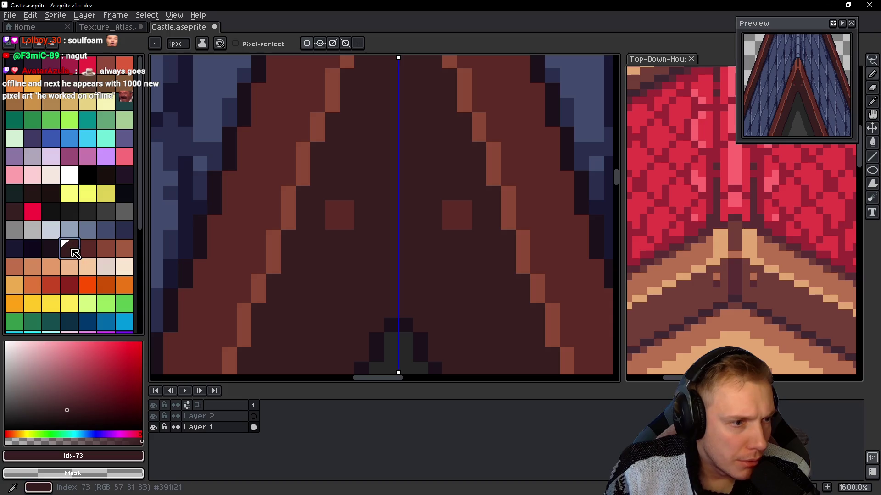
{"action": "left_click_drag", "start_coordinate": [66, 246], "coordinate": [87, 247]}
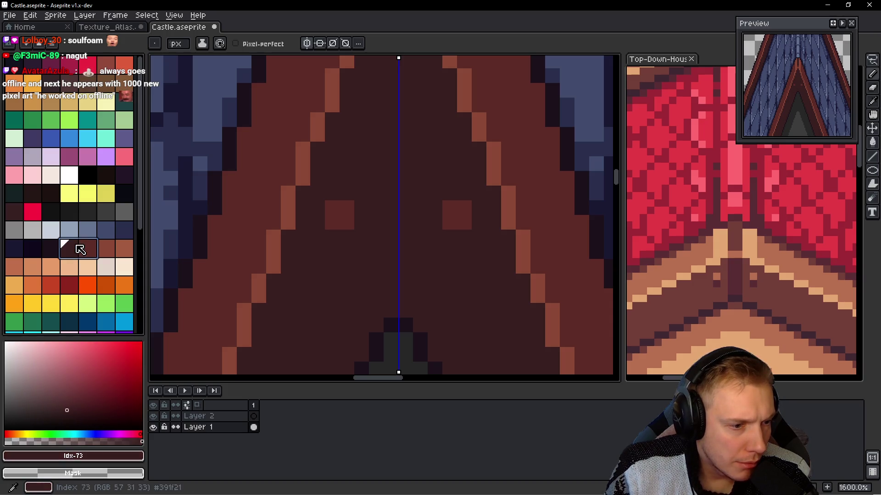
{"action": "left_click_drag", "start_coordinate": [68, 409], "coordinate": [60, 414]}
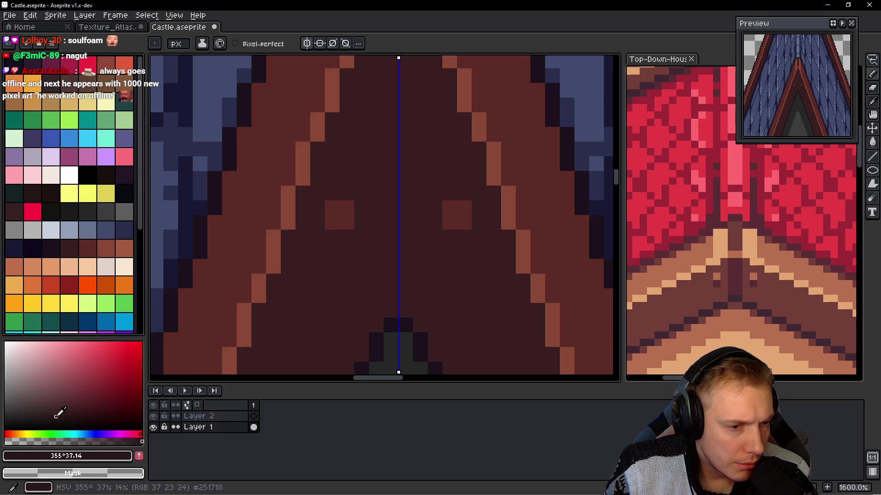
{"action": "left_click_drag", "start_coordinate": [332, 237], "coordinate": [345, 240]}
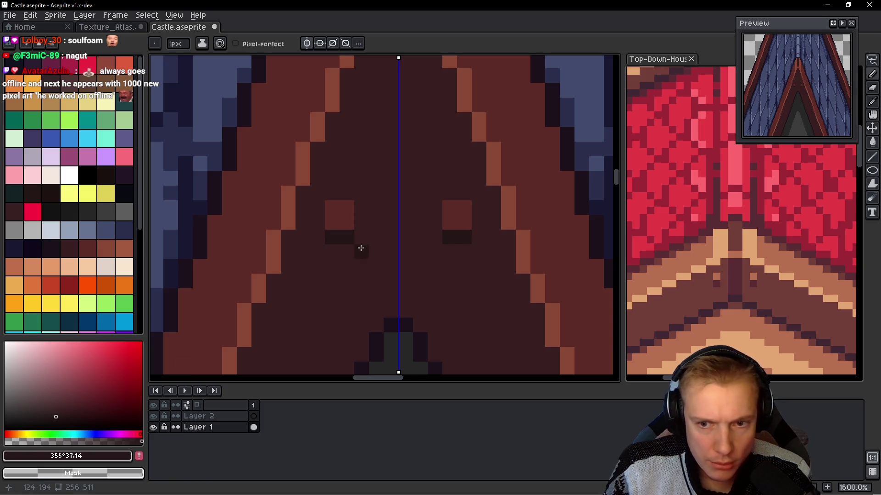
- Draw a dark seam down the trim's central symmetry axis
{"action": "scroll", "coordinate": [377, 236], "scroll_direction": "down", "scroll_amount": 2}
{"action": "scroll", "coordinate": [389, 147], "scroll_direction": "up", "scroll_amount": 1}
{"action": "mouse_move", "coordinate": [382, 104]}
{"action": "left_mouse_down"}
{"action": "mouse_move", "coordinate": [374, 128]}
{"action": "mouse_move", "coordinate": [394, 238]}
{"action": "left_mouse_up"}
{"action": "scroll", "coordinate": [374, 128], "scroll_direction": "down", "scroll_amount": 3}
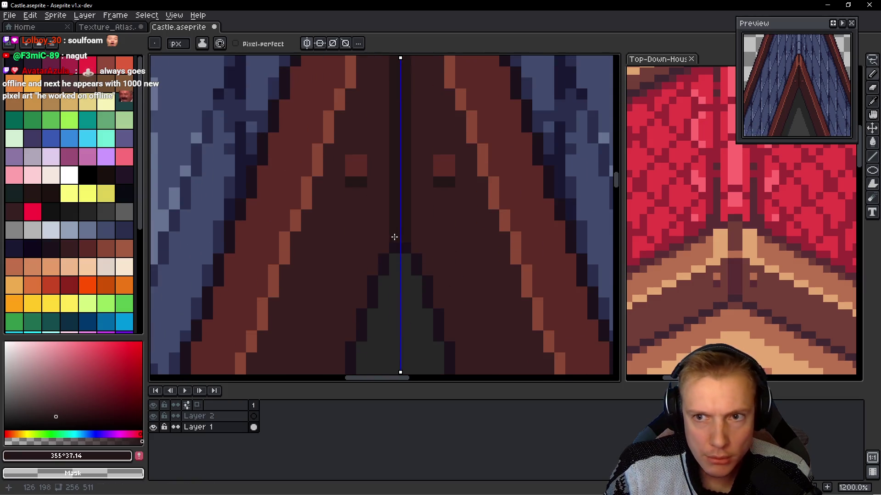
{"action": "scroll", "coordinate": [395, 228], "scroll_direction": "down", "scroll_amount": 6}
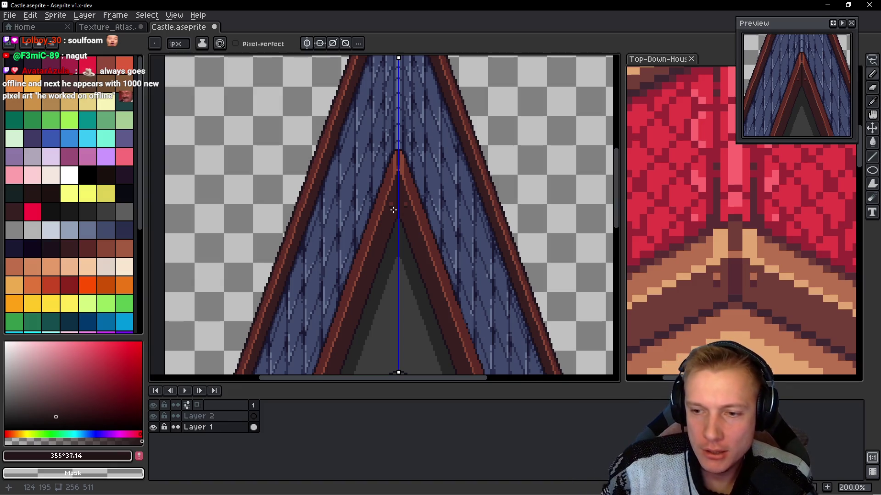
- Look over the whole roof and compare it with the Top-Down-Houses reference image
{"action": "mouse_move", "coordinate": [389, 152]}
{"action": "left_mouse_down"}
{"action": "mouse_move", "coordinate": [365, 185]}
{"action": "mouse_move", "coordinate": [391, 158]}
{"action": "left_mouse_up"}
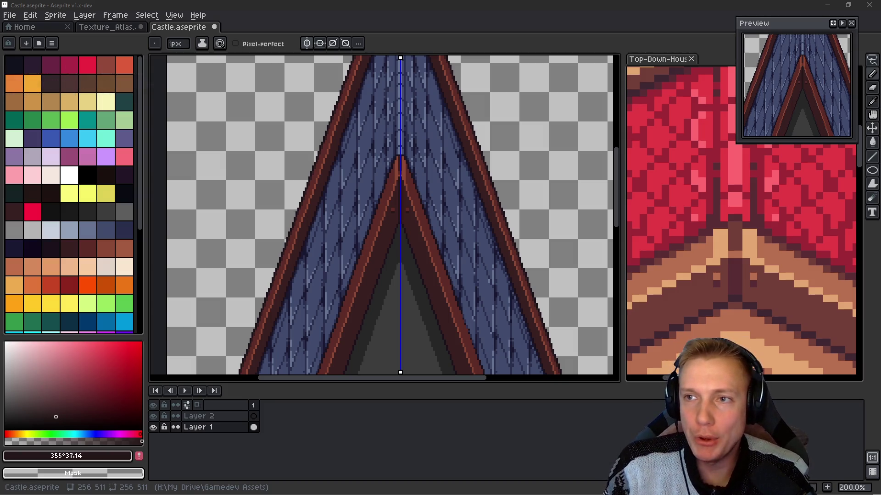
{"action": "scroll", "coordinate": [456, 167], "scroll_direction": "down", "scroll_amount": 3}
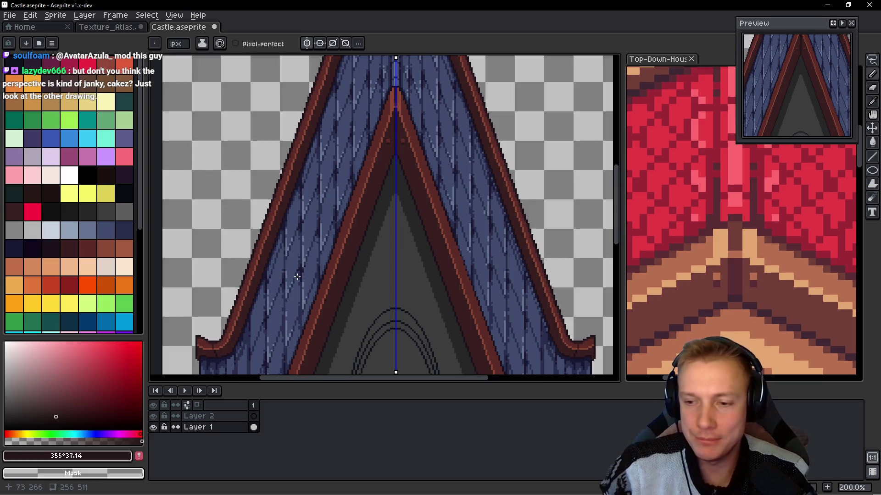
{"action": "scroll", "coordinate": [393, 144], "scroll_direction": "up", "scroll_amount": 3}
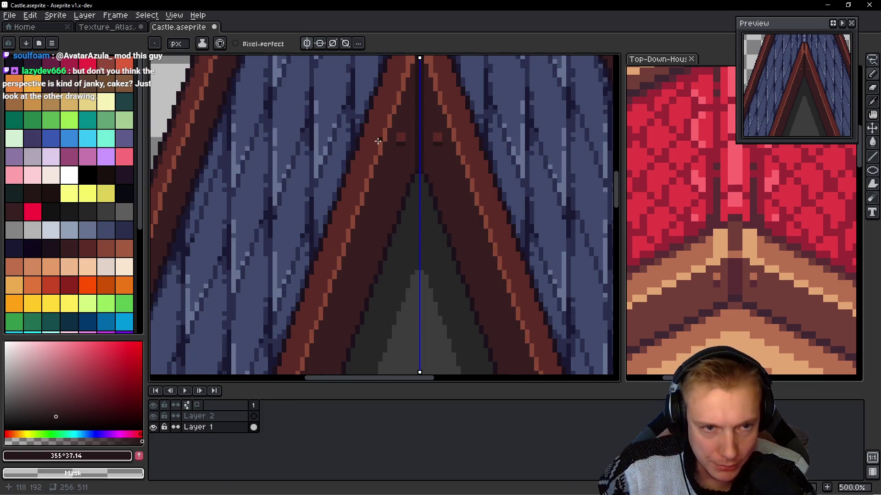
{"action": "left_click", "coordinate": [704, 279]}
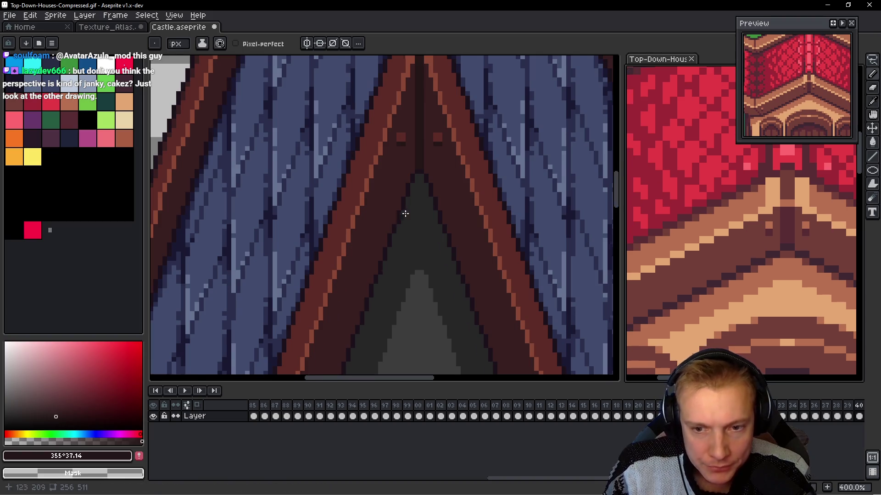
{"action": "scroll", "coordinate": [403, 211], "scroll_direction": "down", "scroll_amount": 2}
{"action": "scroll", "coordinate": [711, 281], "scroll_direction": "down", "scroll_amount": 3}
{"action": "scroll", "coordinate": [761, 277], "scroll_direction": "up", "scroll_amount": 3}
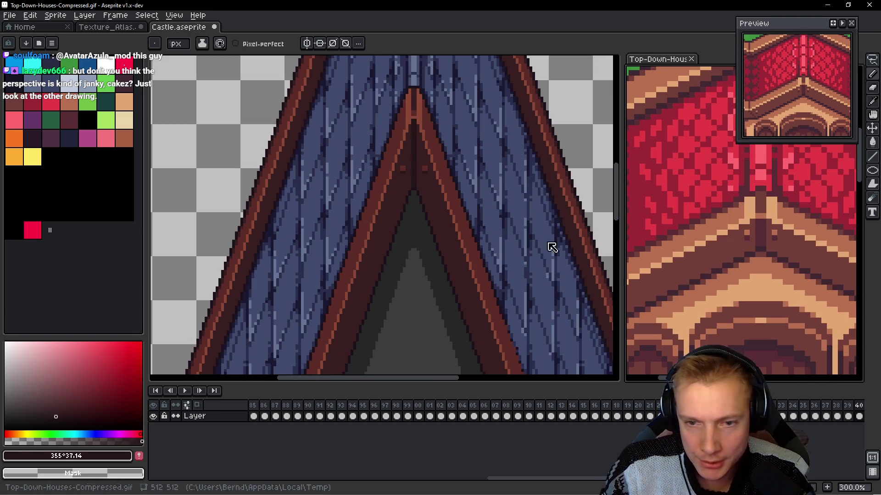
- Return to Castle.aseprite and zoom to about 800% on the roof peak
{"action": "left_click", "coordinate": [550, 245]}
{"action": "scroll", "coordinate": [418, 216], "scroll_direction": "up", "scroll_amount": 3}
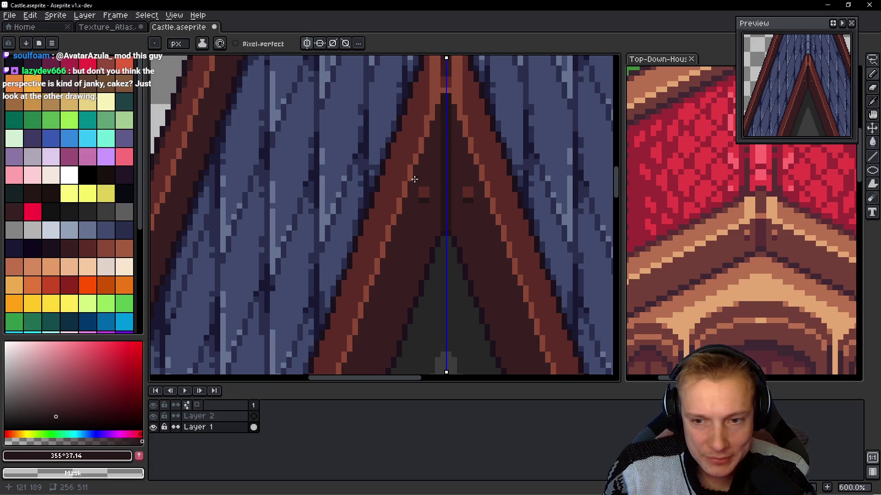
{"action": "scroll", "coordinate": [405, 151], "scroll_direction": "up", "scroll_amount": 1}
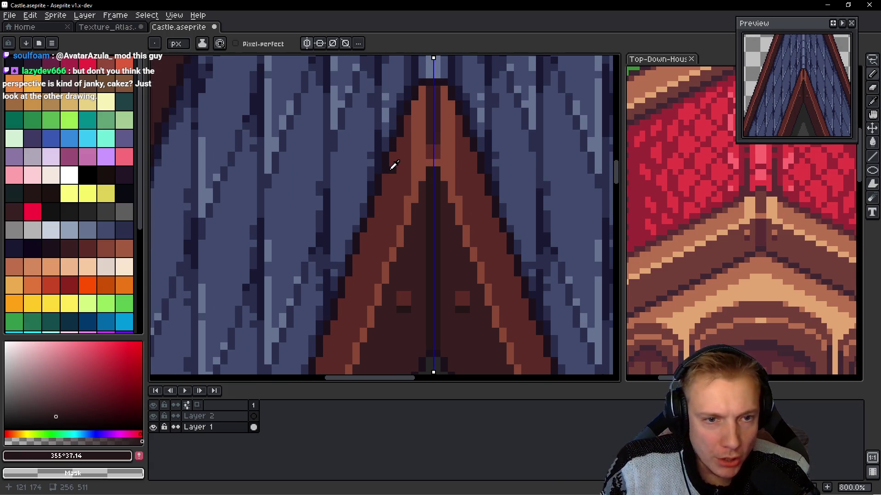
- Eyedrop the dark brown from the roof trim and select palette entries 73–74
{"action": "left_click", "coordinate": [394, 167], "text": "alt"}
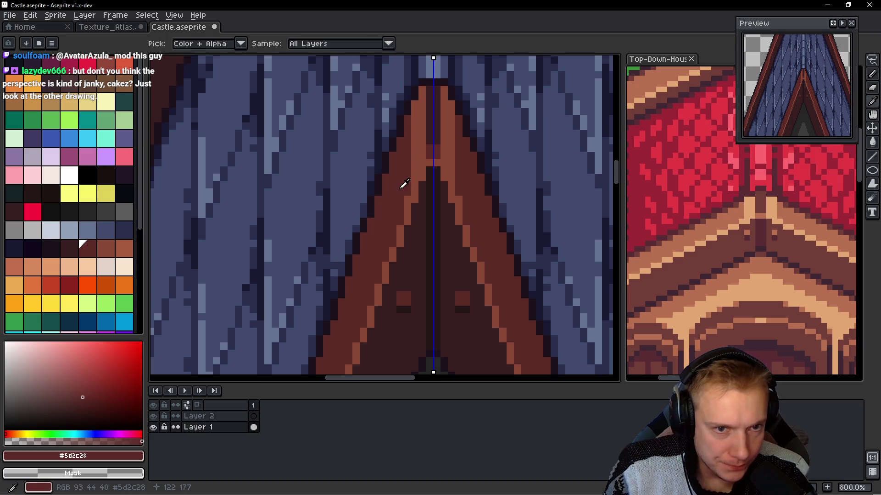
{"action": "left_click", "coordinate": [84, 252]}
{"action": "left_click_drag", "start_coordinate": [84, 252], "coordinate": [69, 248]}
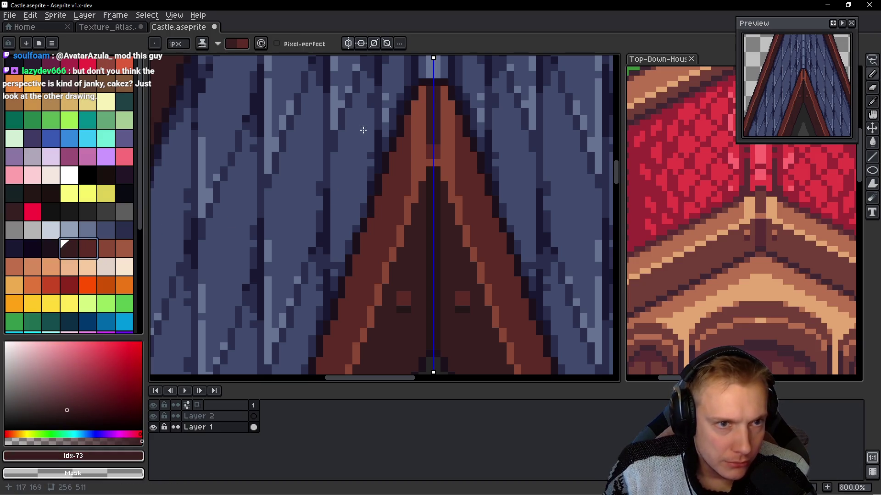
{"action": "scroll", "coordinate": [395, 120], "scroll_direction": "up", "scroll_amount": 2}
- With symmetry on, pencil mirrored dark pixels along the upper shingle-trim edge
{"action": "left_click_drag", "start_coordinate": [401, 113], "coordinate": [401, 125]}
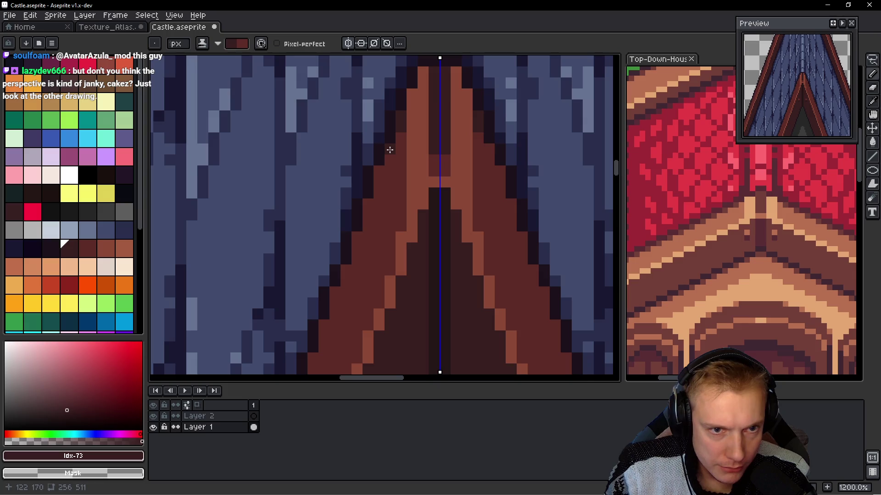
{"action": "left_click", "coordinate": [379, 182]}
{"action": "mouse_move", "coordinate": [367, 205]}
{"action": "left_mouse_down"}
{"action": "mouse_move", "coordinate": [375, 234]}
{"action": "mouse_move", "coordinate": [389, 190]}
{"action": "left_mouse_up"}
{"action": "left_click", "coordinate": [357, 240]}
{"action": "left_click", "coordinate": [379, 220]}
{"action": "left_click", "coordinate": [367, 248]}
{"action": "left_click", "coordinate": [359, 270]}
- Extend the dark maroon outline a little further down the roof slope
{"action": "scroll", "coordinate": [359, 270], "scroll_direction": "down", "scroll_amount": 3}
{"action": "scroll", "coordinate": [359, 270], "scroll_direction": "left", "scroll_amount": 1}
{"action": "left_click_drag", "start_coordinate": [377, 239], "coordinate": [357, 275]}
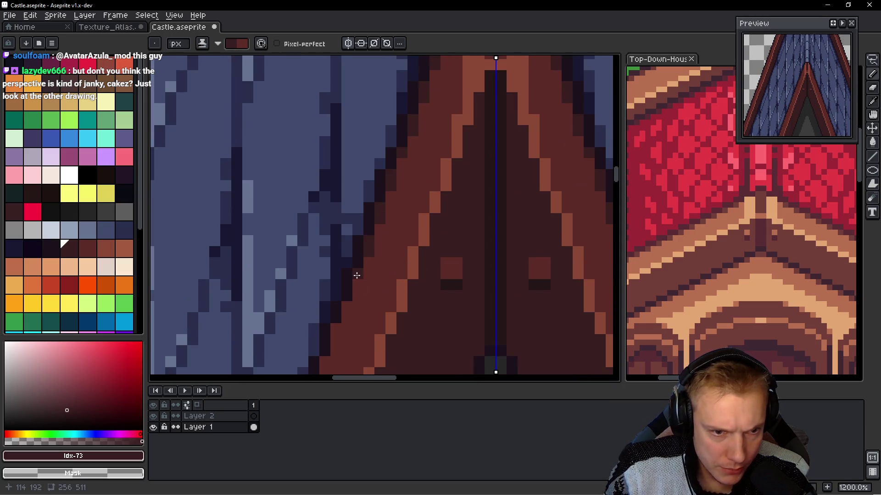
{"action": "left_click", "coordinate": [357, 275]}
{"action": "scroll", "coordinate": [357, 276], "scroll_direction": "left", "scroll_amount": 2}
{"action": "scroll", "coordinate": [381, 278], "scroll_direction": "down", "scroll_amount": 3}
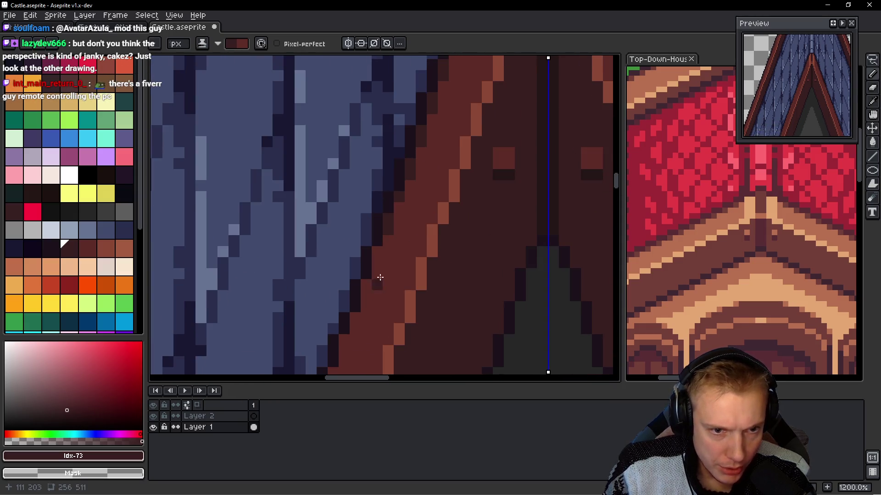
{"action": "scroll", "coordinate": [367, 262], "scroll_direction": "down", "scroll_amount": 3}
{"action": "left_click", "coordinate": [352, 279]}
{"action": "left_click", "coordinate": [344, 302]}
- Continue the dark outline between shingles and trim along the middle of the slope
{"action": "mouse_move", "coordinate": [335, 333]}
{"action": "left_mouse_down"}
{"action": "mouse_move", "coordinate": [385, 230]}
{"action": "mouse_move", "coordinate": [371, 205]}
{"action": "left_mouse_up"}
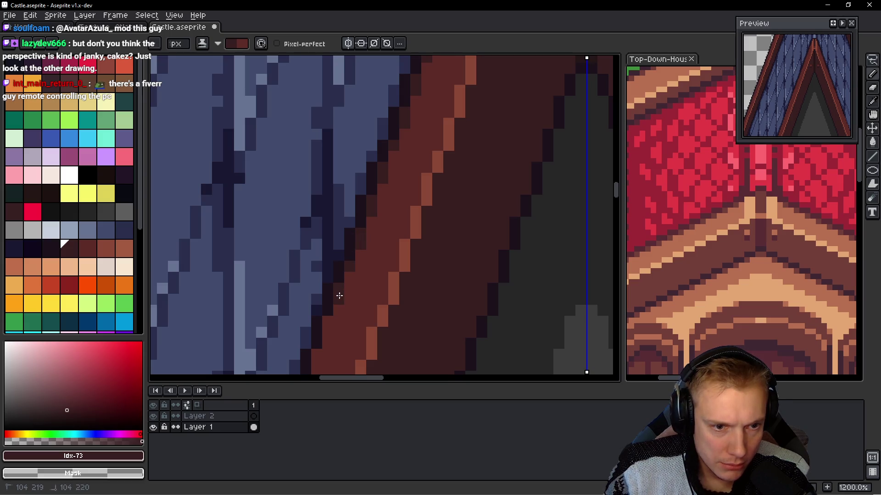
{"action": "left_click_drag", "start_coordinate": [342, 315], "coordinate": [359, 260]}
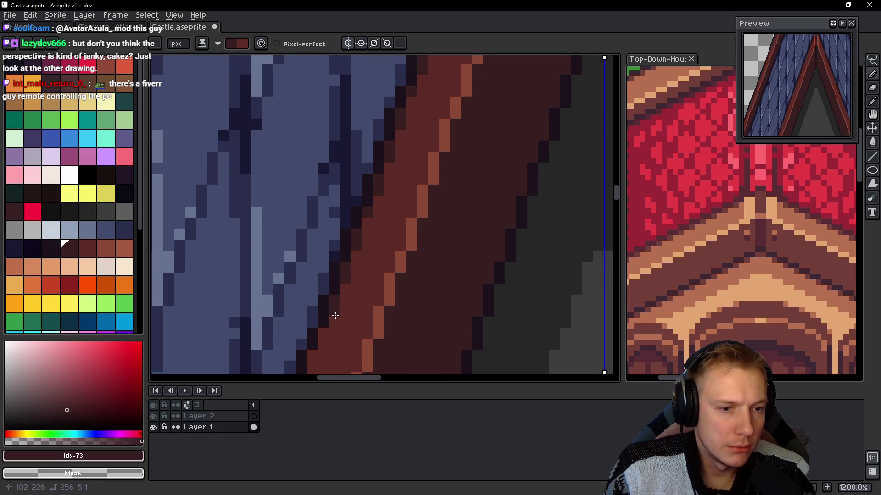
{"action": "left_click_drag", "start_coordinate": [335, 311], "coordinate": [374, 260]}
{"action": "left_click", "coordinate": [374, 260]}
{"action": "left_click_drag", "start_coordinate": [348, 325], "coordinate": [393, 258]}
{"action": "left_click", "coordinate": [364, 288]}
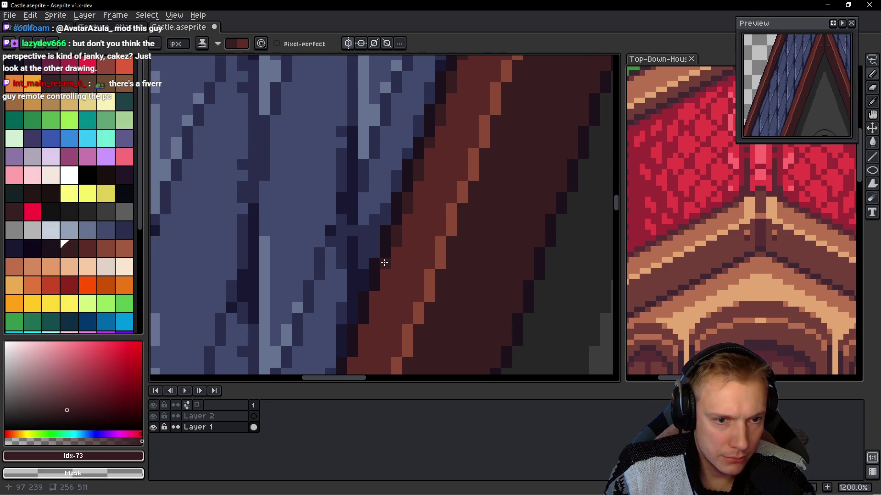
{"action": "left_click_drag", "start_coordinate": [395, 308], "coordinate": [443, 212]}
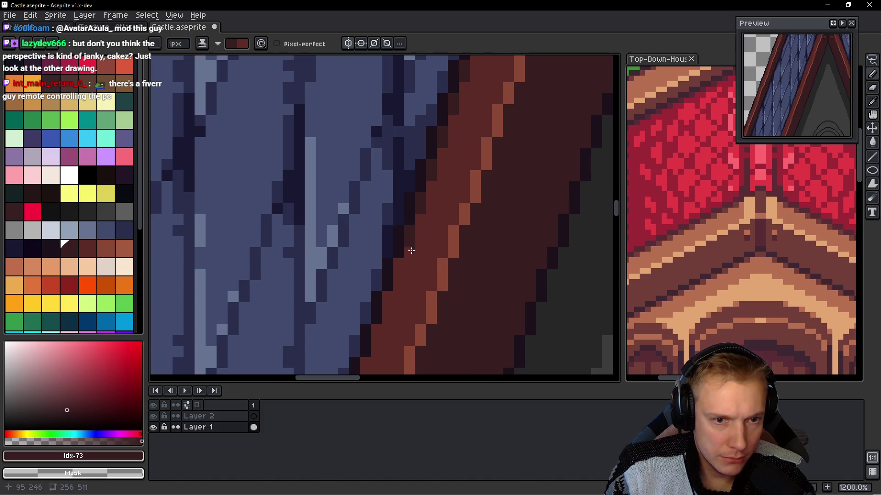
{"action": "left_click", "coordinate": [396, 271]}
{"action": "left_click_drag", "start_coordinate": [397, 271], "coordinate": [414, 249]}
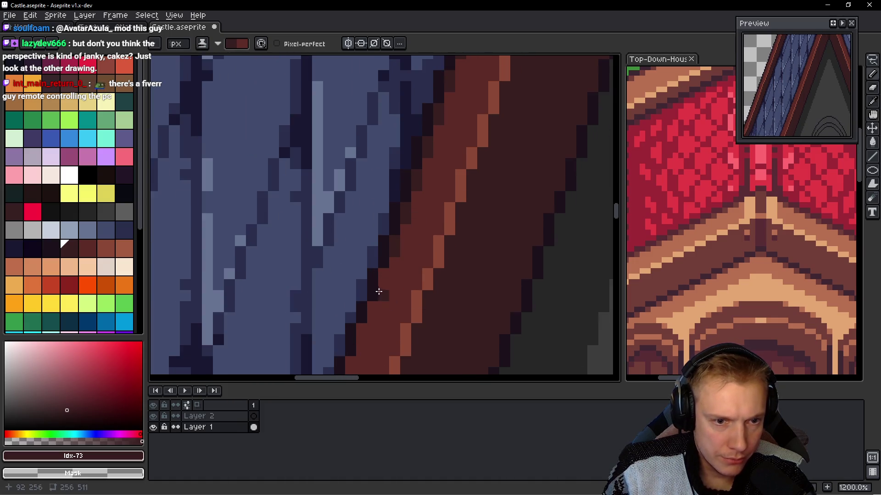
- Add a short column of dark outline pixels lower along the trim edge
{"action": "left_click", "coordinate": [372, 340]}
{"action": "mouse_move", "coordinate": [372, 340]}
{"action": "left_mouse_down"}
{"action": "mouse_move", "coordinate": [391, 270]}
{"action": "mouse_move", "coordinate": [371, 279]}
{"action": "left_mouse_up"}
{"action": "left_click", "coordinate": [358, 306]}
{"action": "left_click", "coordinate": [363, 322]}
{"action": "mouse_move", "coordinate": [363, 322]}
{"action": "left_mouse_down"}
{"action": "mouse_move", "coordinate": [380, 278]}
{"action": "mouse_move", "coordinate": [367, 249]}
{"action": "left_mouse_up"}
{"action": "left_click", "coordinate": [369, 296]}
{"action": "left_click", "coordinate": [366, 255]}
- Darken more pixels where the blue shingles meet the brown trim further down
{"action": "left_click", "coordinate": [355, 293]}
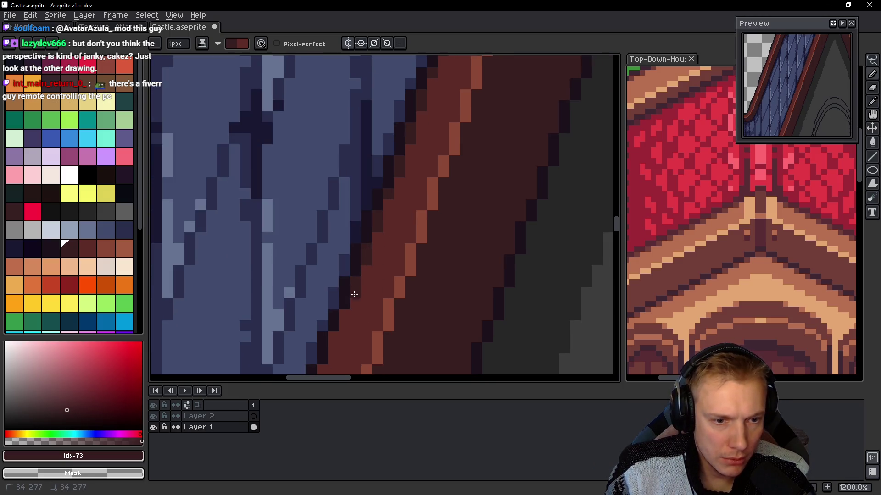
{"action": "left_click", "coordinate": [342, 316]}
{"action": "left_click_drag", "start_coordinate": [341, 315], "coordinate": [413, 226]}
{"action": "left_click", "coordinate": [405, 252]}
{"action": "left_click", "coordinate": [391, 287]}
{"action": "left_click_drag", "start_coordinate": [391, 286], "coordinate": [403, 220]}
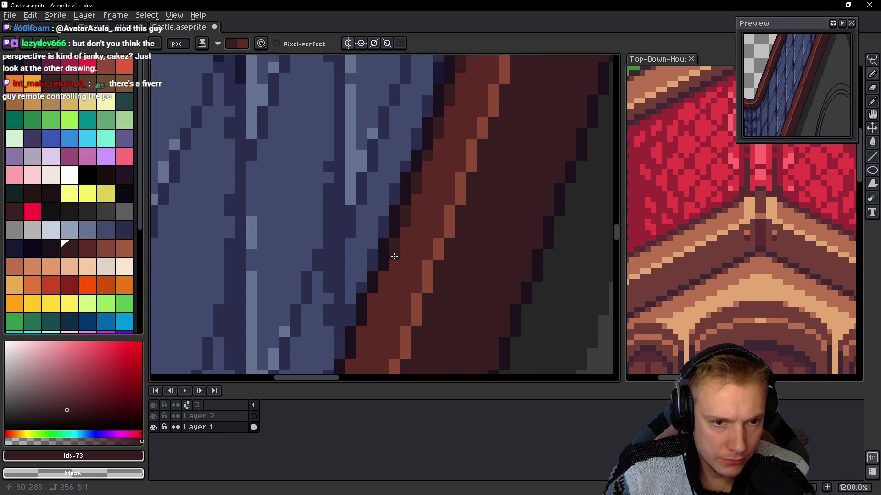
{"action": "left_click", "coordinate": [380, 284]}
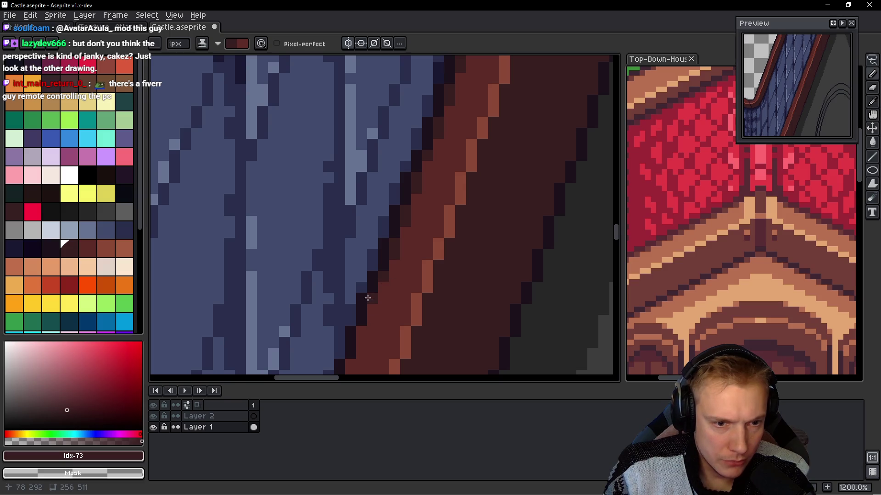
- Finish the dark outline toward the roof eave and check the lower slope
{"action": "left_click_drag", "start_coordinate": [368, 306], "coordinate": [337, 239]}
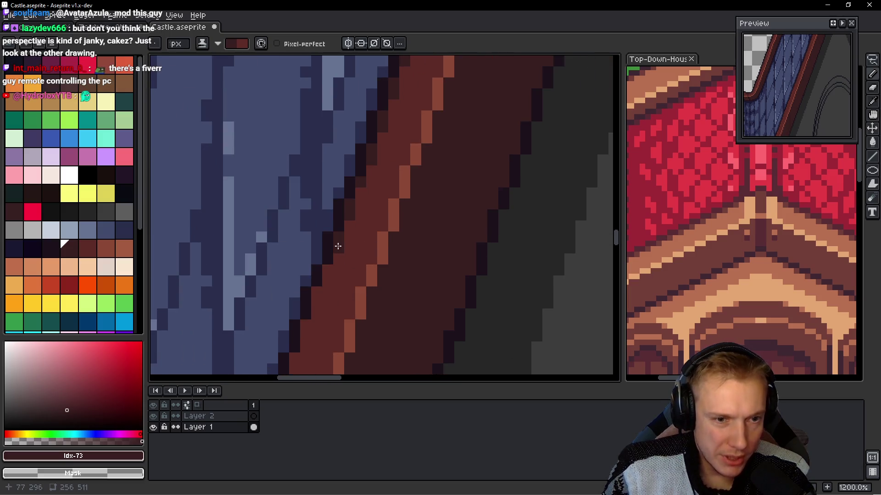
{"action": "left_click_drag", "start_coordinate": [323, 306], "coordinate": [372, 258]}
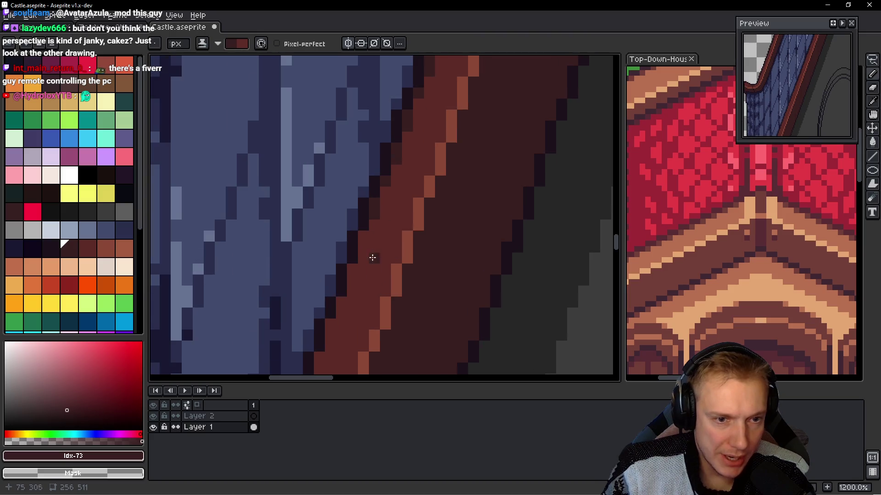
{"action": "left_click", "coordinate": [352, 278]}
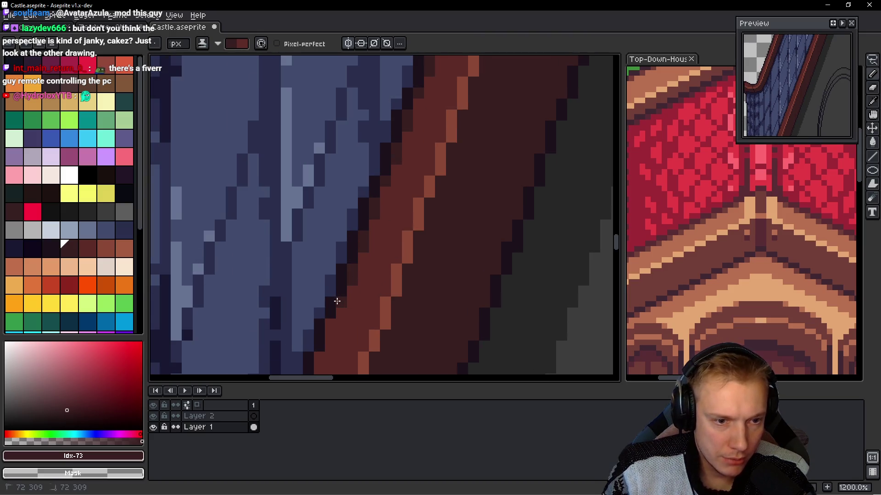
{"action": "left_click_drag", "start_coordinate": [337, 301], "coordinate": [380, 235]}
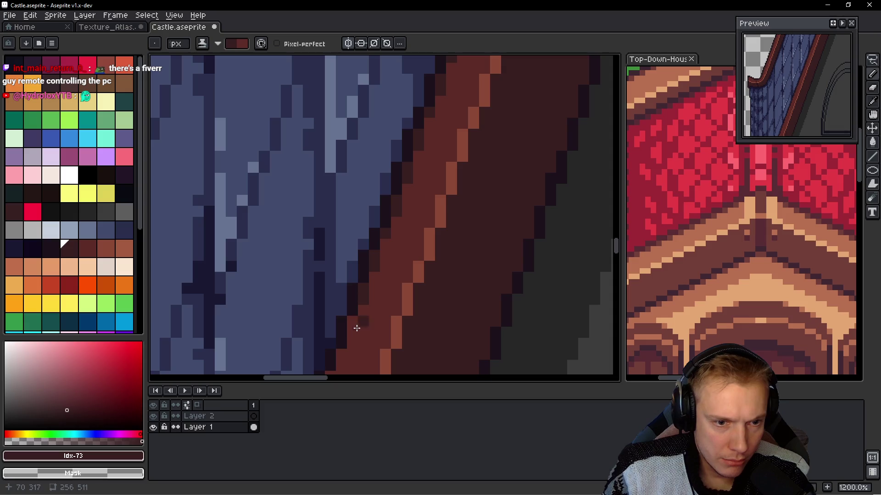
{"action": "scroll", "coordinate": [360, 321], "scroll_direction": "down", "scroll_amount": 2}
{"action": "scroll", "coordinate": [393, 247], "scroll_direction": "up", "scroll_amount": 3}
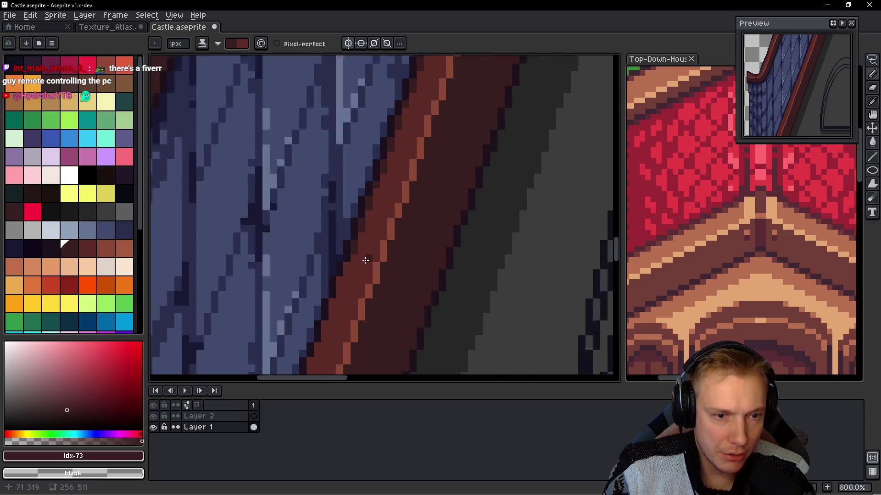
{"action": "left_click", "coordinate": [389, 232]}
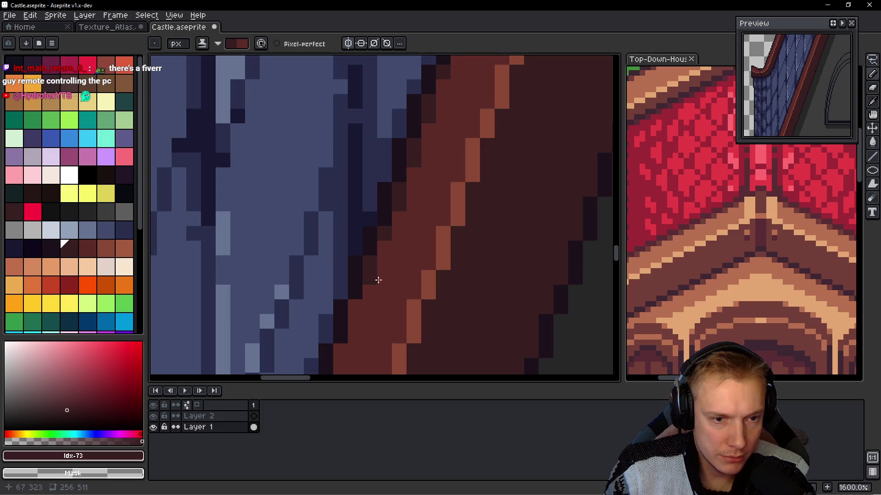
{"action": "scroll", "coordinate": [362, 264], "scroll_direction": "down", "scroll_amount": 2}
{"action": "scroll", "coordinate": [338, 294], "scroll_direction": "down", "scroll_amount": 3}
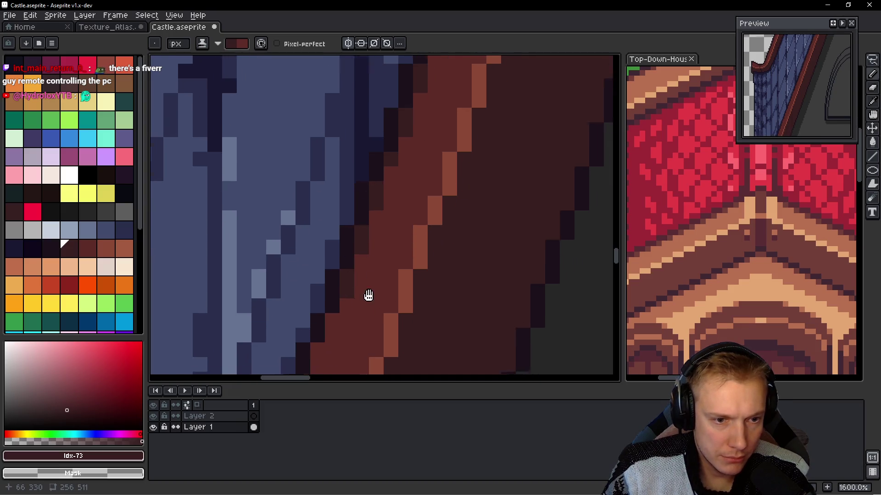
{"action": "scroll", "coordinate": [339, 328], "scroll_direction": "down", "scroll_amount": 3}
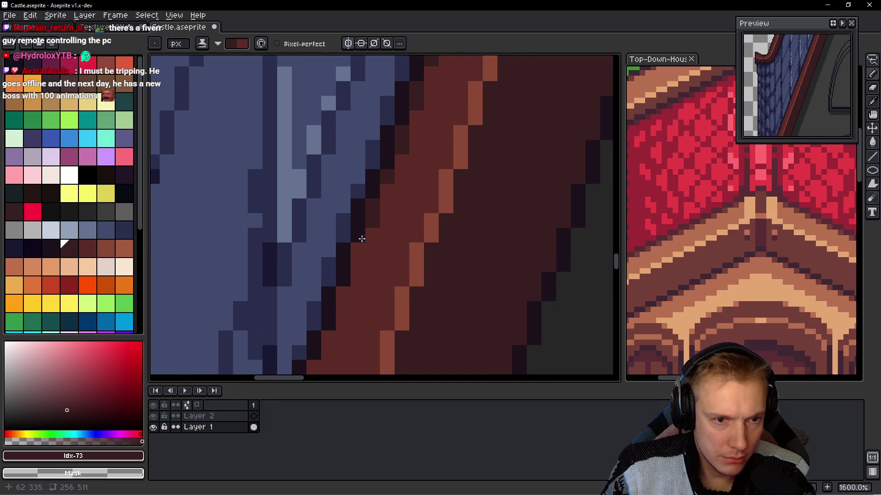
{"action": "scroll", "coordinate": [357, 268], "scroll_direction": "left", "scroll_amount": 1}
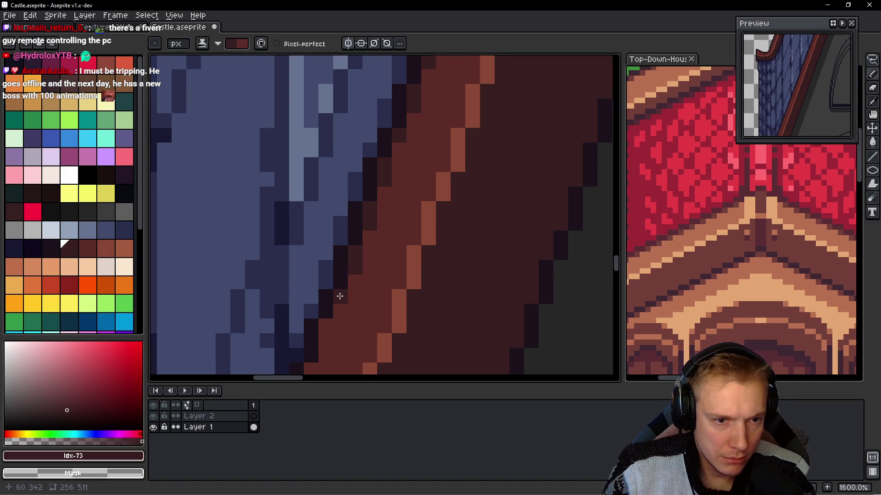
{"action": "scroll", "coordinate": [367, 293], "scroll_direction": "down", "scroll_amount": 3}
{"action": "scroll", "coordinate": [379, 275], "scroll_direction": "left", "scroll_amount": 1}
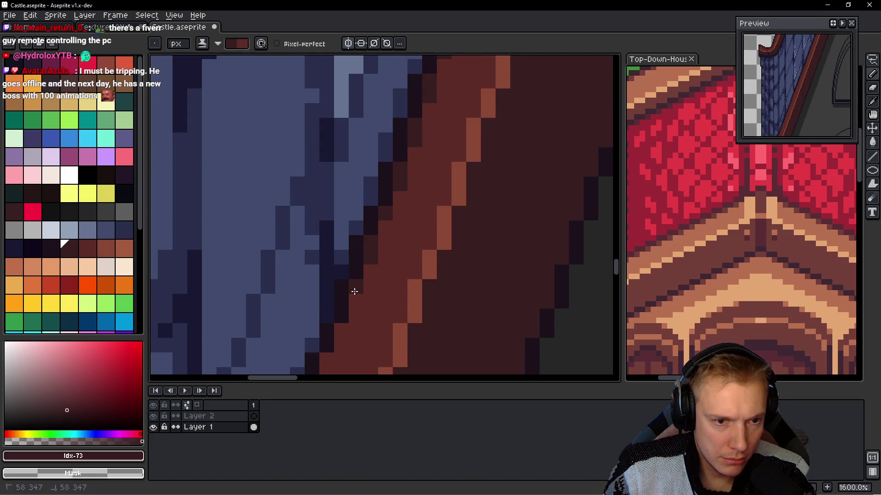
{"action": "scroll", "coordinate": [379, 222], "scroll_direction": "down", "scroll_amount": 6}
{"action": "scroll", "coordinate": [388, 227], "scroll_direction": "up", "scroll_amount": 7}
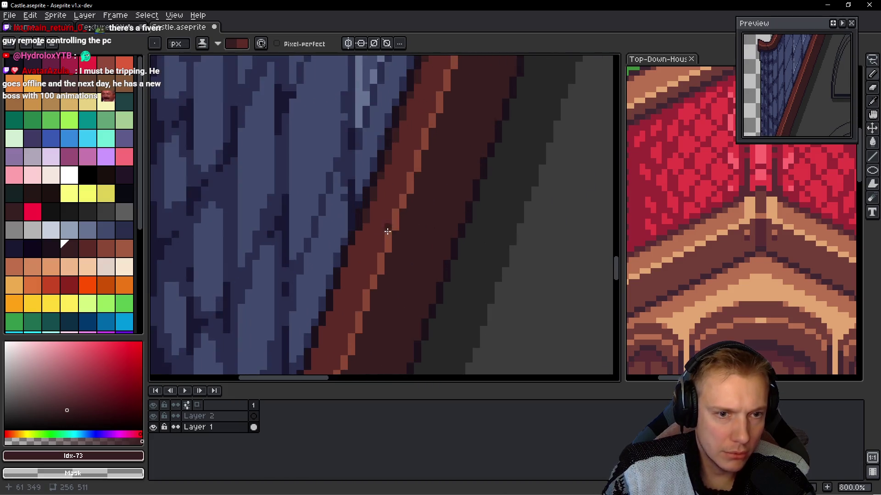
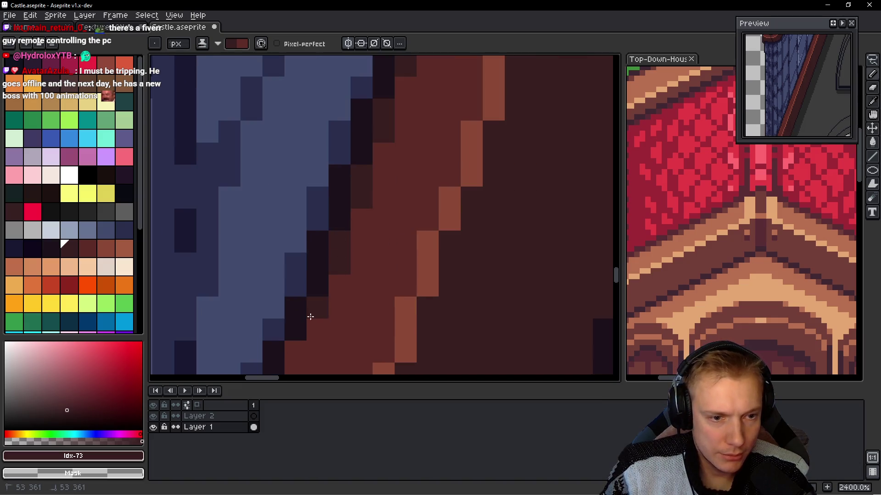
- Zoom onto the left roof and repaint a dark outline along the upper shingle-trim edge
{"action": "scroll", "coordinate": [348, 275], "scroll_direction": "down", "scroll_amount": 1}
{"action": "scroll", "coordinate": [376, 289], "scroll_direction": "down", "scroll_amount": 2}
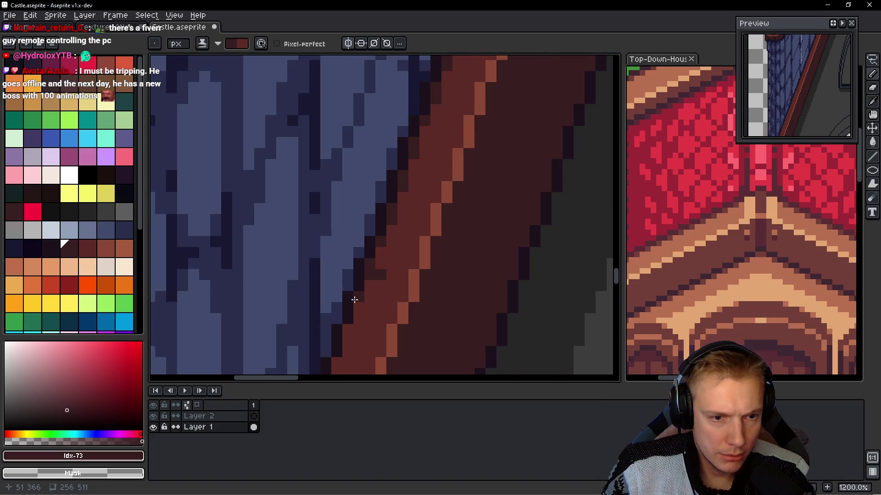
{"action": "left_click_drag", "start_coordinate": [397, 298], "coordinate": [383, 220]}
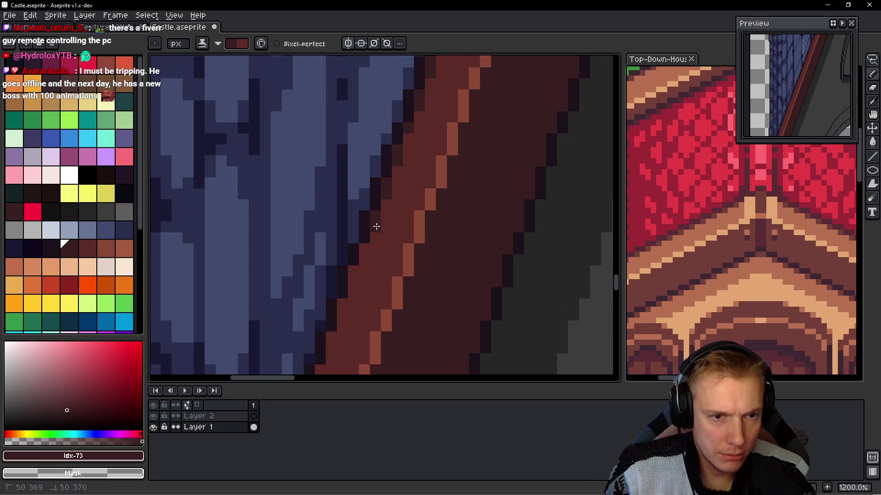
{"action": "scroll", "coordinate": [386, 244], "scroll_direction": "down", "scroll_amount": 7}
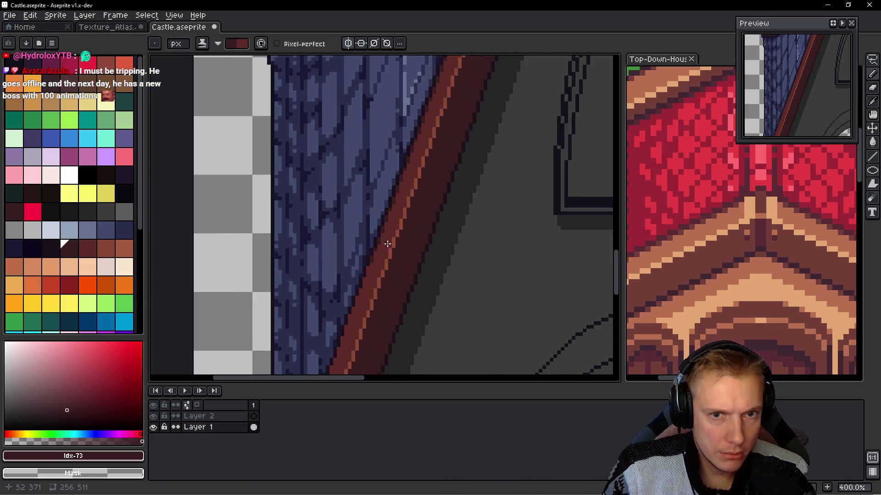
{"action": "scroll", "coordinate": [386, 243], "scroll_direction": "up", "scroll_amount": 2}
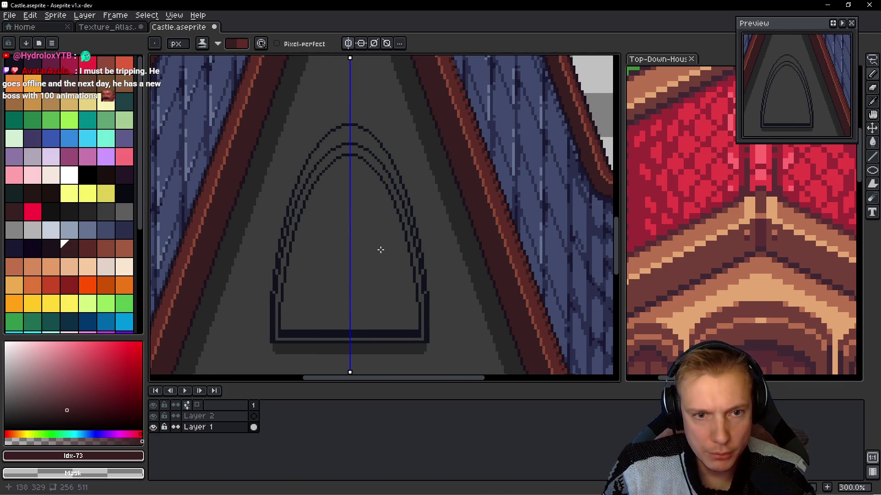
{"action": "mouse_move", "coordinate": [391, 275]}
{"action": "left_mouse_down"}
{"action": "mouse_move", "coordinate": [376, 346]}
{"action": "mouse_move", "coordinate": [350, 309]}
{"action": "left_mouse_up"}
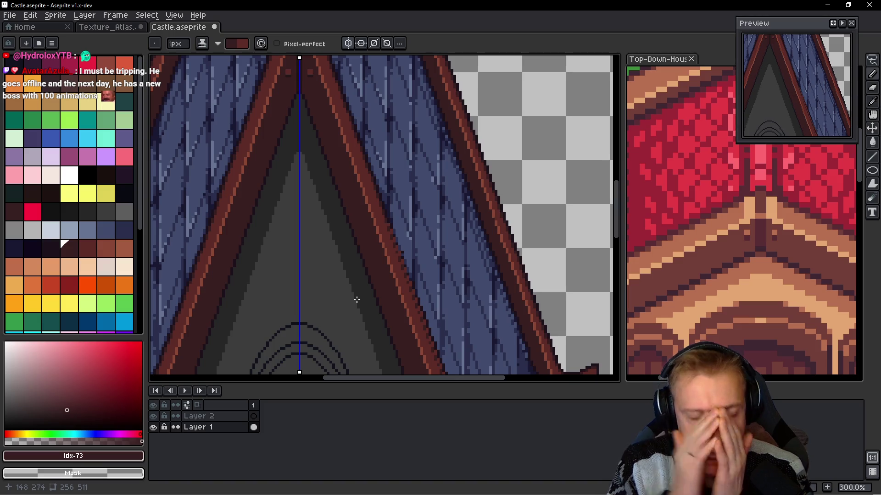
{"action": "scroll", "coordinate": [324, 232], "scroll_direction": "down", "scroll_amount": 1}
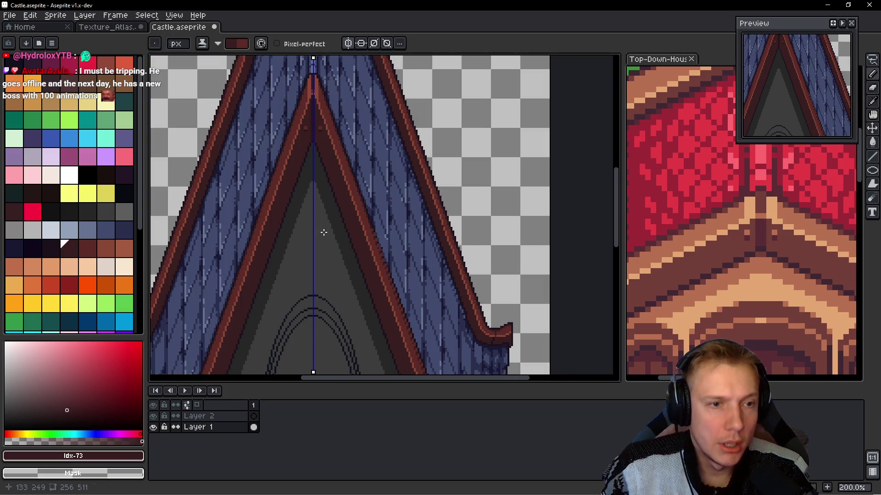
{"action": "left_click_drag", "start_coordinate": [324, 232], "coordinate": [386, 182]}
{"action": "scroll", "coordinate": [353, 273], "scroll_direction": "up", "scroll_amount": 3}
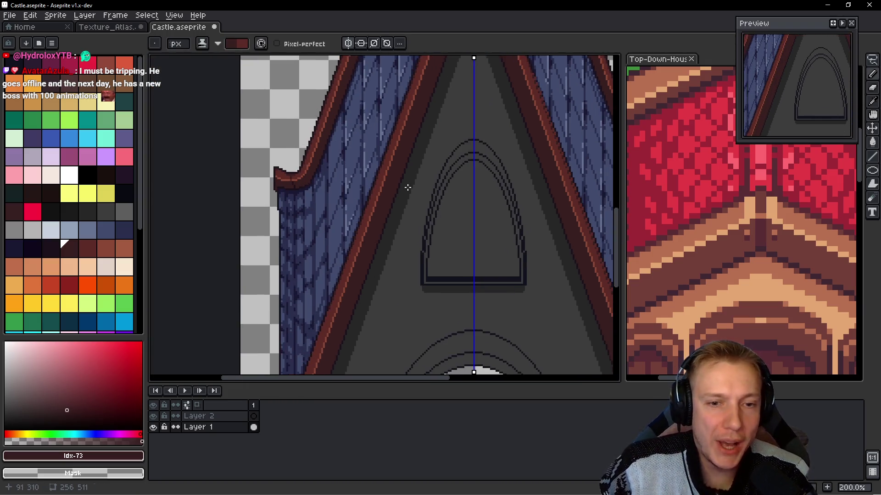
{"action": "scroll", "coordinate": [313, 316], "scroll_direction": "up", "scroll_amount": 3}
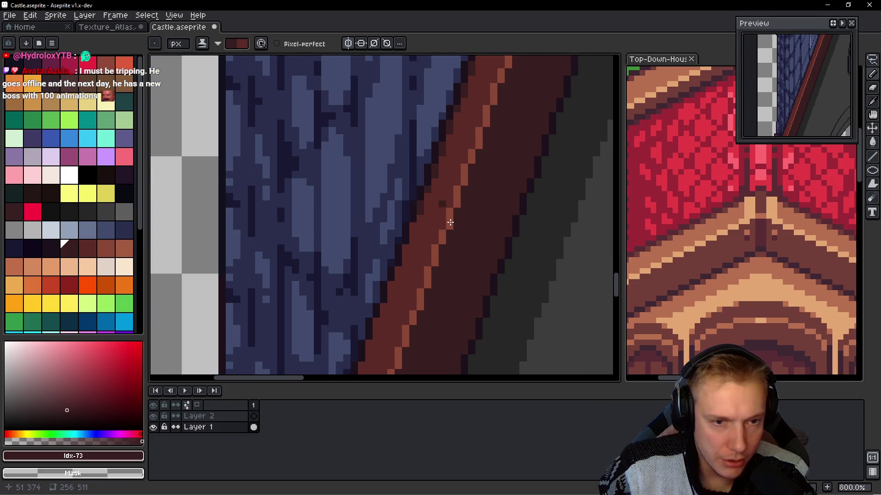
{"action": "scroll", "coordinate": [400, 227], "scroll_direction": "up", "scroll_amount": 2}
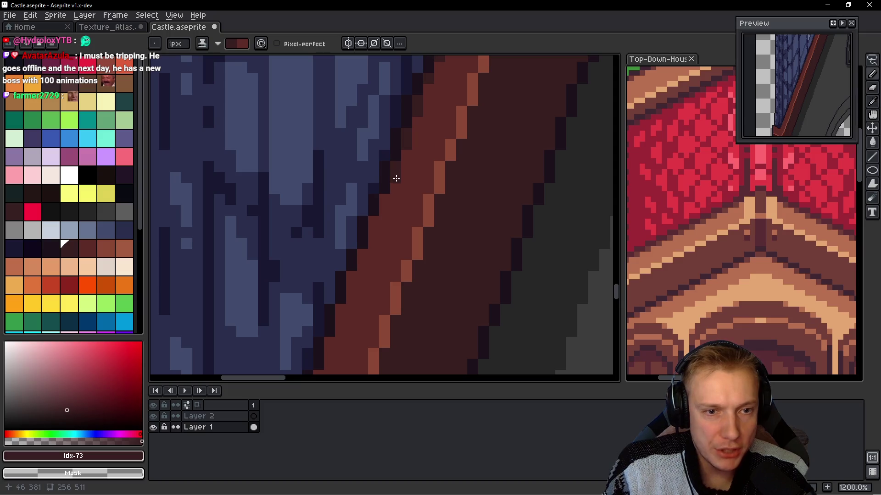
{"action": "left_click_drag", "start_coordinate": [377, 220], "coordinate": [345, 310]}
{"action": "scroll", "coordinate": [349, 315], "scroll_direction": "down", "scroll_amount": 3}
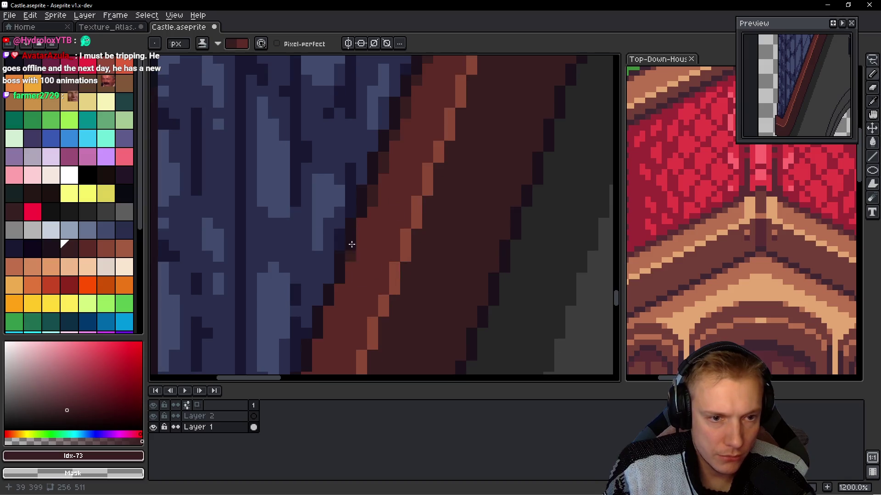
{"action": "left_click_drag", "start_coordinate": [363, 246], "coordinate": [338, 286]}
- Add more dark outline pixels further down the trim edge
{"action": "scroll", "coordinate": [346, 328], "scroll_direction": "down", "scroll_amount": 3}
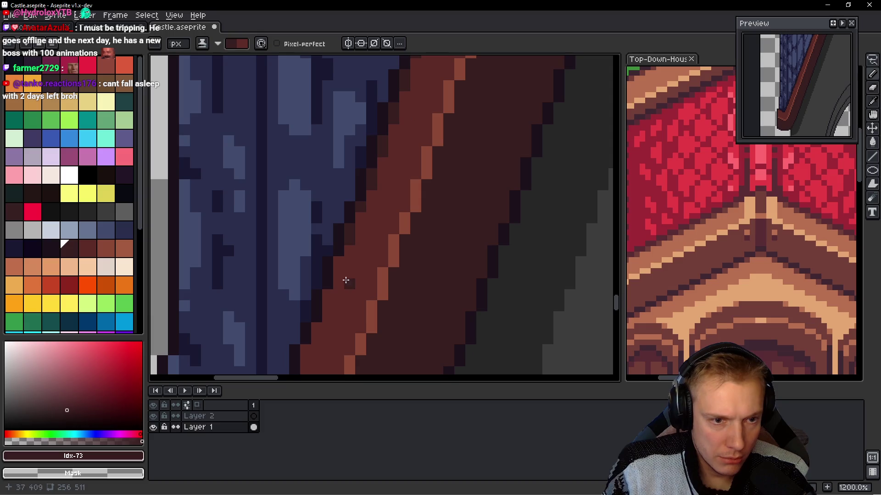
{"action": "scroll", "coordinate": [330, 296], "scroll_direction": "down", "scroll_amount": 2}
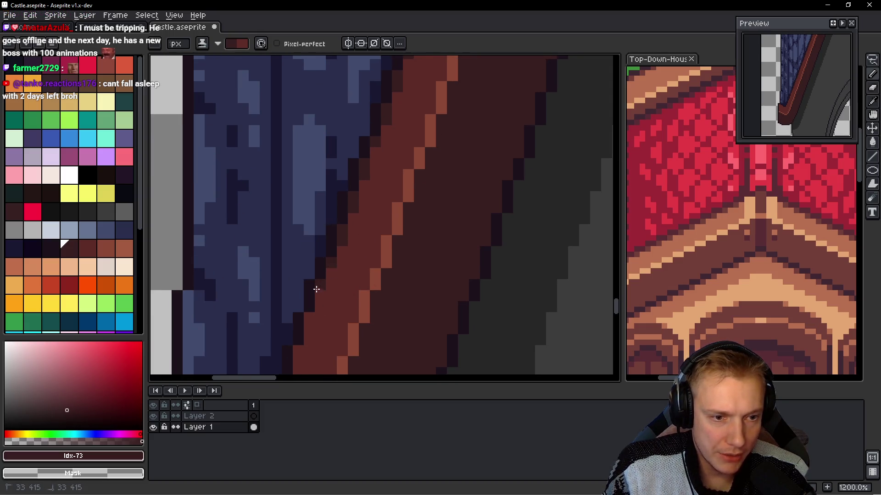
{"action": "scroll", "coordinate": [348, 306], "scroll_direction": "down", "scroll_amount": 3}
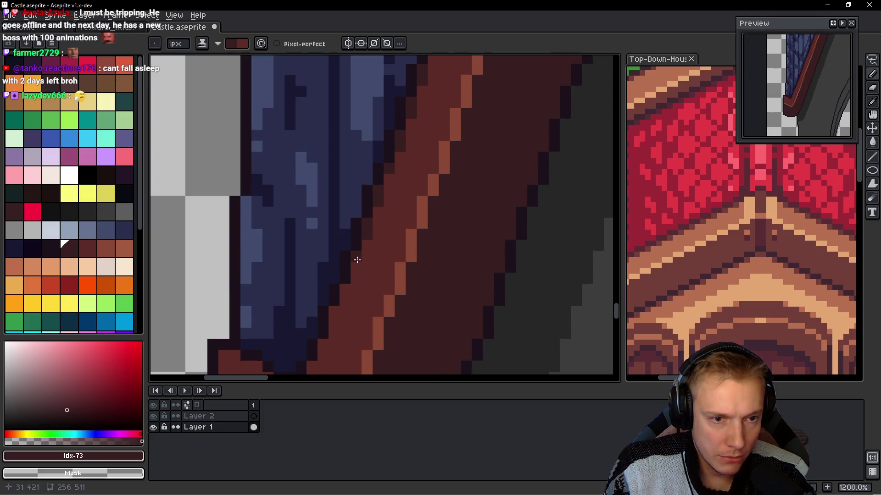
{"action": "scroll", "coordinate": [354, 282], "scroll_direction": "down", "scroll_amount": 1}
{"action": "left_click_drag", "start_coordinate": [356, 271], "coordinate": [347, 290]}
{"action": "scroll", "coordinate": [338, 325], "scroll_direction": "down", "scroll_amount": 2}
{"action": "scroll", "coordinate": [386, 280], "scroll_direction": "down", "scroll_amount": 4}
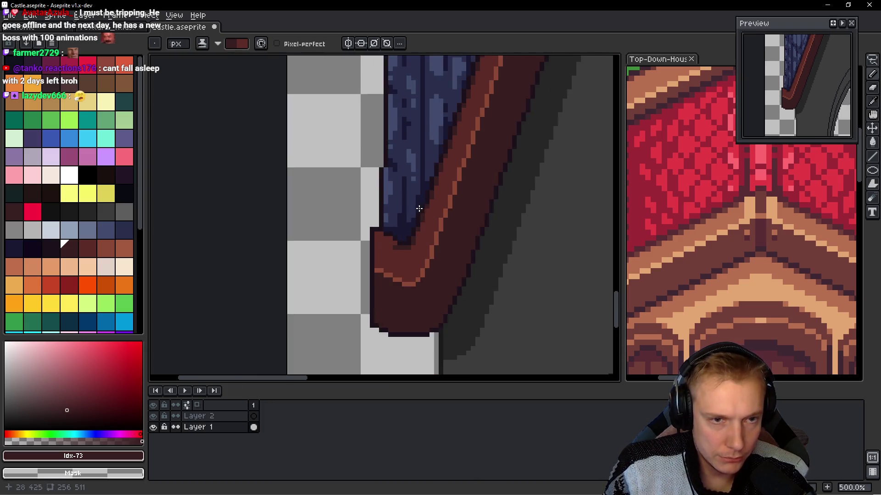
{"action": "scroll", "coordinate": [407, 210], "scroll_direction": "up", "scroll_amount": 2}
{"action": "scroll", "coordinate": [386, 337], "scroll_direction": "down", "scroll_amount": 5}
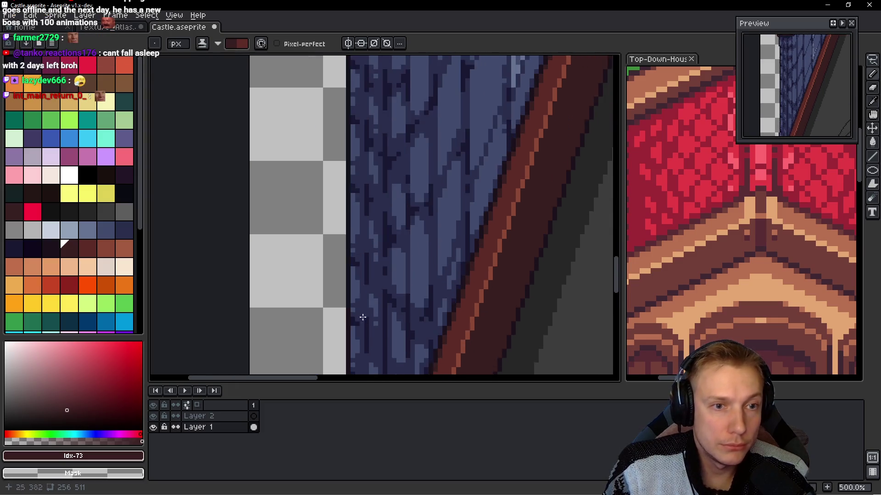
{"action": "scroll", "coordinate": [414, 233], "scroll_direction": "up", "scroll_amount": 2}
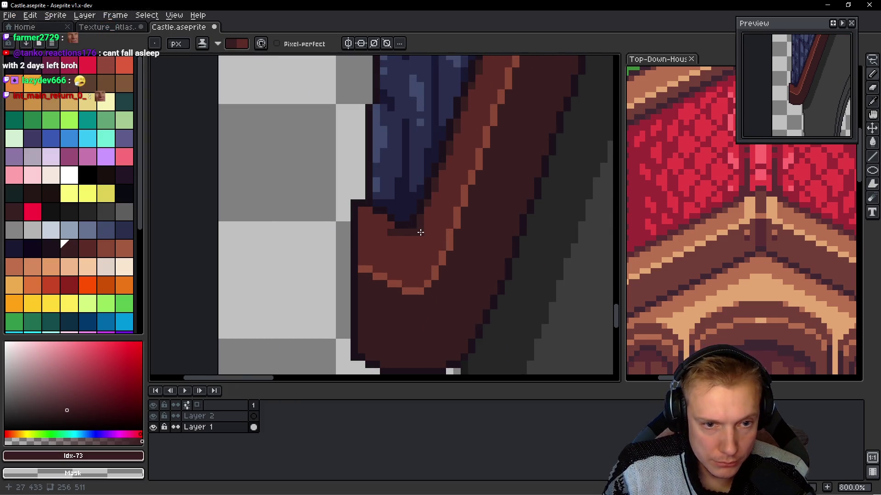
- Draw a dark crease line on the trim's curled end and outline its top-left corner
{"action": "left_click", "coordinate": [412, 287], "text": "shift"}
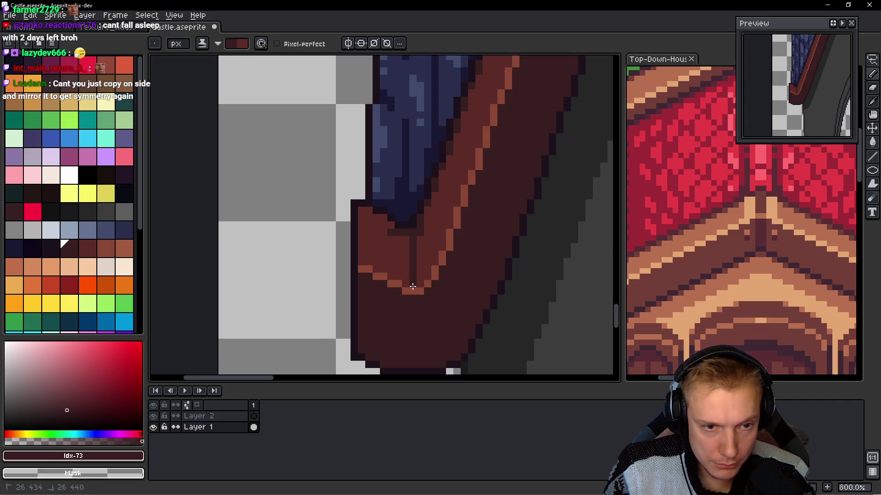
{"action": "scroll", "coordinate": [413, 287], "scroll_direction": "down", "scroll_amount": 4}
{"action": "scroll", "coordinate": [391, 321], "scroll_direction": "up", "scroll_amount": 2}
{"action": "scroll", "coordinate": [377, 224], "scroll_direction": "down", "scroll_amount": 2}
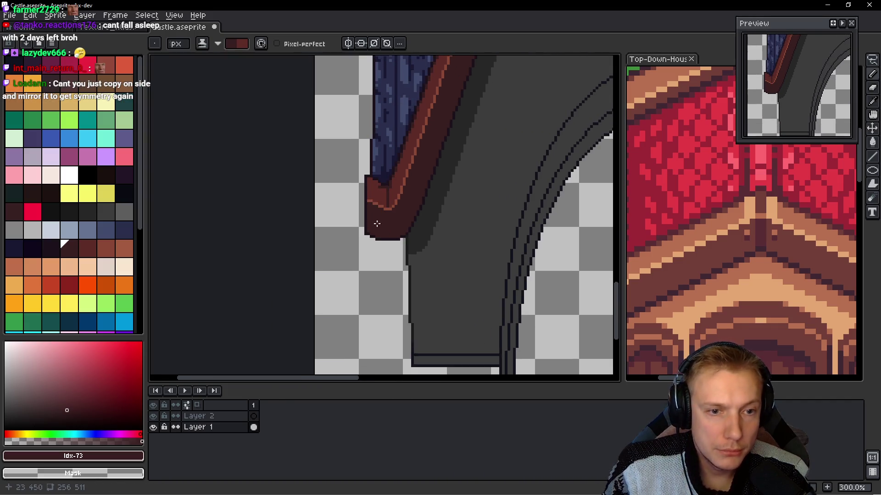
{"action": "scroll", "coordinate": [377, 223], "scroll_direction": "up", "scroll_amount": 7}
{"action": "left_click", "coordinate": [408, 198]}
{"action": "left_click", "coordinate": [405, 185]}
{"action": "left_click", "coordinate": [394, 184]}
{"action": "left_click", "coordinate": [378, 169]}
{"action": "left_click", "coordinate": [365, 169]}
- Darken a pixel at the trim's lower corner
{"action": "scroll", "coordinate": [426, 200], "scroll_direction": "down", "scroll_amount": 4}
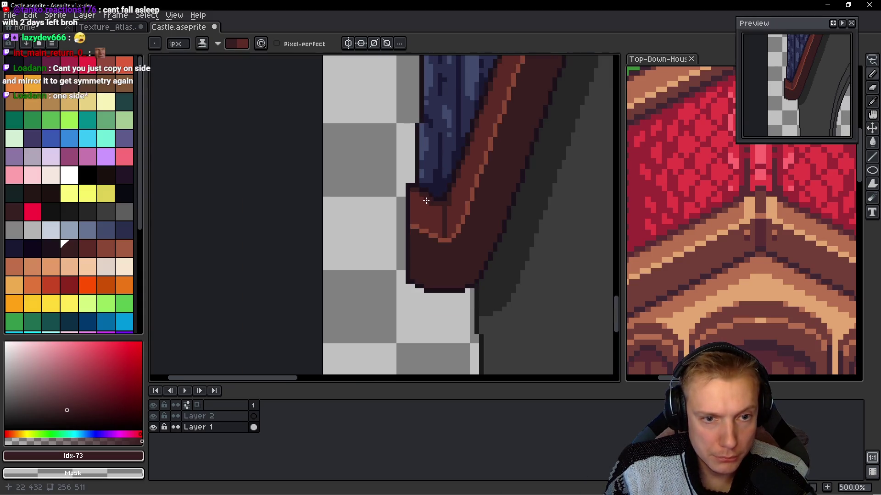
{"action": "scroll", "coordinate": [426, 201], "scroll_direction": "down", "scroll_amount": 3}
{"action": "scroll", "coordinate": [403, 155], "scroll_direction": "up", "scroll_amount": 3}
{"action": "scroll", "coordinate": [423, 208], "scroll_direction": "down", "scroll_amount": 6}
{"action": "scroll", "coordinate": [402, 255], "scroll_direction": "up", "scroll_amount": 4}
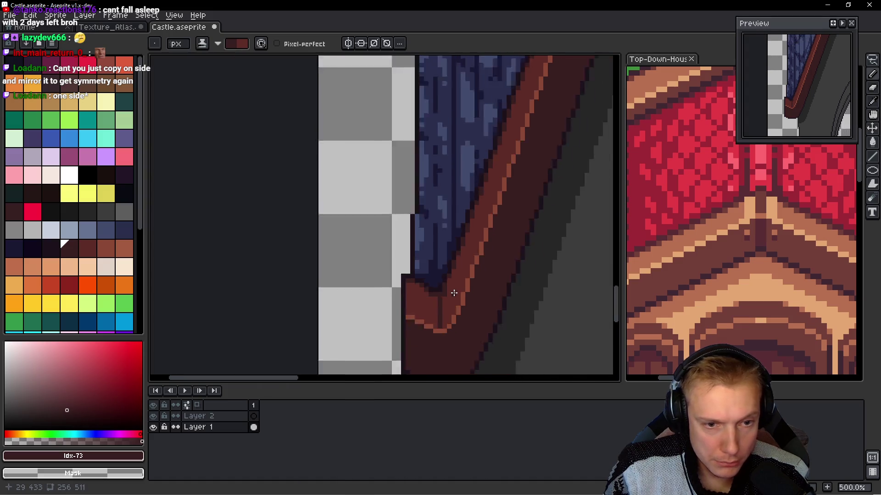
{"action": "scroll", "coordinate": [440, 292], "scroll_direction": "down", "scroll_amount": 6}
{"action": "scroll", "coordinate": [420, 281], "scroll_direction": "up", "scroll_amount": 6}
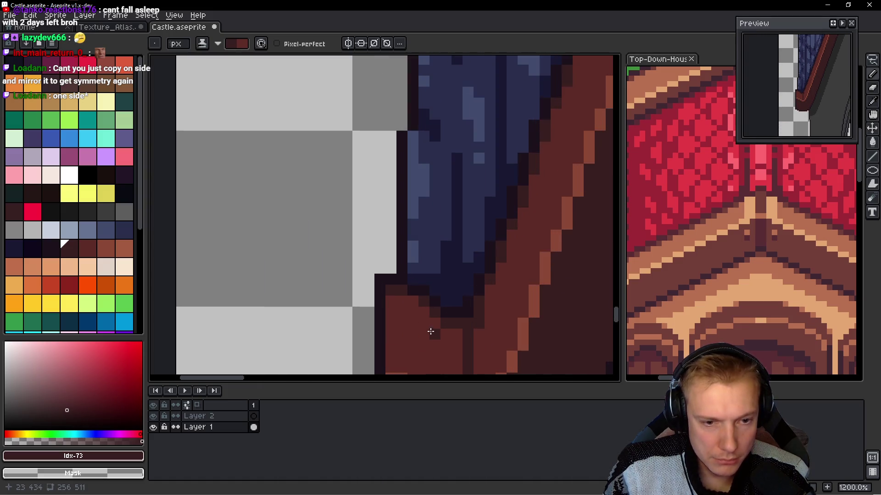
{"action": "scroll", "coordinate": [495, 304], "scroll_direction": "down", "scroll_amount": 6}
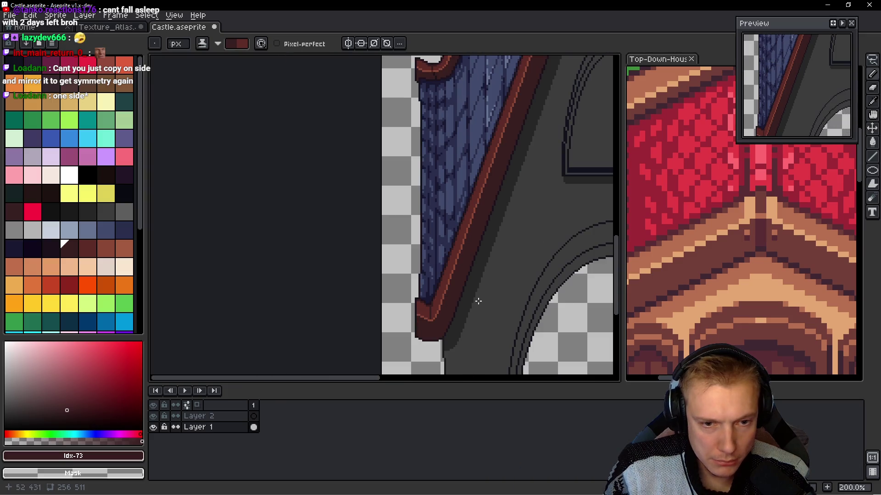
{"action": "scroll", "coordinate": [445, 299], "scroll_direction": "up", "scroll_amount": 6}
{"action": "left_click", "coordinate": [423, 257]}
- Eyedrop the near-black outline colour #1c121c from the canvas
{"action": "left_click", "coordinate": [399, 210], "text": "alt"}
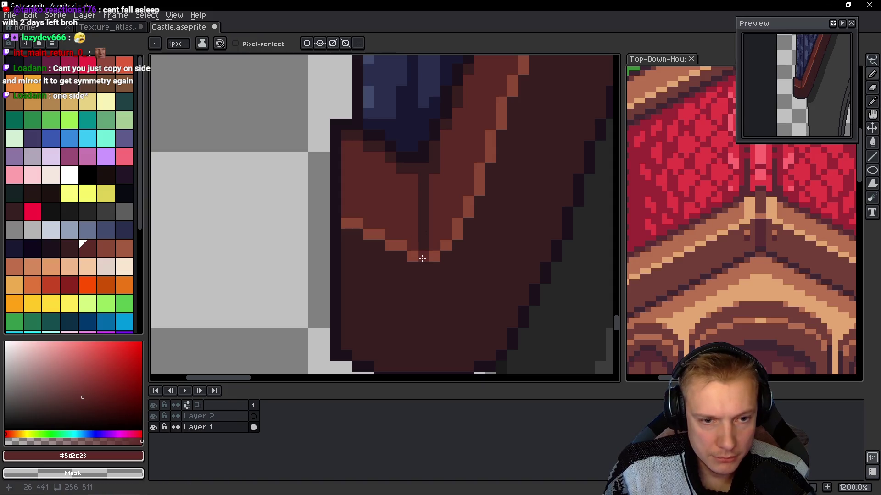
{"action": "key", "text": "alt"}
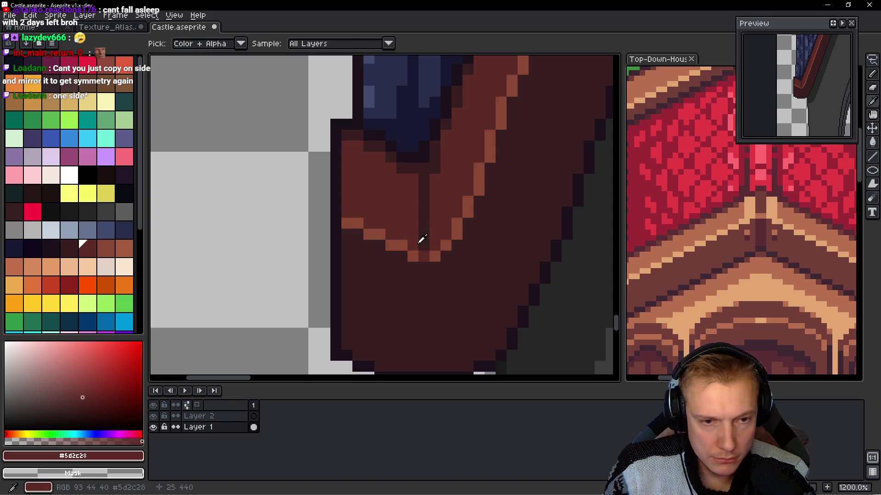
{"action": "scroll", "coordinate": [422, 239], "scroll_direction": "down", "scroll_amount": 3}
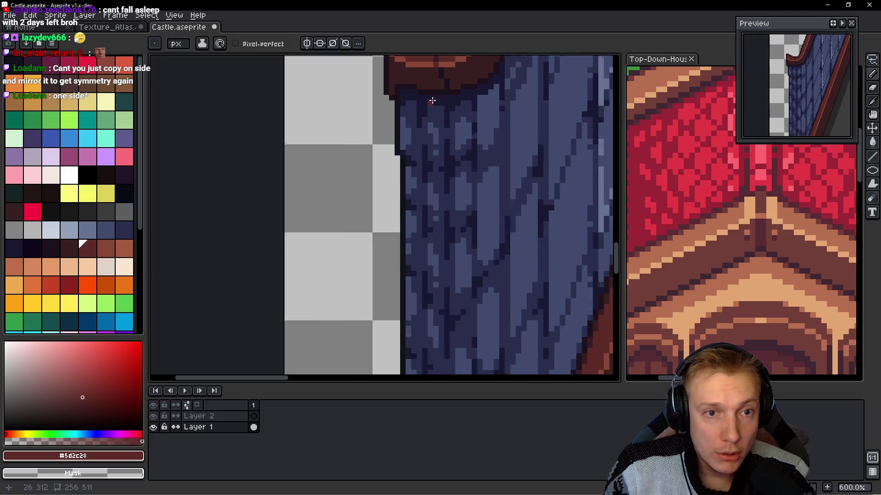
{"action": "scroll", "coordinate": [432, 100], "scroll_direction": "up", "scroll_amount": 1}
{"action": "left_click", "coordinate": [456, 228], "text": "alt"}
{"action": "scroll", "coordinate": [460, 53], "scroll_direction": "down", "scroll_amount": 3}
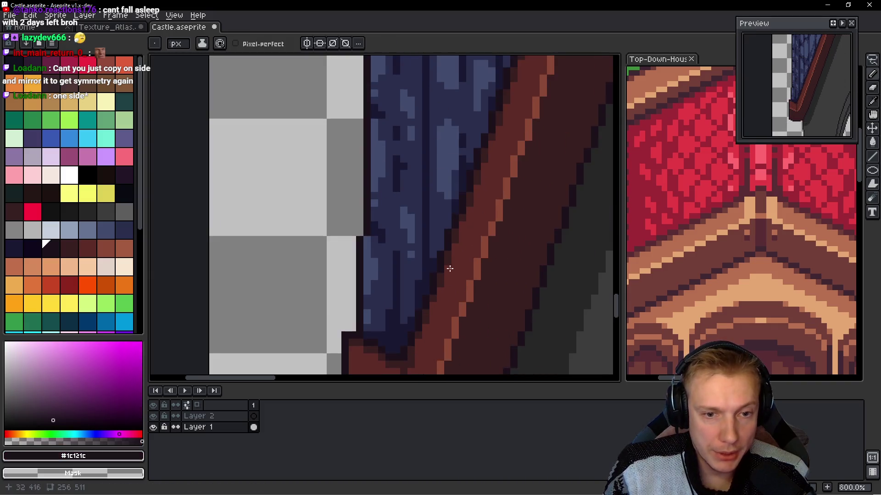
{"action": "scroll", "coordinate": [413, 261], "scroll_direction": "up", "scroll_amount": 2}
- Extend the dark crease line down the trim to the roof edge
{"action": "left_click_drag", "start_coordinate": [385, 177], "coordinate": [386, 190]}
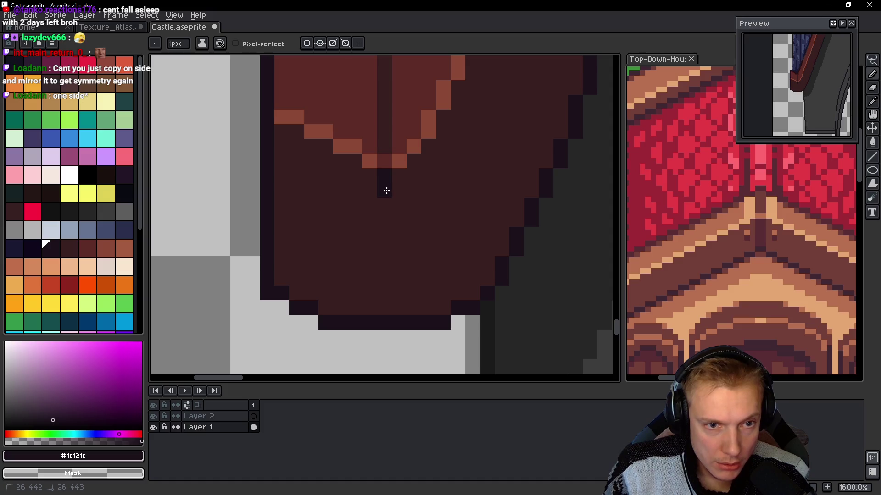
{"action": "left_click_drag", "start_coordinate": [394, 222], "coordinate": [401, 310]}
{"action": "scroll", "coordinate": [448, 229], "scroll_direction": "down", "scroll_amount": 8}
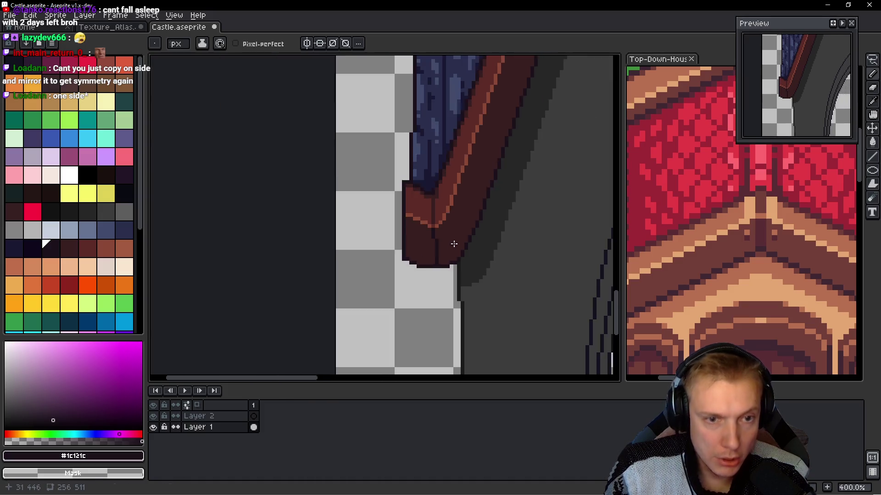
{"action": "left_click_drag", "start_coordinate": [454, 223], "coordinate": [408, 226]}
- Select and delete the uneven right half of the spire
{"action": "key", "text": "m"}
{"action": "scroll", "coordinate": [441, 275], "scroll_direction": "down", "scroll_amount": 3}
{"action": "scroll", "coordinate": [413, 298], "scroll_direction": "up", "scroll_amount": 6}
{"action": "scroll", "coordinate": [410, 126], "scroll_direction": "up", "scroll_amount": 3}
{"action": "mouse_move", "coordinate": [368, 118]}
{"action": "left_mouse_down"}
{"action": "mouse_move", "coordinate": [388, 230]}
{"action": "mouse_move", "coordinate": [470, 374]}
{"action": "mouse_move", "coordinate": [570, 374]}
{"action": "mouse_move", "coordinate": [554, 331]}
{"action": "left_mouse_up"}
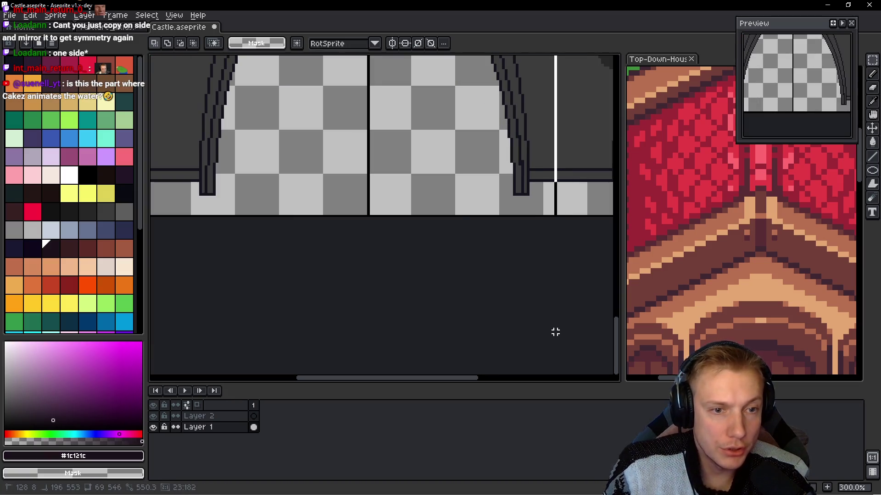
{"action": "scroll", "coordinate": [468, 300], "scroll_direction": "down", "scroll_amount": 5}
{"action": "scroll", "coordinate": [468, 301], "scroll_direction": "up", "scroll_amount": 6}
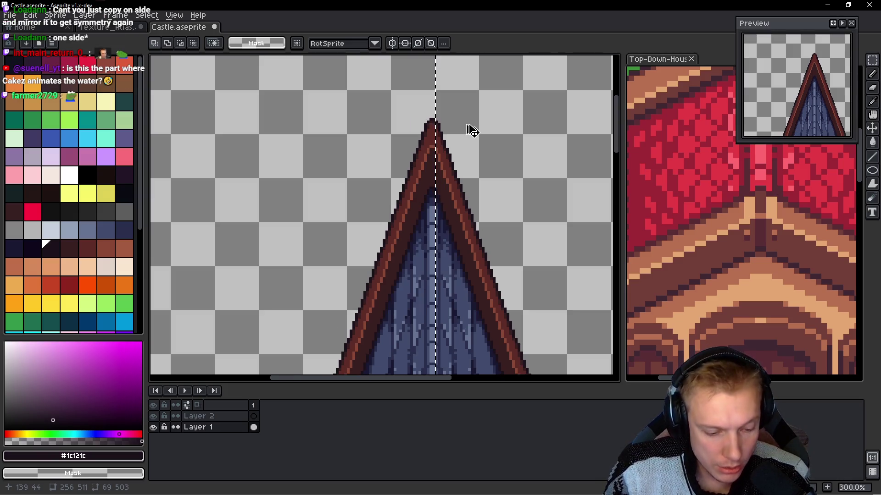
{"action": "key", "text": "Delete"}
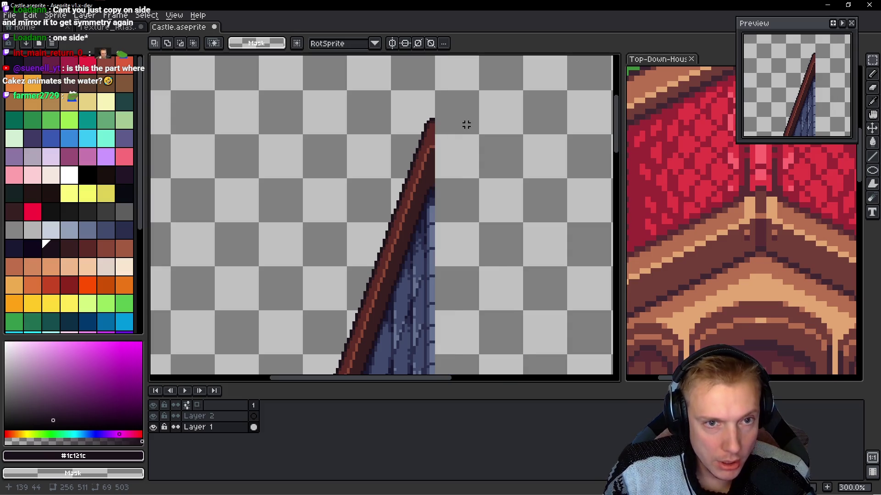
{"action": "scroll", "coordinate": [464, 128], "scroll_direction": "down", "scroll_amount": 1}
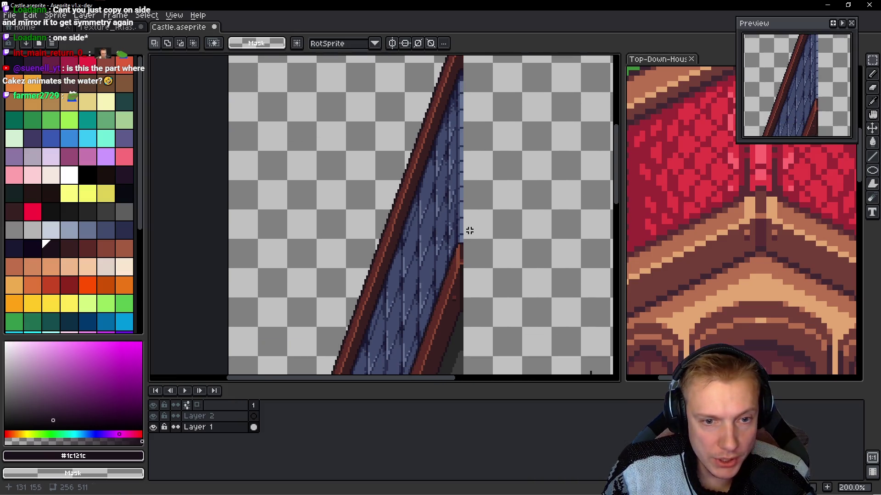
{"action": "key", "text": "Right"}
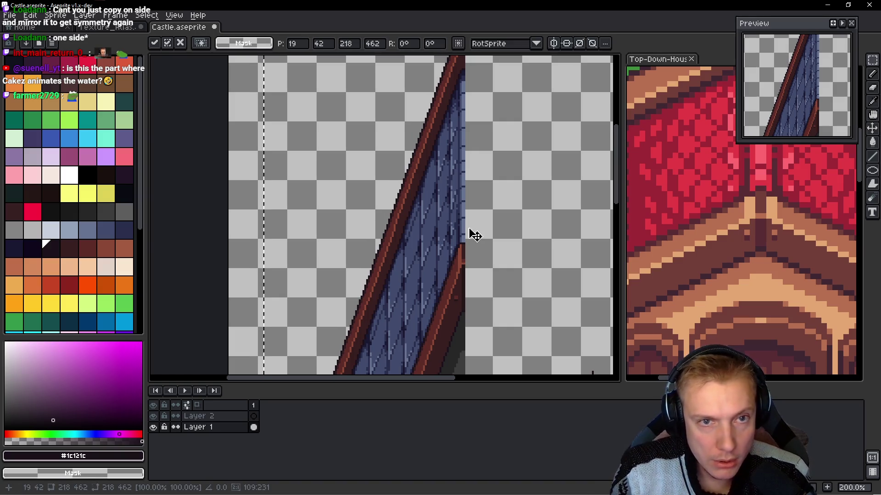
{"action": "mouse_move", "coordinate": [471, 223]}
{"action": "left_mouse_down"}
{"action": "mouse_move", "coordinate": [470, 149]}
{"action": "mouse_move", "coordinate": [386, 236]}
{"action": "mouse_move", "coordinate": [293, 273]}
{"action": "left_mouse_up"}
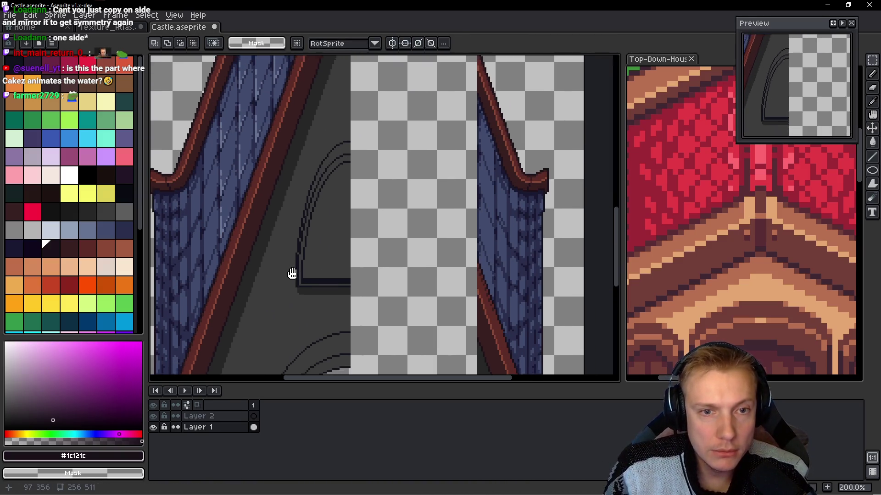
{"action": "scroll", "coordinate": [385, 220], "scroll_direction": "down", "scroll_amount": 2}
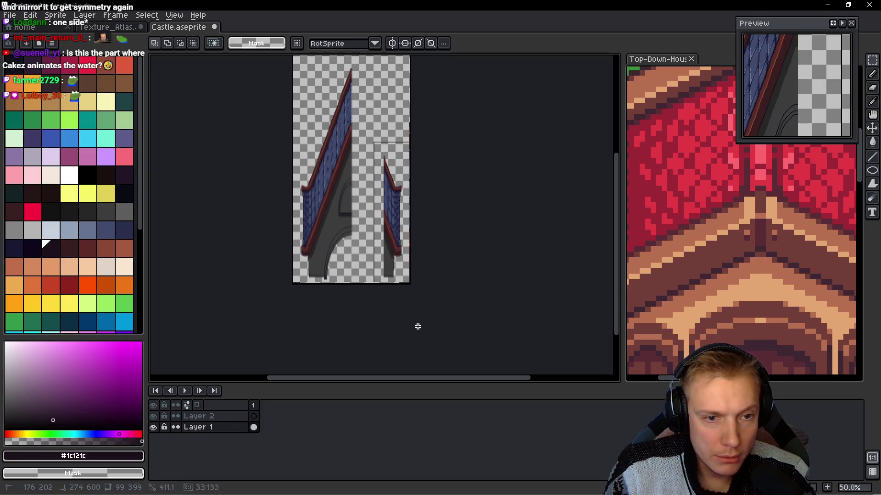
{"action": "key", "text": "Delete"}
{"action": "left_click_drag", "start_coordinate": [344, 202], "coordinate": [356, 208]}
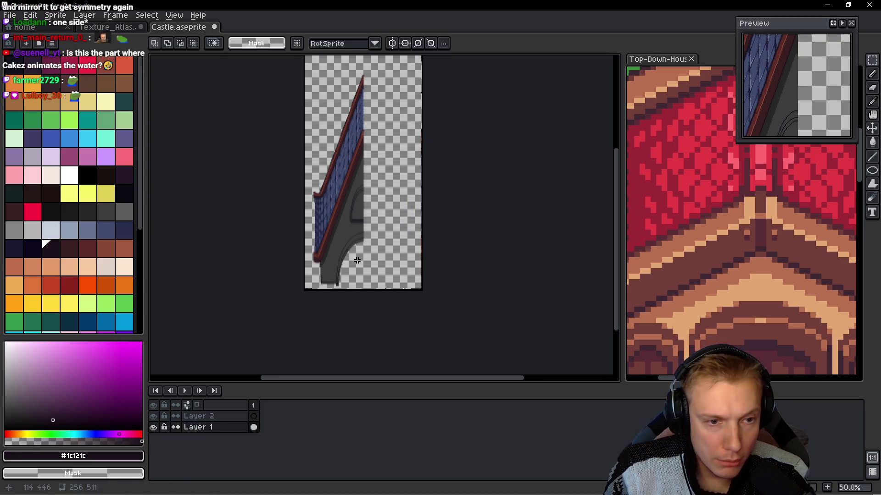
- Copy the sprite, paste it flipped horizontally, and commit the mirrored right half
{"action": "key", "text": "ctrl+a"}
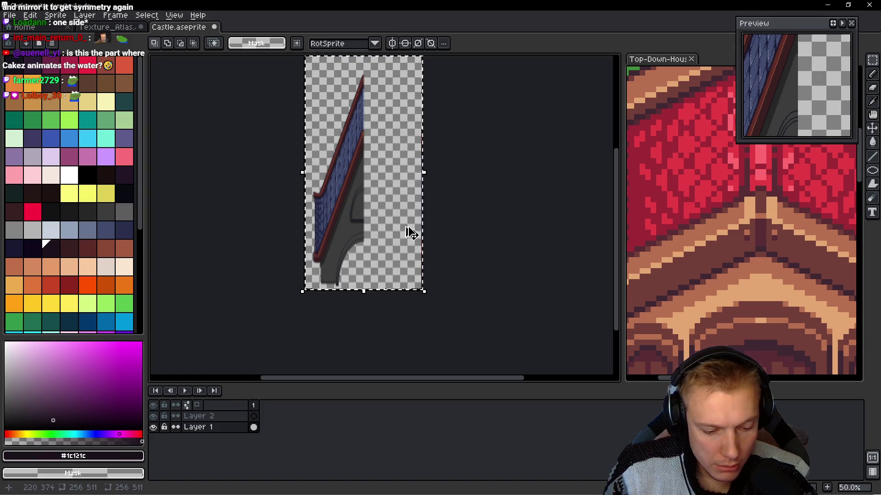
{"action": "key", "text": "ctrl+c"}
{"action": "key", "text": "ctrl+v"}
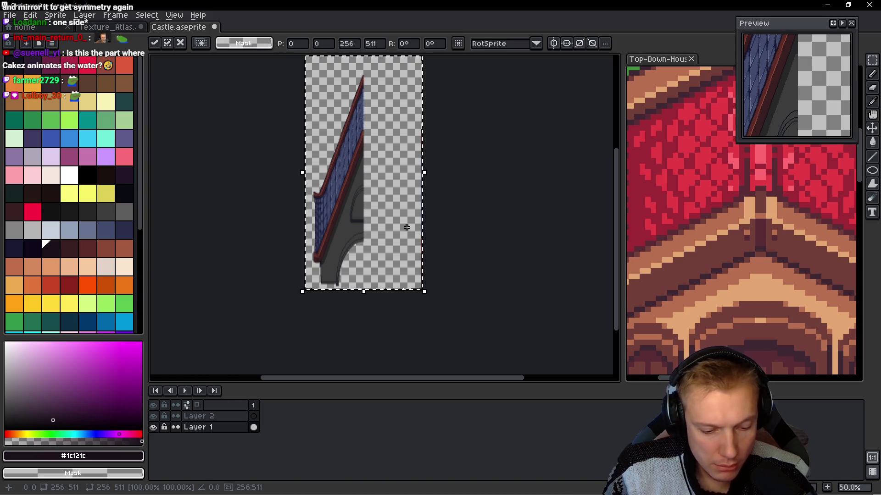
{"action": "key", "text": "shift+h"}
{"action": "scroll", "coordinate": [338, 145], "scroll_direction": "up", "scroll_amount": 3}
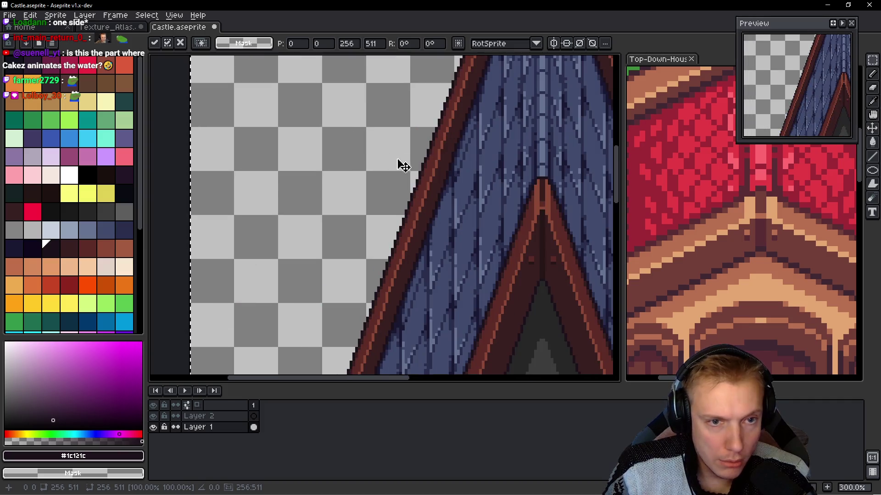
{"action": "scroll", "coordinate": [428, 53], "scroll_direction": "down", "scroll_amount": 2}
{"action": "scroll", "coordinate": [436, 199], "scroll_direction": "up", "scroll_amount": 2}
{"action": "left_click_drag", "start_coordinate": [436, 198], "coordinate": [418, 147]}
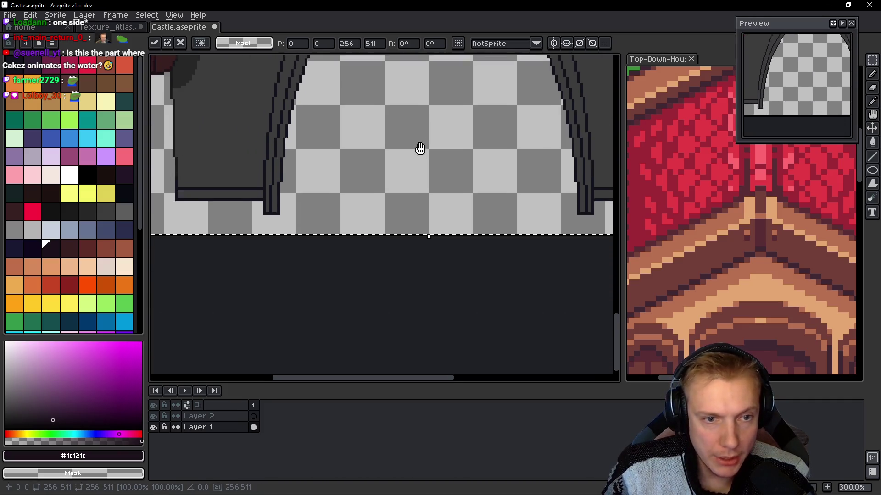
{"action": "scroll", "coordinate": [399, 198], "scroll_direction": "down", "scroll_amount": 1}
{"action": "scroll", "coordinate": [399, 198], "scroll_direction": "up", "scroll_amount": 5}
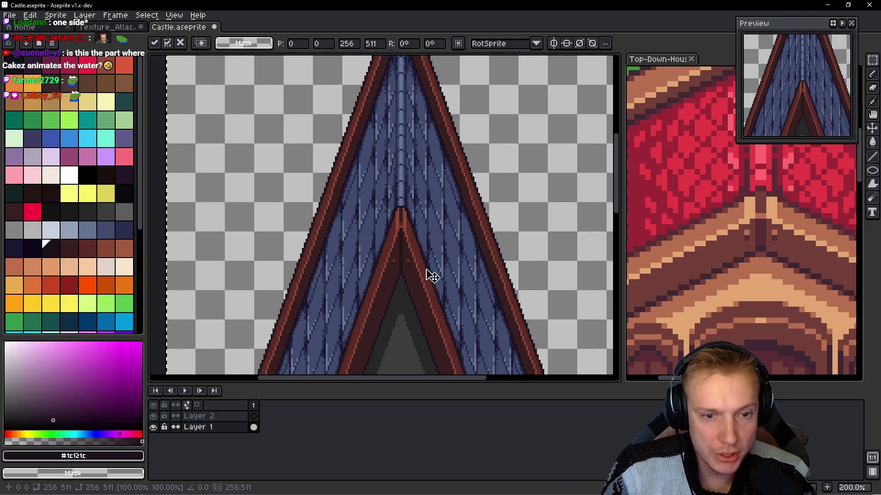
{"action": "key", "text": "Return"}
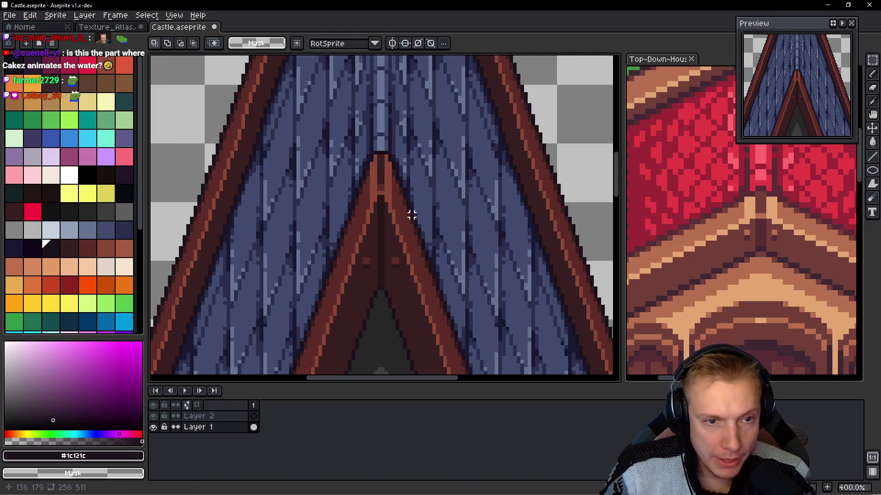
{"action": "scroll", "coordinate": [413, 216], "scroll_direction": "up", "scroll_amount": 2}
{"action": "scroll", "coordinate": [381, 164], "scroll_direction": "down", "scroll_amount": 2}
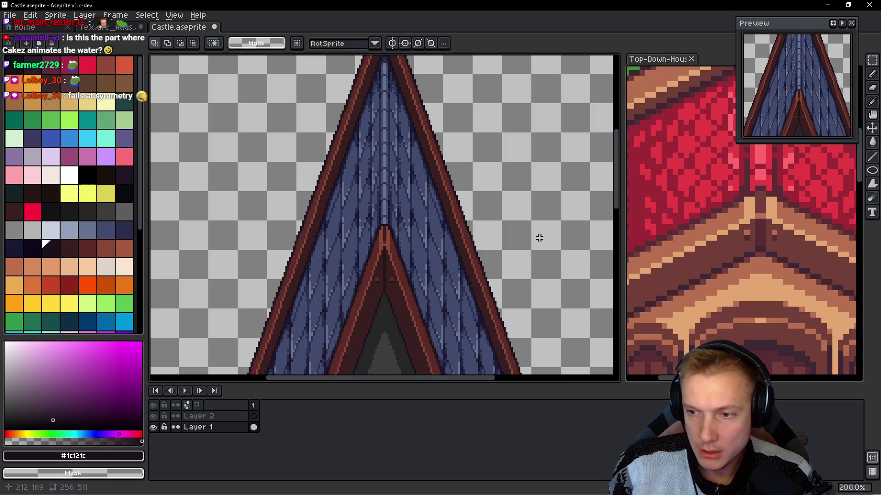
- Turn on vertical symmetry drawing
{"action": "left_click", "coordinate": [392, 44]}
{"action": "left_click_drag", "start_coordinate": [345, 271], "coordinate": [346, 209]}
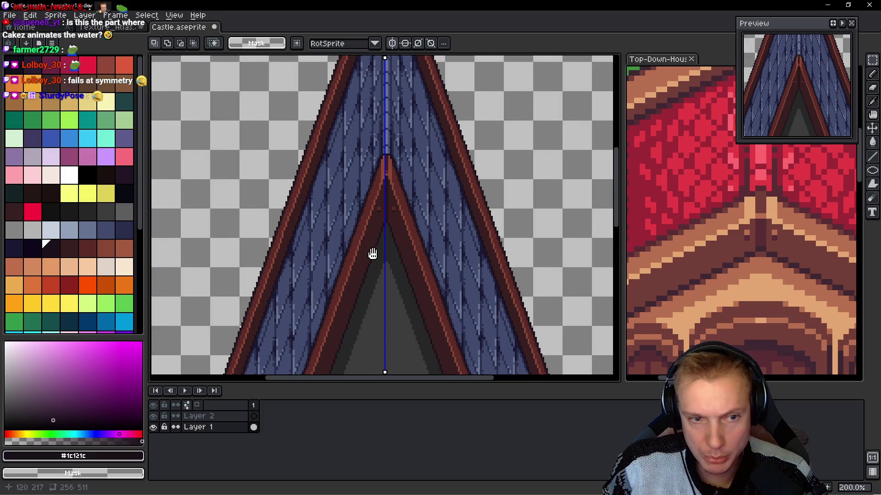
{"action": "left_click_drag", "start_coordinate": [373, 254], "coordinate": [399, 189]}
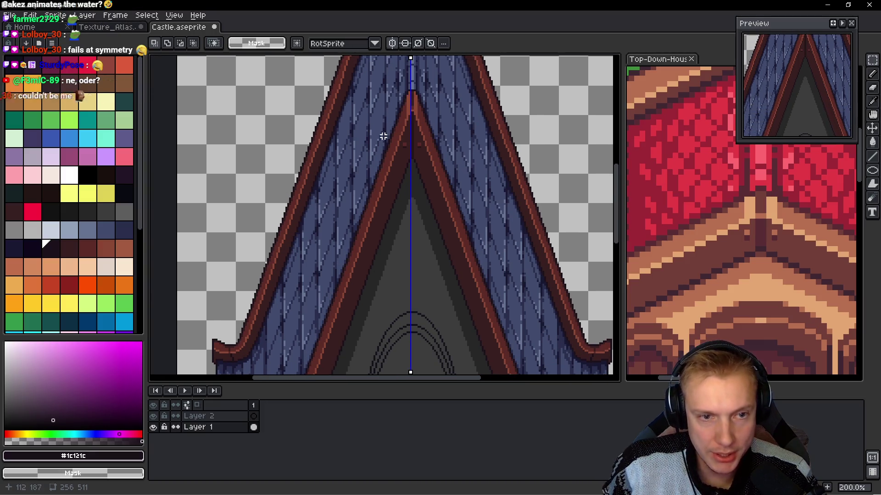
- Check the Top-Down-House reference sprite, then pick the wall grey #3d3d3d in Castle
{"action": "left_click", "coordinate": [733, 299]}
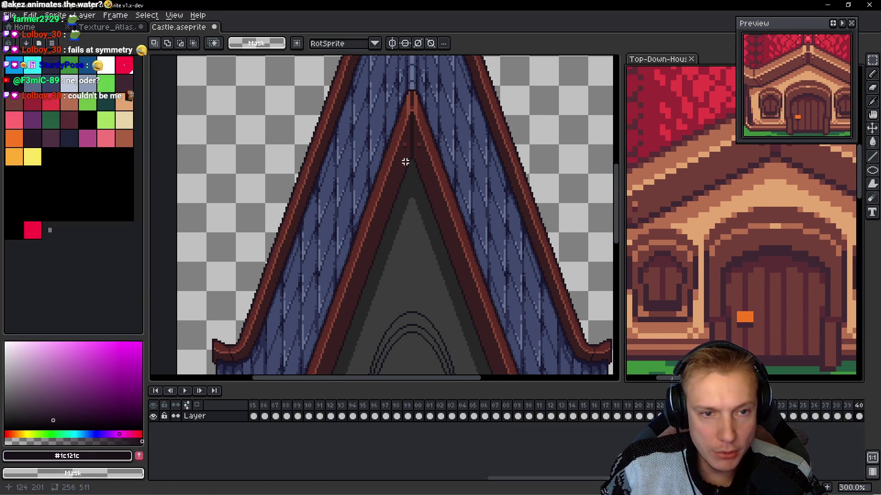
{"action": "left_click", "coordinate": [406, 213]}
{"action": "scroll", "coordinate": [413, 147], "scroll_direction": "down", "scroll_amount": 5}
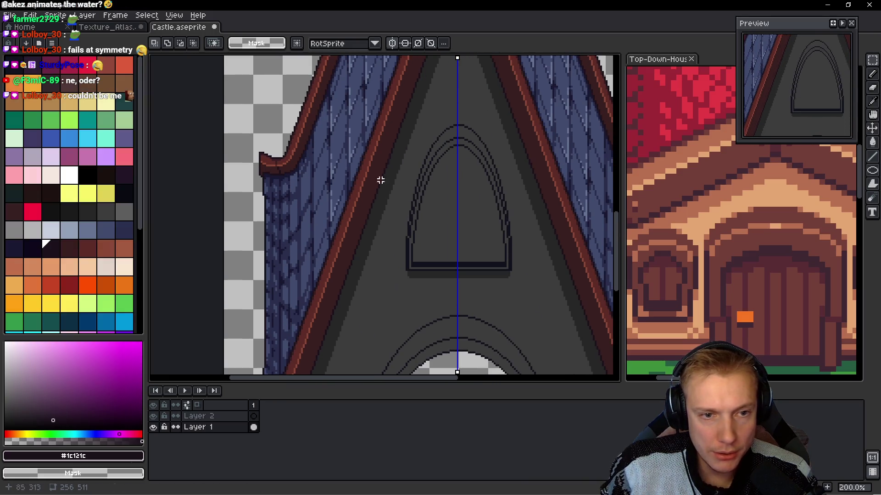
{"action": "scroll", "coordinate": [411, 229], "scroll_direction": "down", "scroll_amount": 2}
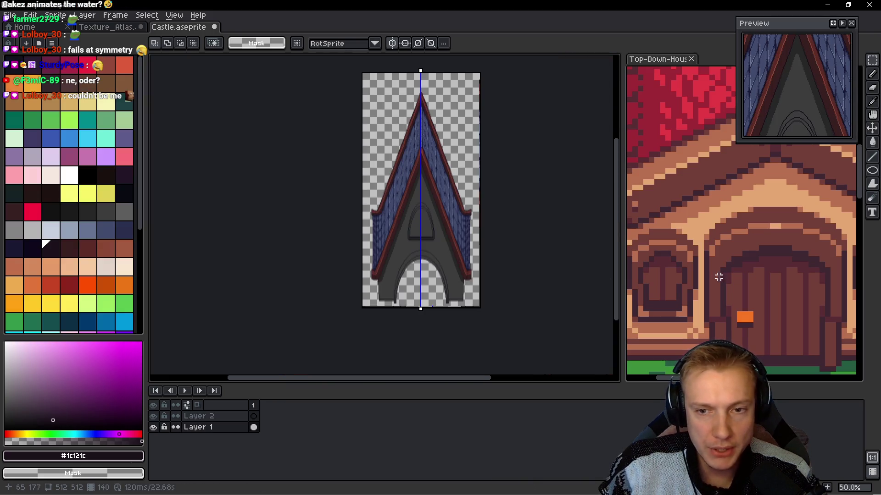
{"action": "scroll", "coordinate": [404, 205], "scroll_direction": "up", "scroll_amount": 2}
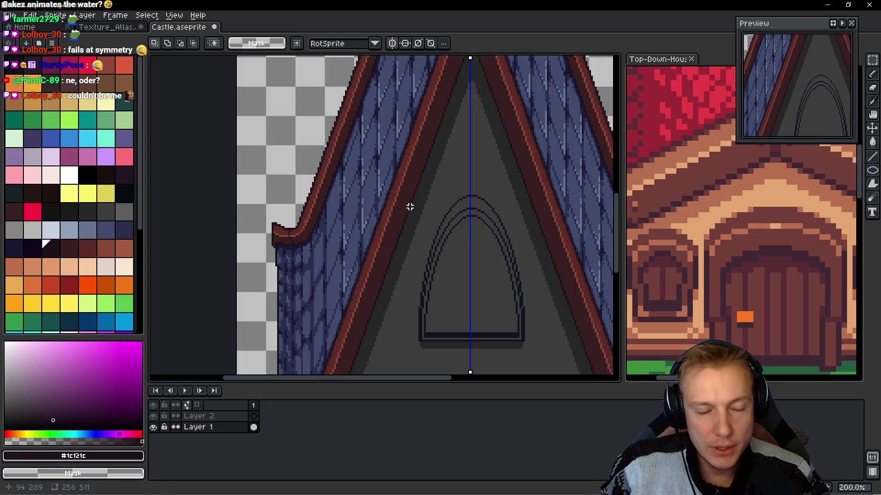
{"action": "scroll", "coordinate": [410, 207], "scroll_direction": "down", "scroll_amount": 1}
{"action": "left_click_drag", "start_coordinate": [390, 313], "coordinate": [411, 216]}
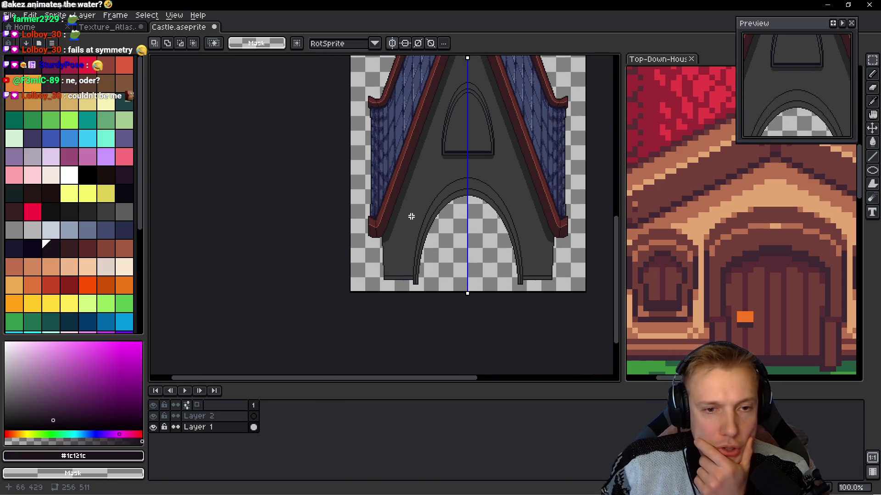
{"action": "scroll", "coordinate": [402, 258], "scroll_direction": "up", "scroll_amount": 2}
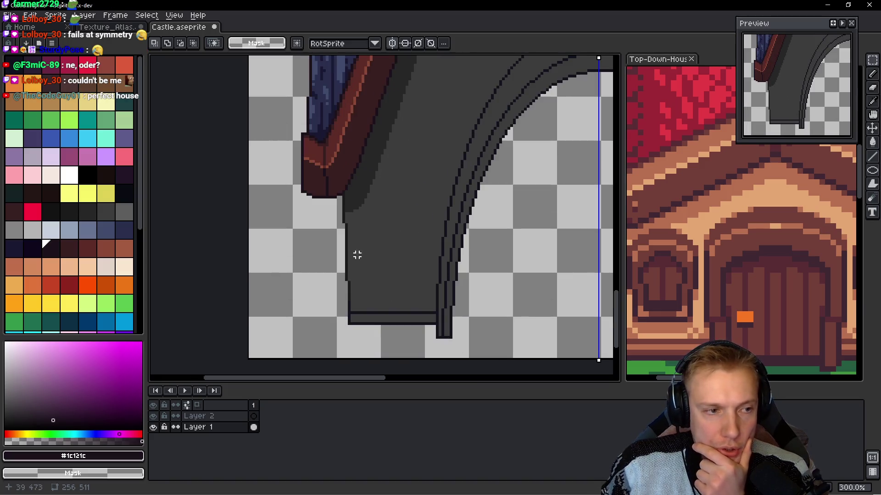
{"action": "scroll", "coordinate": [403, 226], "scroll_direction": "up", "scroll_amount": 2}
{"action": "left_click", "coordinate": [403, 226], "text": "alt"}
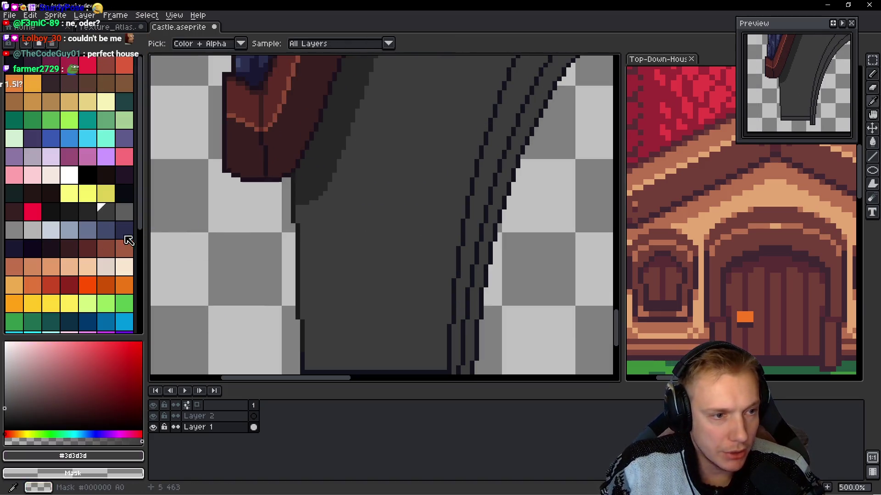
- Choose a darker grey from the palette for brick lines and switch to the pencil
{"action": "left_click", "coordinate": [97, 211]}
{"action": "key", "text": "m"}
{"action": "scroll", "coordinate": [440, 256], "scroll_direction": "up", "scroll_amount": 2}
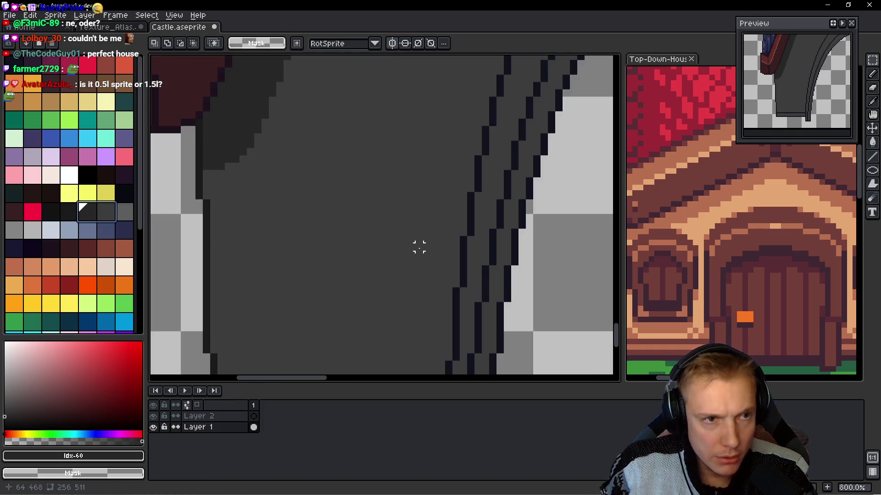
{"action": "key", "text": "b"}
{"action": "scroll", "coordinate": [411, 245], "scroll_direction": "up", "scroll_amount": 1}
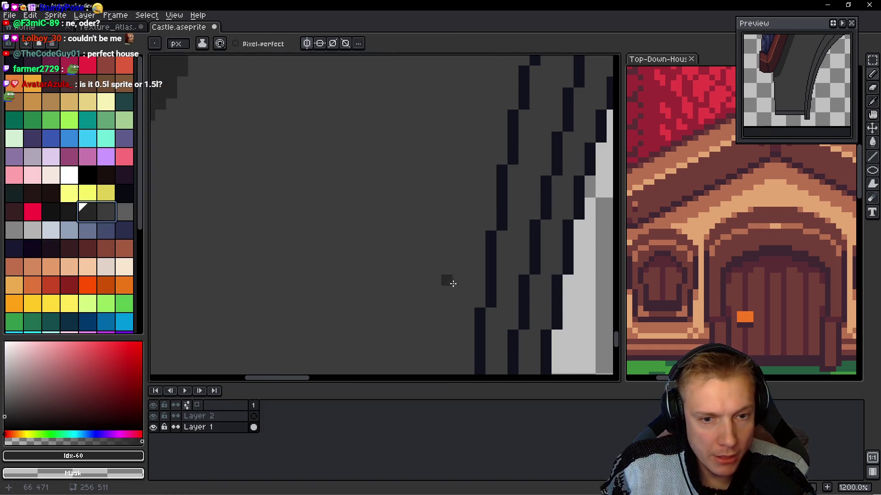
{"action": "scroll", "coordinate": [409, 254], "scroll_direction": "down", "scroll_amount": 2}
{"action": "scroll", "coordinate": [410, 254], "scroll_direction": "down", "scroll_amount": 1}
{"action": "scroll", "coordinate": [458, 205], "scroll_direction": "up", "scroll_amount": 2}
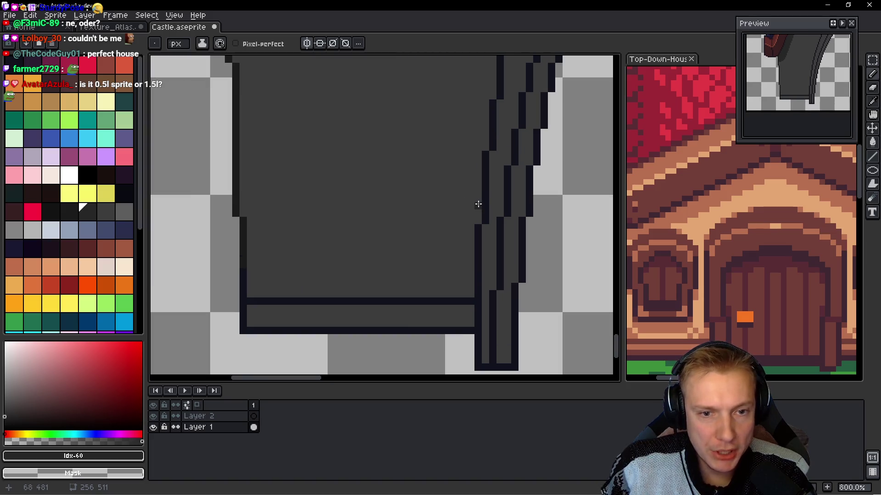
{"action": "scroll", "coordinate": [318, 142], "scroll_direction": "down", "scroll_amount": 1}
{"action": "scroll", "coordinate": [217, 234], "scroll_direction": "up", "scroll_amount": 1}
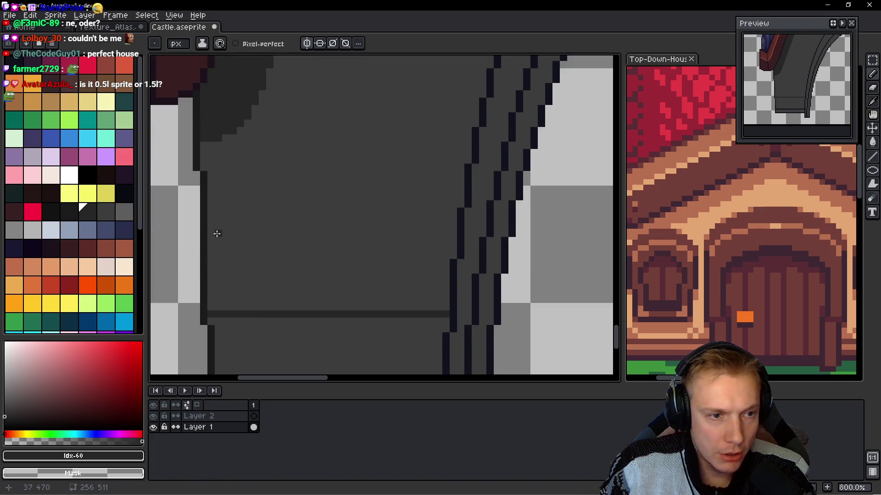
- Draw several horizontal brick lines across the wall beside the arch
{"action": "left_click", "coordinate": [455, 218], "text": "shift"}
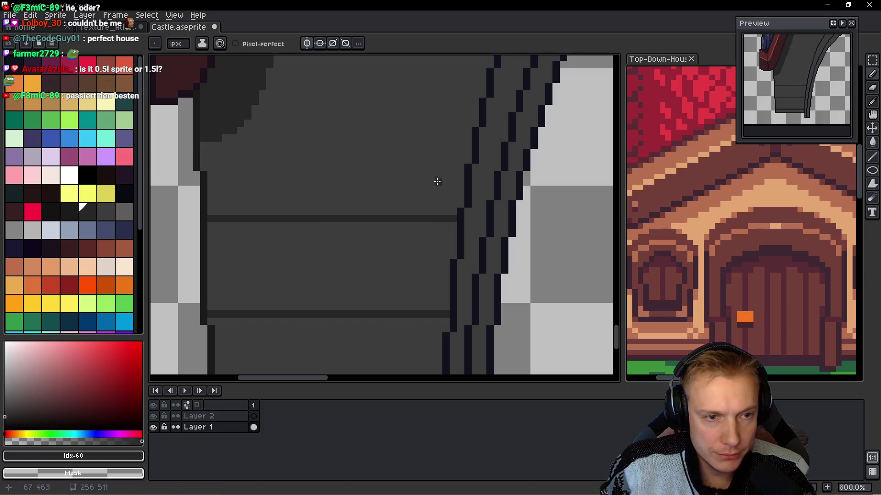
{"action": "left_click", "coordinate": [243, 122], "text": "shift"}
{"action": "scroll", "coordinate": [393, 252], "scroll_direction": "up", "scroll_amount": 4}
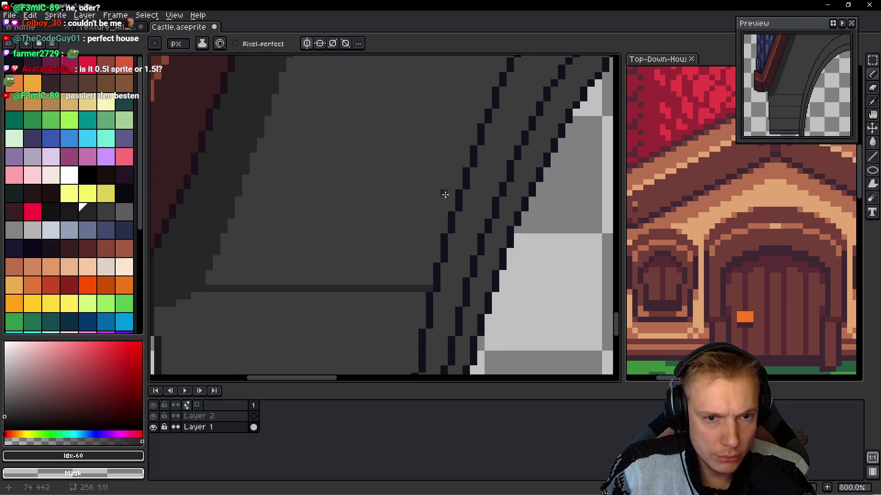
{"action": "mouse_move", "coordinate": [456, 193]}
{"action": "left_mouse_down"}
{"action": "mouse_move", "coordinate": [230, 190]}
{"action": "mouse_move", "coordinate": [239, 191]}
{"action": "left_mouse_up"}
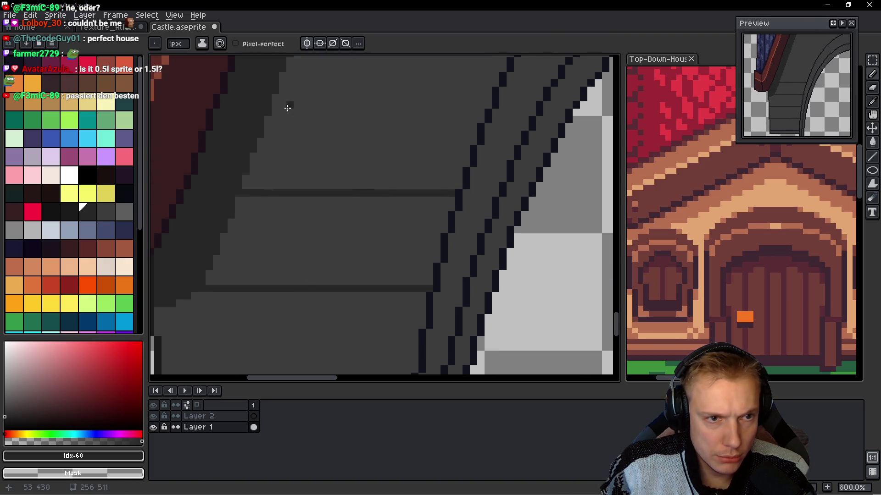
{"action": "scroll", "coordinate": [321, 146], "scroll_direction": "up", "scroll_amount": 4}
{"action": "mouse_move", "coordinate": [277, 99]}
{"action": "left_mouse_down"}
{"action": "mouse_move", "coordinate": [330, 156]}
{"action": "mouse_move", "coordinate": [399, 191]}
{"action": "mouse_move", "coordinate": [425, 184]}
{"action": "left_mouse_up"}
{"action": "mouse_move", "coordinate": [470, 90]}
{"action": "left_mouse_down"}
{"action": "mouse_move", "coordinate": [380, 207]}
{"action": "mouse_move", "coordinate": [222, 193]}
{"action": "left_mouse_up"}
{"action": "scroll", "coordinate": [334, 161], "scroll_direction": "up", "scroll_amount": 3}
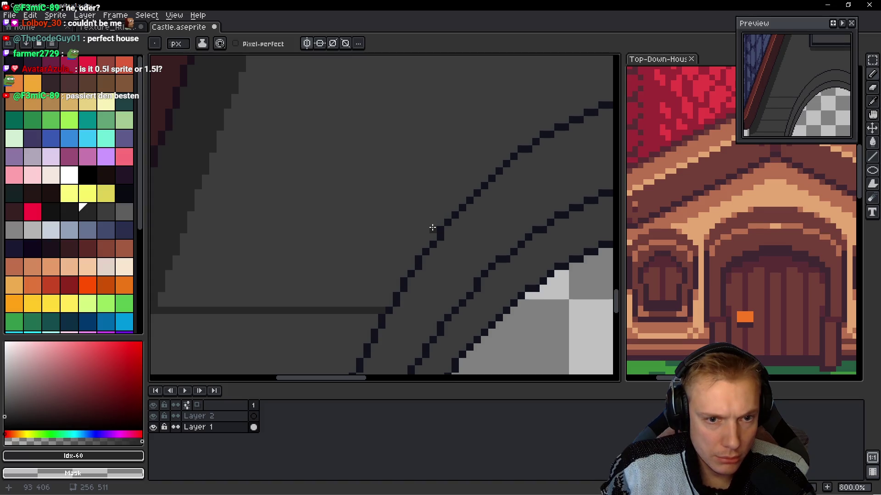
{"action": "scroll", "coordinate": [427, 199], "scroll_direction": "down", "scroll_amount": 3}
{"action": "left_click_drag", "start_coordinate": [457, 205], "coordinate": [337, 205]}
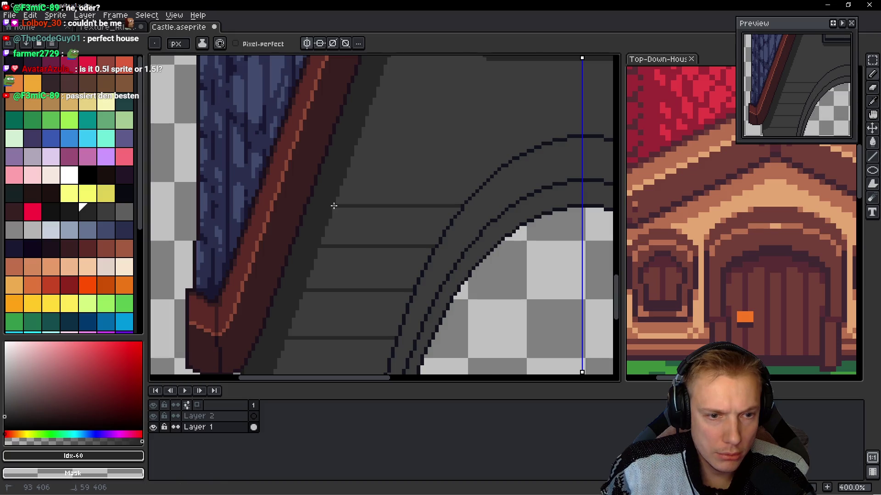
{"action": "scroll", "coordinate": [391, 221], "scroll_direction": "down", "scroll_amount": 3}
{"action": "scroll", "coordinate": [398, 214], "scroll_direction": "up", "scroll_amount": 3}
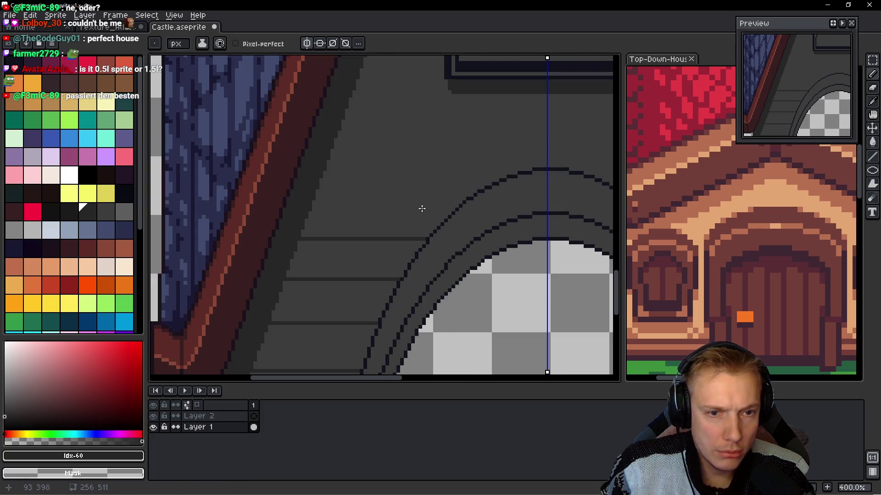
- Cover the stray light pixels with wall grey
{"action": "mouse_move", "coordinate": [285, 186]}
{"action": "left_mouse_down"}
{"action": "mouse_move", "coordinate": [408, 191]}
{"action": "mouse_move", "coordinate": [285, 186]}
{"action": "left_mouse_up"}
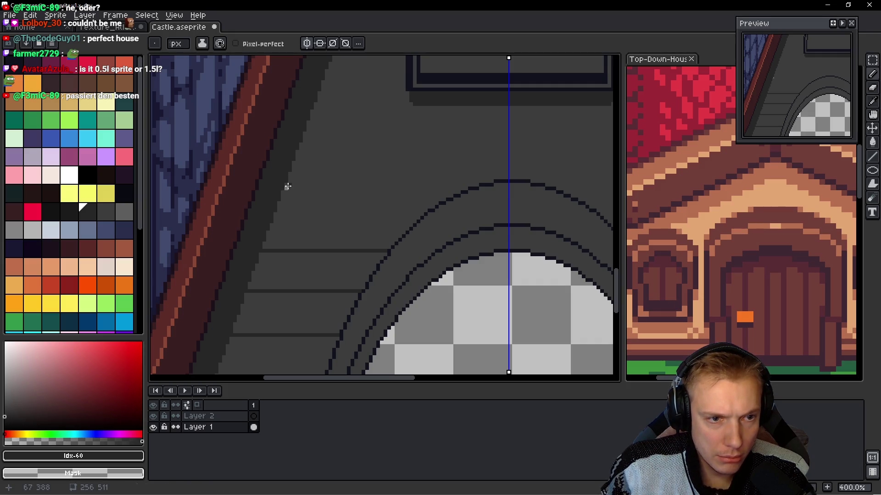
{"action": "scroll", "coordinate": [287, 188], "scroll_direction": "up", "scroll_amount": 3}
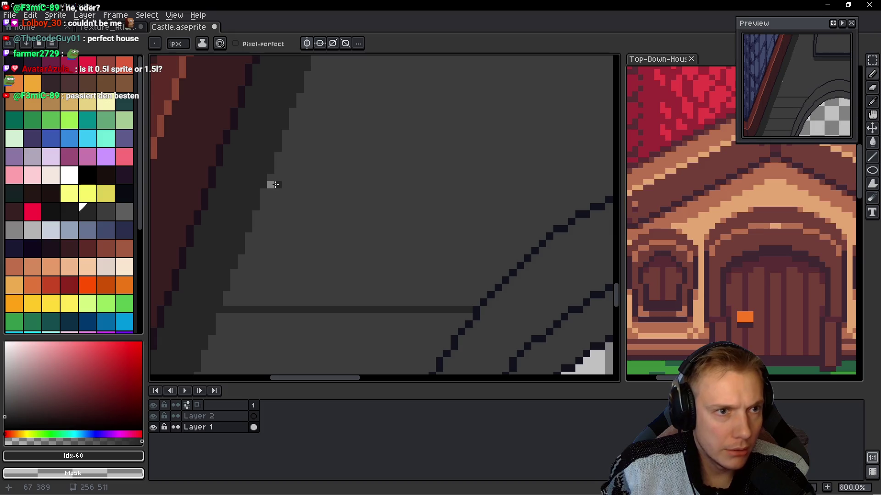
{"action": "left_click", "coordinate": [289, 188], "text": "alt"}
{"action": "left_click", "coordinate": [270, 185]}
{"action": "left_click", "coordinate": [265, 172], "text": "alt"}
- Reselect the dark brick colour and Shift-click two more straight horizontal brick lines
{"action": "left_click_drag", "start_coordinate": [106, 213], "coordinate": [92, 210]}
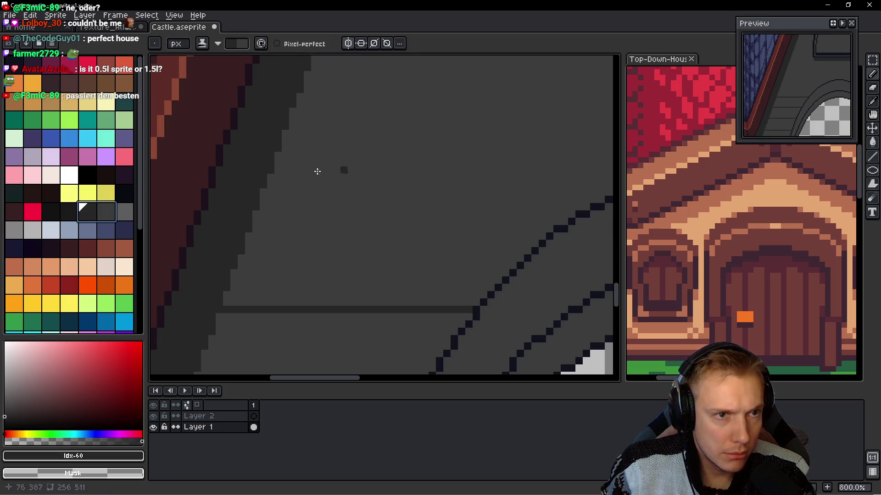
{"action": "scroll", "coordinate": [450, 210], "scroll_direction": "right", "scroll_amount": 2}
{"action": "key", "text": "shift"}
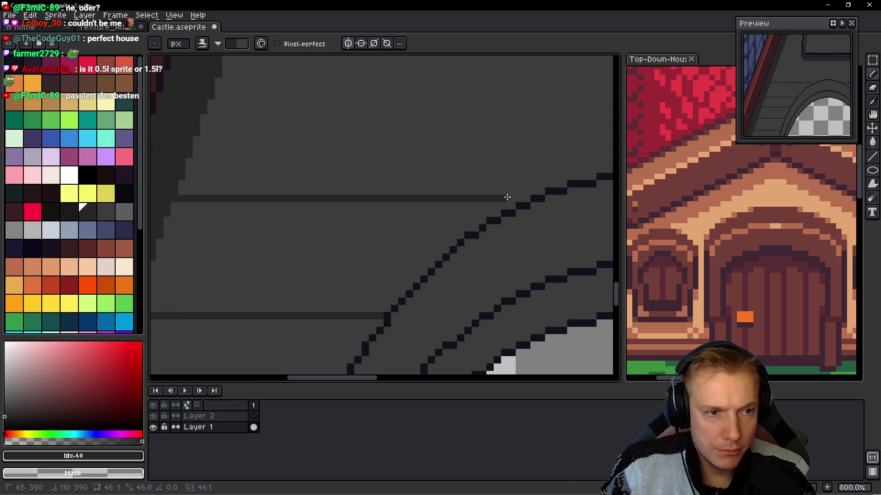
{"action": "left_click", "coordinate": [523, 200]}
{"action": "scroll", "coordinate": [376, 183], "scroll_direction": "down", "scroll_amount": 2}
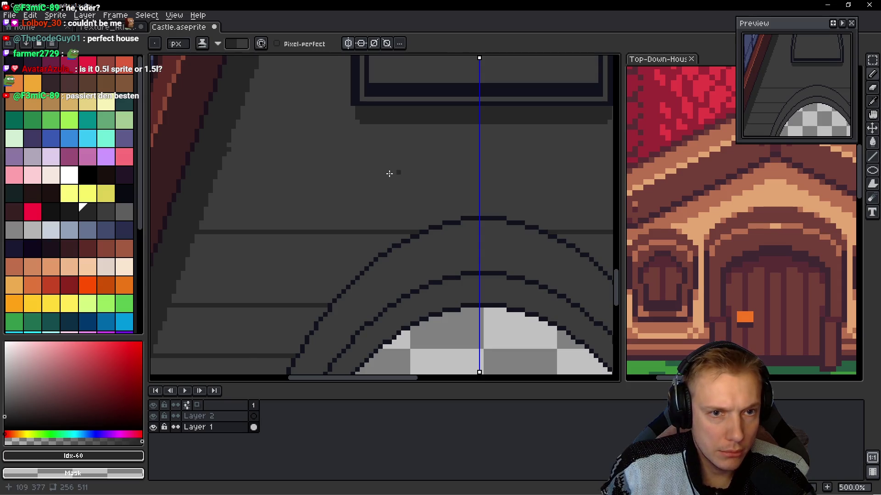
{"action": "scroll", "coordinate": [590, 169], "scroll_direction": "right", "scroll_amount": 3}
{"action": "key", "text": "shift"}
{"action": "left_click", "coordinate": [606, 164]}
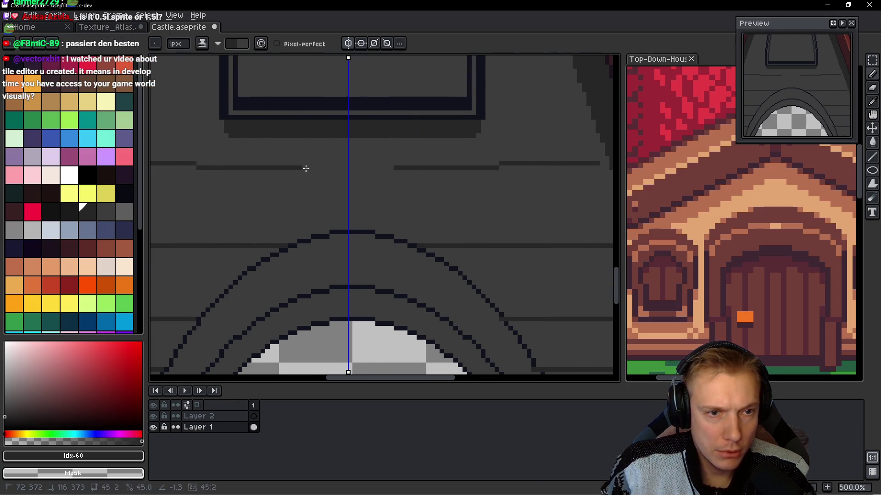
{"action": "scroll", "coordinate": [358, 192], "scroll_direction": "down", "scroll_amount": 1}
{"action": "scroll", "coordinate": [358, 192], "scroll_direction": "down", "scroll_amount": 1}
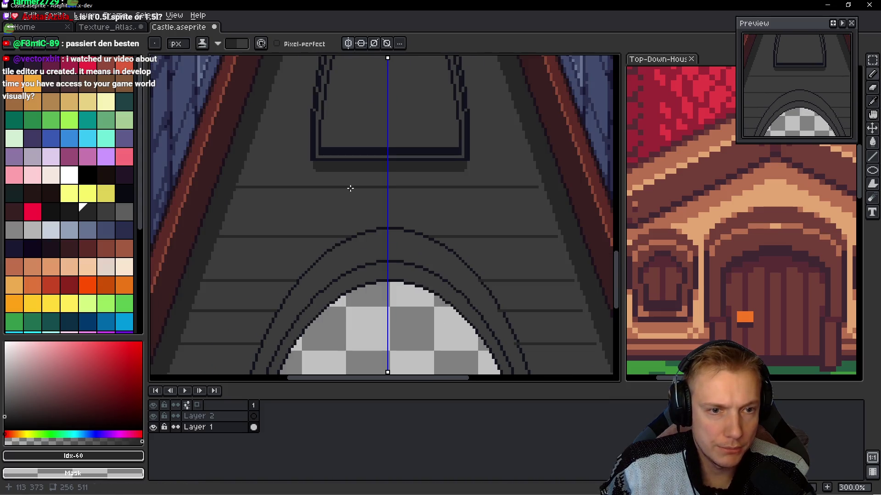
{"action": "scroll", "coordinate": [440, 192], "scroll_direction": "up", "scroll_amount": 1}
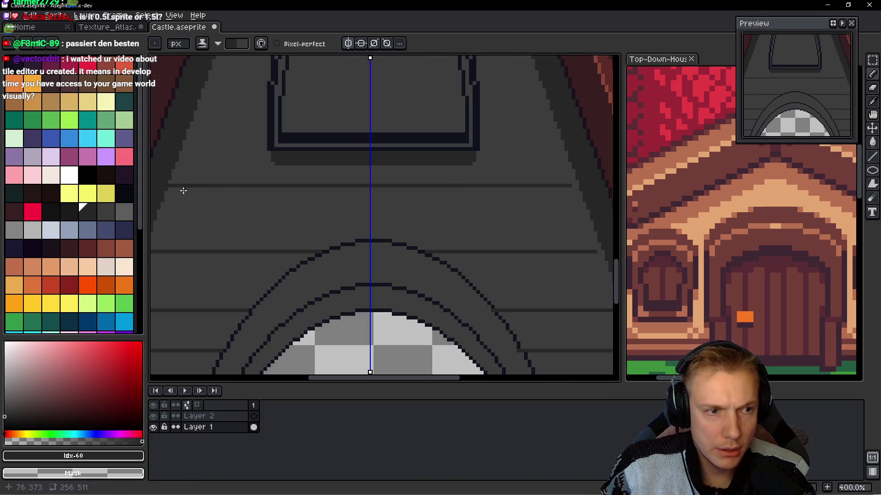
{"action": "scroll", "coordinate": [388, 205], "scroll_direction": "down", "scroll_amount": 2}
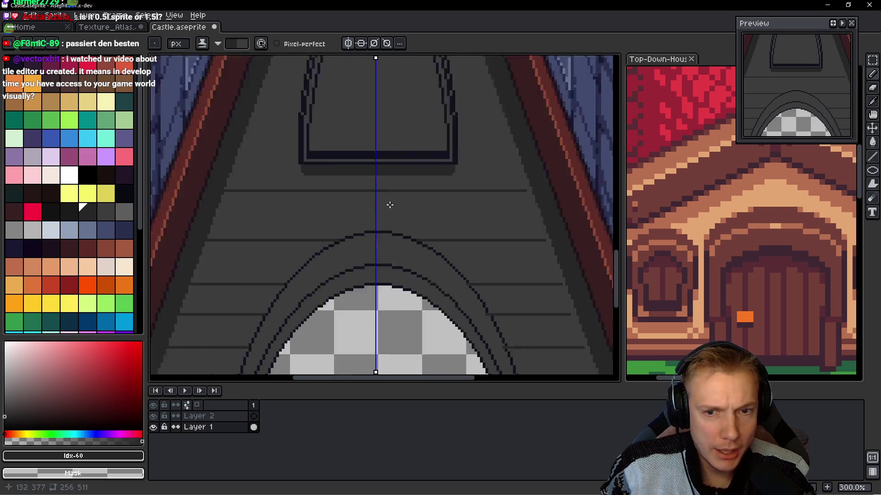
{"action": "scroll", "coordinate": [326, 238], "scroll_direction": "up", "scroll_amount": 3}
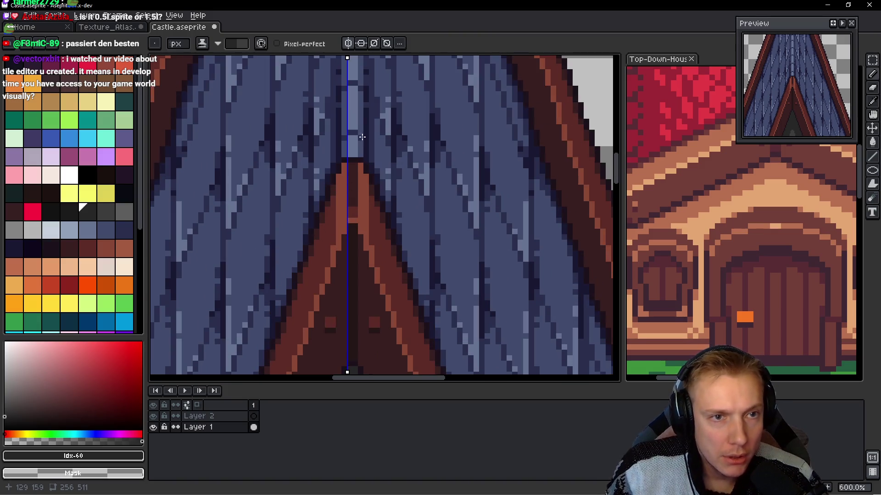
- Centre the symmetry axis on the sprite at Left 128 / Right 128
{"action": "left_click_drag", "start_coordinate": [347, 59], "coordinate": [344, 59]}
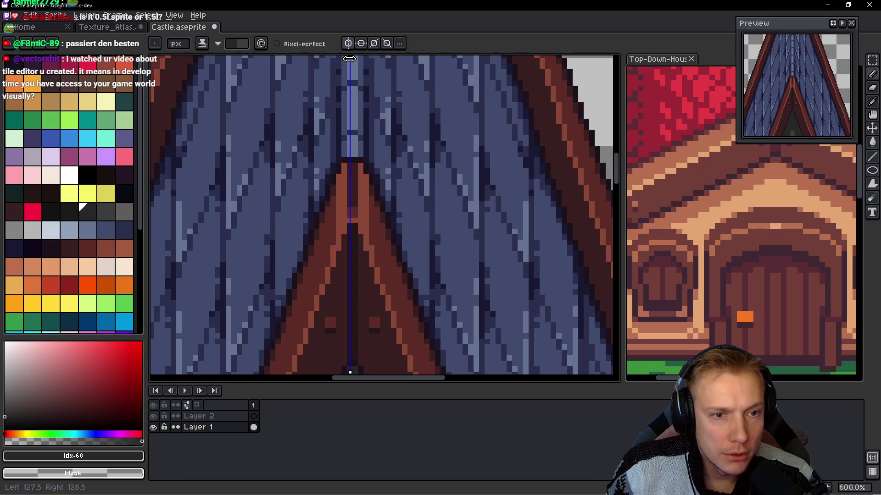
{"action": "scroll", "coordinate": [363, 119], "scroll_direction": "down", "scroll_amount": 2}
{"action": "scroll", "coordinate": [362, 119], "scroll_direction": "up", "scroll_amount": 4}
{"action": "scroll", "coordinate": [336, 194], "scroll_direction": "up", "scroll_amount": 1}
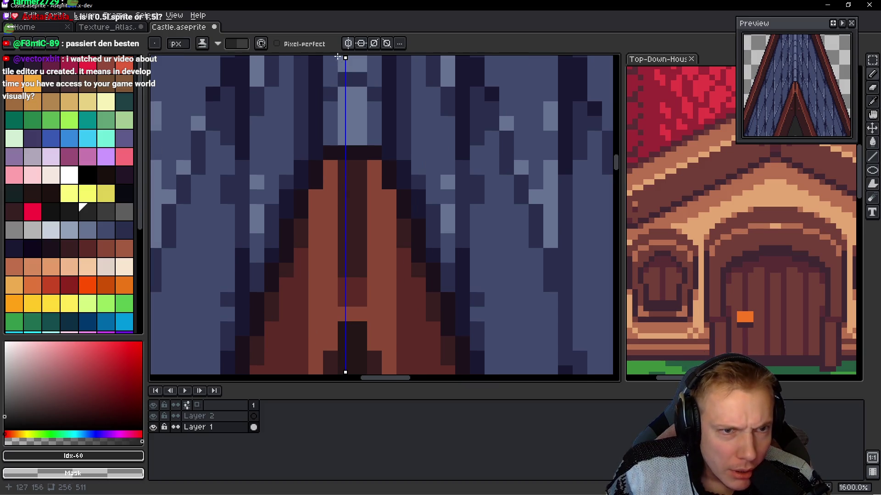
{"action": "left_click_drag", "start_coordinate": [343, 56], "coordinate": [357, 60]}
{"action": "scroll", "coordinate": [368, 280], "scroll_direction": "up", "scroll_amount": 5}
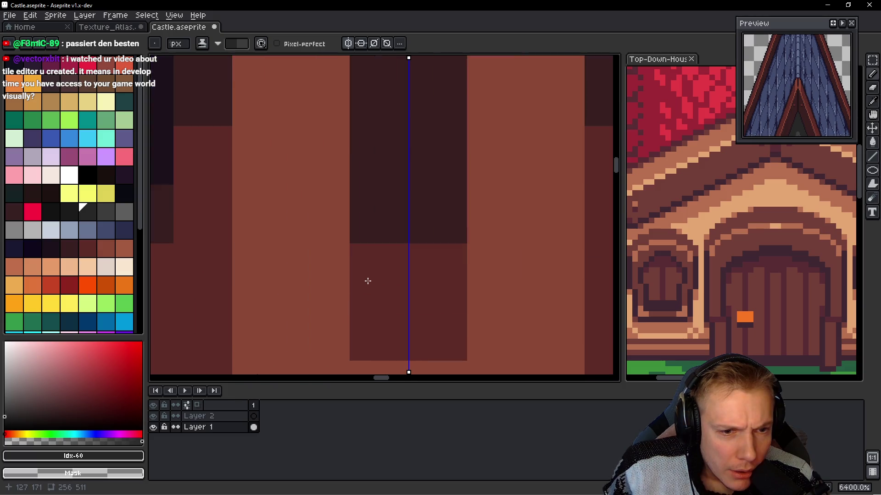
{"action": "scroll", "coordinate": [408, 251], "scroll_direction": "down", "scroll_amount": 4}
{"action": "scroll", "coordinate": [430, 246], "scroll_direction": "down", "scroll_amount": 5}
- Undo the three most recent brick lines beside the doorway arch
{"action": "mouse_move", "coordinate": [413, 275]}
{"action": "left_mouse_down"}
{"action": "mouse_move", "coordinate": [429, 102]}
{"action": "mouse_move", "coordinate": [462, 147]}
{"action": "left_mouse_up"}
{"action": "left_click_drag", "start_coordinate": [466, 225], "coordinate": [458, 183]}
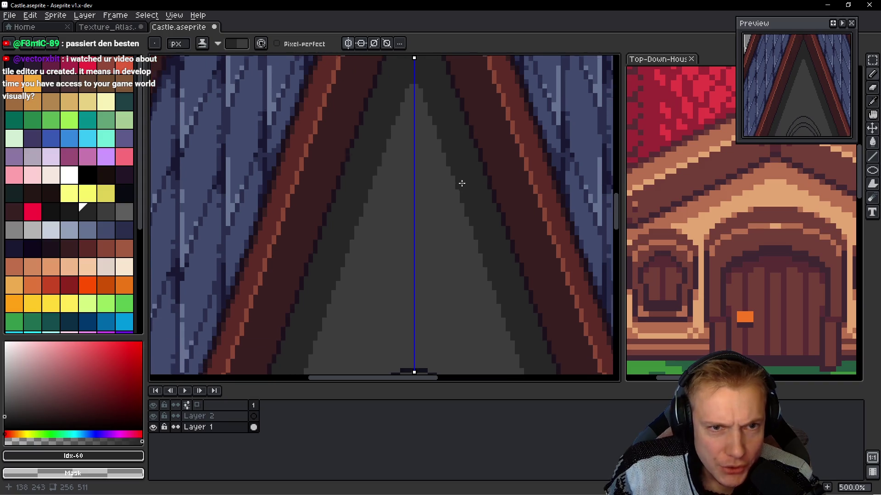
{"action": "scroll", "coordinate": [458, 183], "scroll_direction": "down", "scroll_amount": 2}
{"action": "mouse_move", "coordinate": [454, 257]}
{"action": "left_mouse_down"}
{"action": "mouse_move", "coordinate": [454, 197]}
{"action": "mouse_move", "coordinate": [451, 206]}
{"action": "left_mouse_up"}
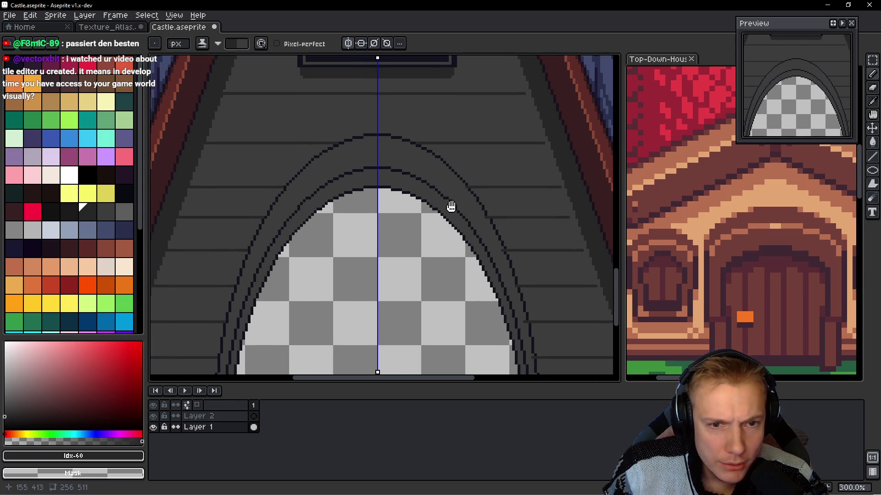
{"action": "scroll", "coordinate": [450, 205], "scroll_direction": "down", "scroll_amount": 2}
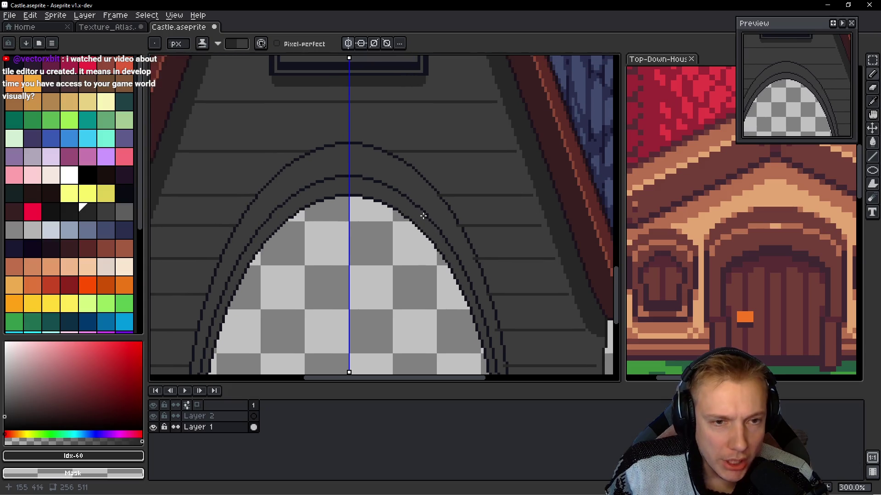
{"action": "scroll", "coordinate": [394, 213], "scroll_direction": "up", "scroll_amount": 2}
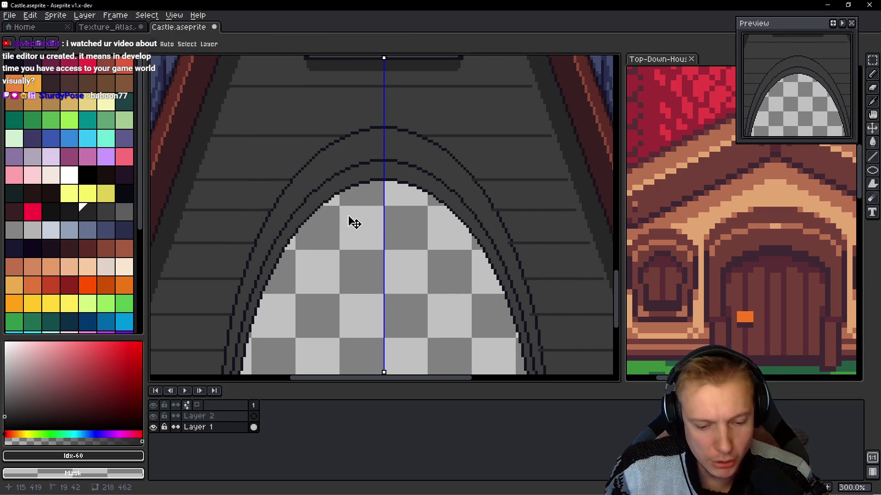
{"action": "key", "text": "ctrl+z"}
{"action": "key", "text": "ctrl+z"}
{"action": "key", "text": "ctrl+z"}
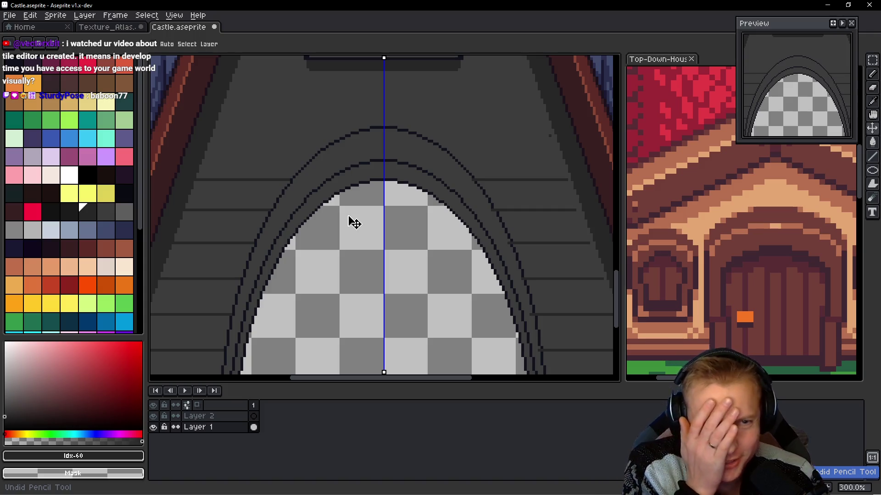
{"action": "key", "text": "ctrl+z"}
{"action": "key", "text": "ctrl+z"}
{"action": "key", "text": "ctrl+z"}
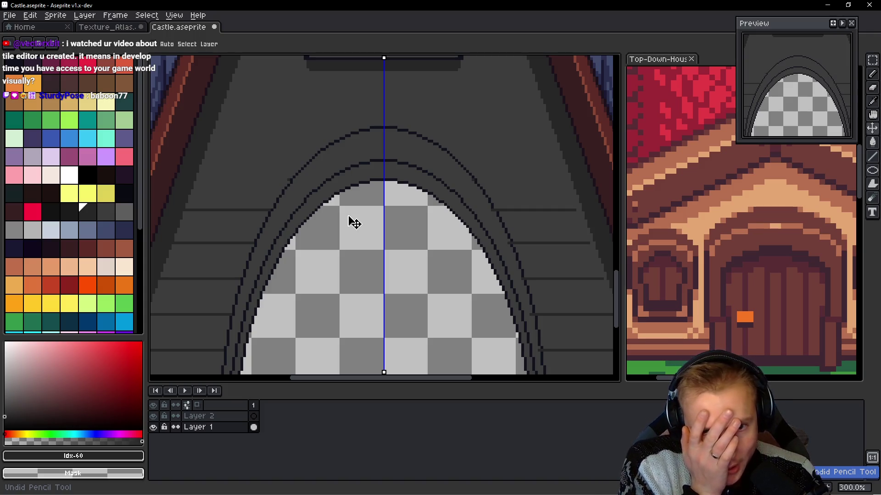
{"action": "key", "text": "ctrl+z"}
{"action": "key", "text": "ctrl+z"}
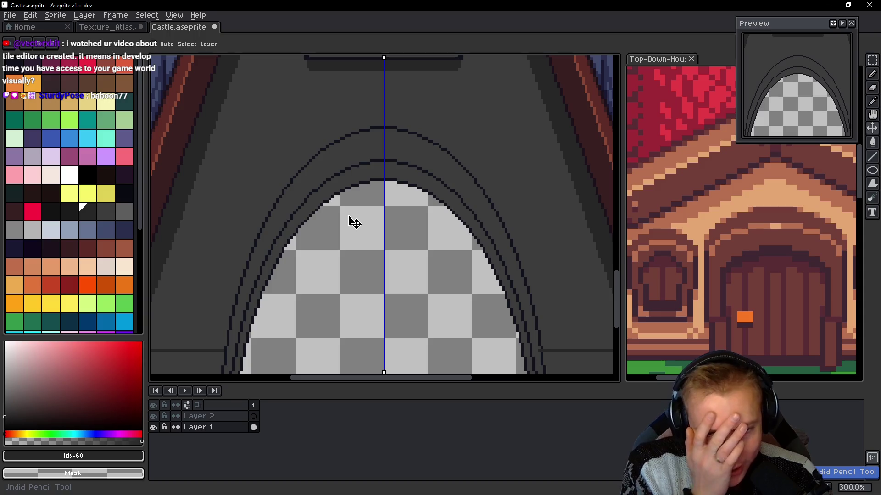
{"action": "scroll", "coordinate": [389, 184], "scroll_direction": "up", "scroll_amount": 2}
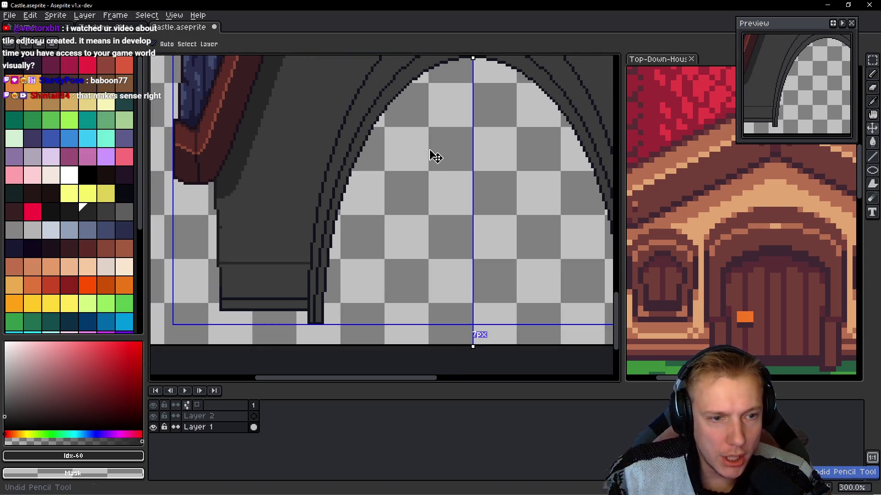
- Draw brick lines out from both edges of the doorway arch
{"action": "key", "text": "b"}
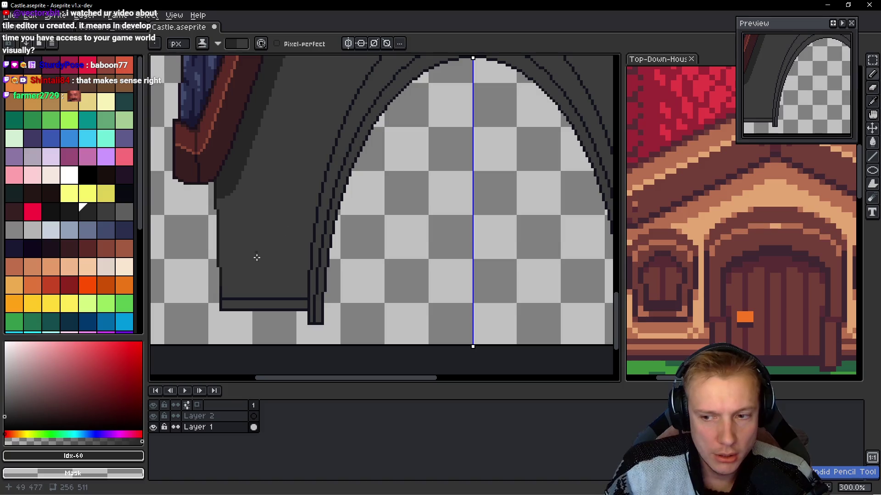
{"action": "scroll", "coordinate": [310, 269], "scroll_direction": "up", "scroll_amount": 2}
{"action": "scroll", "coordinate": [281, 281], "scroll_direction": "up", "scroll_amount": 2}
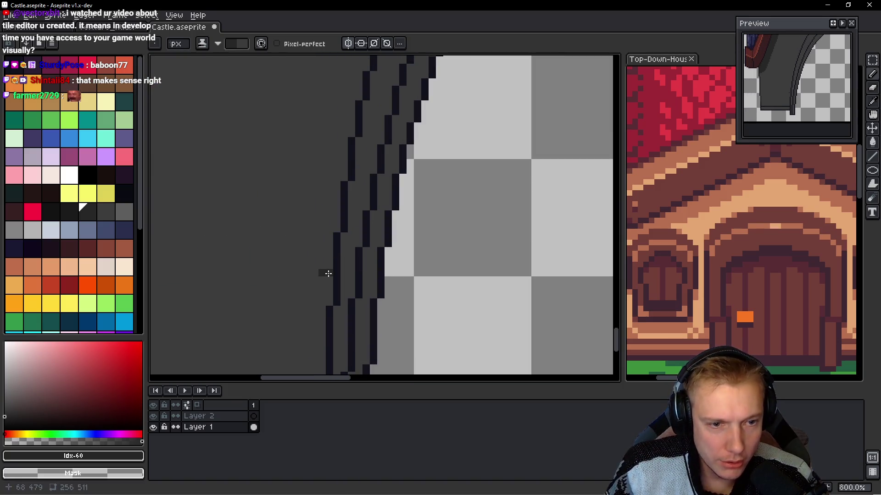
{"action": "scroll", "coordinate": [326, 275], "scroll_direction": "down", "scroll_amount": 2}
{"action": "left_click", "coordinate": [327, 276], "text": "shift"}
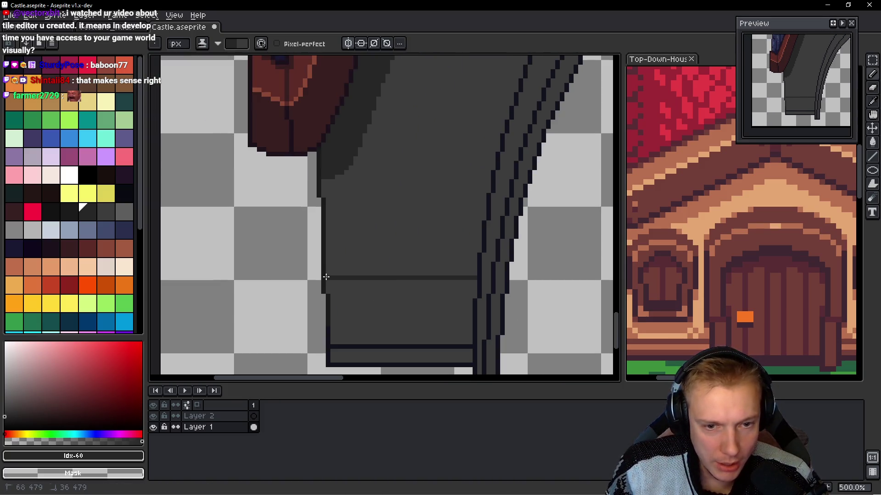
{"action": "scroll", "coordinate": [324, 221], "scroll_direction": "up", "scroll_amount": 2}
{"action": "left_click", "coordinate": [328, 211]}
{"action": "scroll", "coordinate": [381, 222], "scroll_direction": "right", "scroll_amount": 3}
{"action": "left_click", "coordinate": [494, 214], "text": "shift"}
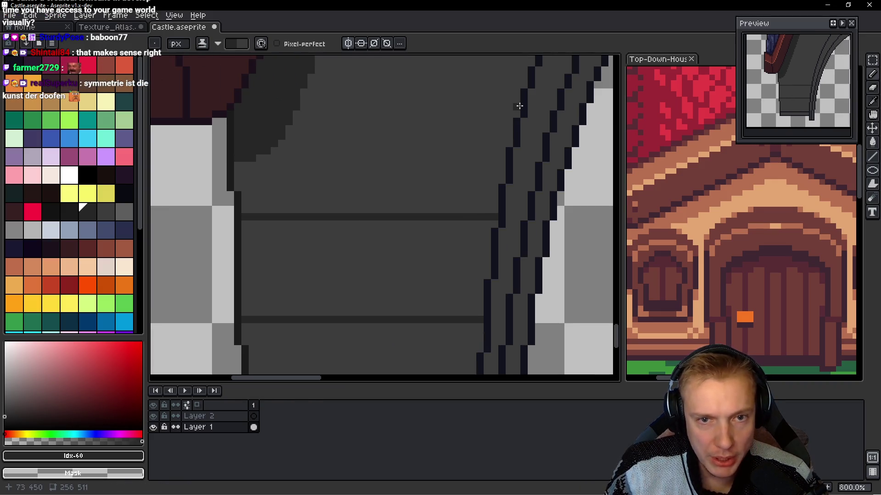
{"action": "scroll", "coordinate": [378, 112], "scroll_direction": "up", "scroll_amount": 3}
{"action": "scroll", "coordinate": [275, 165], "scroll_direction": "right", "scroll_amount": 3}
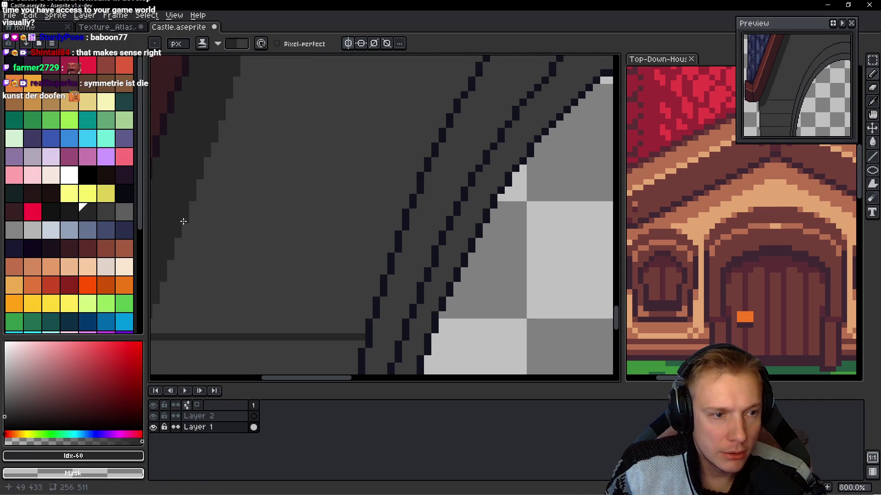
{"action": "left_click", "coordinate": [402, 223], "text": "shift"}
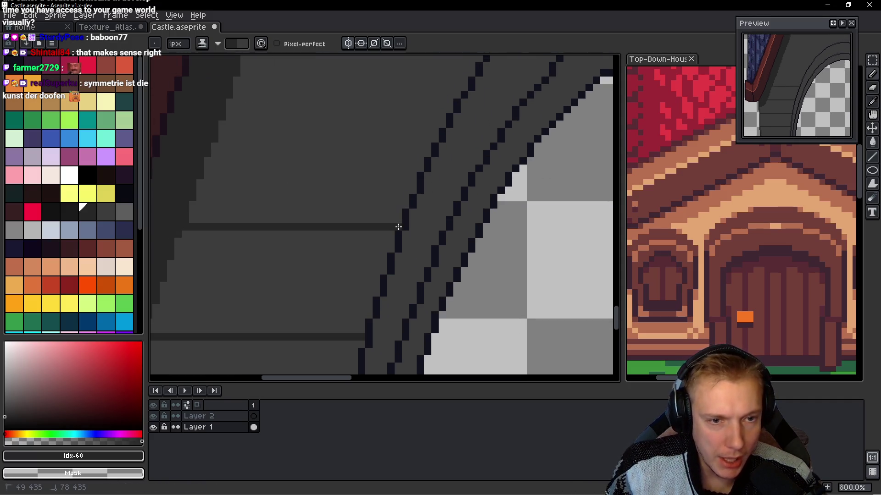
{"action": "scroll", "coordinate": [391, 218], "scroll_direction": "down", "scroll_amount": 4}
{"action": "scroll", "coordinate": [391, 218], "scroll_direction": "down", "scroll_amount": 1}
- Draw straight mortar lines across the wall beside the doorway arch
{"action": "left_click_drag", "start_coordinate": [387, 207], "coordinate": [377, 208]}
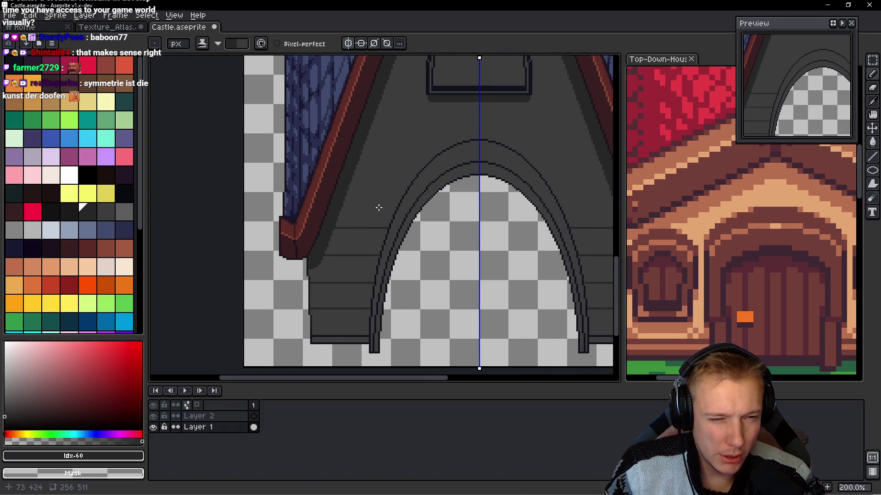
{"action": "scroll", "coordinate": [378, 208], "scroll_direction": "up", "scroll_amount": 3}
{"action": "left_click", "coordinate": [459, 191], "text": "shift"}
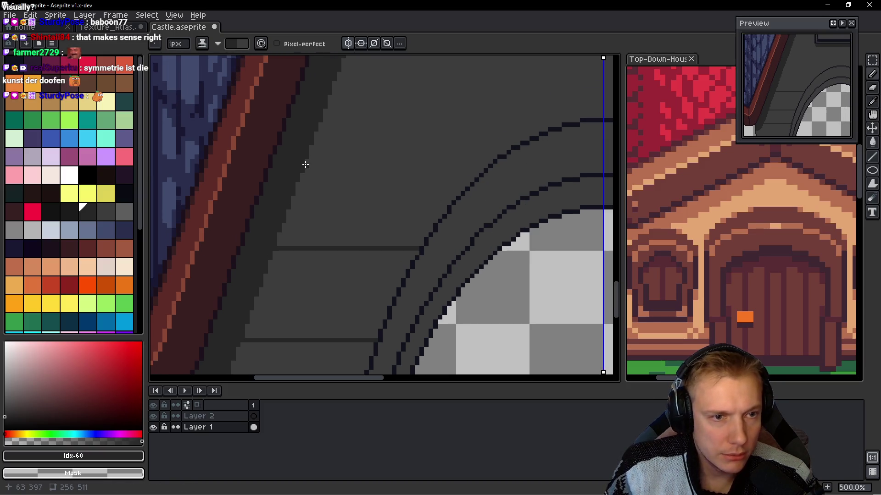
{"action": "left_click", "coordinate": [307, 161]}
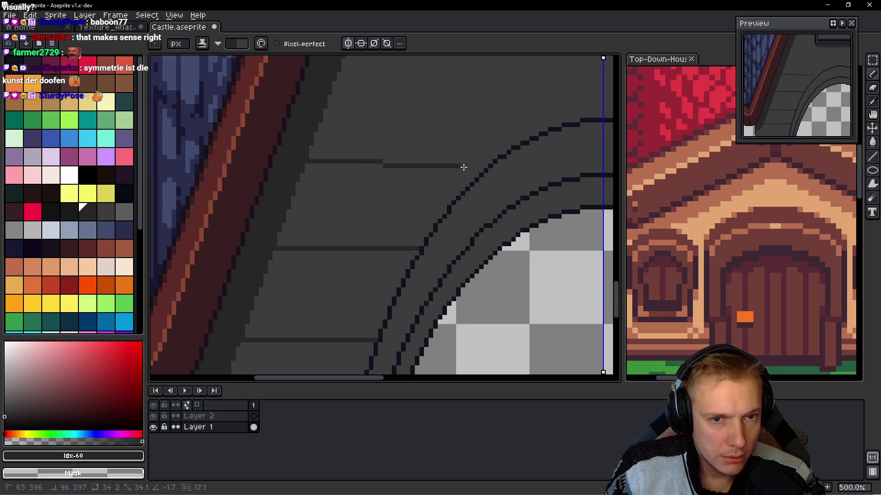
{"action": "left_click", "coordinate": [487, 163], "text": "shift"}
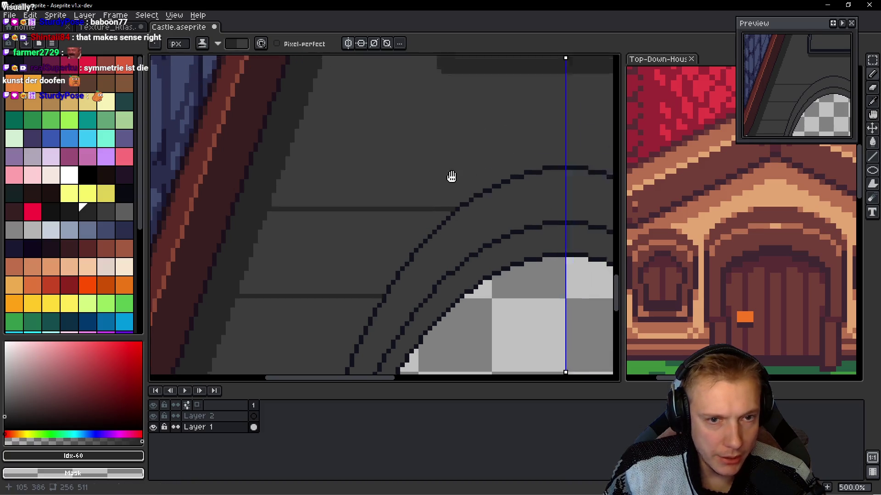
- Add a mirrored horizontal mortar line higher on the gable wall
{"action": "scroll", "coordinate": [450, 177], "scroll_direction": "up", "scroll_amount": 2}
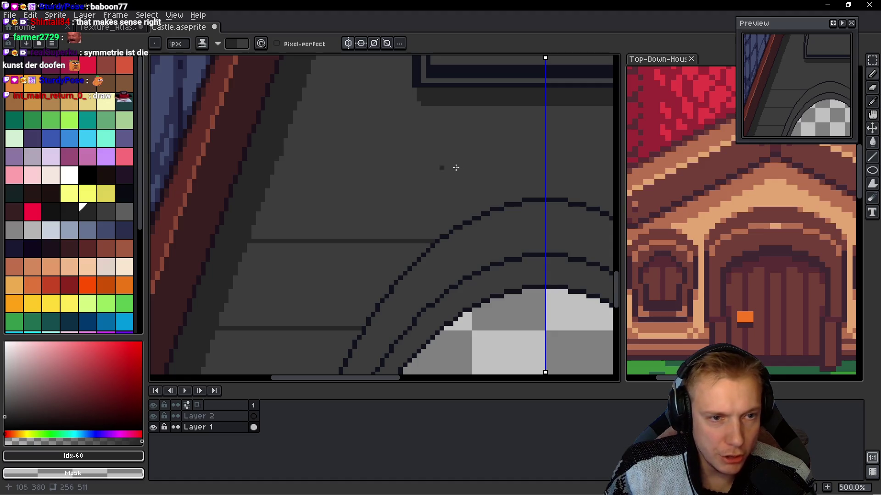
{"action": "scroll", "coordinate": [459, 170], "scroll_direction": "right", "scroll_amount": 5}
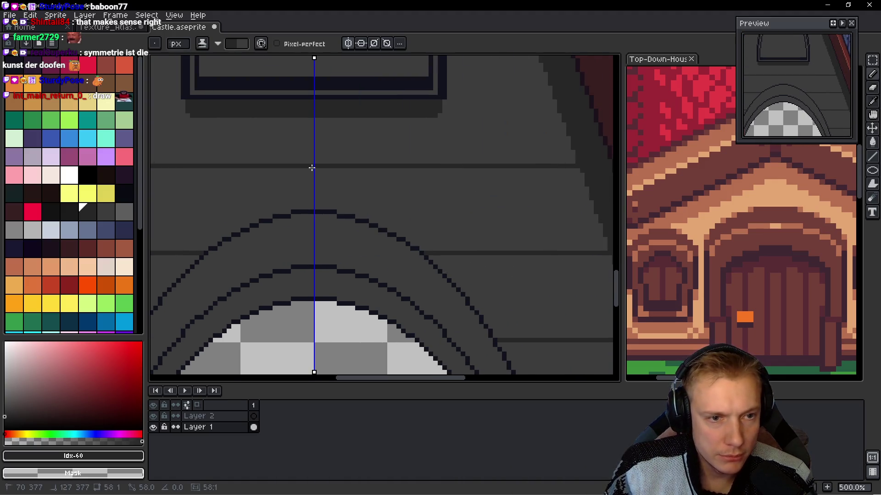
{"action": "scroll", "coordinate": [312, 168], "scroll_direction": "down", "scroll_amount": 4}
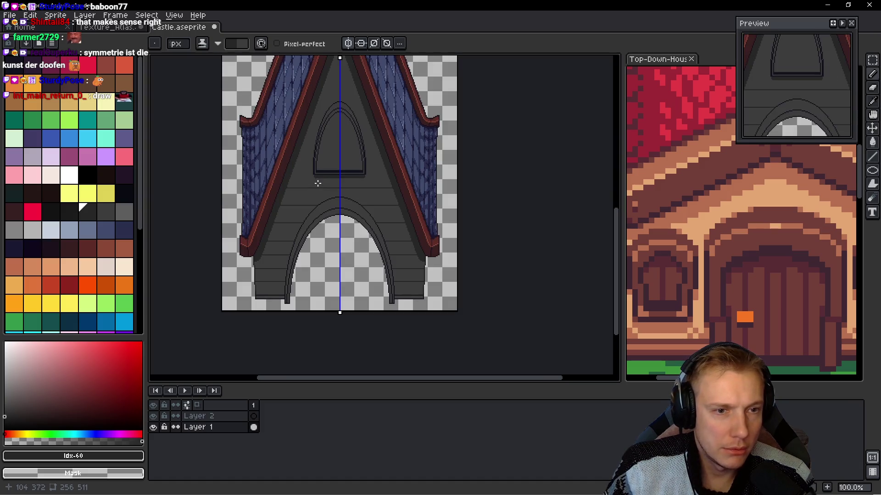
{"action": "scroll", "coordinate": [317, 183], "scroll_direction": "down", "scroll_amount": 1}
{"action": "scroll", "coordinate": [326, 246], "scroll_direction": "up", "scroll_amount": 3}
{"action": "scroll", "coordinate": [353, 213], "scroll_direction": "up", "scroll_amount": 1}
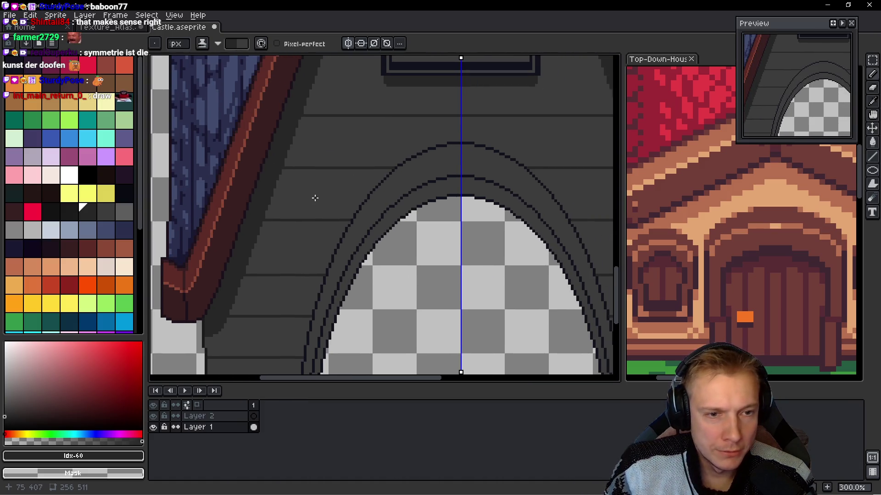
{"action": "scroll", "coordinate": [314, 197], "scroll_direction": "down", "scroll_amount": 3}
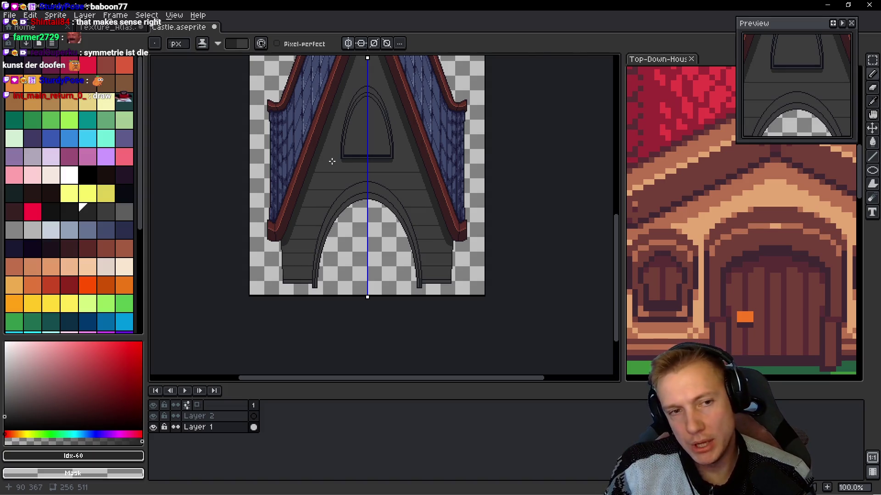
{"action": "scroll", "coordinate": [332, 161], "scroll_direction": "up", "scroll_amount": 3}
{"action": "left_click_drag", "start_coordinate": [287, 122], "coordinate": [361, 120]}
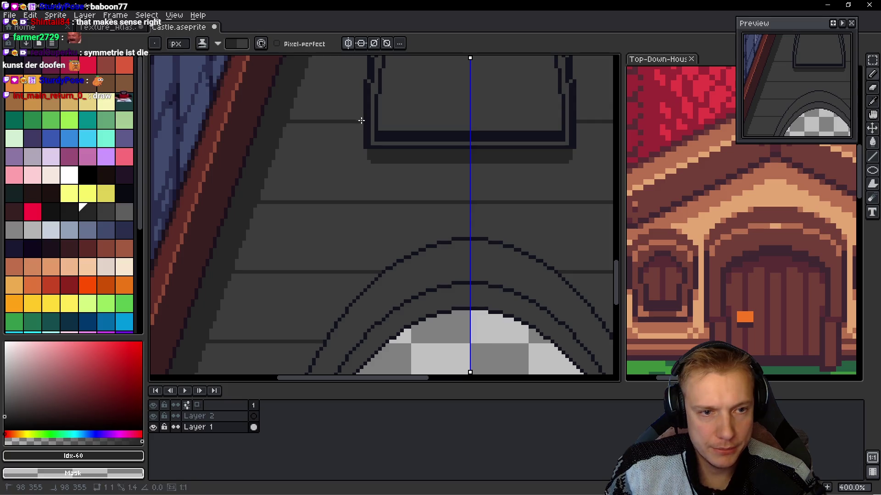
{"action": "scroll", "coordinate": [358, 144], "scroll_direction": "down", "scroll_amount": 3}
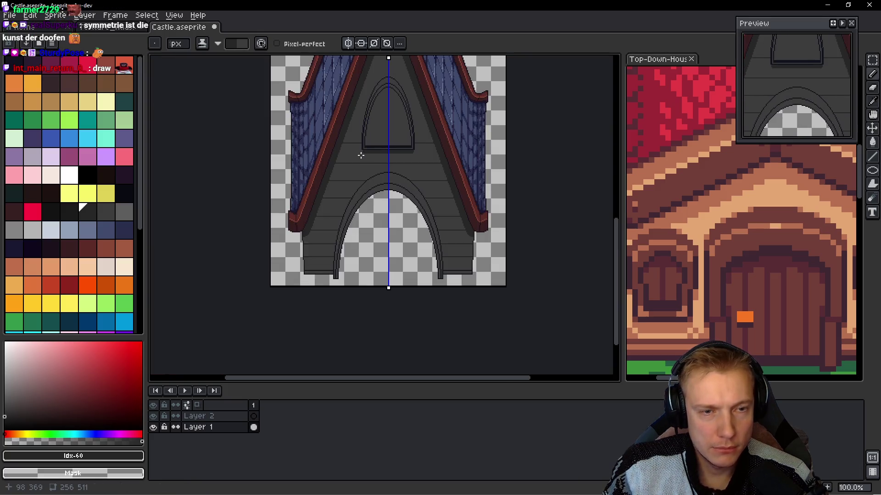
{"action": "scroll", "coordinate": [361, 155], "scroll_direction": "up", "scroll_amount": 2}
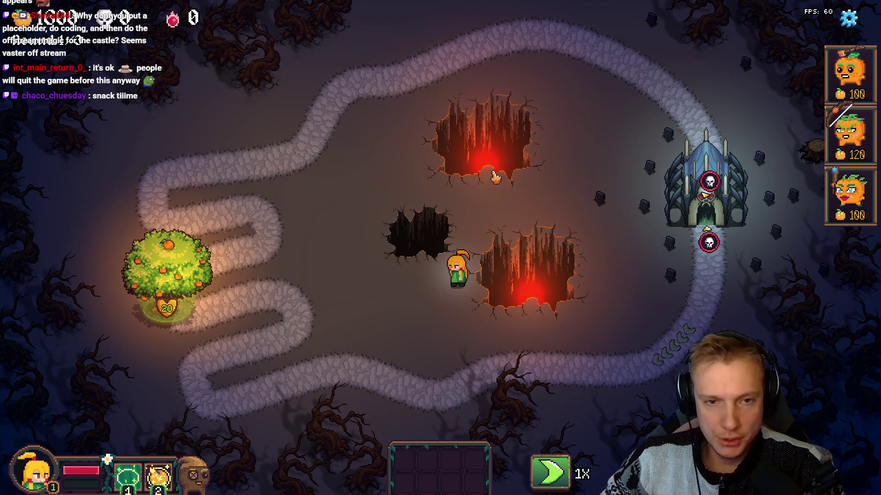
- Open the level editor (F1) and texture atlas (F2), then select the grass bush tile
{"action": "key", "text": "F1"}
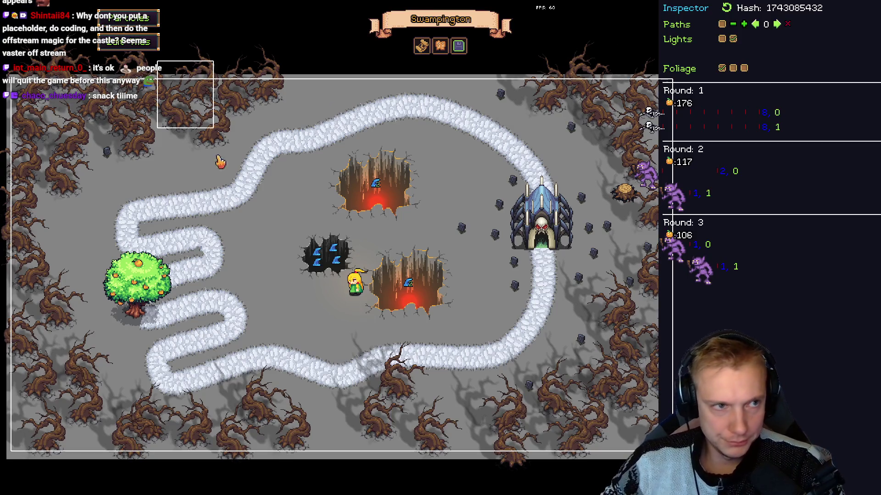
{"action": "key", "text": "F2"}
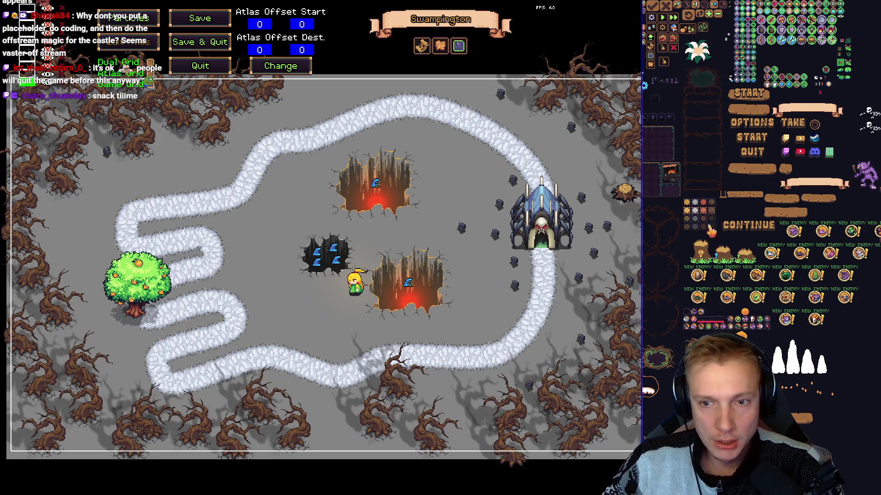
{"action": "scroll", "coordinate": [715, 229], "scroll_direction": "up", "scroll_amount": 2}
{"action": "scroll", "coordinate": [725, 228], "scroll_direction": "down", "scroll_amount": 2}
{"action": "scroll", "coordinate": [734, 227], "scroll_direction": "up", "scroll_amount": 2}
{"action": "scroll", "coordinate": [748, 226], "scroll_direction": "down", "scroll_amount": 2}
{"action": "scroll", "coordinate": [752, 226], "scroll_direction": "down", "scroll_amount": 5}
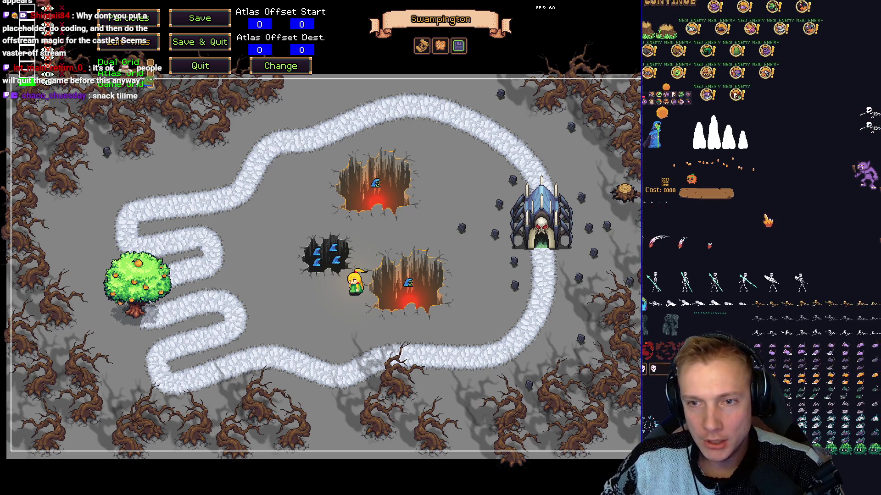
{"action": "scroll", "coordinate": [768, 221], "scroll_direction": "up", "scroll_amount": 5}
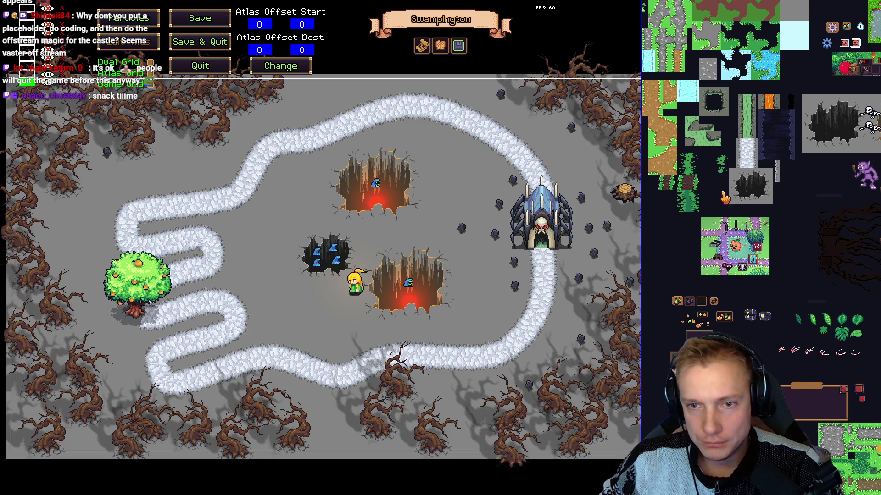
{"action": "scroll", "coordinate": [724, 195], "scroll_direction": "down", "scroll_amount": 2}
{"action": "scroll", "coordinate": [722, 167], "scroll_direction": "up", "scroll_amount": 5}
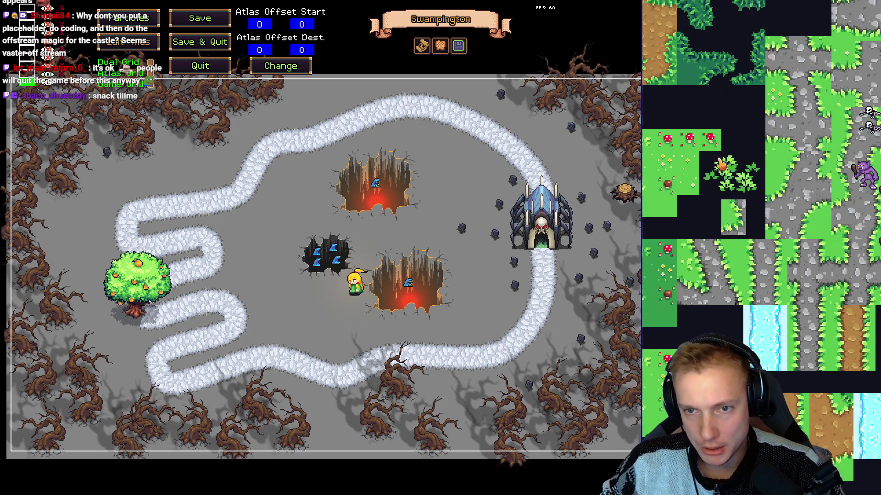
{"action": "left_click_drag", "start_coordinate": [703, 161], "coordinate": [765, 203]}
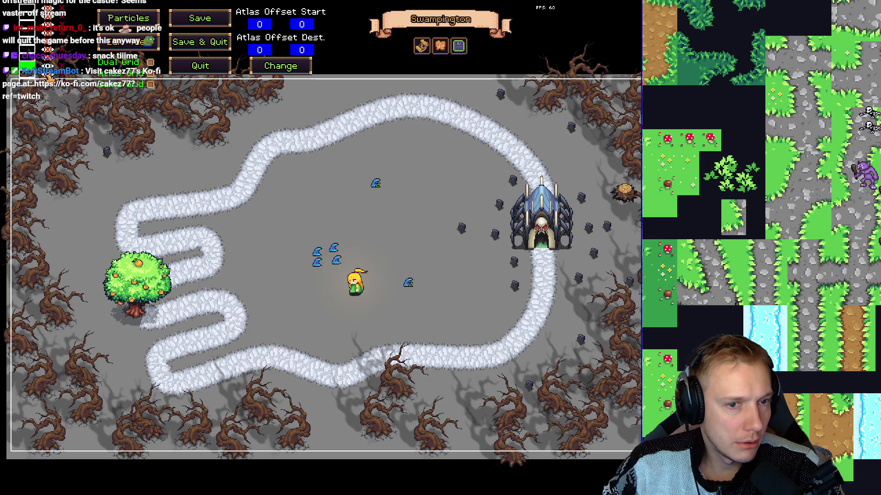
- Place two trial grass tufts and preview them in the play view
{"action": "left_click", "coordinate": [288, 186]}
{"action": "left_click", "coordinate": [179, 145]}
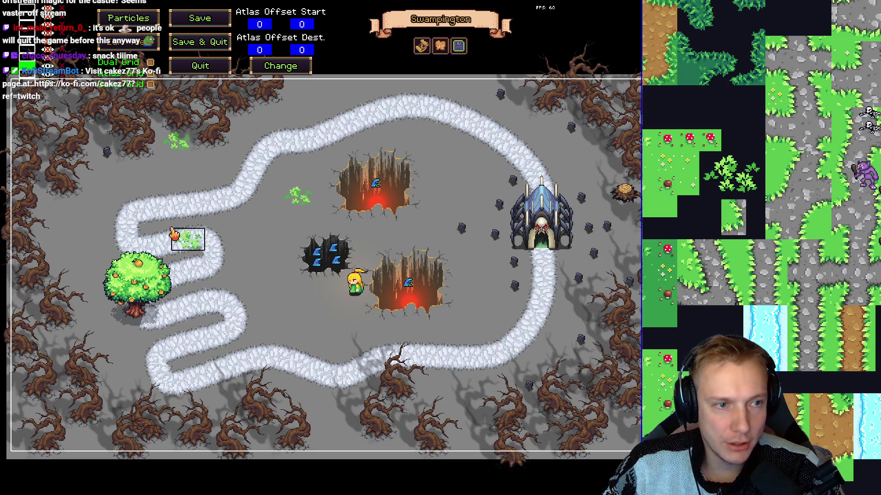
{"action": "key", "text": "Escape"}
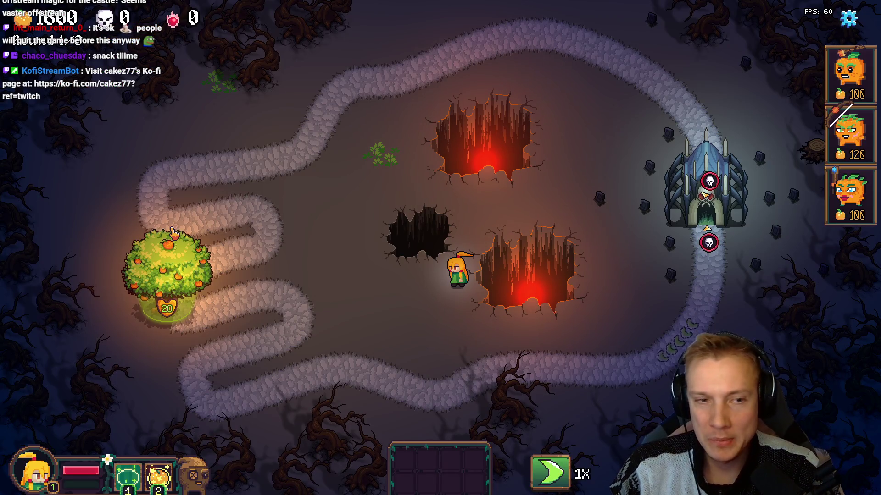
- Delete both grass tufts, return to the play view, and switch back to Aseprite
{"action": "key", "text": "Escape"}
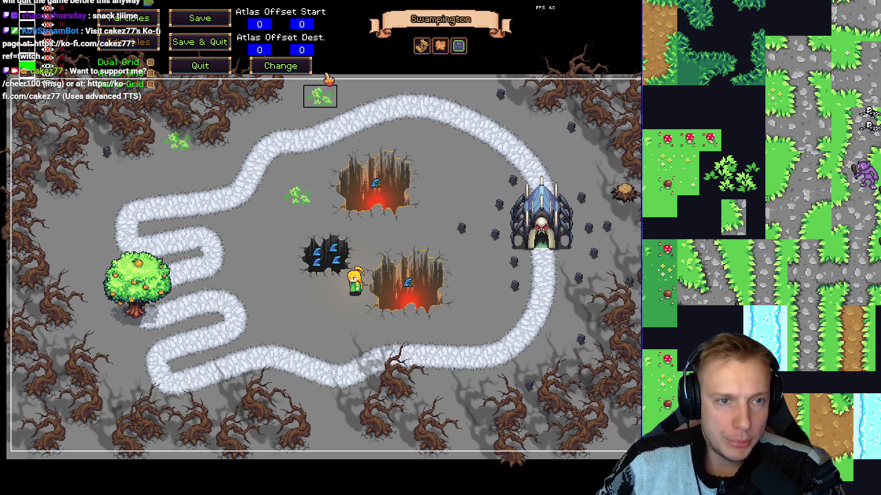
{"action": "right_click", "coordinate": [178, 143]}
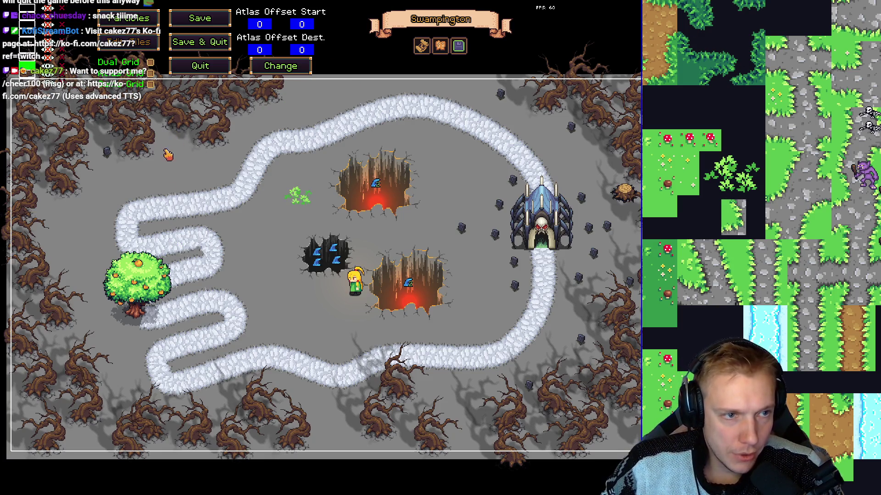
{"action": "right_click", "coordinate": [299, 197]}
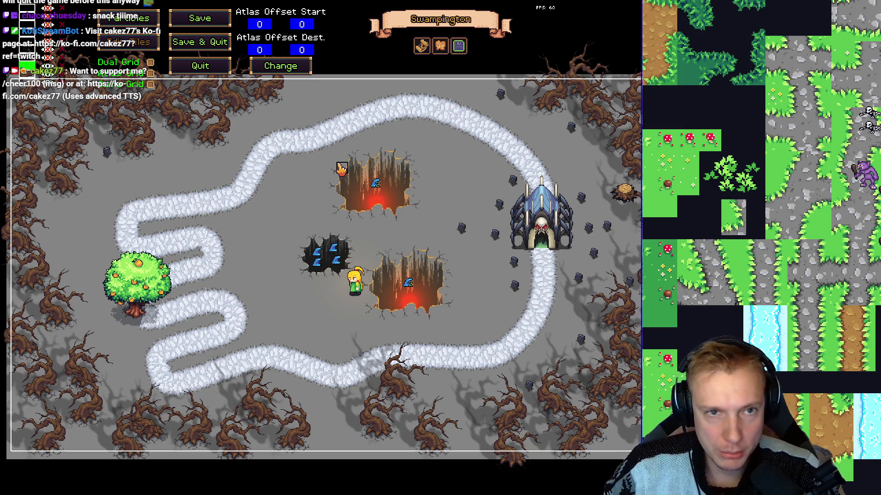
{"action": "key", "text": "Tab"}
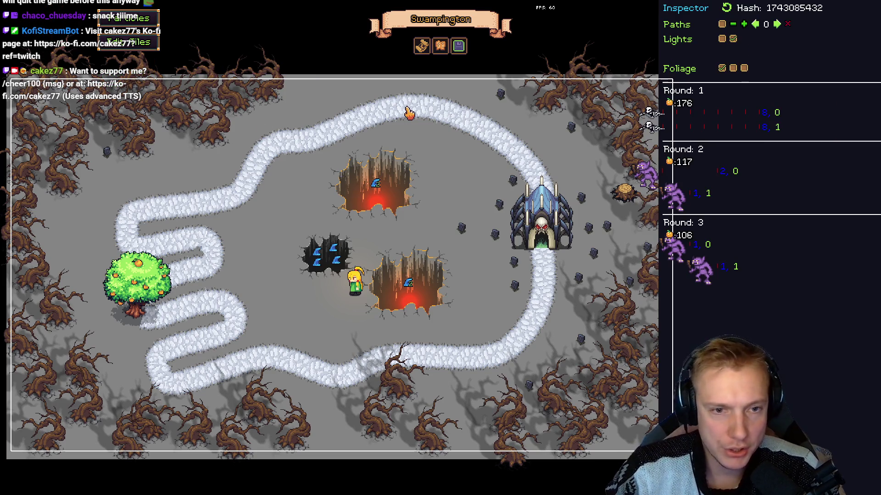
{"action": "key", "text": "F5"}
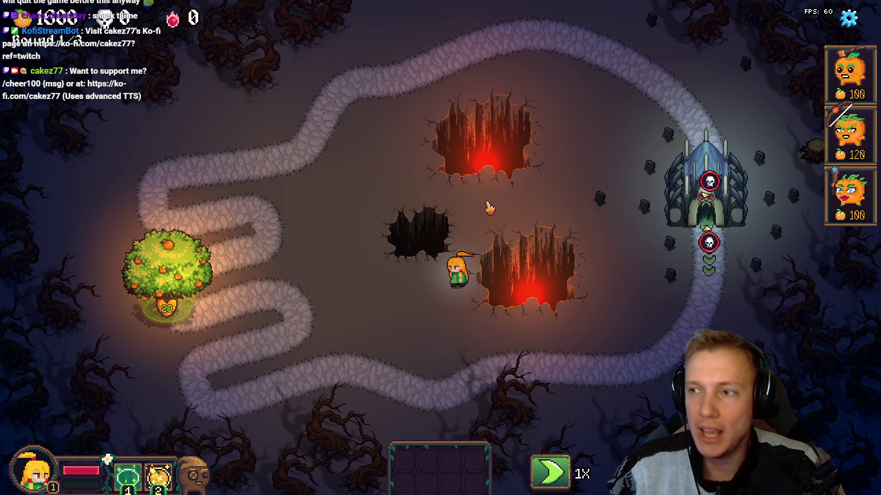
{"action": "key", "text": "alt+Tab"}
{"action": "scroll", "coordinate": [345, 161], "scroll_direction": "up", "scroll_amount": 3}
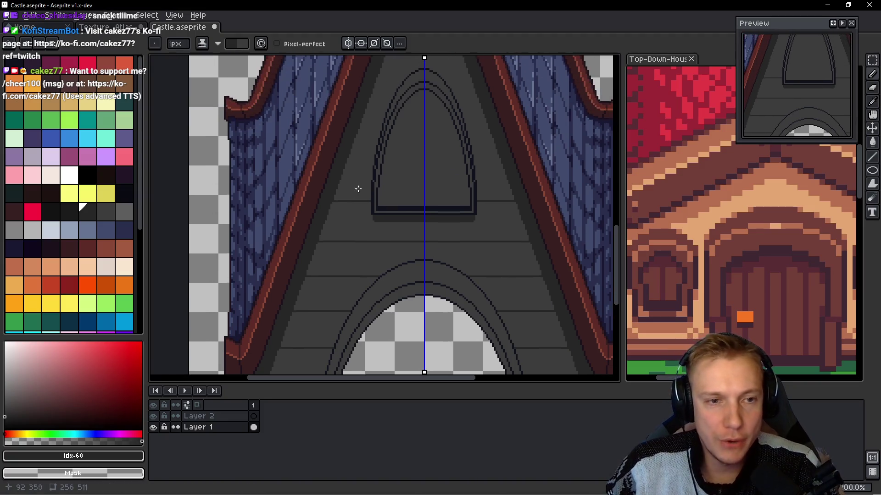
{"action": "scroll", "coordinate": [344, 160], "scroll_direction": "up", "scroll_amount": 1}
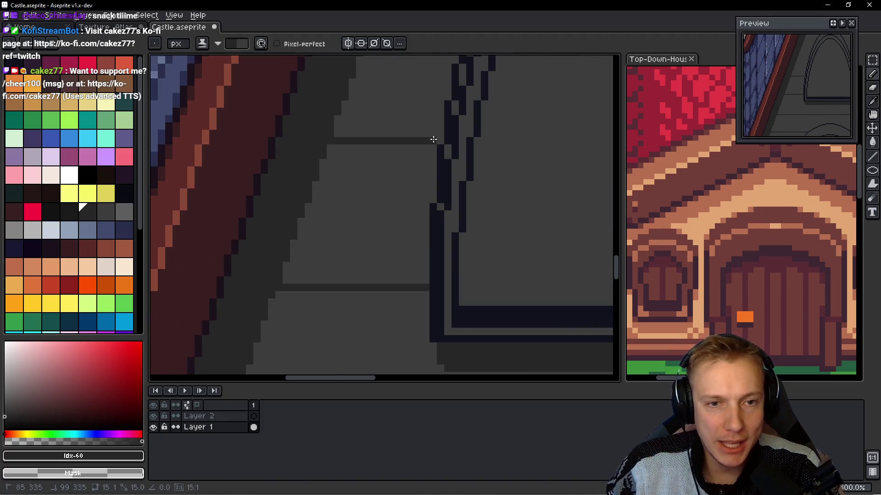
{"action": "scroll", "coordinate": [459, 156], "scroll_direction": "down", "scroll_amount": 5}
{"action": "scroll", "coordinate": [460, 157], "scroll_direction": "up", "scroll_amount": 4}
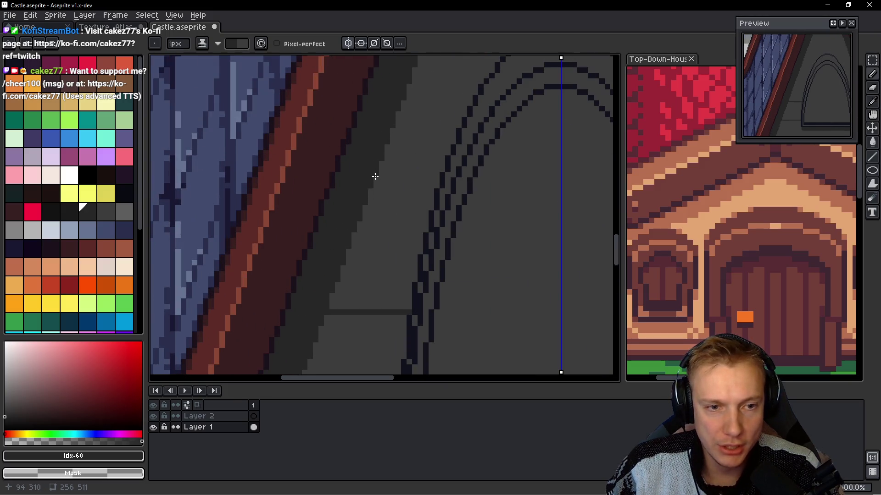
{"action": "scroll", "coordinate": [436, 174], "scroll_direction": "down", "scroll_amount": 3}
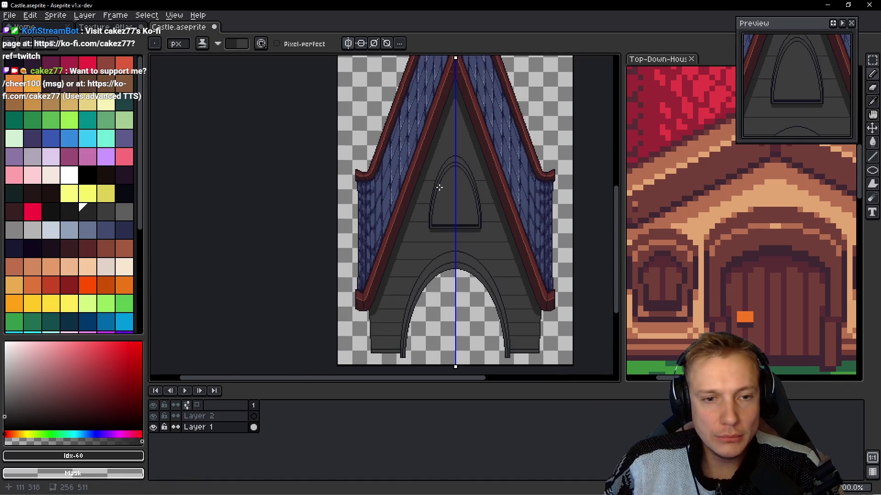
{"action": "scroll", "coordinate": [439, 187], "scroll_direction": "up", "scroll_amount": 4}
{"action": "left_click_drag", "start_coordinate": [355, 205], "coordinate": [398, 205]}
{"action": "scroll", "coordinate": [403, 206], "scroll_direction": "down", "scroll_amount": 4}
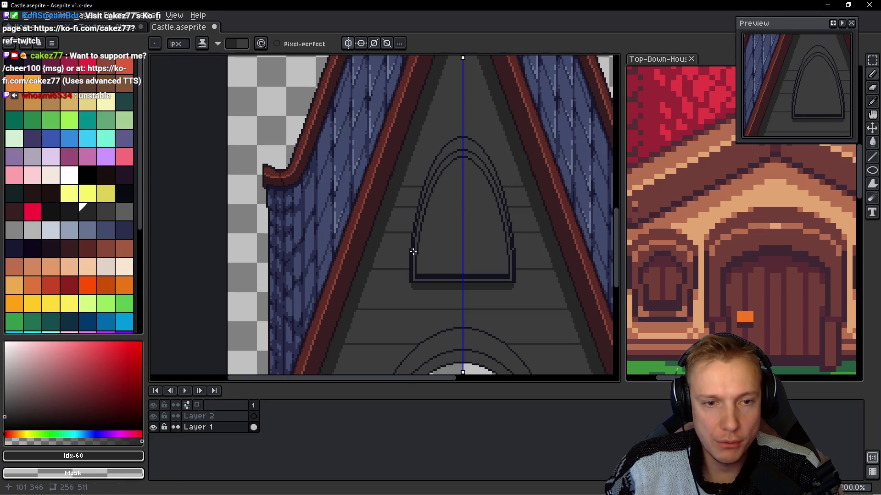
{"action": "scroll", "coordinate": [399, 224], "scroll_direction": "up", "scroll_amount": 4}
{"action": "mouse_move", "coordinate": [379, 180]}
{"action": "left_mouse_down"}
{"action": "mouse_move", "coordinate": [440, 178]}
{"action": "mouse_move", "coordinate": [400, 170]}
{"action": "left_mouse_up"}
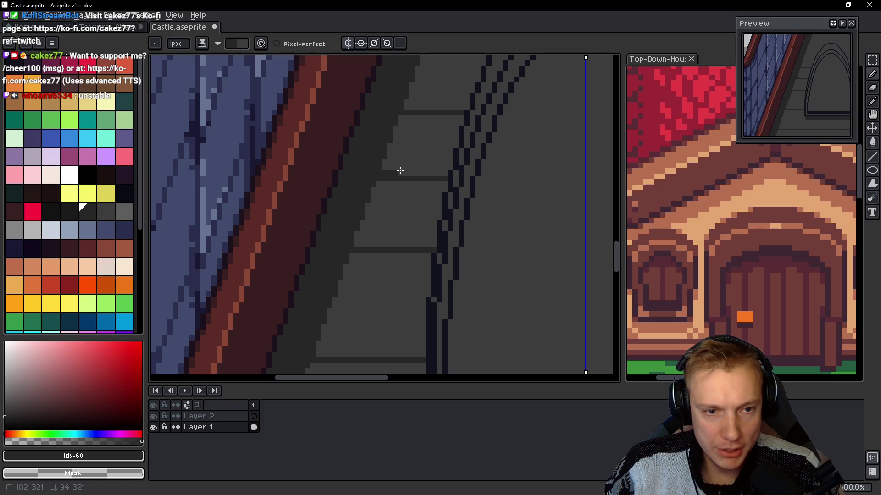
{"action": "scroll", "coordinate": [428, 182], "scroll_direction": "down", "scroll_amount": 4}
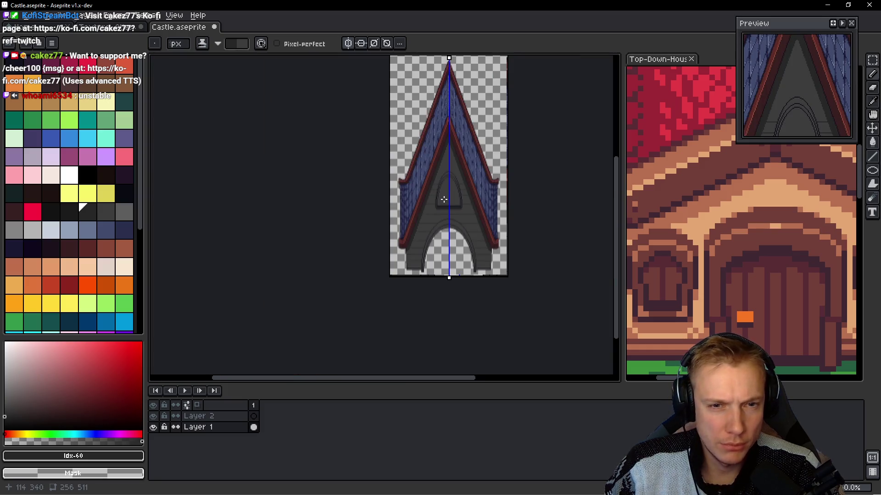
{"action": "scroll", "coordinate": [439, 202], "scroll_direction": "up", "scroll_amount": 4}
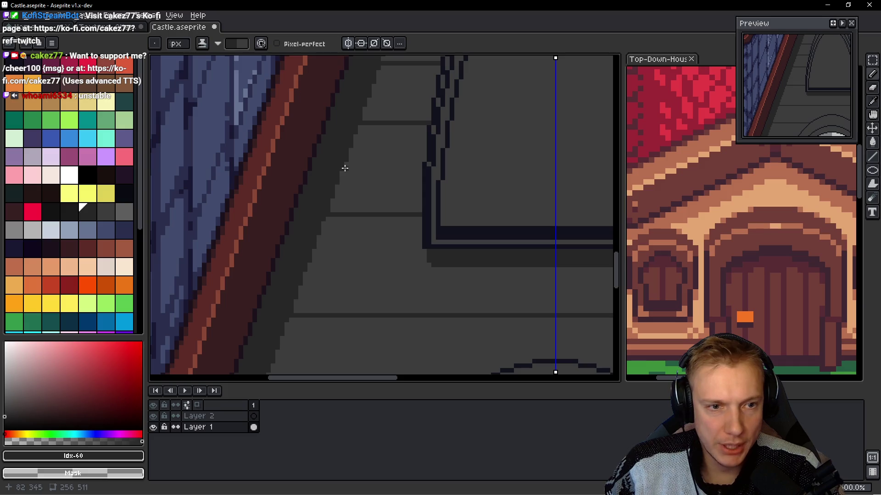
{"action": "scroll", "coordinate": [453, 190], "scroll_direction": "down", "scroll_amount": 3}
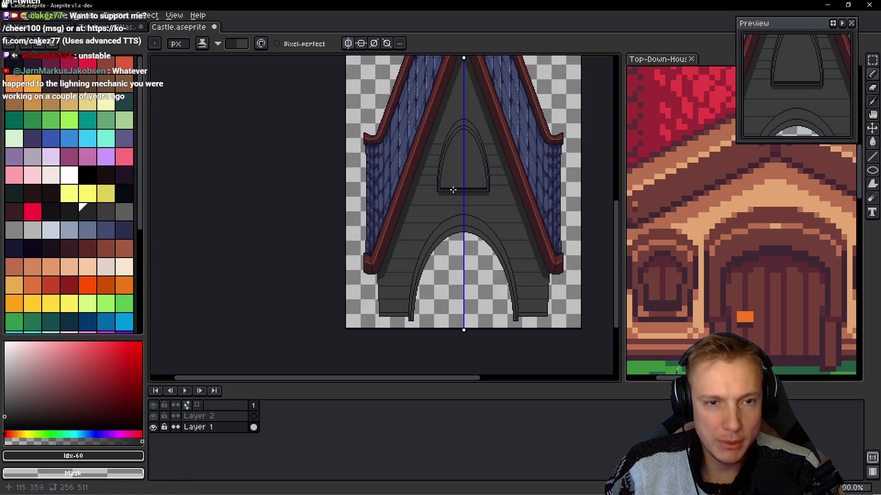
{"action": "scroll", "coordinate": [451, 189], "scroll_direction": "up", "scroll_amount": 2}
{"action": "mouse_move", "coordinate": [347, 187]}
{"action": "left_mouse_down"}
{"action": "mouse_move", "coordinate": [488, 197]}
{"action": "mouse_move", "coordinate": [515, 186]}
{"action": "mouse_move", "coordinate": [346, 193]}
{"action": "mouse_move", "coordinate": [364, 184]}
{"action": "left_mouse_up"}
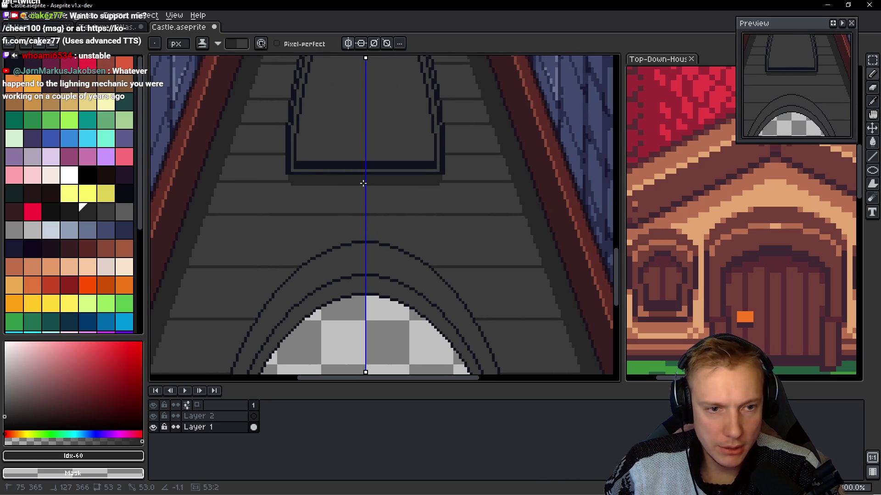
{"action": "scroll", "coordinate": [316, 225], "scroll_direction": "down", "scroll_amount": 2}
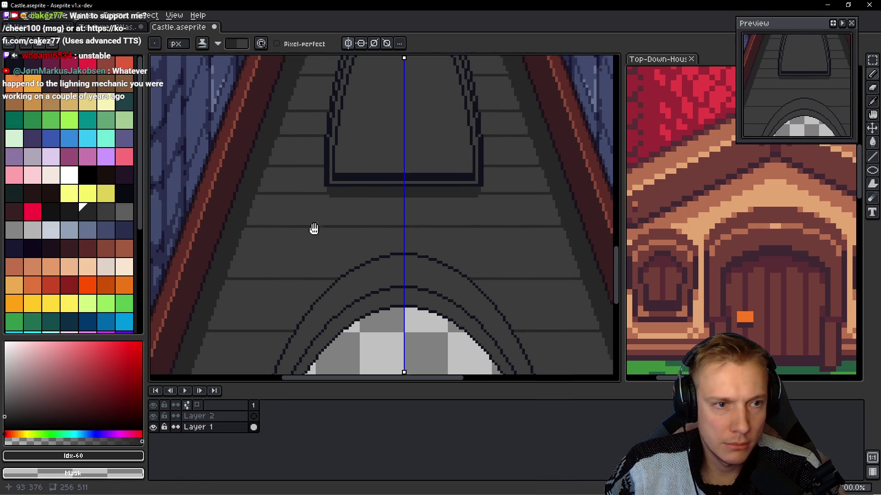
{"action": "scroll", "coordinate": [319, 209], "scroll_direction": "up", "scroll_amount": 2}
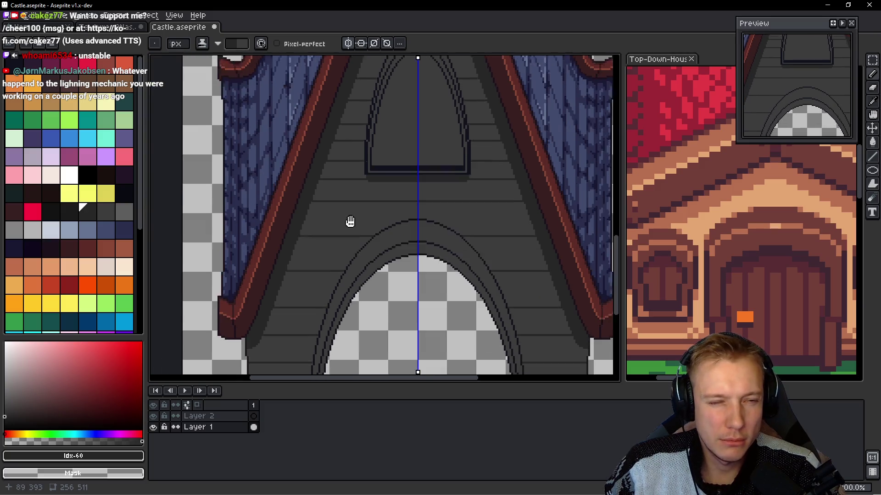
{"action": "left_click", "coordinate": [312, 202]}
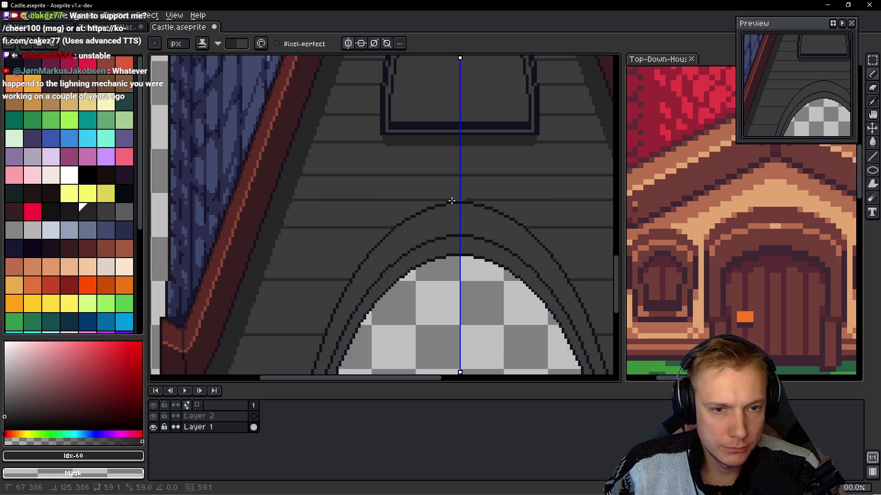
- Draw the first plank lines on the lower-left wall, undoing a misplaced one
{"action": "scroll", "coordinate": [458, 198], "scroll_direction": "down", "scroll_amount": 2}
{"action": "left_click_drag", "start_coordinate": [301, 203], "coordinate": [395, 207]}
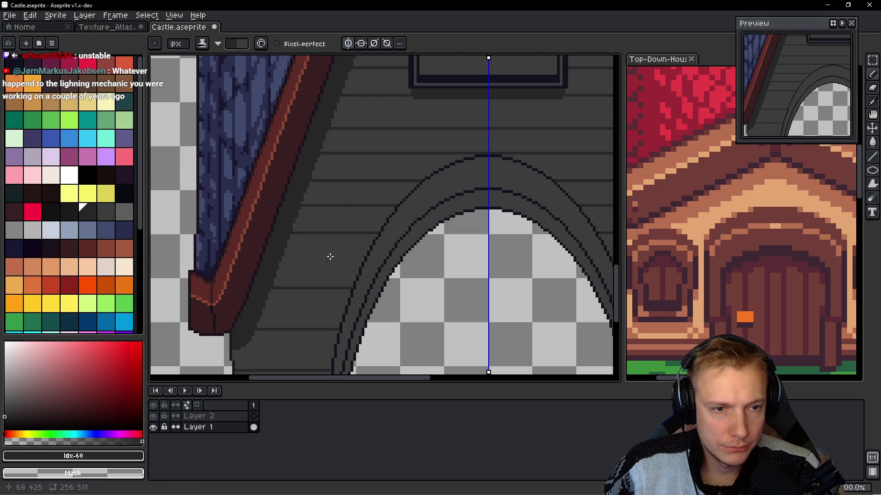
{"action": "scroll", "coordinate": [312, 215], "scroll_direction": "down", "scroll_amount": 2}
{"action": "mouse_move", "coordinate": [294, 226]}
{"action": "left_mouse_down"}
{"action": "mouse_move", "coordinate": [375, 228]}
{"action": "mouse_move", "coordinate": [358, 233]}
{"action": "mouse_move", "coordinate": [402, 214]}
{"action": "mouse_move", "coordinate": [364, 212]}
{"action": "left_mouse_up"}
{"action": "scroll", "coordinate": [347, 209], "scroll_direction": "down", "scroll_amount": 3}
{"action": "key", "text": "ctrl+z"}
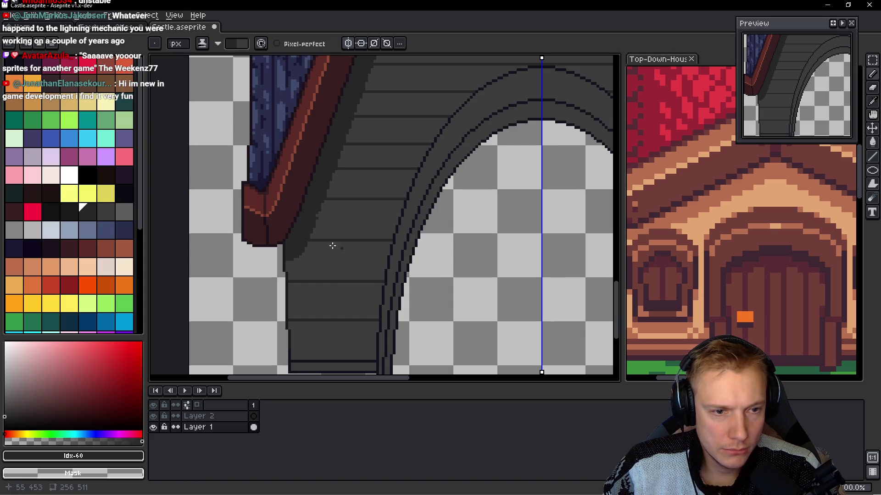
{"action": "scroll", "coordinate": [317, 215], "scroll_direction": "up", "scroll_amount": 2}
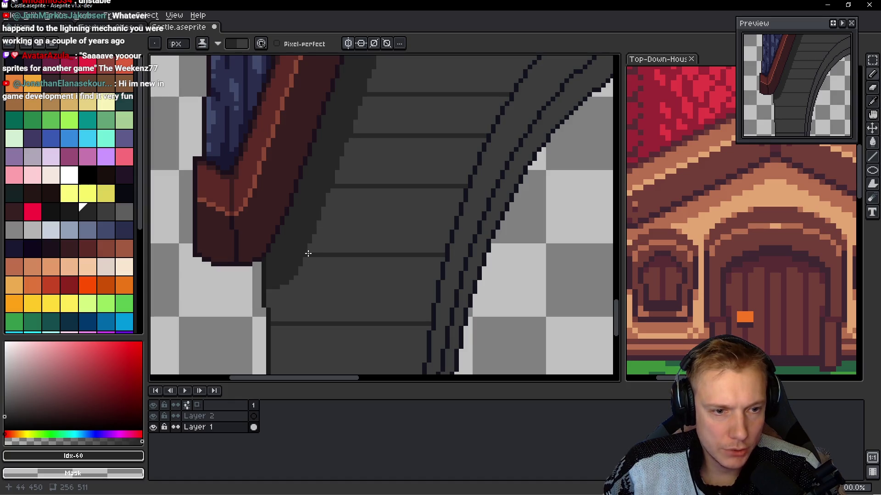
{"action": "mouse_move", "coordinate": [307, 255]}
{"action": "left_mouse_down"}
{"action": "mouse_move", "coordinate": [437, 255]}
{"action": "mouse_move", "coordinate": [361, 253]}
{"action": "left_mouse_up"}
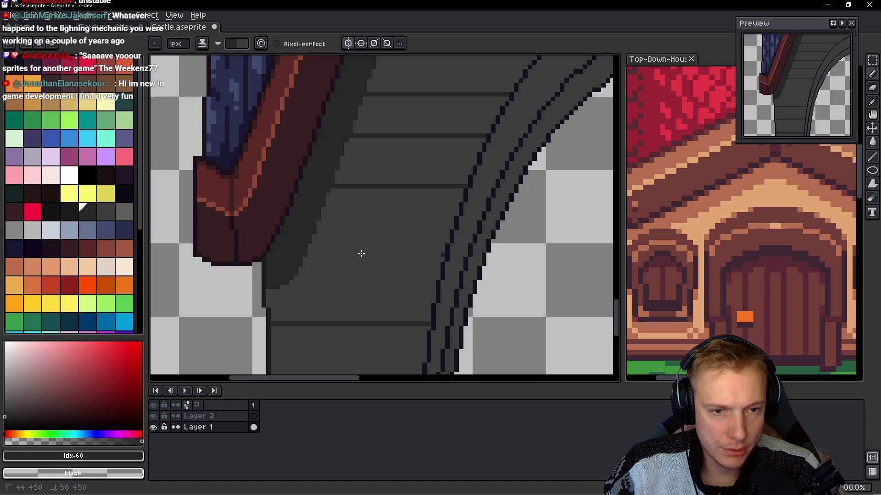
{"action": "left_click_drag", "start_coordinate": [439, 259], "coordinate": [439, 252]}
- Add plank lines from below the left roof trim down to the wall's bottom
{"action": "left_click_drag", "start_coordinate": [316, 227], "coordinate": [454, 227]}
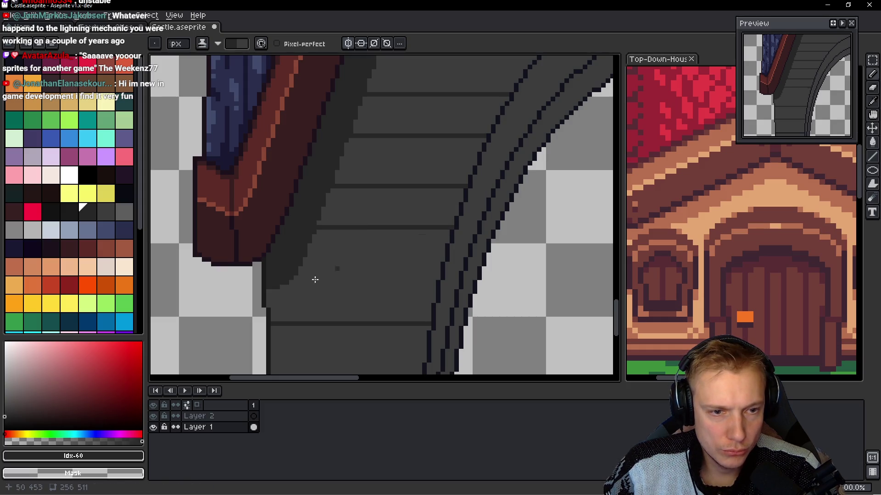
{"action": "left_click_drag", "start_coordinate": [298, 274], "coordinate": [436, 273]}
{"action": "scroll", "coordinate": [389, 193], "scroll_direction": "down", "scroll_amount": 3}
{"action": "left_click_drag", "start_coordinate": [270, 251], "coordinate": [427, 251]}
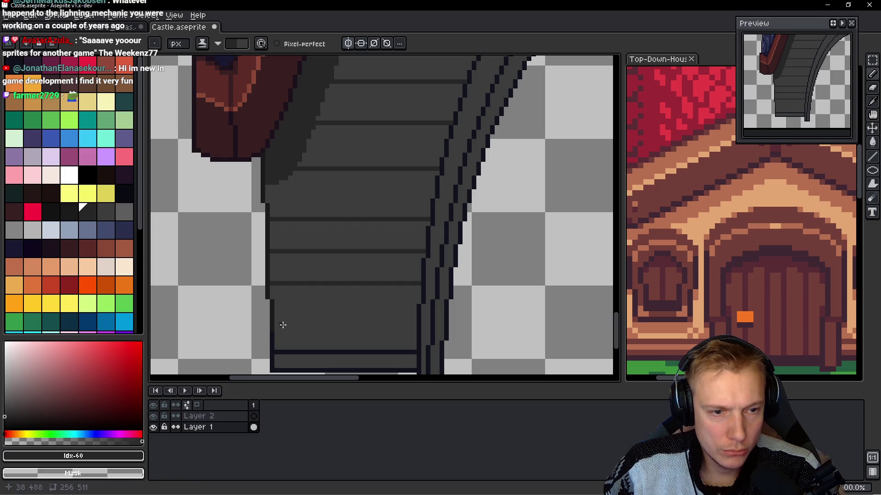
{"action": "left_click_drag", "start_coordinate": [277, 325], "coordinate": [417, 325]}
{"action": "scroll", "coordinate": [387, 286], "scroll_direction": "down", "scroll_amount": 2}
{"action": "scroll", "coordinate": [387, 286], "scroll_direction": "up", "scroll_amount": 1}
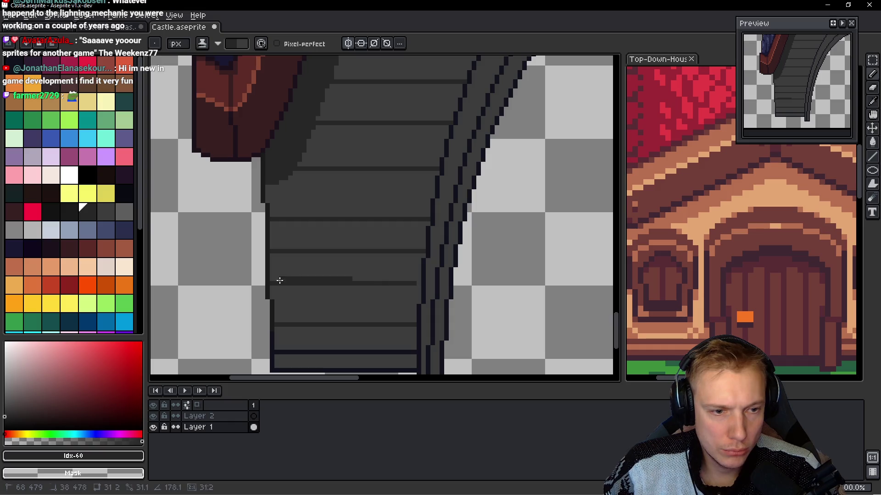
- Redraw an uneven plank line slightly lower and undo the failed extra attempts
{"action": "key", "text": "ctrl+z"}
{"action": "left_click_drag", "start_coordinate": [274, 287], "coordinate": [417, 286]}
{"action": "scroll", "coordinate": [418, 286], "scroll_direction": "down", "scroll_amount": 1}
{"action": "scroll", "coordinate": [262, 209], "scroll_direction": "up", "scroll_amount": 1}
{"action": "left_click_drag", "start_coordinate": [241, 207], "coordinate": [427, 210]}
{"action": "left_click_drag", "start_coordinate": [359, 220], "coordinate": [238, 218]}
{"action": "key", "text": "ctrl+z"}
{"action": "key", "text": "ctrl+z"}
{"action": "scroll", "coordinate": [370, 214], "scroll_direction": "down", "scroll_amount": 5}
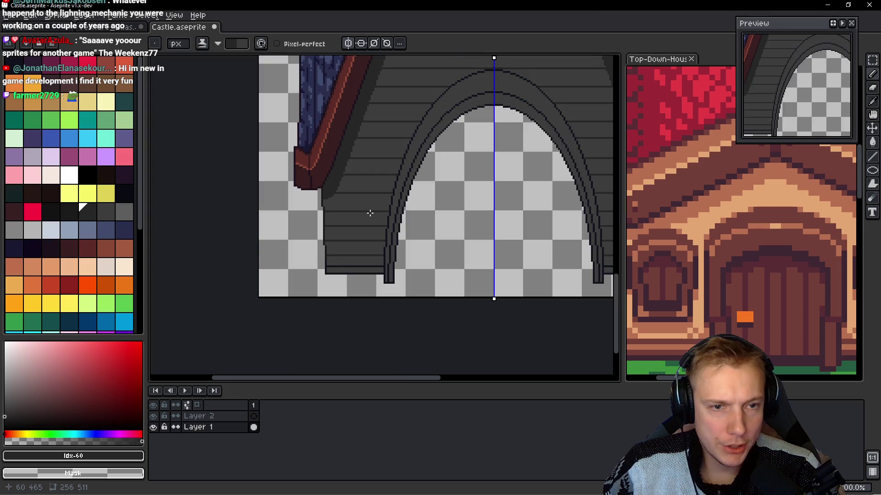
- Draw two trial line strokes on the wall above the arched window
{"action": "scroll", "coordinate": [369, 197], "scroll_direction": "up", "scroll_amount": 1}
{"action": "scroll", "coordinate": [365, 199], "scroll_direction": "down", "scroll_amount": 2}
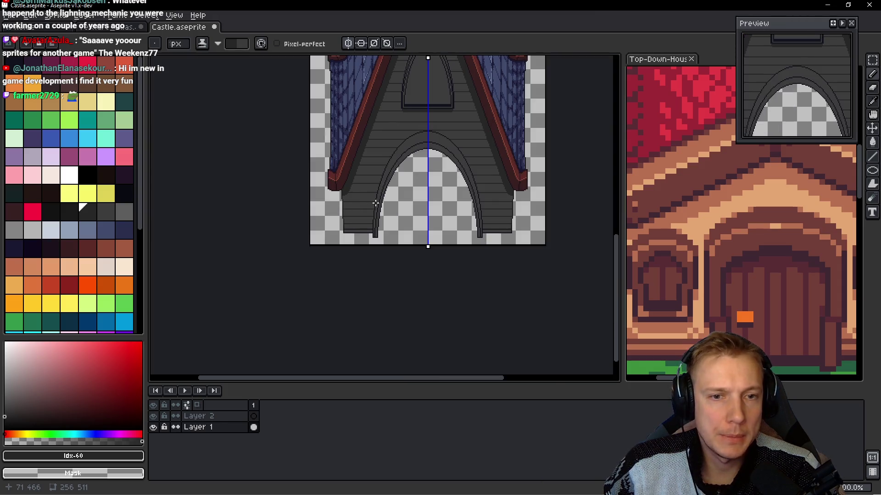
{"action": "left_click_drag", "start_coordinate": [391, 175], "coordinate": [374, 279]}
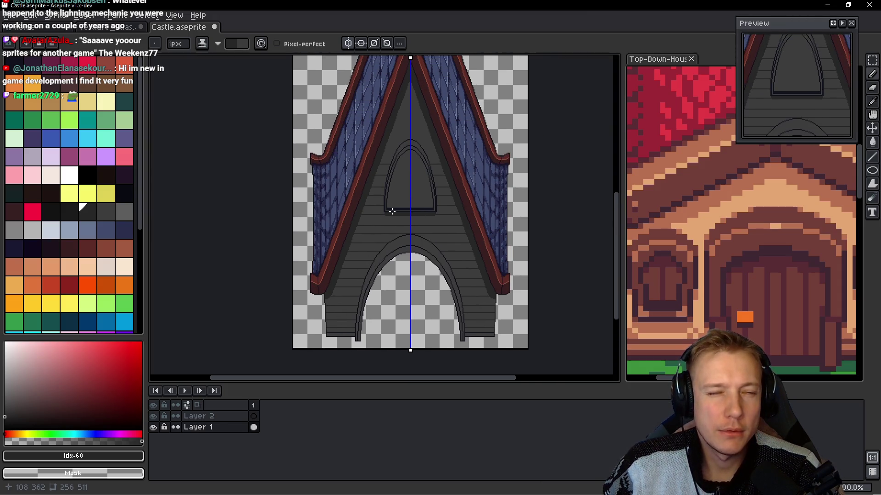
{"action": "scroll", "coordinate": [391, 220], "scroll_direction": "up", "scroll_amount": 3}
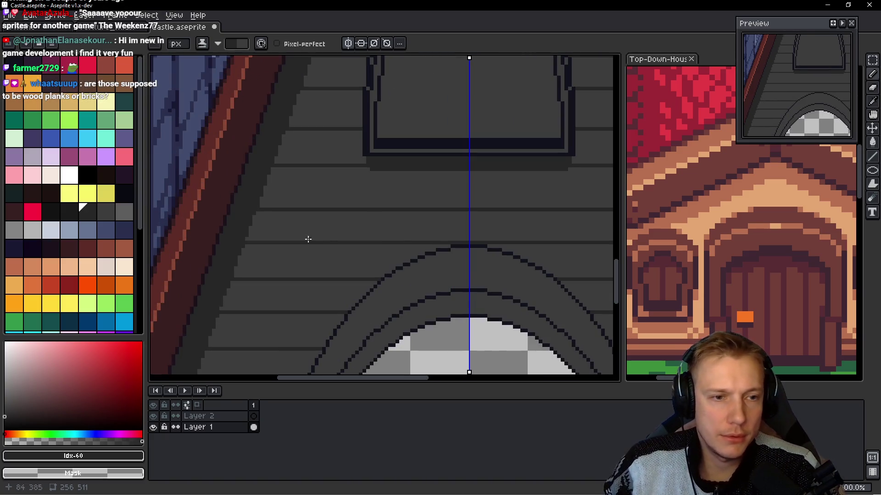
{"action": "scroll", "coordinate": [286, 202], "scroll_direction": "up", "scroll_amount": 1}
{"action": "left_click_drag", "start_coordinate": [261, 206], "coordinate": [417, 204]}
{"action": "scroll", "coordinate": [298, 216], "scroll_direction": "down", "scroll_amount": 1}
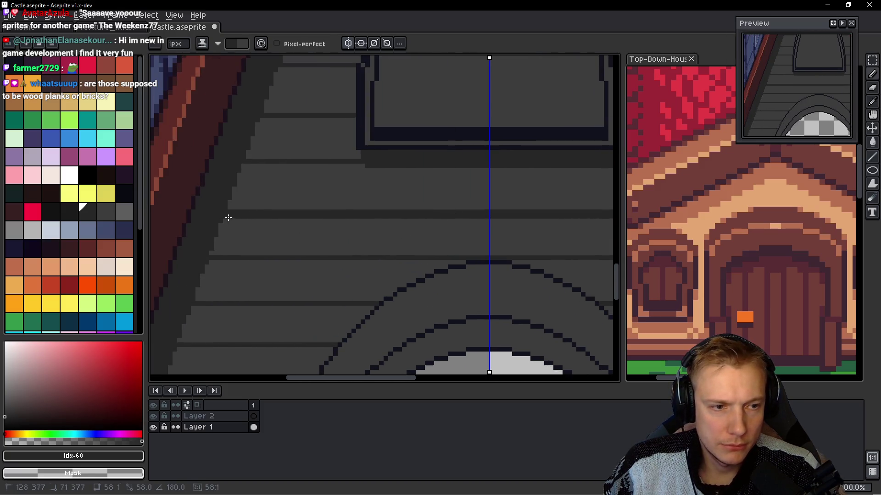
{"action": "scroll", "coordinate": [255, 222], "scroll_direction": "down", "scroll_amount": 1}
{"action": "scroll", "coordinate": [349, 230], "scroll_direction": "down", "scroll_amount": 3}
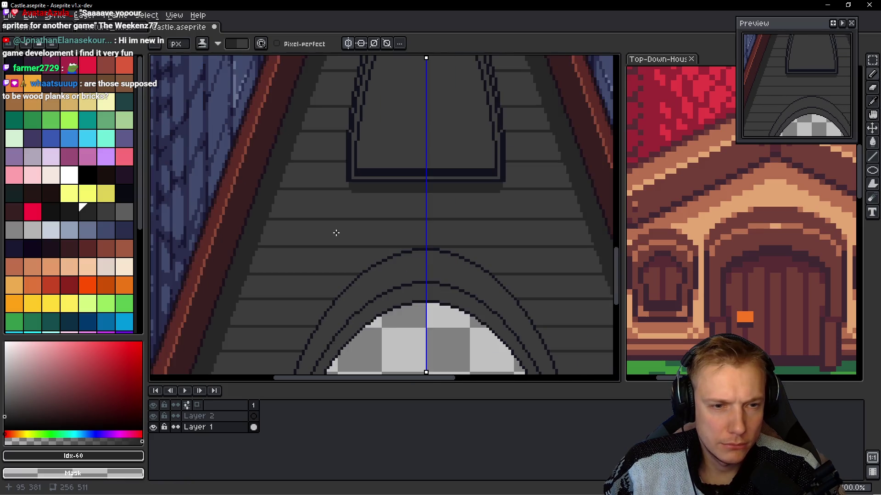
{"action": "scroll", "coordinate": [334, 233], "scroll_direction": "up", "scroll_amount": 2}
{"action": "scroll", "coordinate": [324, 202], "scroll_direction": "down", "scroll_amount": 2}
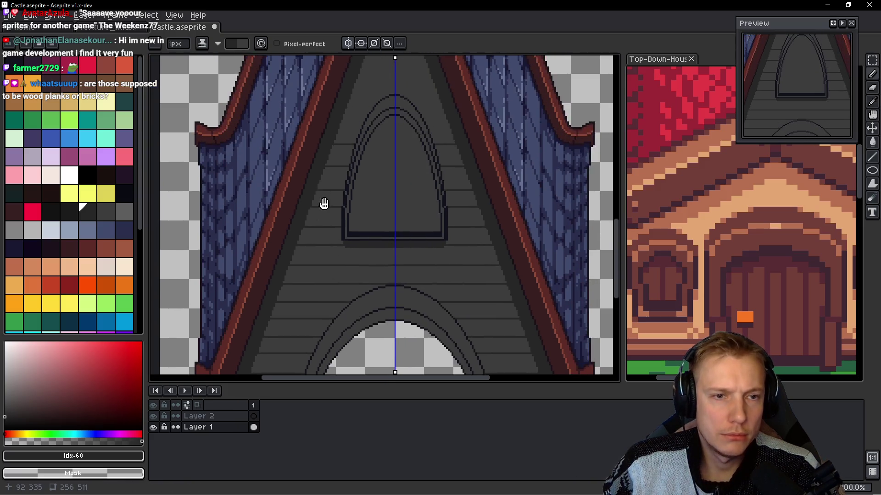
{"action": "scroll", "coordinate": [324, 209], "scroll_direction": "up", "scroll_amount": 3}
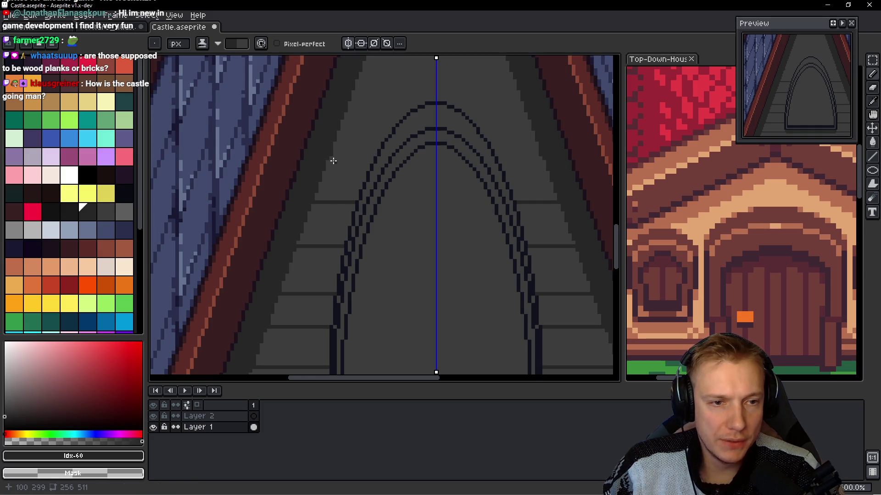
- Draw mirrored plank lines beside and just above the window arch
{"action": "left_click_drag", "start_coordinate": [327, 159], "coordinate": [373, 160]}
{"action": "left_click_drag", "start_coordinate": [343, 120], "coordinate": [397, 119]}
{"action": "scroll", "coordinate": [344, 122], "scroll_direction": "up", "scroll_amount": 2}
{"action": "left_click_drag", "start_coordinate": [336, 128], "coordinate": [412, 127]}
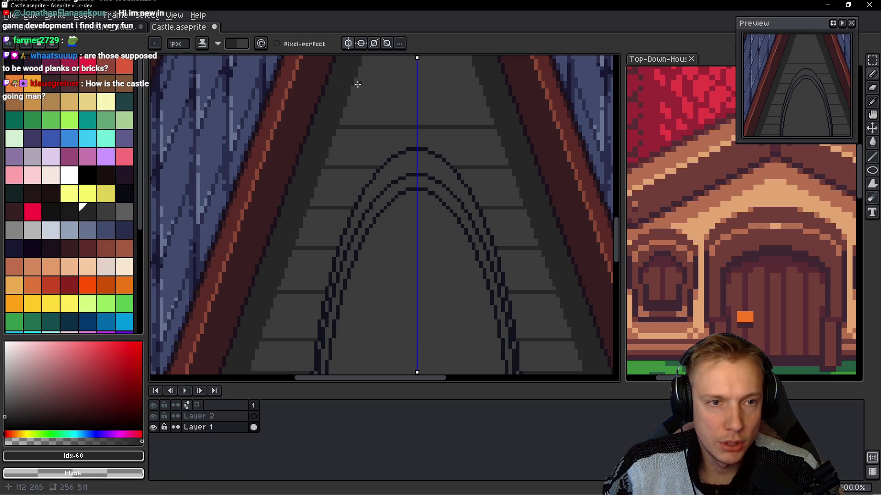
{"action": "left_click_drag", "start_coordinate": [351, 86], "coordinate": [412, 86]}
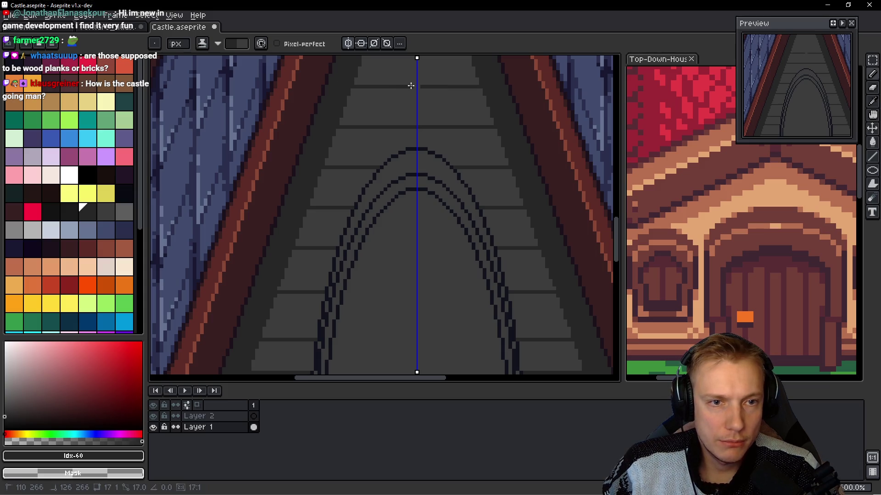
{"action": "scroll", "coordinate": [366, 90], "scroll_direction": "up", "scroll_amount": 3}
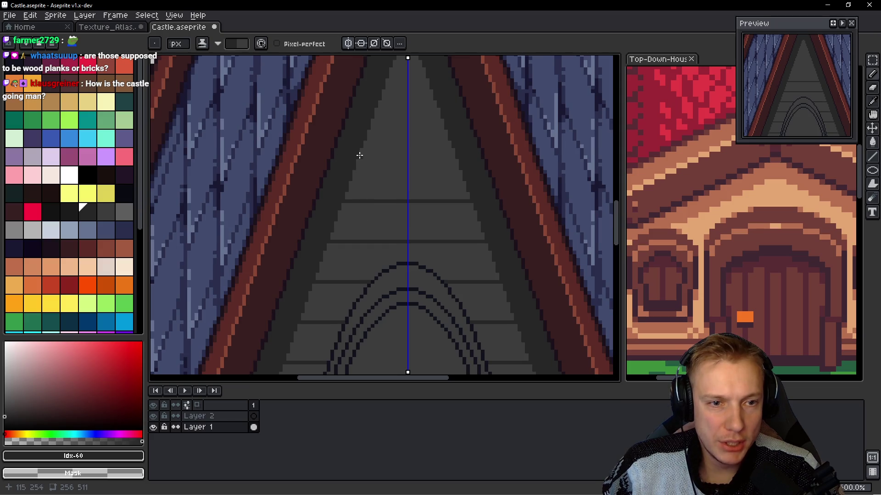
- Add mirrored plank lines near the gable peak, including a short one toward the centre
{"action": "left_click_drag", "start_coordinate": [357, 159], "coordinate": [402, 161]}
{"action": "left_click_drag", "start_coordinate": [374, 120], "coordinate": [406, 120]}
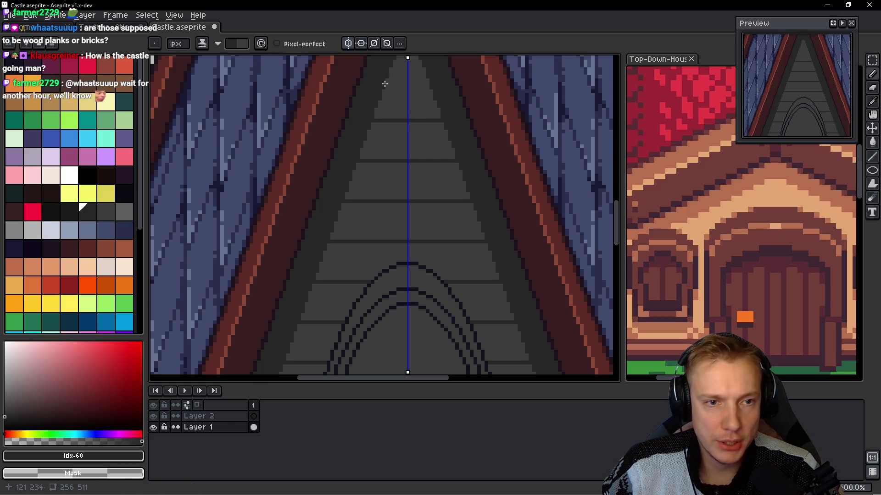
{"action": "scroll", "coordinate": [369, 197], "scroll_direction": "down", "scroll_amount": 2}
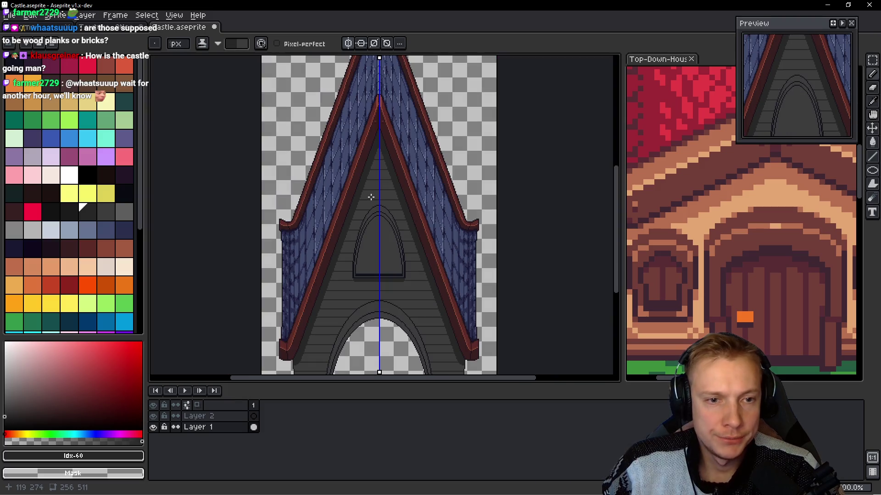
{"action": "scroll", "coordinate": [368, 202], "scroll_direction": "up", "scroll_amount": 1}
{"action": "scroll", "coordinate": [380, 133], "scroll_direction": "up", "scroll_amount": 2}
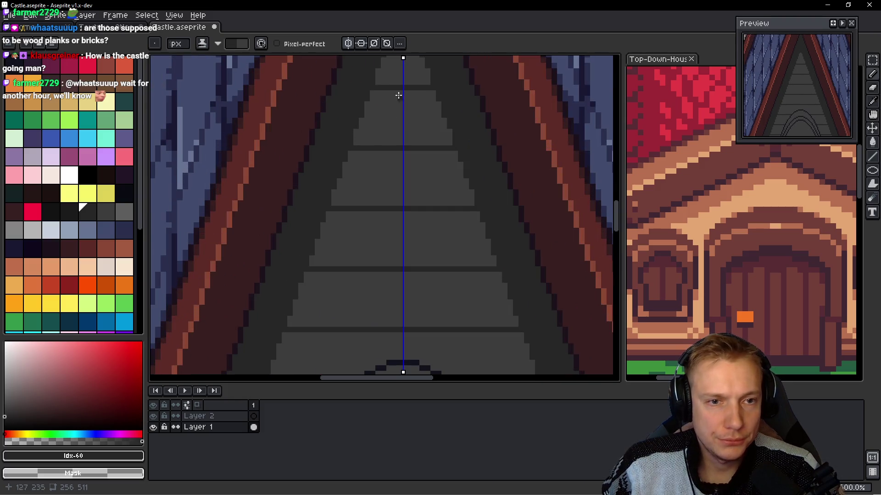
- Draw mirrored vertical joints near the peak and touch up the top wall pixels
{"action": "left_click_drag", "start_coordinate": [383, 99], "coordinate": [390, 142]}
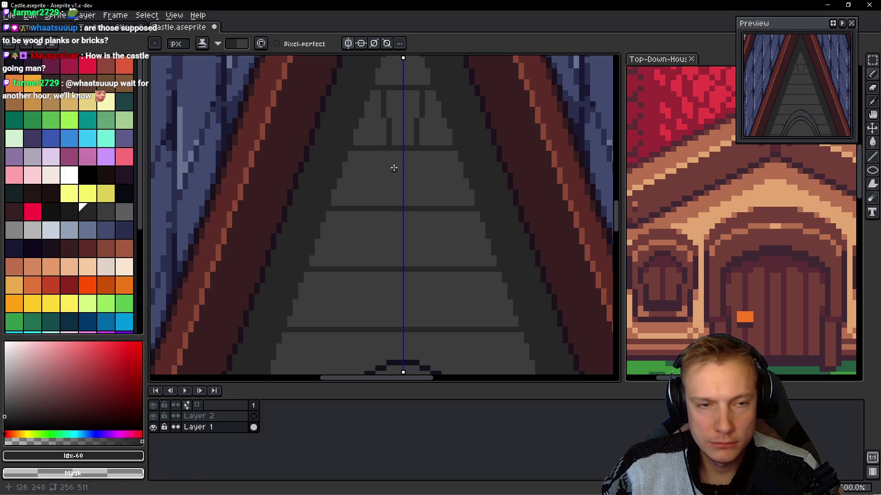
{"action": "key", "text": "ctrl+z"}
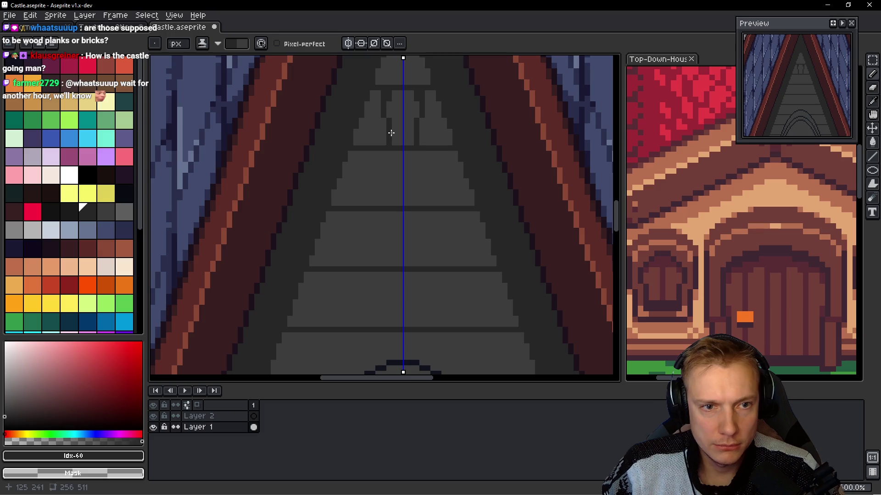
{"action": "left_click", "coordinate": [390, 144]}
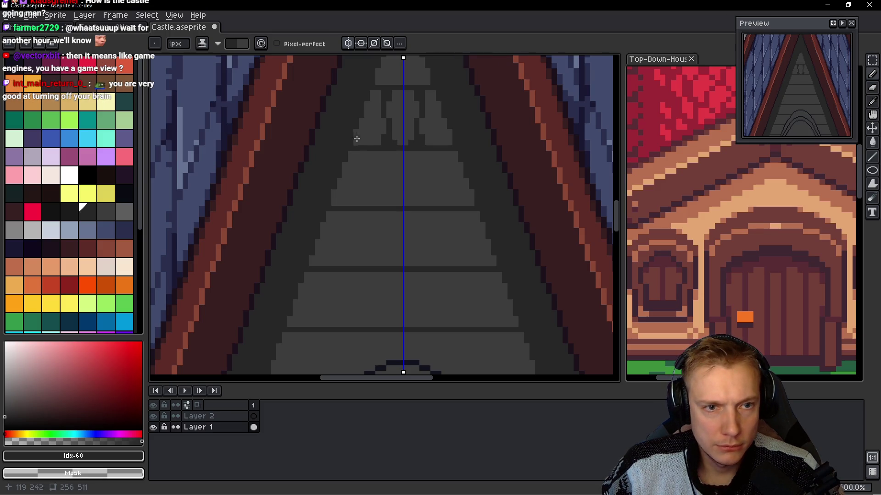
{"action": "scroll", "coordinate": [364, 130], "scroll_direction": "down", "scroll_amount": 3}
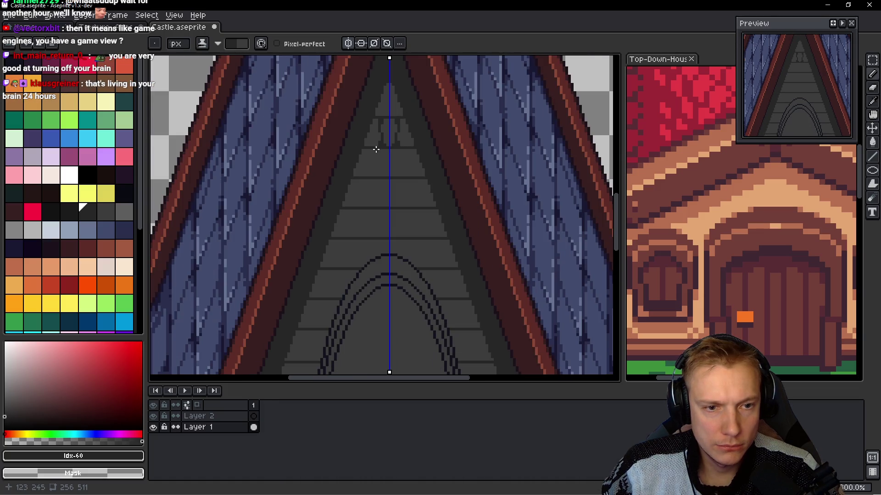
{"action": "scroll", "coordinate": [371, 154], "scroll_direction": "up", "scroll_amount": 2}
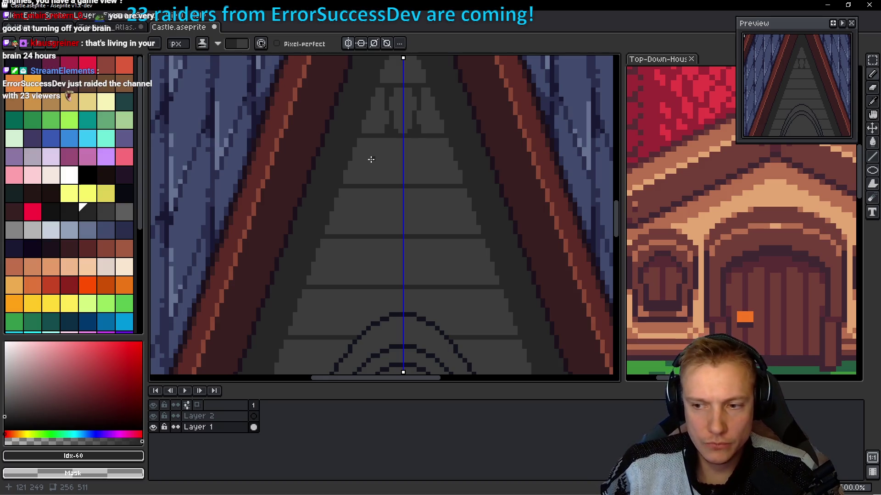
{"action": "scroll", "coordinate": [341, 185], "scroll_direction": "up", "scroll_amount": 1}
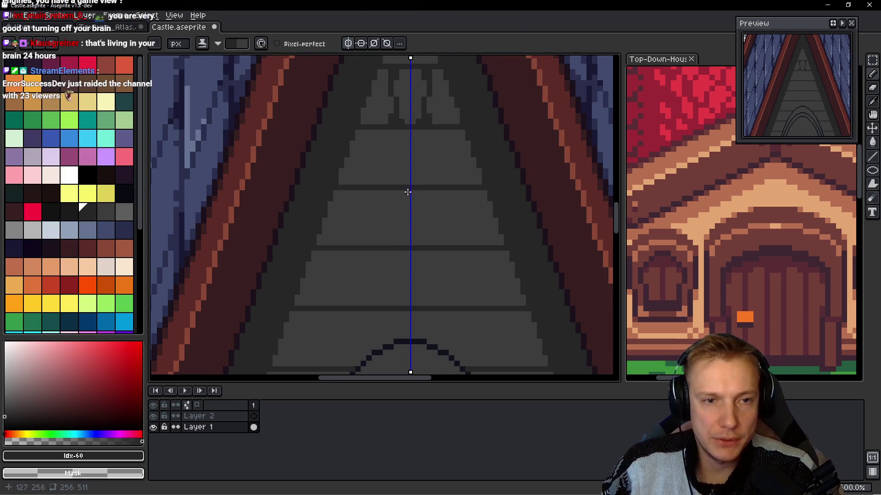
- Draw mirrored vertical mortar joints through the upper and next lower brick rows
{"action": "mouse_move", "coordinate": [380, 133]}
{"action": "left_mouse_down"}
{"action": "mouse_move", "coordinate": [379, 184]}
{"action": "mouse_move", "coordinate": [356, 244]}
{"action": "left_mouse_up"}
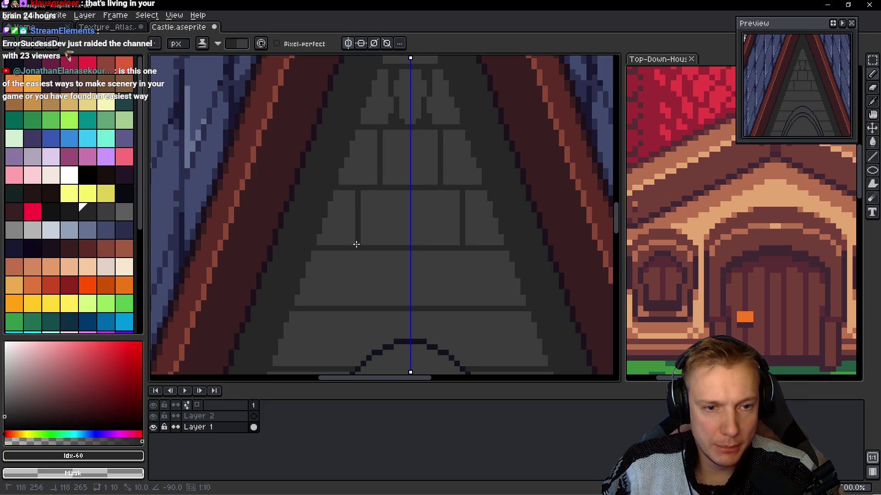
{"action": "left_click_drag", "start_coordinate": [405, 192], "coordinate": [406, 245]}
{"action": "scroll", "coordinate": [406, 246], "scroll_direction": "down", "scroll_amount": 2}
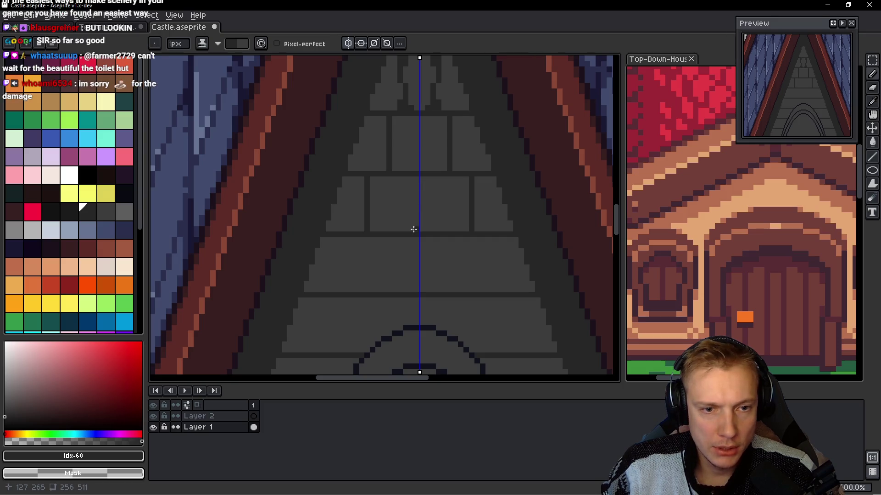
{"action": "mouse_move", "coordinate": [393, 238]}
{"action": "left_mouse_down"}
{"action": "mouse_move", "coordinate": [393, 287]}
{"action": "mouse_move", "coordinate": [378, 272]}
{"action": "left_mouse_up"}
{"action": "left_click_drag", "start_coordinate": [328, 237], "coordinate": [326, 291]}
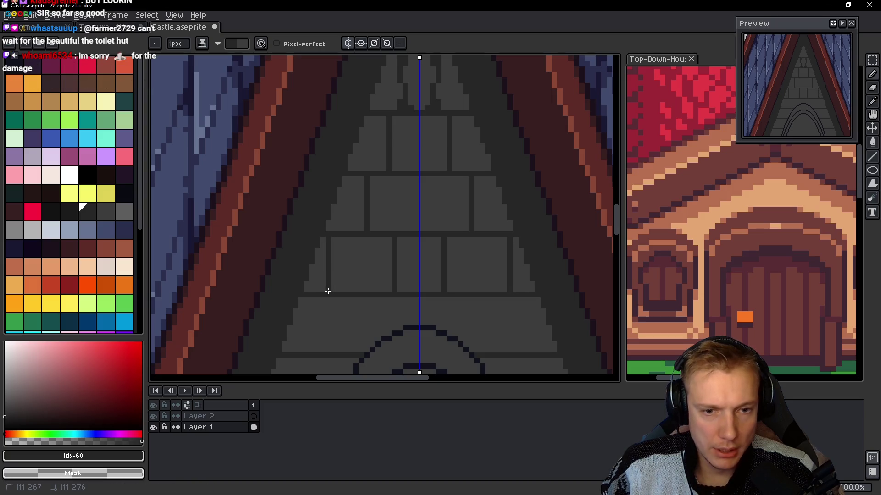
{"action": "left_click_drag", "start_coordinate": [320, 331], "coordinate": [376, 273]}
{"action": "mouse_move", "coordinate": [385, 228]}
{"action": "left_mouse_down"}
{"action": "mouse_move", "coordinate": [386, 275]}
{"action": "mouse_move", "coordinate": [378, 185]}
{"action": "mouse_move", "coordinate": [372, 243]}
{"action": "left_mouse_up"}
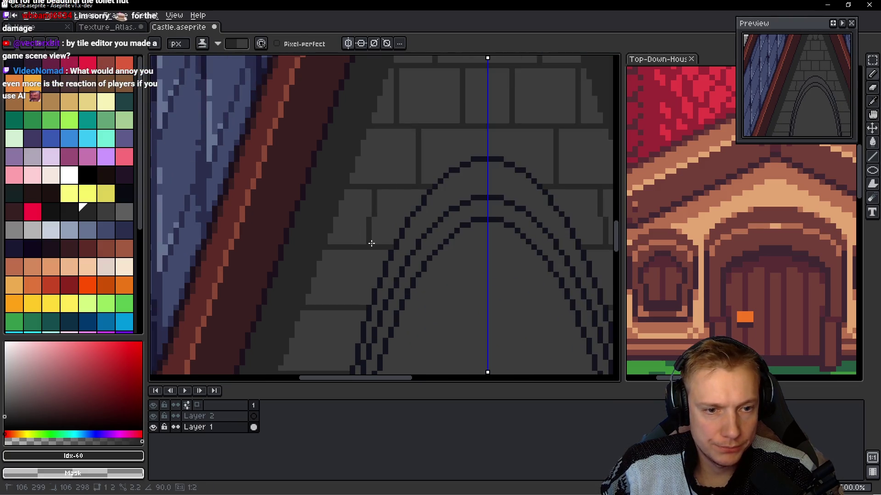
- Split the brick row beside the window with vertical mortar joints
{"action": "scroll", "coordinate": [355, 237], "scroll_direction": "down", "scroll_amount": 3}
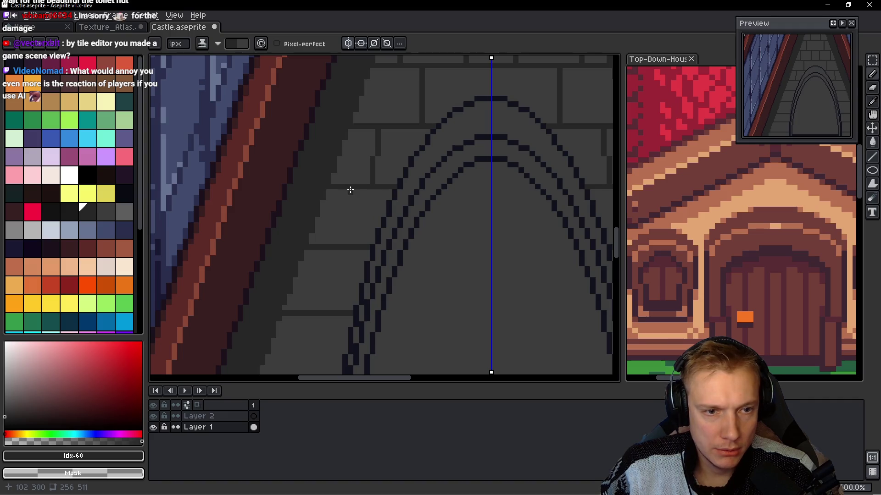
{"action": "mouse_move", "coordinate": [333, 280]}
{"action": "left_mouse_down"}
{"action": "mouse_move", "coordinate": [368, 211]}
{"action": "mouse_move", "coordinate": [341, 314]}
{"action": "mouse_move", "coordinate": [336, 288]}
{"action": "mouse_move", "coordinate": [362, 227]}
{"action": "mouse_move", "coordinate": [354, 265]}
{"action": "mouse_move", "coordinate": [337, 252]}
{"action": "mouse_move", "coordinate": [322, 308]}
{"action": "mouse_move", "coordinate": [334, 309]}
{"action": "left_mouse_up"}
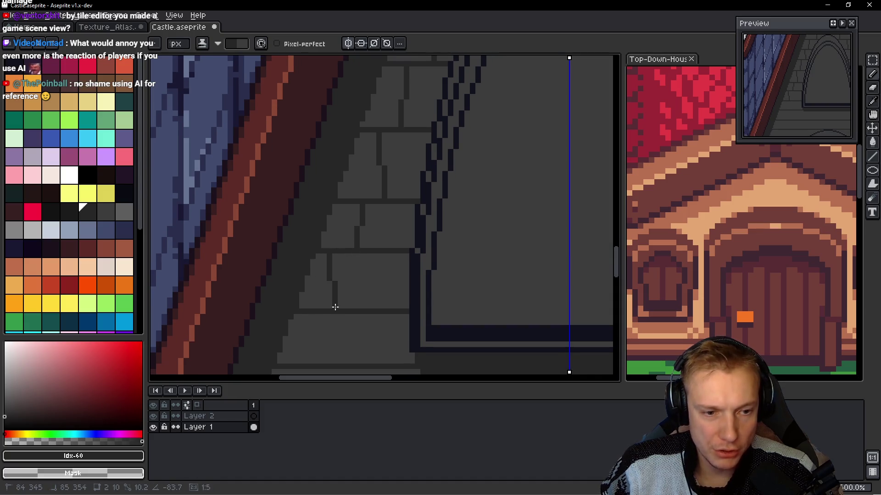
{"action": "mouse_move", "coordinate": [390, 255]}
{"action": "left_mouse_down"}
{"action": "mouse_move", "coordinate": [394, 309]}
{"action": "mouse_move", "coordinate": [415, 218]}
{"action": "mouse_move", "coordinate": [425, 255]}
{"action": "left_mouse_up"}
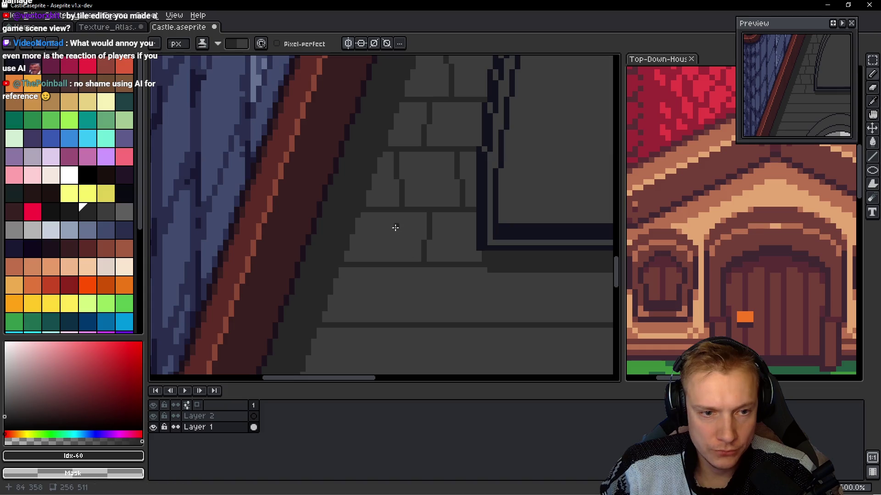
{"action": "left_click_drag", "start_coordinate": [373, 215], "coordinate": [362, 266]}
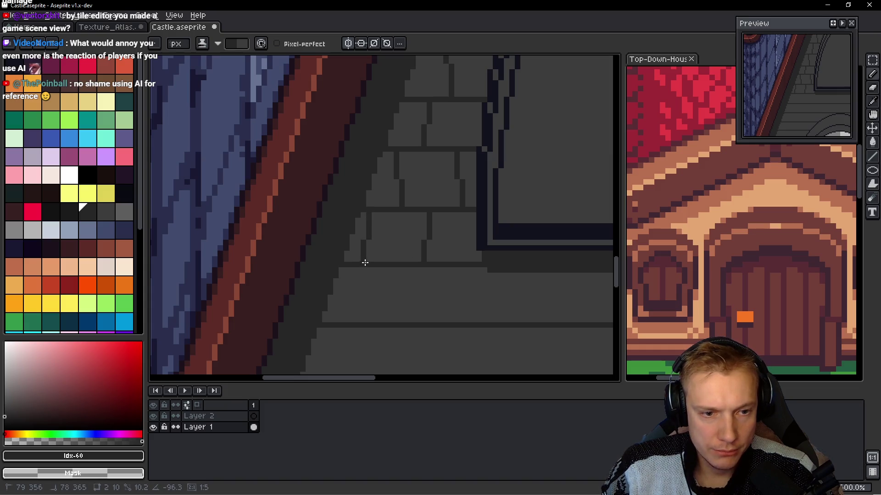
{"action": "scroll", "coordinate": [339, 268], "scroll_direction": "down", "scroll_amount": 2}
- Add more mirrored joints along the row below the window, then undo the last pair
{"action": "mouse_move", "coordinate": [389, 230]}
{"action": "left_mouse_down"}
{"action": "mouse_move", "coordinate": [384, 277]}
{"action": "mouse_move", "coordinate": [393, 280]}
{"action": "left_mouse_up"}
{"action": "left_click_drag", "start_coordinate": [457, 225], "coordinate": [466, 281]}
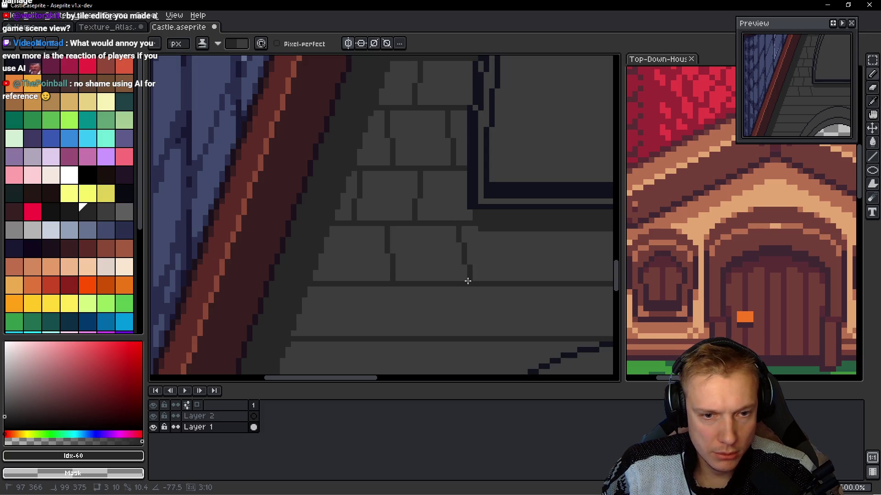
{"action": "scroll", "coordinate": [423, 260], "scroll_direction": "right", "scroll_amount": 3}
{"action": "mouse_move", "coordinate": [429, 221]}
{"action": "left_mouse_down"}
{"action": "mouse_move", "coordinate": [419, 232]}
{"action": "mouse_move", "coordinate": [423, 262]}
{"action": "left_mouse_up"}
{"action": "mouse_move", "coordinate": [487, 220]}
{"action": "left_mouse_down"}
{"action": "mouse_move", "coordinate": [497, 260]}
{"action": "mouse_move", "coordinate": [490, 267]}
{"action": "left_mouse_up"}
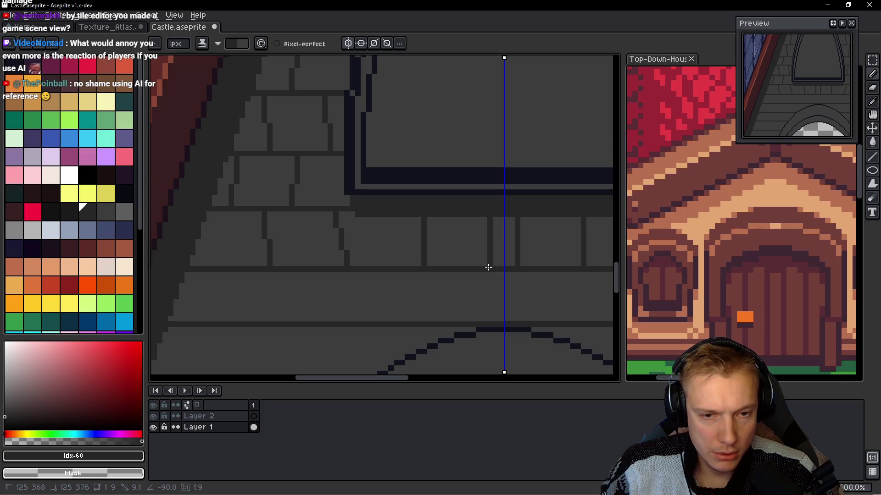
{"action": "key", "text": "Escape"}
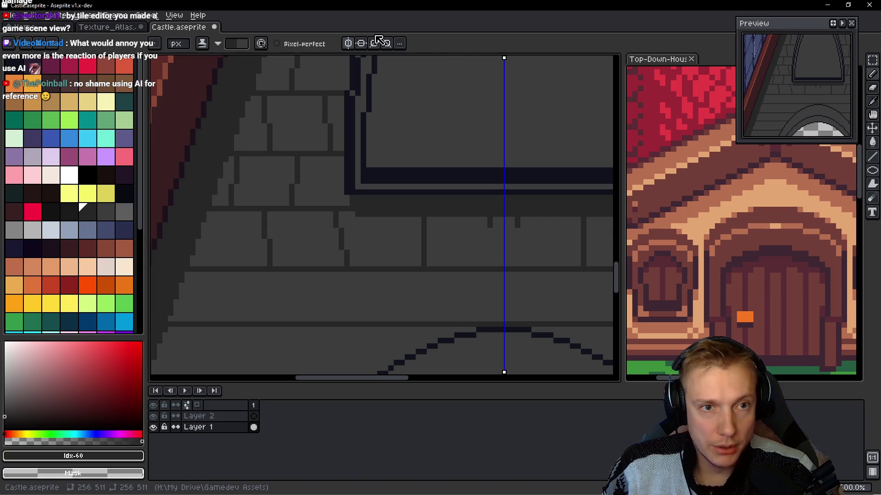
- With symmetry off, draw one off-centre brick joint, clean its stray stubs, then re-enable symmetry
{"action": "left_click", "coordinate": [350, 42]}
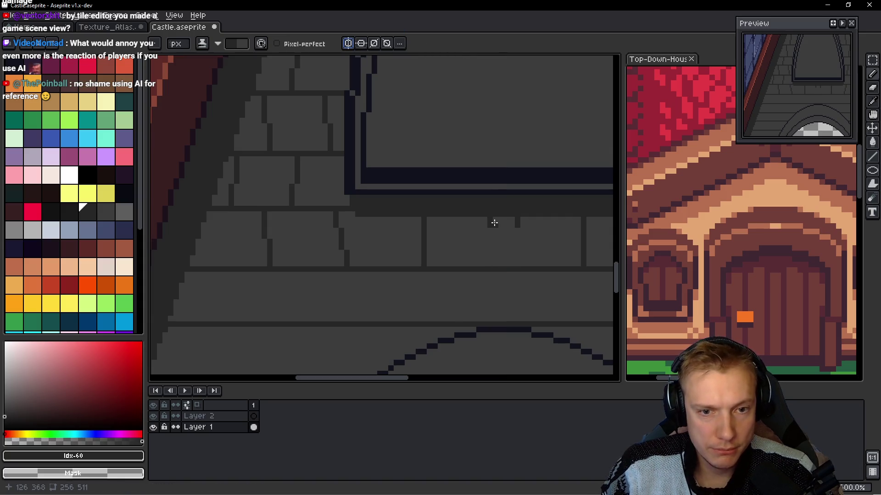
{"action": "left_click_drag", "start_coordinate": [501, 218], "coordinate": [510, 264]}
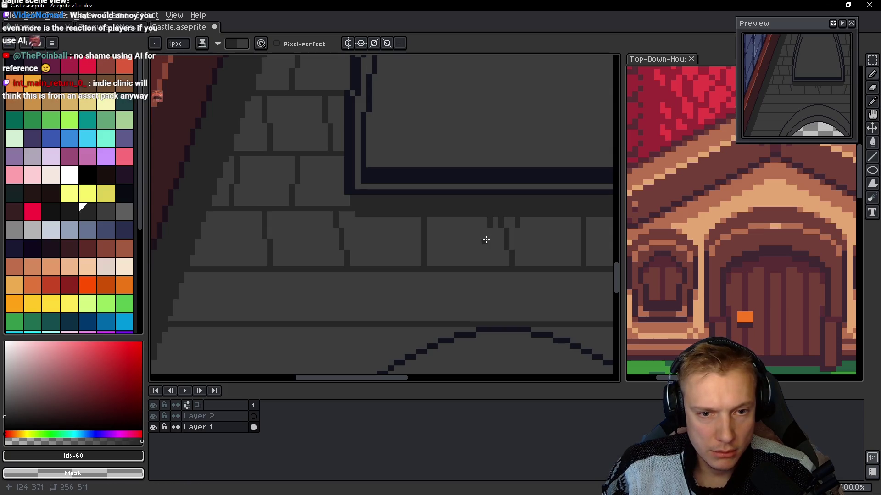
{"action": "mouse_move", "coordinate": [489, 221]}
{"action": "left_mouse_down"}
{"action": "mouse_move", "coordinate": [513, 232]}
{"action": "mouse_move", "coordinate": [518, 223]}
{"action": "left_mouse_up"}
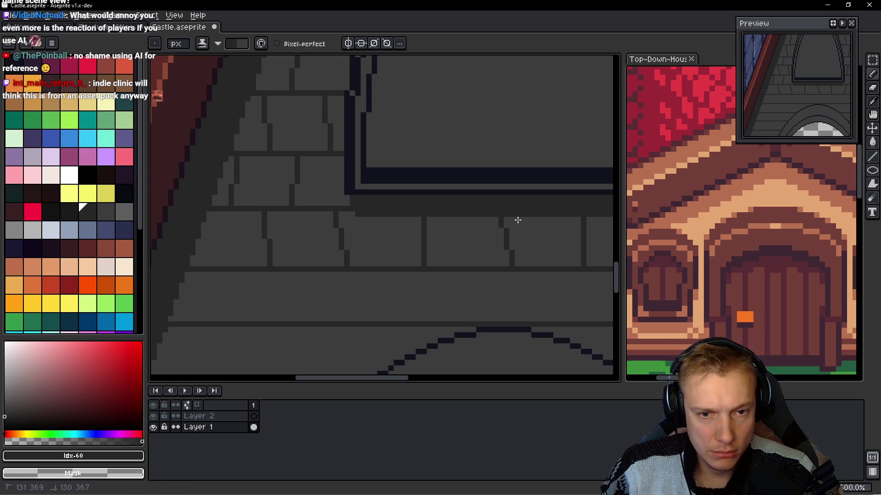
{"action": "left_click", "coordinate": [348, 44]}
- Draw four mirrored vertical joints in the brick row above the doorway arch
{"action": "left_click_drag", "start_coordinate": [390, 311], "coordinate": [407, 231]}
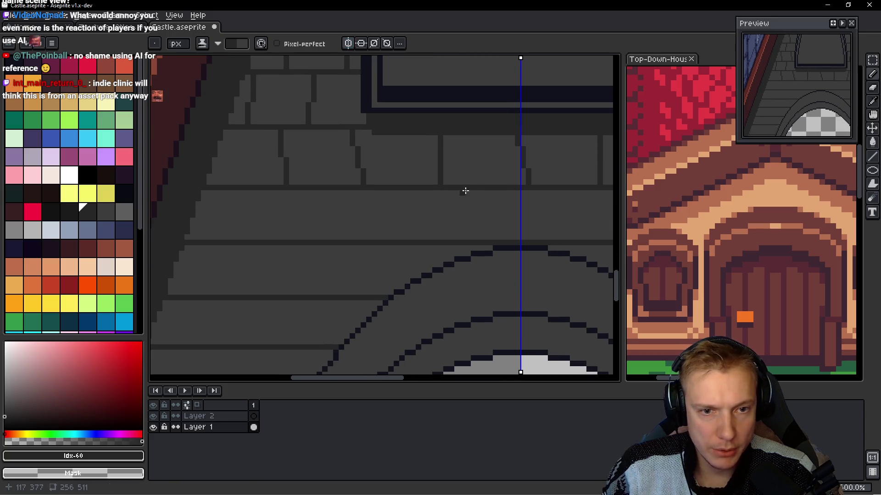
{"action": "mouse_move", "coordinate": [473, 189]}
{"action": "left_mouse_down"}
{"action": "mouse_move", "coordinate": [457, 246]}
{"action": "mouse_move", "coordinate": [471, 236]}
{"action": "left_mouse_up"}
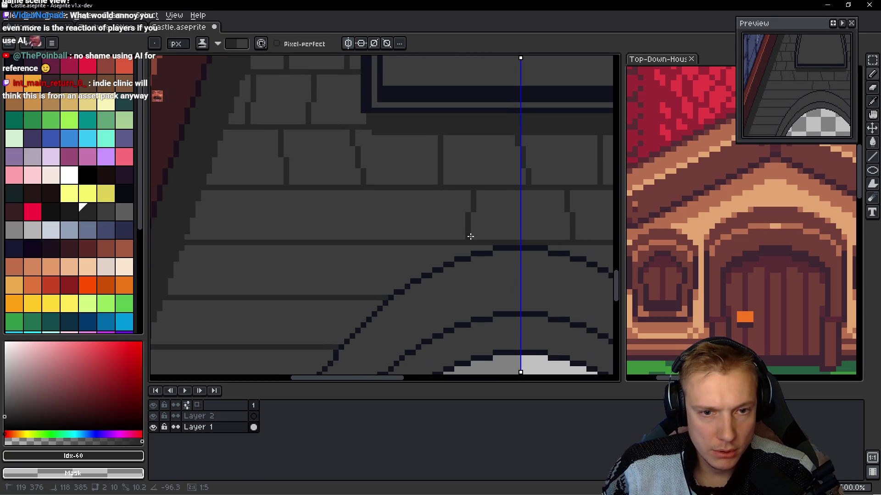
{"action": "mouse_move", "coordinate": [397, 192]}
{"action": "left_mouse_down"}
{"action": "mouse_move", "coordinate": [389, 236]}
{"action": "mouse_move", "coordinate": [402, 237]}
{"action": "mouse_move", "coordinate": [388, 239]}
{"action": "left_mouse_up"}
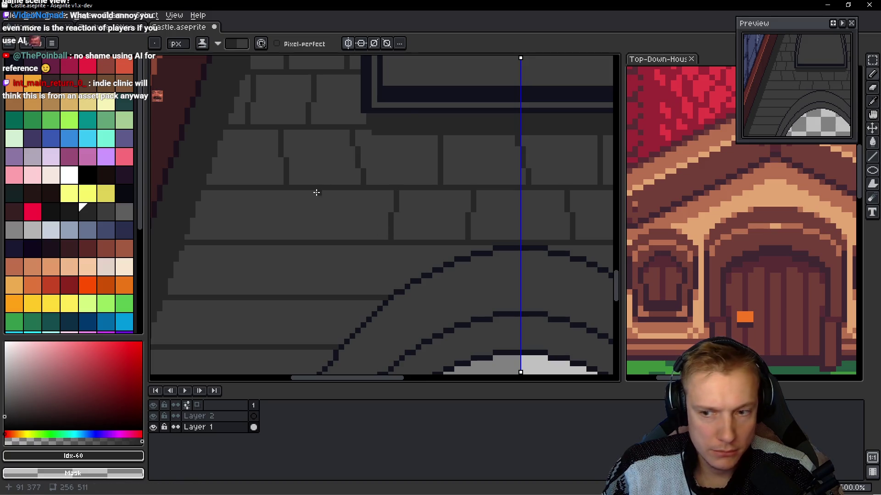
{"action": "mouse_move", "coordinate": [318, 195]}
{"action": "left_mouse_down"}
{"action": "mouse_move", "coordinate": [305, 235]}
{"action": "mouse_move", "coordinate": [293, 233]}
{"action": "mouse_move", "coordinate": [316, 236]}
{"action": "left_mouse_up"}
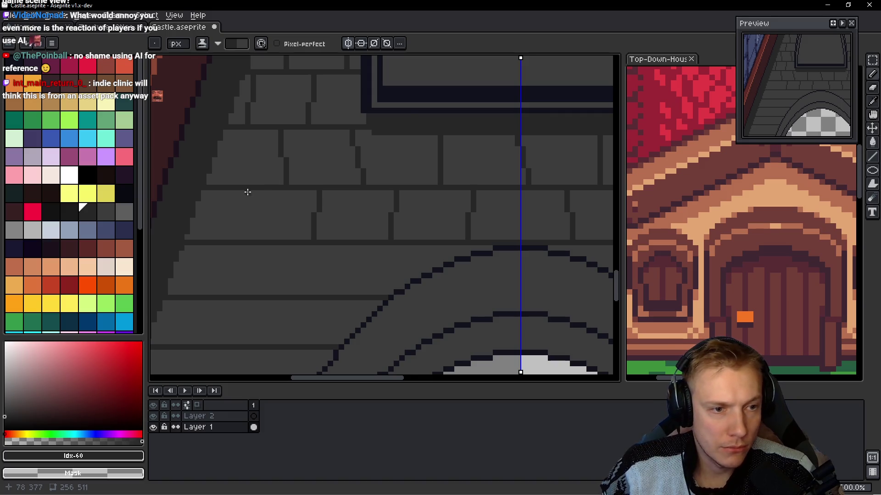
{"action": "mouse_move", "coordinate": [248, 192]}
{"action": "left_mouse_down"}
{"action": "mouse_move", "coordinate": [243, 238]}
{"action": "mouse_move", "coordinate": [252, 238]}
{"action": "mouse_move", "coordinate": [243, 238]}
{"action": "left_mouse_up"}
{"action": "scroll", "coordinate": [298, 207], "scroll_direction": "down", "scroll_amount": 3}
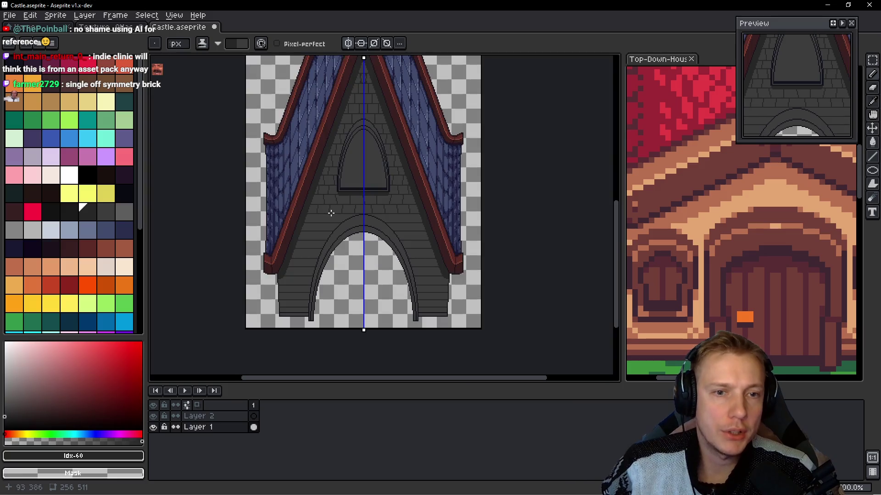
- Add three vertical mortar joints across the upper brick row beside the doorway
{"action": "left_click_drag", "start_coordinate": [325, 193], "coordinate": [373, 235]}
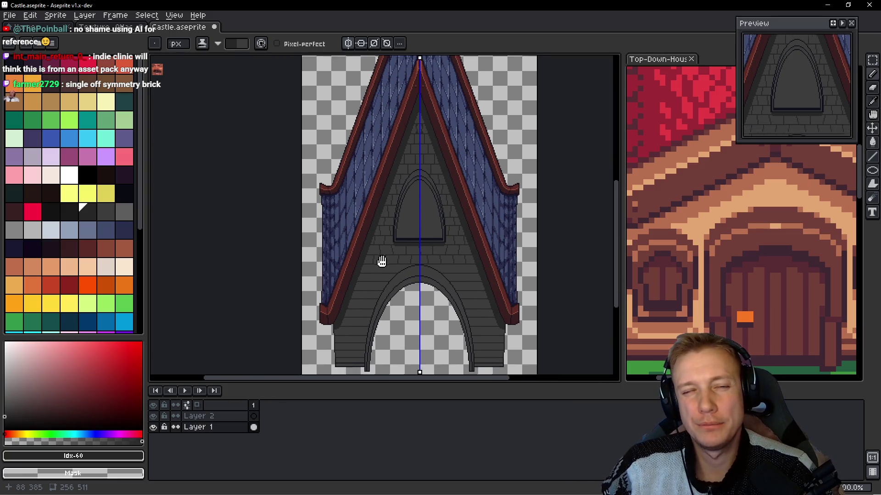
{"action": "scroll", "coordinate": [381, 248], "scroll_direction": "up", "scroll_amount": 4}
{"action": "scroll", "coordinate": [339, 223], "scroll_direction": "up", "scroll_amount": 2}
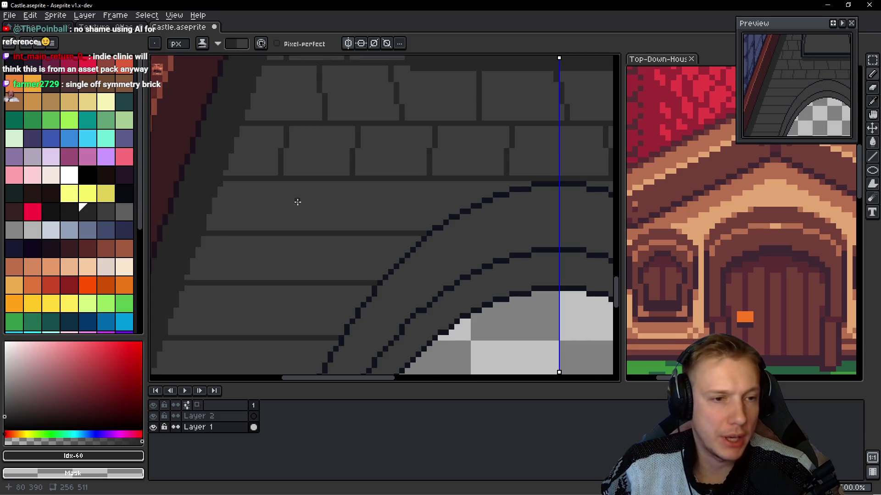
{"action": "left_click_drag", "start_coordinate": [322, 149], "coordinate": [329, 193]}
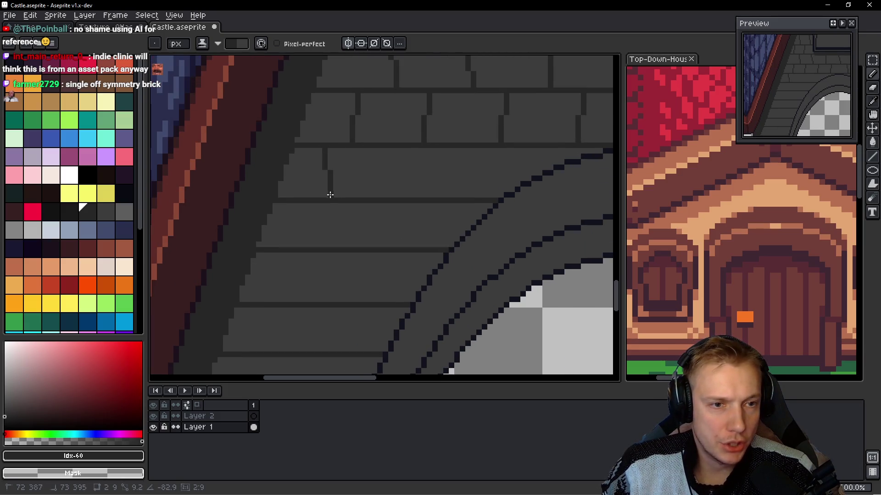
{"action": "left_click_drag", "start_coordinate": [390, 150], "coordinate": [392, 196]}
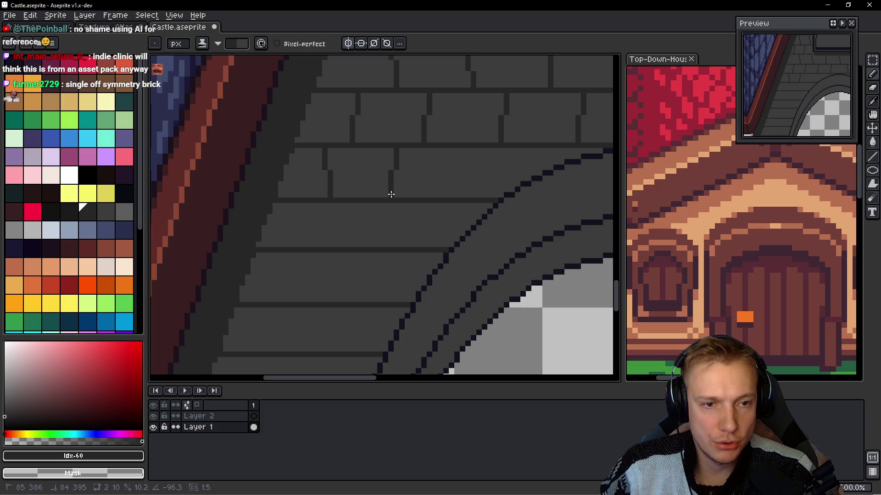
{"action": "left_click_drag", "start_coordinate": [460, 148], "coordinate": [467, 191]}
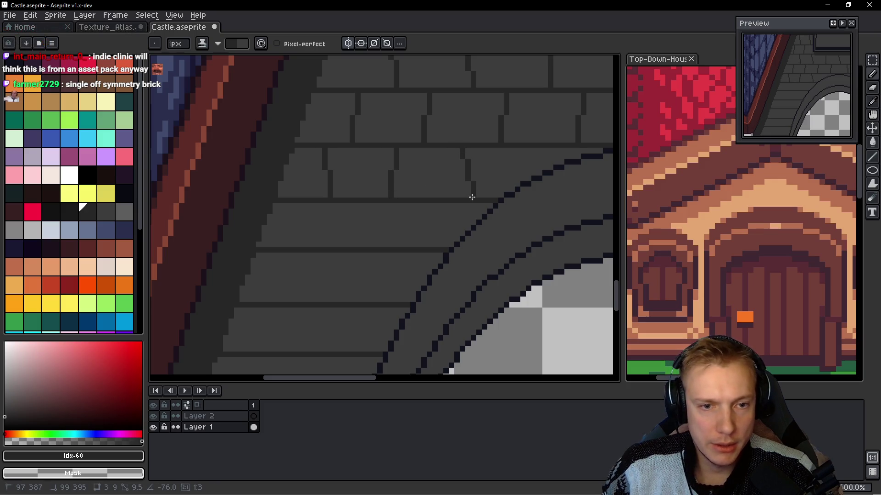
{"action": "scroll", "coordinate": [493, 183], "scroll_direction": "down", "scroll_amount": 2}
{"action": "scroll", "coordinate": [514, 175], "scroll_direction": "up", "scroll_amount": 1}
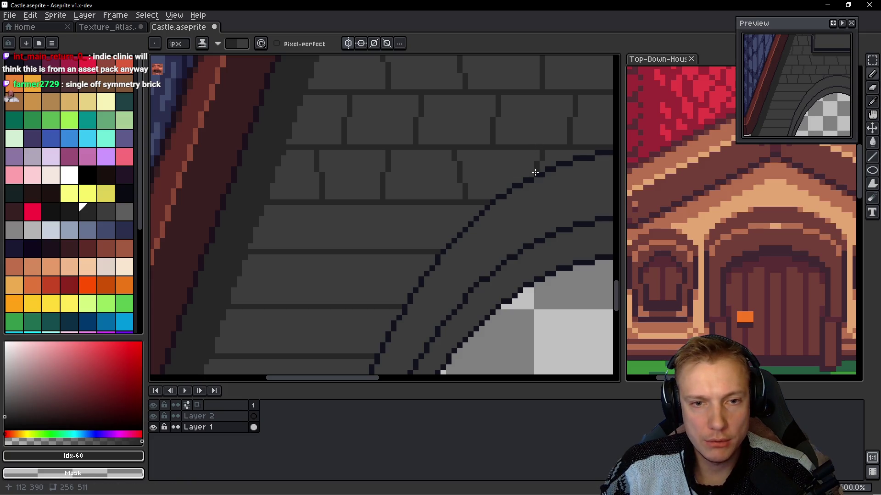
{"action": "scroll", "coordinate": [527, 197], "scroll_direction": "down", "scroll_amount": 2}
{"action": "scroll", "coordinate": [507, 214], "scroll_direction": "up", "scroll_amount": 1}
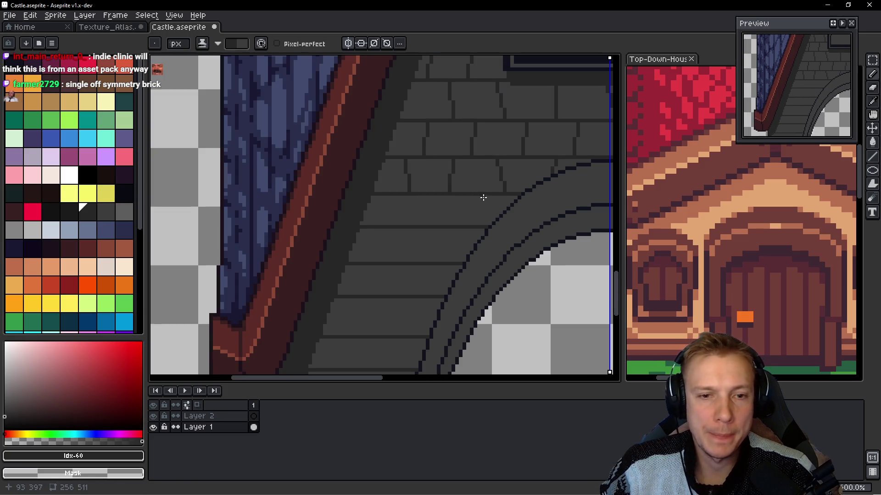
- Split more bricks beside the arch with short vertical mortar joints
{"action": "left_click_drag", "start_coordinate": [477, 199], "coordinate": [475, 227]}
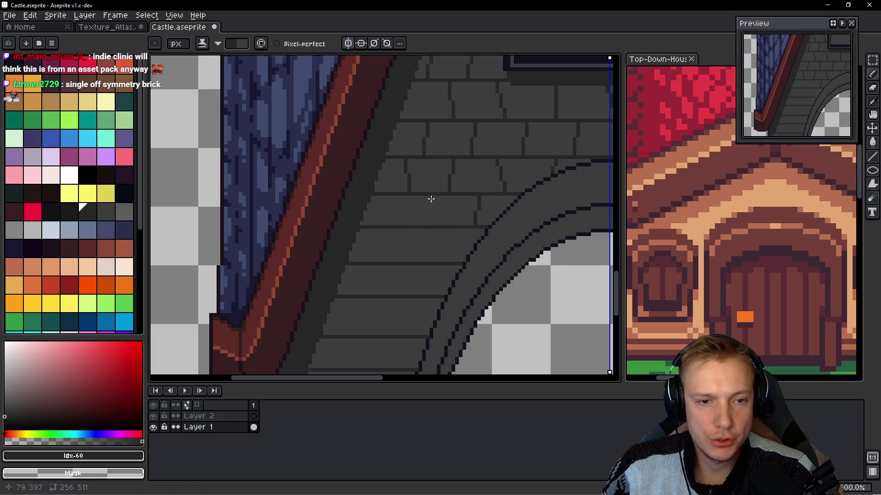
{"action": "mouse_move", "coordinate": [387, 197]}
{"action": "left_mouse_down"}
{"action": "mouse_move", "coordinate": [392, 224]}
{"action": "mouse_move", "coordinate": [371, 257]}
{"action": "left_mouse_up"}
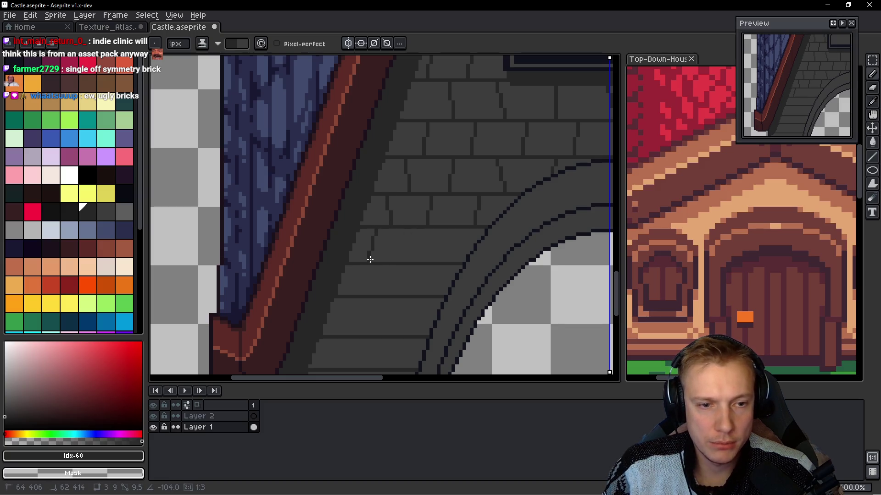
{"action": "left_click_drag", "start_coordinate": [408, 230], "coordinate": [410, 260]}
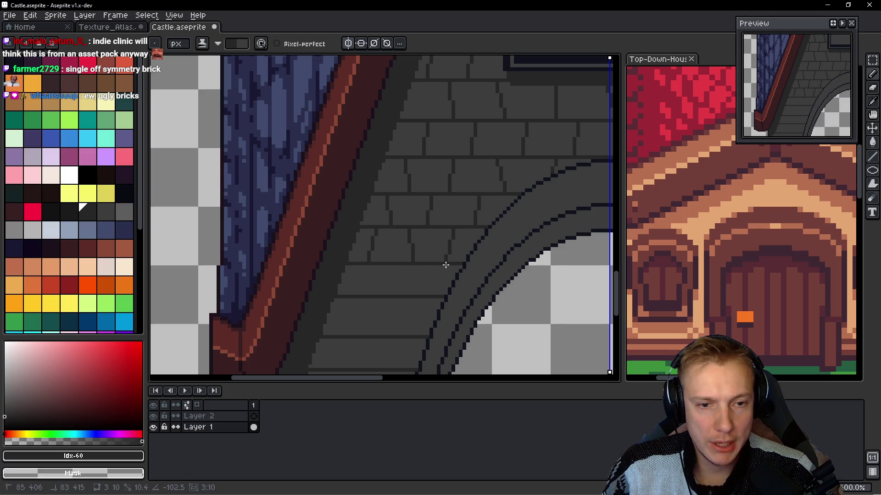
{"action": "scroll", "coordinate": [444, 274], "scroll_direction": "down", "scroll_amount": 5}
{"action": "scroll", "coordinate": [444, 275], "scroll_direction": "down", "scroll_amount": 1}
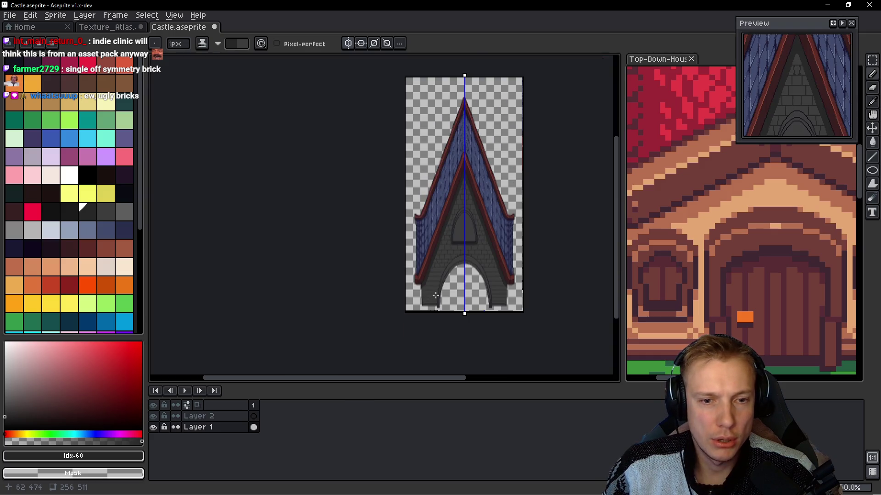
{"action": "scroll", "coordinate": [433, 280], "scroll_direction": "up", "scroll_amount": 6}
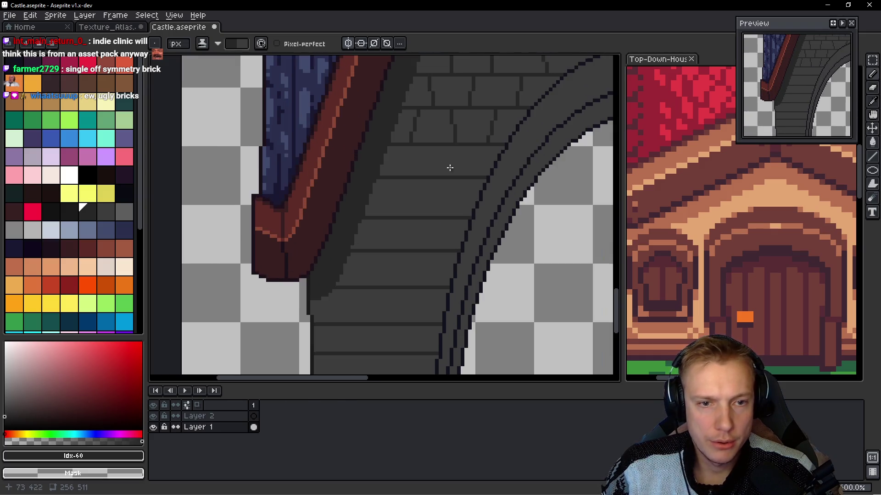
{"action": "left_click_drag", "start_coordinate": [430, 145], "coordinate": [429, 176]}
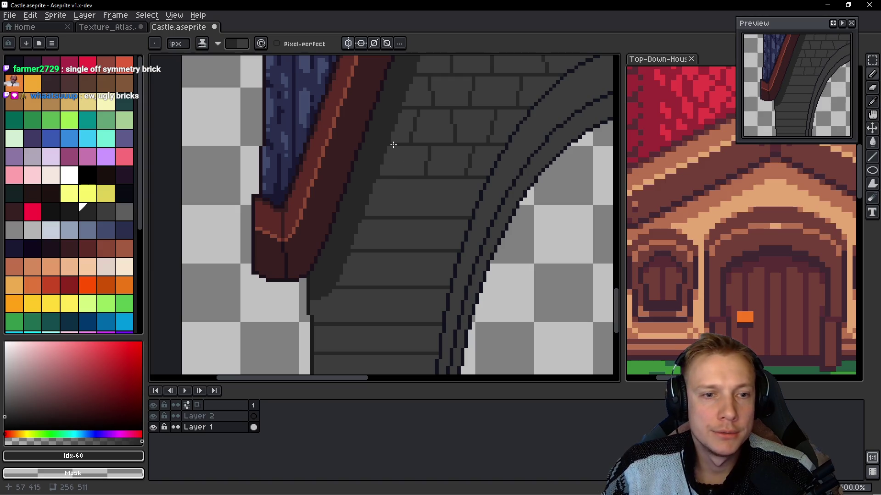
{"action": "left_click_drag", "start_coordinate": [396, 148], "coordinate": [402, 216]}
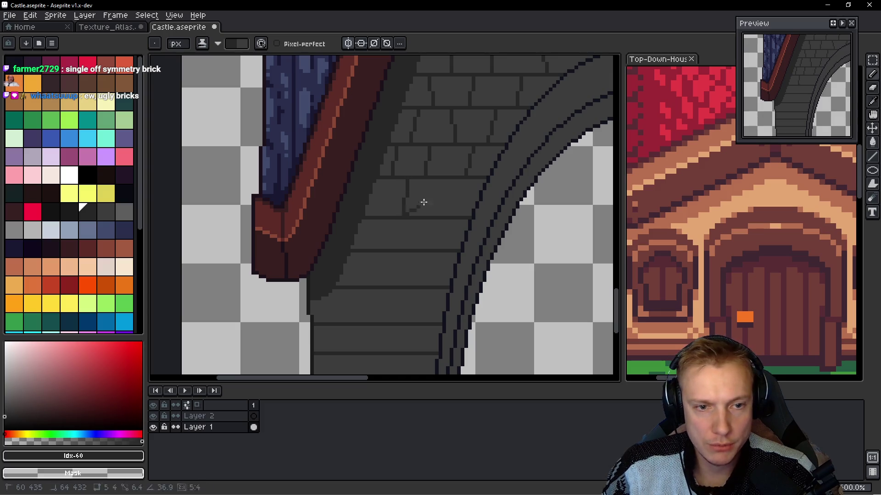
{"action": "mouse_move", "coordinate": [448, 179]}
{"action": "left_mouse_down"}
{"action": "mouse_move", "coordinate": [447, 214]}
{"action": "mouse_move", "coordinate": [423, 248]}
{"action": "left_mouse_up"}
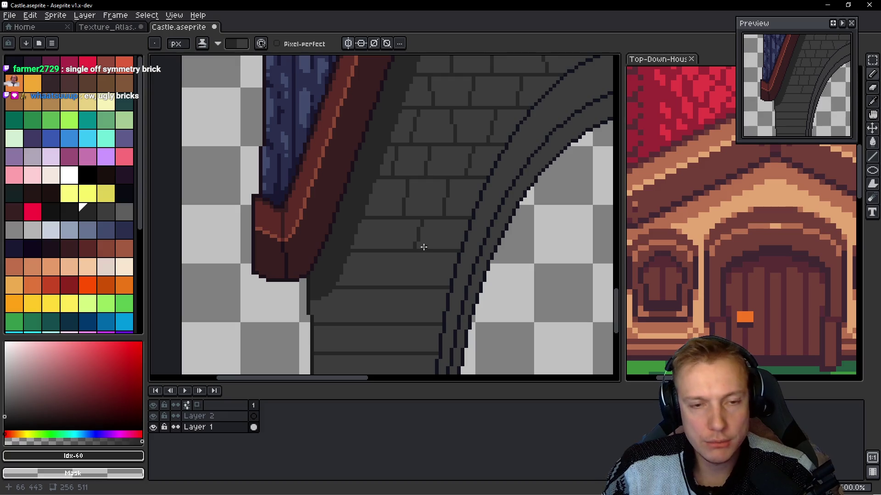
- Check the castle in the game level, then add three joints to the next brick row
{"action": "key", "text": "alt+Tab"}
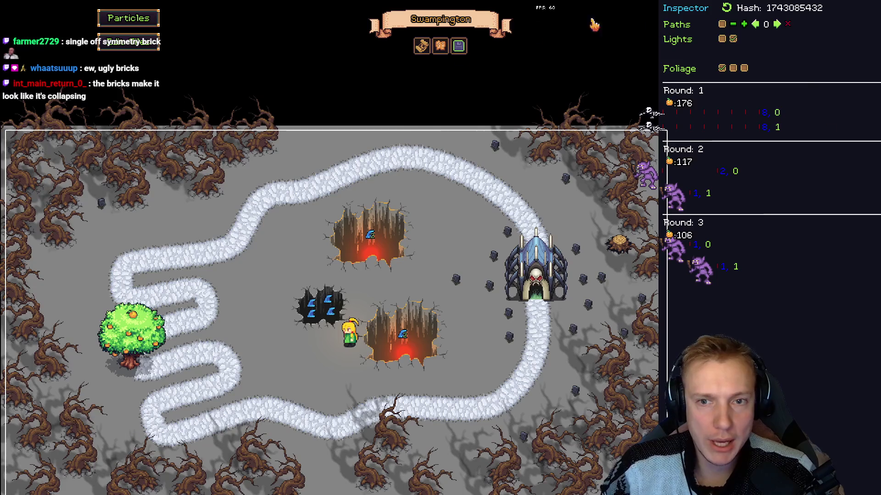
{"action": "key", "text": "alt+Tab"}
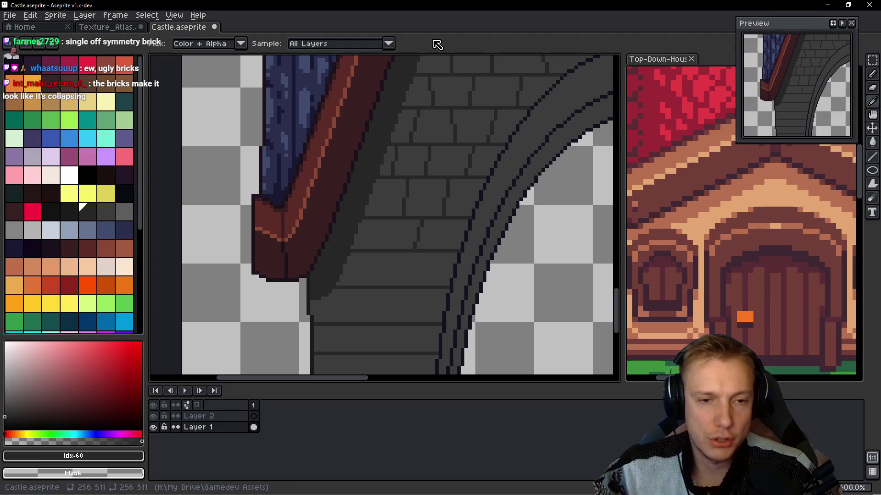
{"action": "scroll", "coordinate": [374, 210], "scroll_direction": "up", "scroll_amount": 2}
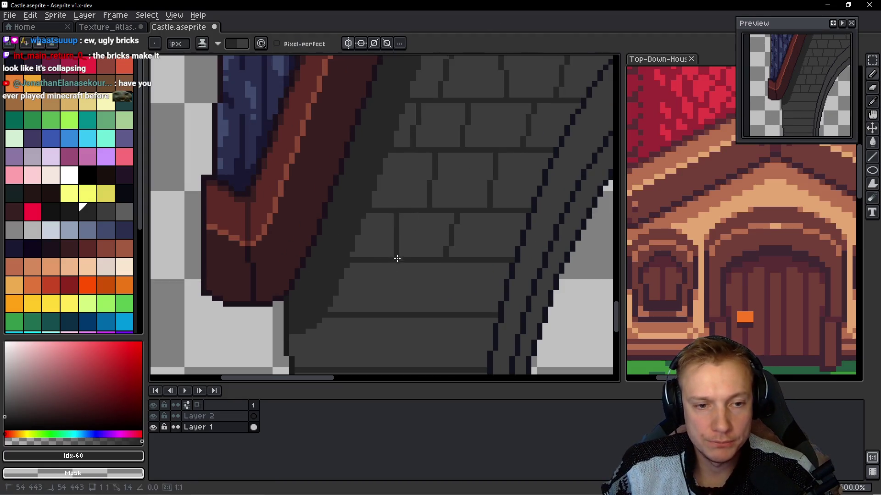
{"action": "scroll", "coordinate": [399, 230], "scroll_direction": "down", "scroll_amount": 2}
{"action": "left_click_drag", "start_coordinate": [392, 185], "coordinate": [385, 233]}
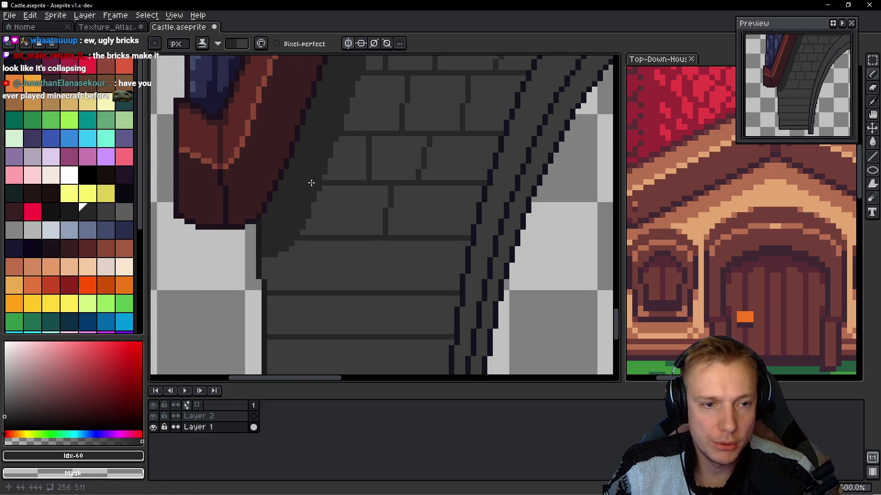
{"action": "left_click_drag", "start_coordinate": [336, 185], "coordinate": [332, 233]}
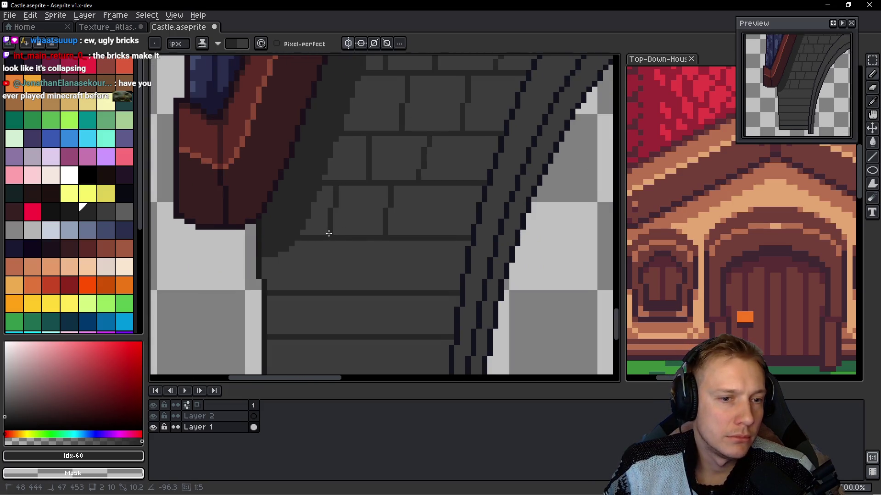
{"action": "left_click_drag", "start_coordinate": [456, 185], "coordinate": [442, 236]}
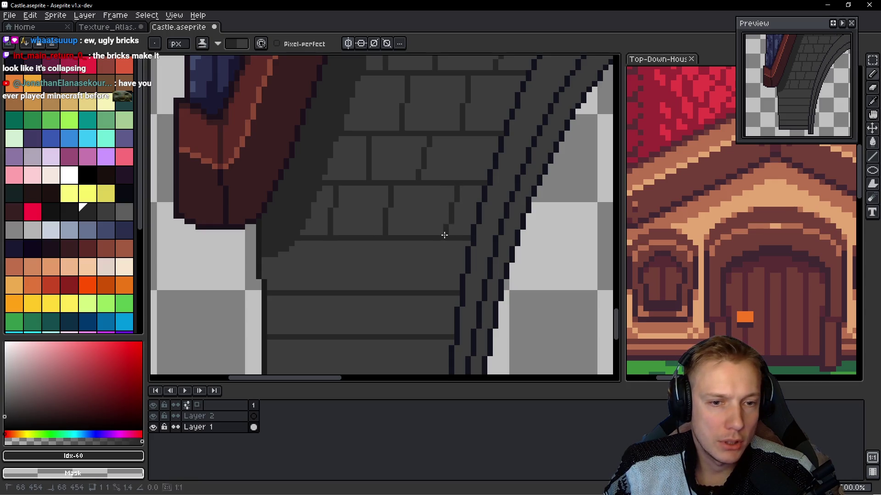
- Add staggered mortar joints to the lower rows between the wall's left edge and the arch
{"action": "scroll", "coordinate": [440, 215], "scroll_direction": "down", "scroll_amount": 2}
{"action": "left_click_drag", "start_coordinate": [439, 205], "coordinate": [446, 228]}
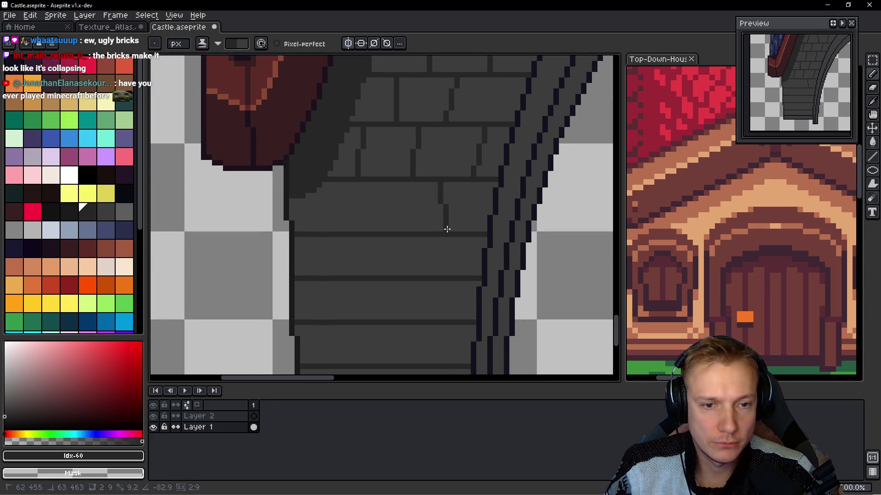
{"action": "left_click_drag", "start_coordinate": [386, 180], "coordinate": [378, 228]}
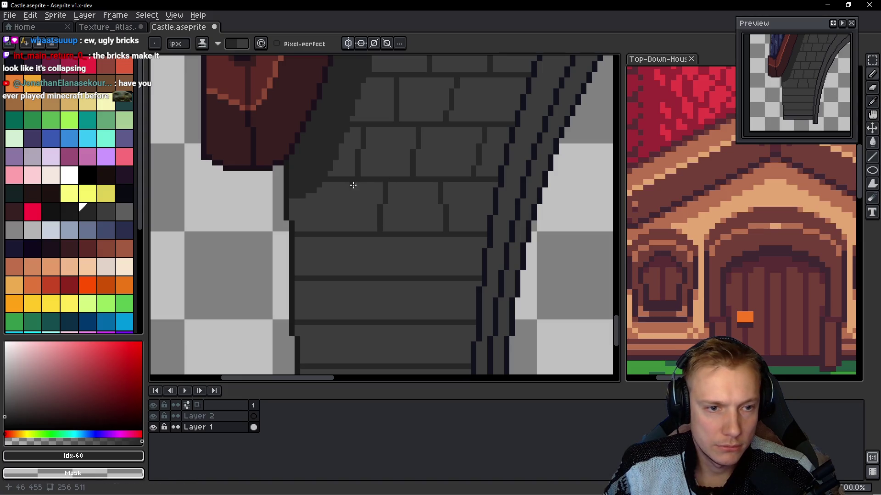
{"action": "left_click_drag", "start_coordinate": [331, 183], "coordinate": [322, 228]}
{"action": "scroll", "coordinate": [339, 238], "scroll_direction": "down", "scroll_amount": 2}
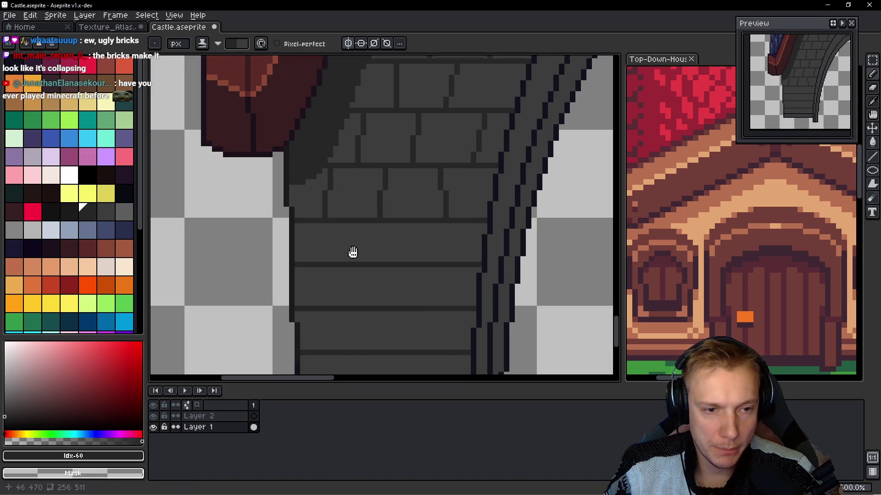
{"action": "left_click_drag", "start_coordinate": [337, 186], "coordinate": [344, 220]}
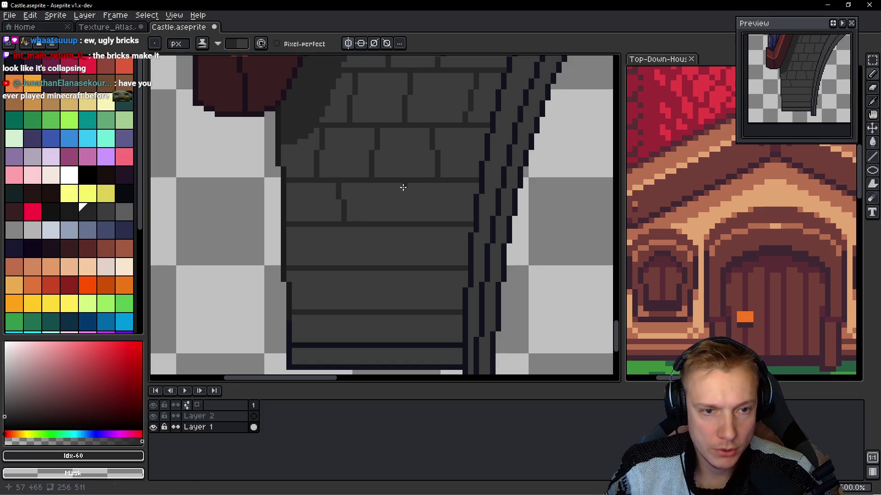
{"action": "left_click_drag", "start_coordinate": [404, 192], "coordinate": [399, 219]}
{"action": "scroll", "coordinate": [408, 224], "scroll_direction": "down", "scroll_amount": 2}
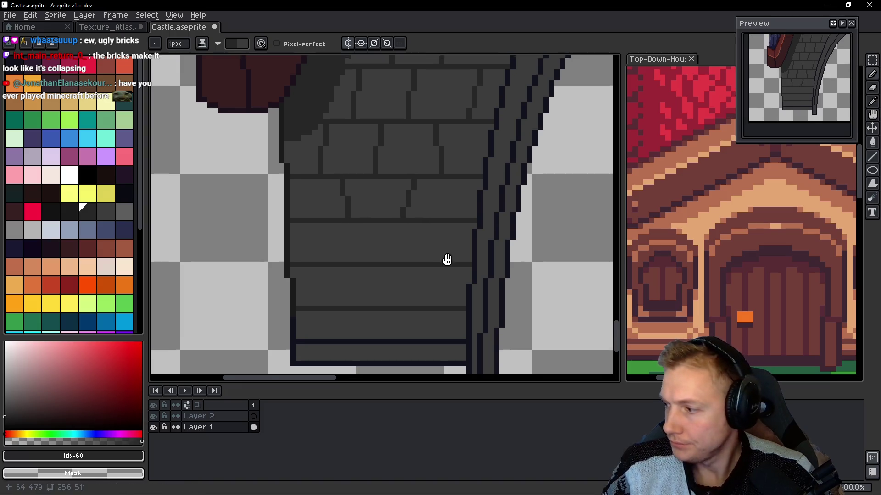
- Split the bottom brick courses into bricks down to the wall's base
{"action": "mouse_move", "coordinate": [473, 156]}
{"action": "left_mouse_down"}
{"action": "mouse_move", "coordinate": [472, 191]}
{"action": "mouse_move", "coordinate": [434, 218]}
{"action": "mouse_move", "coordinate": [432, 236]}
{"action": "left_mouse_up"}
{"action": "left_click_drag", "start_coordinate": [377, 196], "coordinate": [372, 232]}
{"action": "left_click_drag", "start_coordinate": [322, 197], "coordinate": [346, 275]}
{"action": "left_click_drag", "start_coordinate": [403, 241], "coordinate": [400, 275]}
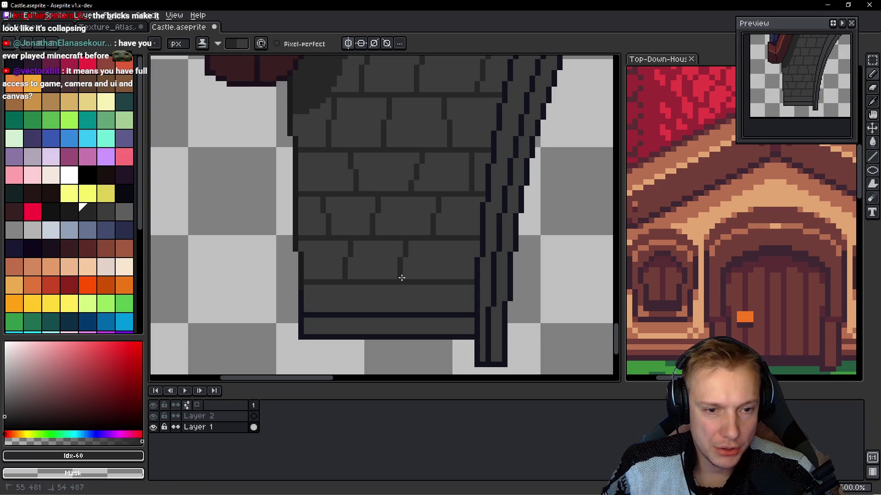
{"action": "mouse_move", "coordinate": [457, 239]}
{"action": "left_mouse_down"}
{"action": "mouse_move", "coordinate": [457, 277]}
{"action": "mouse_move", "coordinate": [427, 310]}
{"action": "left_mouse_up"}
{"action": "left_click_drag", "start_coordinate": [367, 285], "coordinate": [372, 310]}
{"action": "left_click_drag", "start_coordinate": [325, 285], "coordinate": [321, 311]}
{"action": "scroll", "coordinate": [419, 222], "scroll_direction": "down", "scroll_amount": 2}
{"action": "left_click_drag", "start_coordinate": [449, 160], "coordinate": [326, 249]}
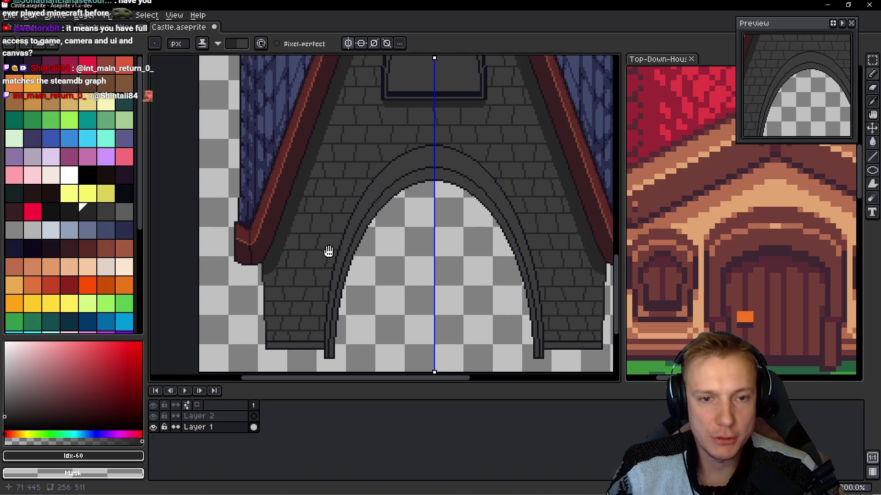
{"action": "scroll", "coordinate": [326, 250], "scroll_direction": "down", "scroll_amount": 2}
{"action": "scroll", "coordinate": [348, 229], "scroll_direction": "up", "scroll_amount": 3}
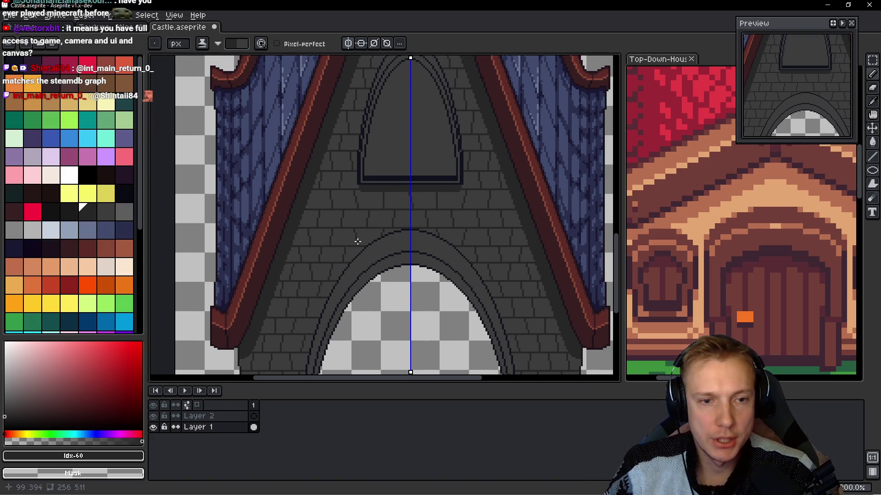
{"action": "scroll", "coordinate": [358, 241], "scroll_direction": "down", "scroll_amount": 2}
{"action": "mouse_move", "coordinate": [337, 219]}
{"action": "left_mouse_down"}
{"action": "mouse_move", "coordinate": [381, 216]}
{"action": "mouse_move", "coordinate": [394, 300]}
{"action": "left_mouse_up"}
{"action": "scroll", "coordinate": [396, 278], "scroll_direction": "down", "scroll_amount": 2}
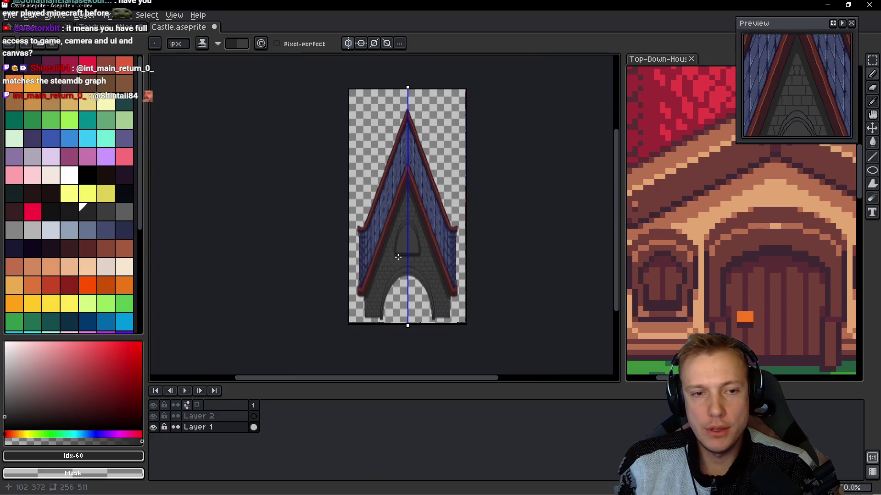
{"action": "scroll", "coordinate": [385, 258], "scroll_direction": "up", "scroll_amount": 3}
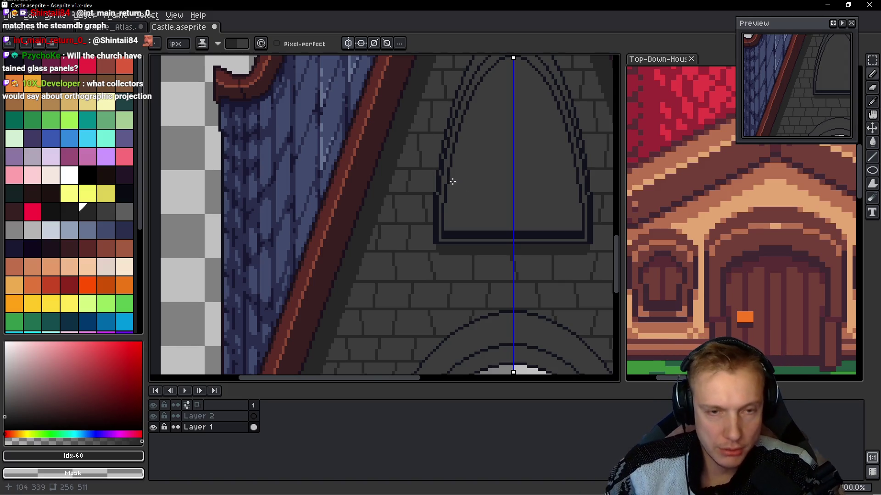
{"action": "scroll", "coordinate": [431, 203], "scroll_direction": "up", "scroll_amount": 2}
{"action": "scroll", "coordinate": [431, 203], "scroll_direction": "right", "scroll_amount": 2}
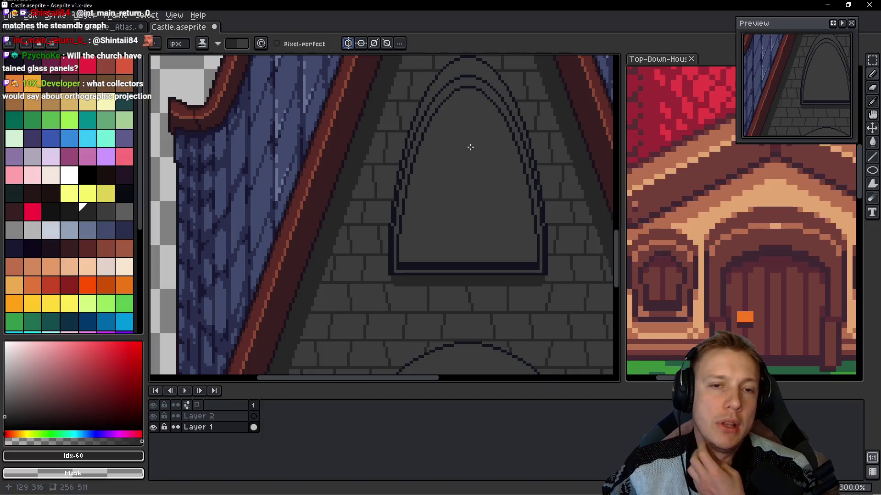
{"action": "scroll", "coordinate": [468, 147], "scroll_direction": "right", "scroll_amount": 2}
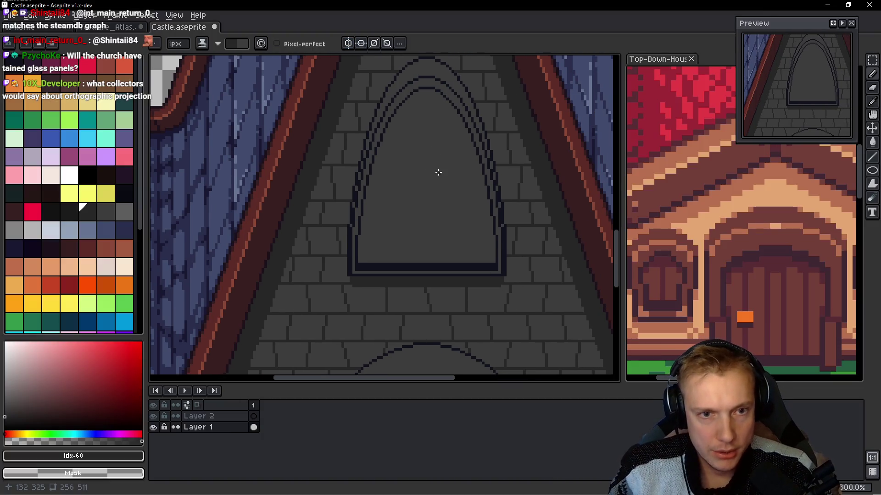
{"action": "key", "text": "w"}
- Select the arched window's interior contiguously and fill it with dark purple
{"action": "left_click", "coordinate": [472, 47]}
{"action": "left_click", "coordinate": [427, 161]}
{"action": "key", "text": "g"}
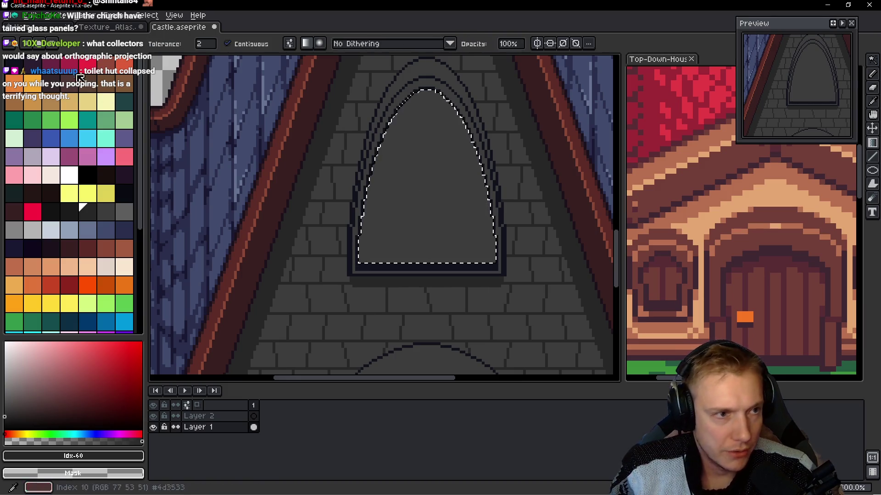
{"action": "key", "text": "g"}
{"action": "left_click", "coordinate": [33, 65]}
{"action": "left_click", "coordinate": [415, 194]}
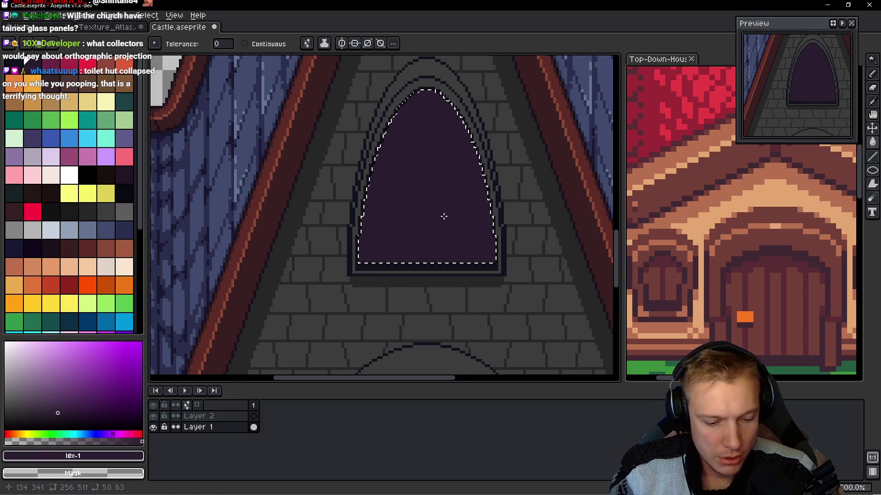
- Fill the window on Layer 2 with a vertical dark purple-to-magenta gradient
{"action": "key", "text": "g"}
{"action": "key", "text": "bracketright"}
{"action": "mouse_move", "coordinate": [434, 262]}
{"action": "left_mouse_down"}
{"action": "mouse_move", "coordinate": [425, 130]}
{"action": "mouse_move", "coordinate": [420, 167]}
{"action": "mouse_move", "coordinate": [433, 169]}
{"action": "left_mouse_up"}
{"action": "scroll", "coordinate": [433, 169], "scroll_direction": "down", "scroll_amount": 4}
{"action": "scroll", "coordinate": [461, 184], "scroll_direction": "up", "scroll_amount": 5}
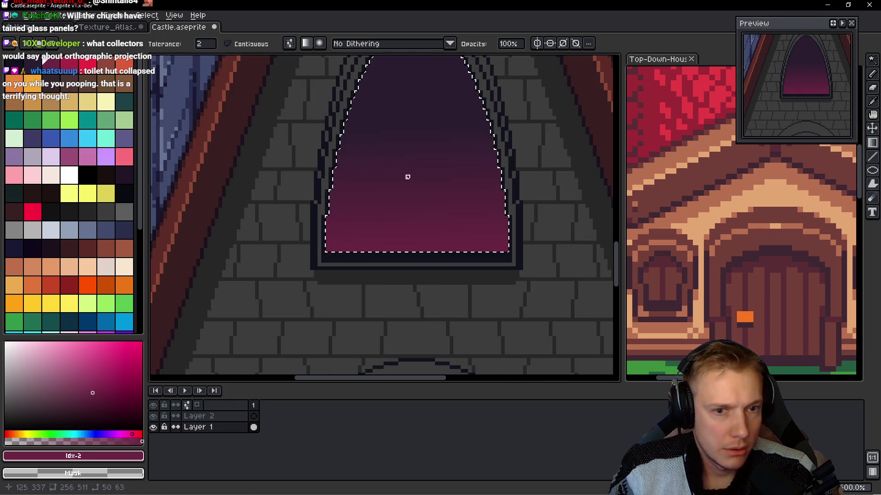
{"action": "left_click", "coordinate": [232, 415]}
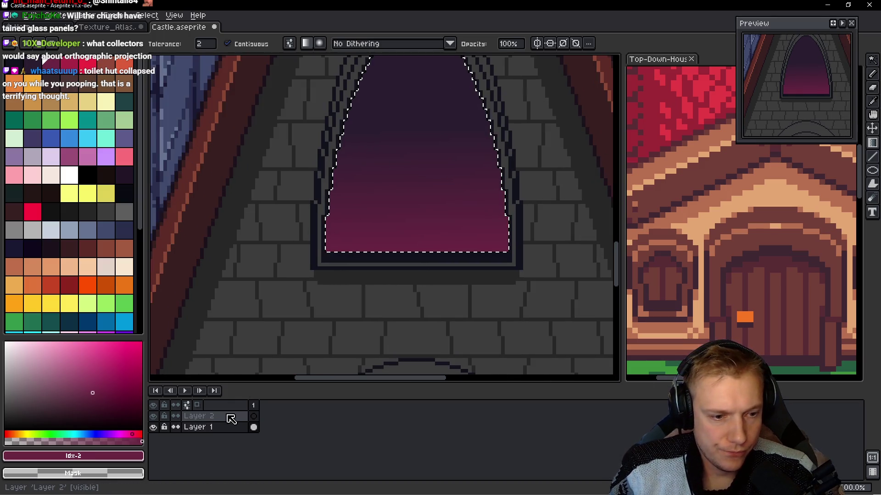
{"action": "left_click_drag", "start_coordinate": [419, 250], "coordinate": [411, 158]}
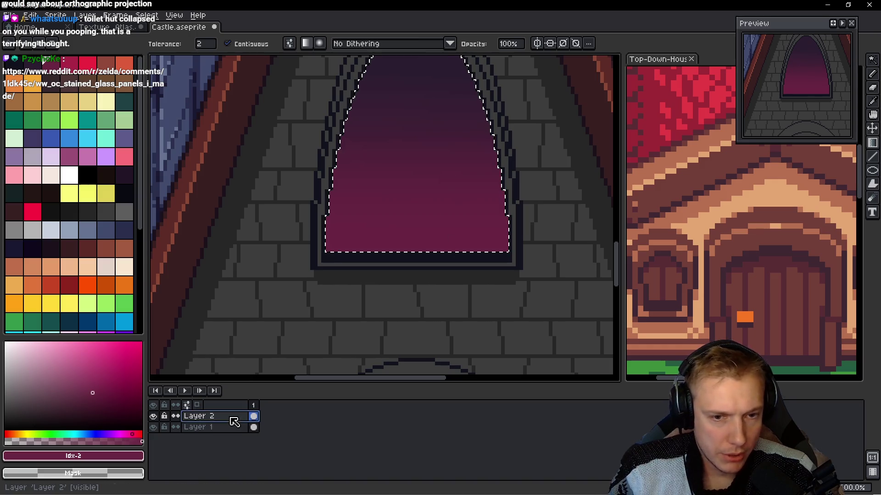
- Preview Layer 2 in Darken and then Multiply blend modes
{"action": "double_click", "coordinate": [232, 417]}
{"action": "left_click", "coordinate": [803, 237]}
{"action": "left_click", "coordinate": [736, 268]}
{"action": "left_click", "coordinate": [802, 238]}
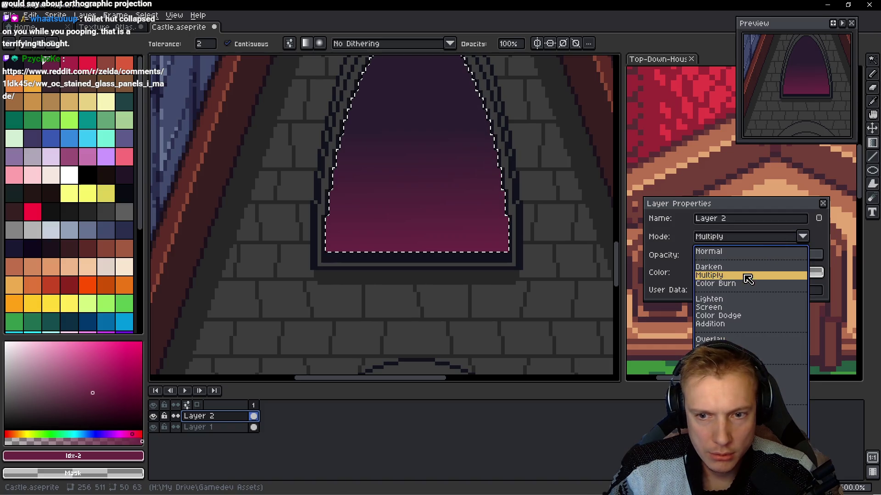
{"action": "left_click", "coordinate": [747, 276]}
{"action": "scroll", "coordinate": [499, 187], "scroll_direction": "down", "scroll_amount": 1}
{"action": "scroll", "coordinate": [498, 186], "scroll_direction": "down", "scroll_amount": 2}
{"action": "scroll", "coordinate": [499, 187], "scroll_direction": "up", "scroll_amount": 2}
- Try the Color Burn blend mode on Layer 2 and close its properties
{"action": "left_click", "coordinate": [801, 237]}
{"action": "left_click", "coordinate": [730, 285]}
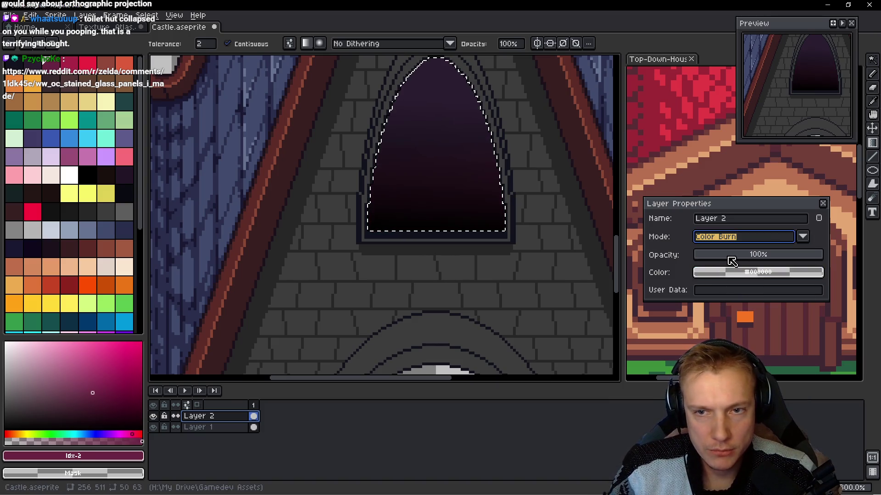
{"action": "scroll", "coordinate": [480, 188], "scroll_direction": "down", "scroll_amount": 4}
{"action": "scroll", "coordinate": [482, 188], "scroll_direction": "up", "scroll_amount": 3}
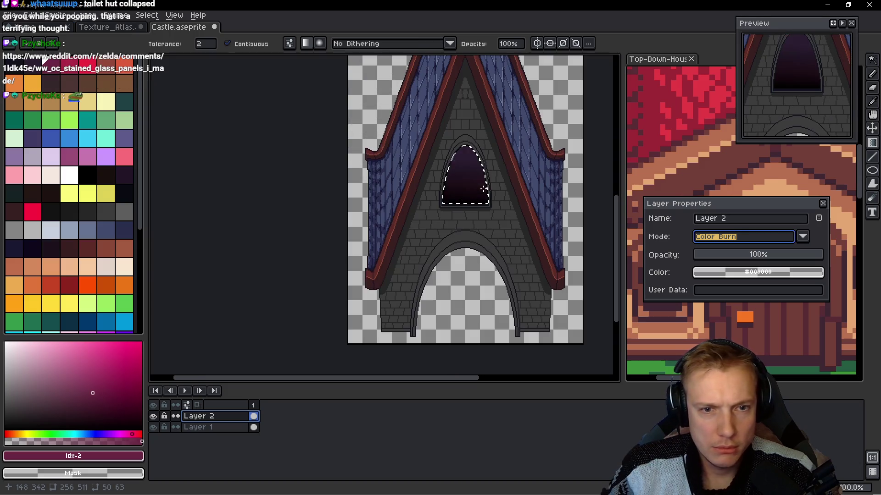
{"action": "key", "text": "Return"}
{"action": "scroll", "coordinate": [509, 202], "scroll_direction": "up", "scroll_amount": 2}
{"action": "scroll", "coordinate": [512, 207], "scroll_direction": "down", "scroll_amount": 2}
{"action": "scroll", "coordinate": [514, 206], "scroll_direction": "down", "scroll_amount": 1}
{"action": "scroll", "coordinate": [514, 206], "scroll_direction": "up", "scroll_amount": 1}
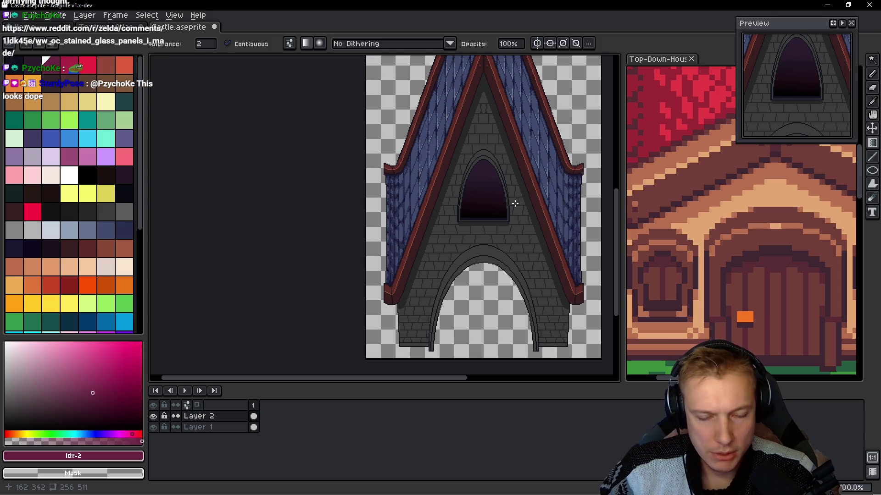
- Try Lighten, Screen and Color Dodge blend modes on Layer 2
{"action": "double_click", "coordinate": [232, 416]}
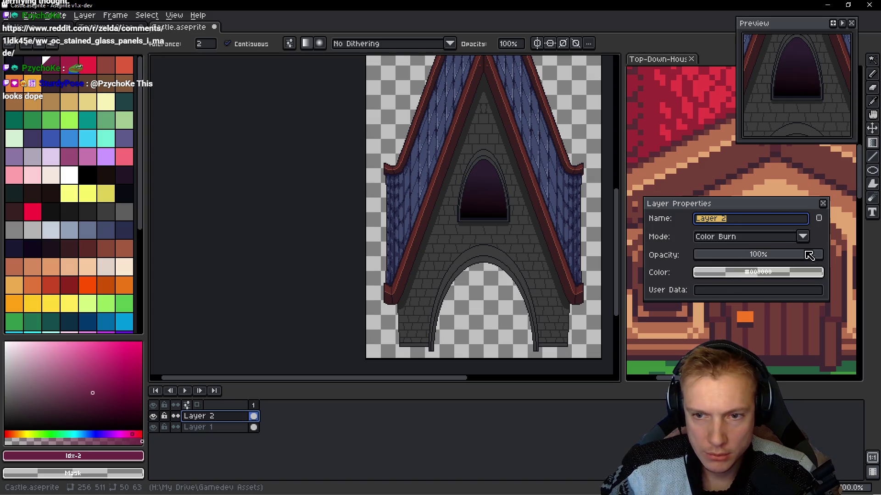
{"action": "left_click", "coordinate": [802, 237]}
{"action": "left_click", "coordinate": [734, 303]}
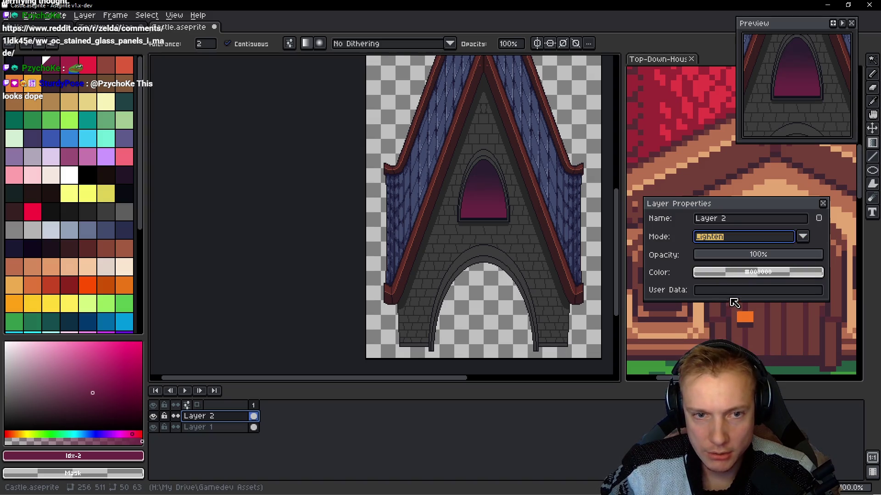
{"action": "left_click", "coordinate": [803, 237]}
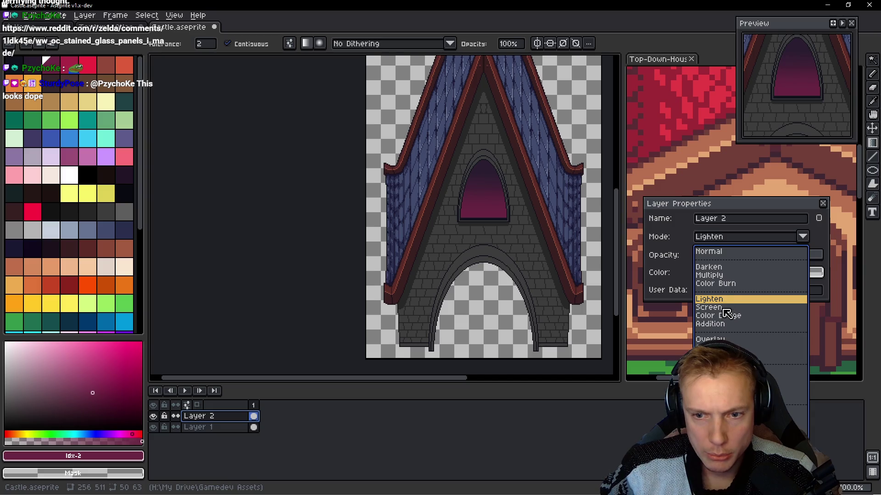
{"action": "left_click", "coordinate": [724, 308]}
{"action": "left_click", "coordinate": [785, 247]}
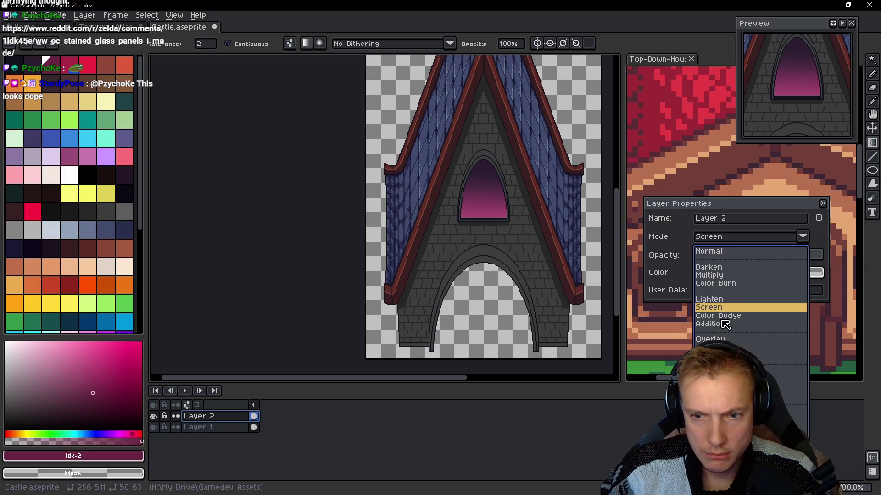
{"action": "left_click", "coordinate": [734, 314]}
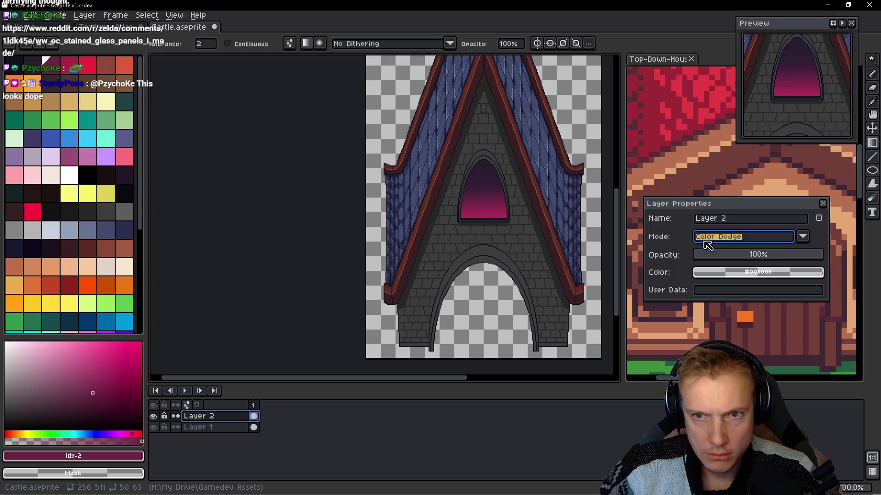
{"action": "scroll", "coordinate": [510, 216], "scroll_direction": "down", "scroll_amount": 2}
{"action": "scroll", "coordinate": [510, 217], "scroll_direction": "up", "scroll_amount": 2}
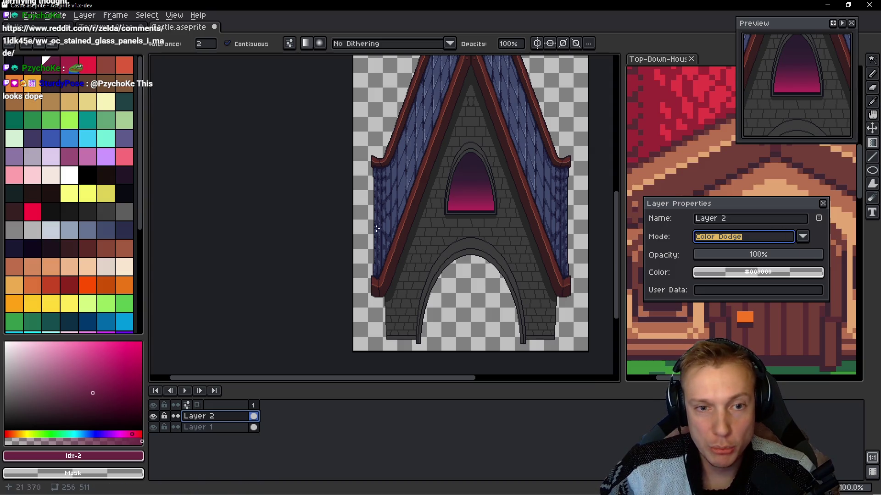
- Cycle Layer 2 through Addition, Overlay, Soft Light, Hard Light and Difference modes
{"action": "left_click", "coordinate": [803, 237]}
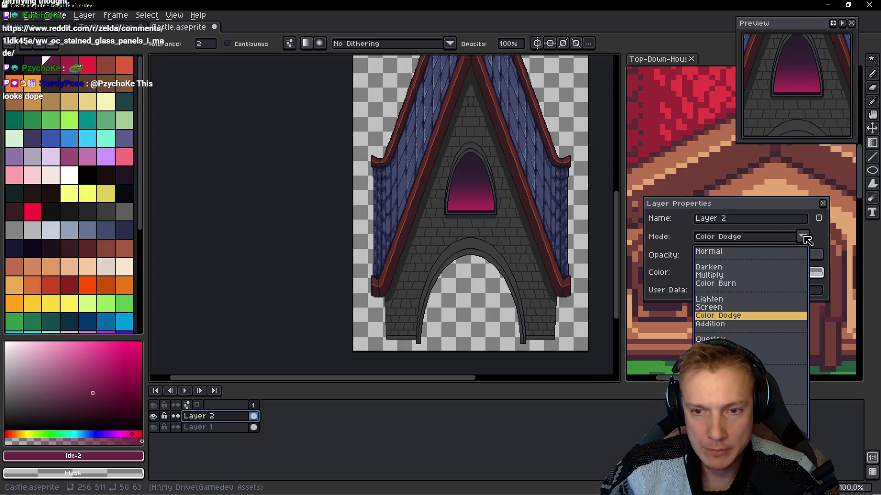
{"action": "left_click", "coordinate": [718, 326]}
{"action": "left_click", "coordinate": [802, 237]}
{"action": "left_click", "coordinate": [715, 340]}
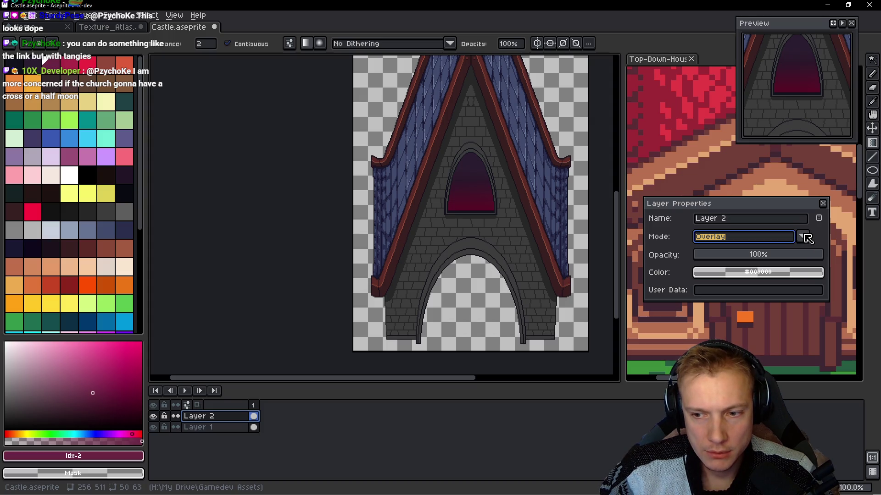
{"action": "left_click", "coordinate": [804, 238]}
{"action": "left_click", "coordinate": [709, 348]}
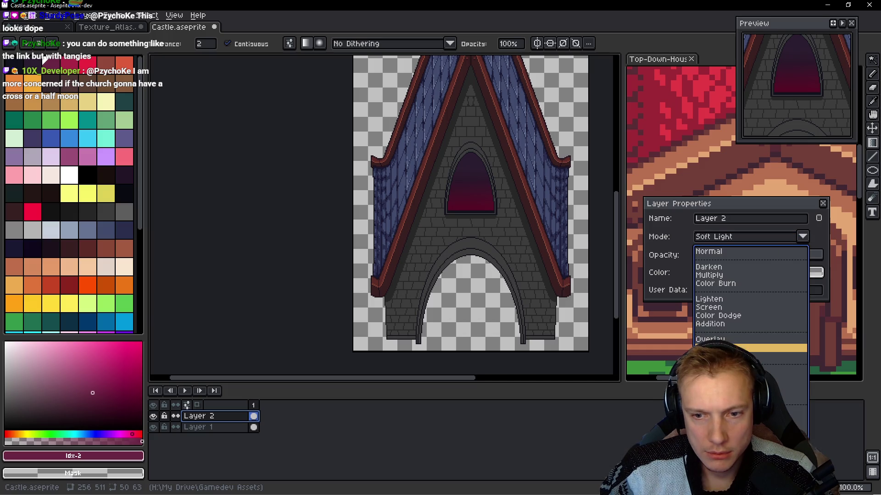
{"action": "left_click", "coordinate": [804, 237]}
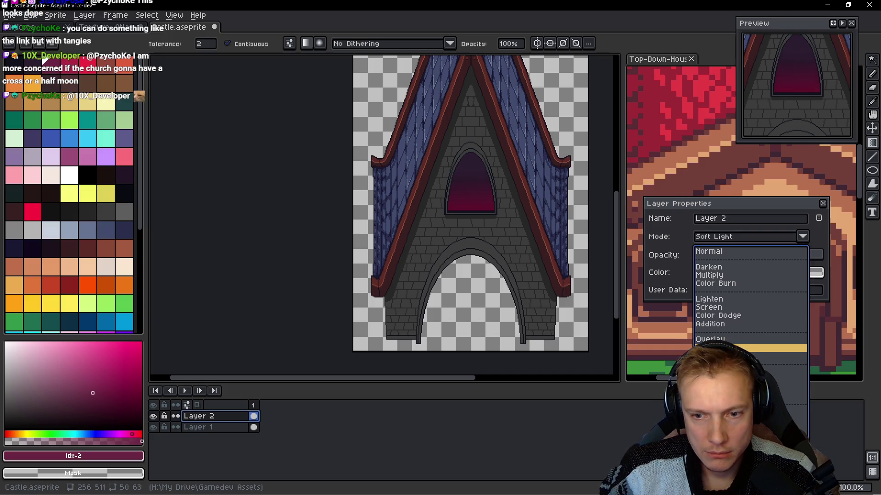
{"action": "left_click", "coordinate": [801, 356]}
{"action": "left_click", "coordinate": [803, 237]}
{"action": "left_click", "coordinate": [800, 372]}
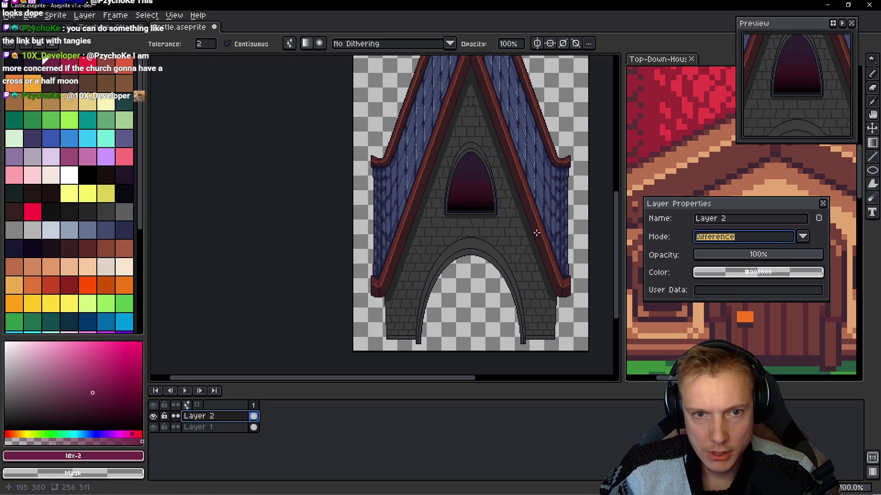
- Try Exclusion, Subtract and Divide, then settle on Difference and close the properties
{"action": "left_click", "coordinate": [798, 238]}
{"action": "left_click", "coordinate": [800, 381]}
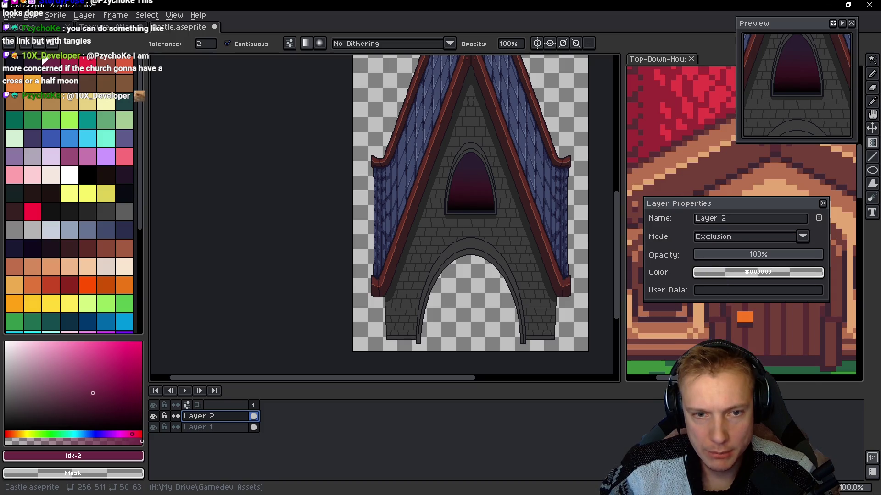
{"action": "left_click", "coordinate": [802, 237]}
{"action": "left_click", "coordinate": [800, 388]}
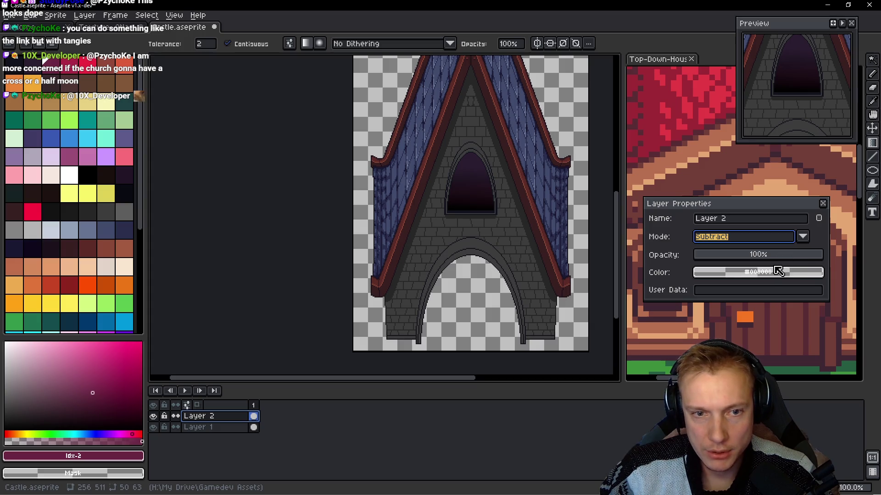
{"action": "left_click", "coordinate": [806, 240]}
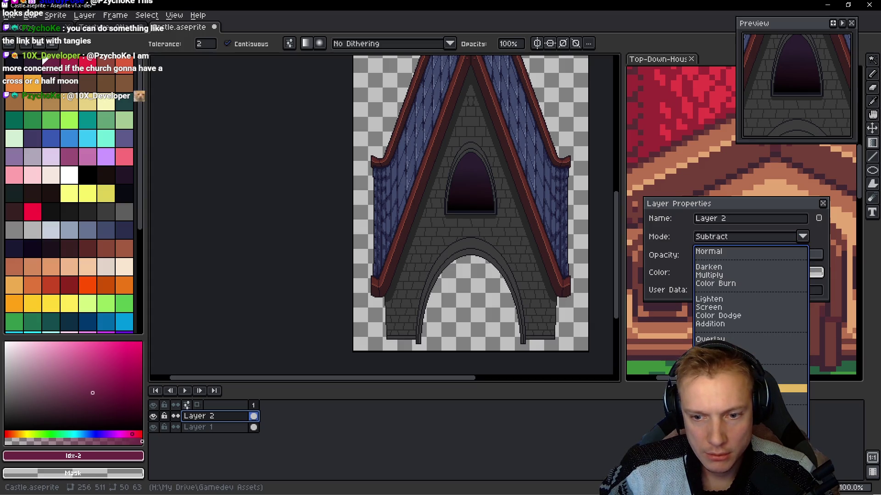
{"action": "left_click", "coordinate": [771, 397]}
{"action": "left_click", "coordinate": [798, 242]}
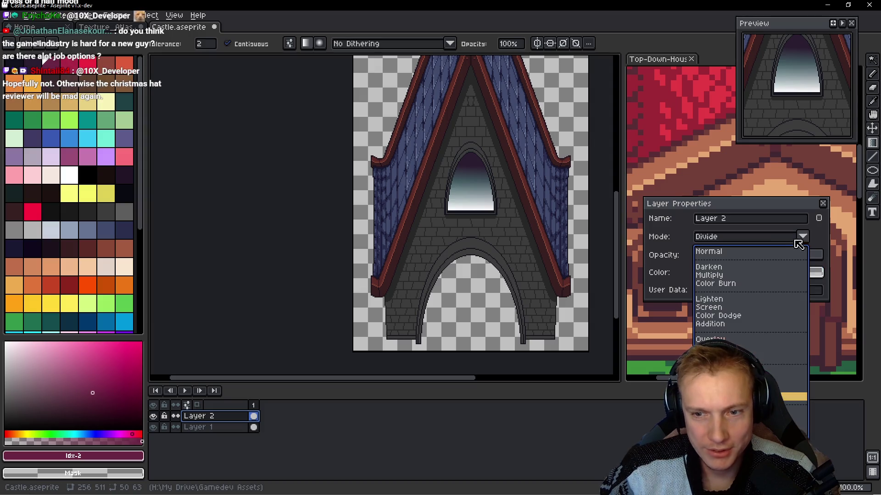
{"action": "left_click", "coordinate": [752, 372]}
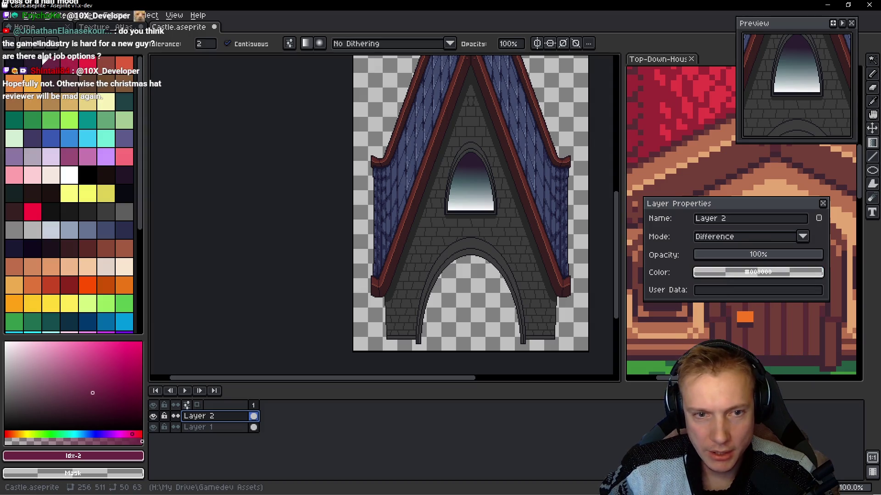
{"action": "left_click", "coordinate": [823, 203]}
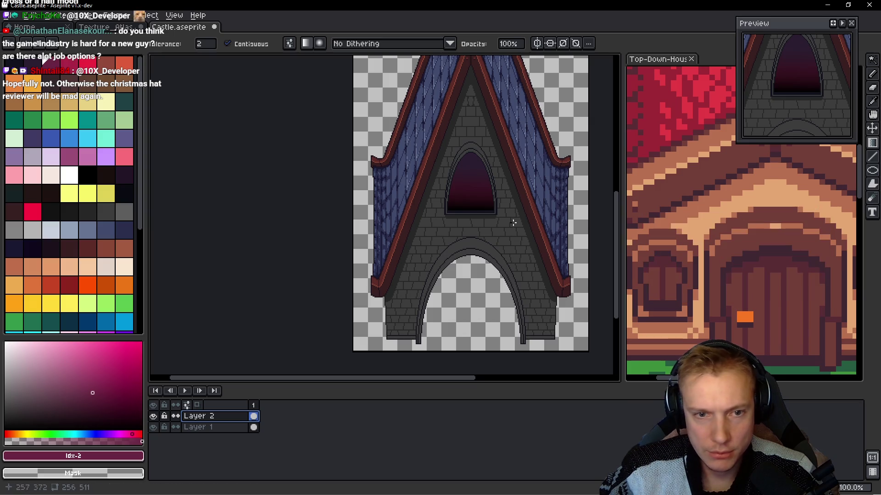
- Add a new empty Layer 3 above Layer 2 with Shift+N
{"action": "scroll", "coordinate": [497, 201], "scroll_direction": "down", "scroll_amount": 3}
{"action": "scroll", "coordinate": [503, 215], "scroll_direction": "up", "scroll_amount": 3}
{"action": "scroll", "coordinate": [505, 229], "scroll_direction": "up", "scroll_amount": 1}
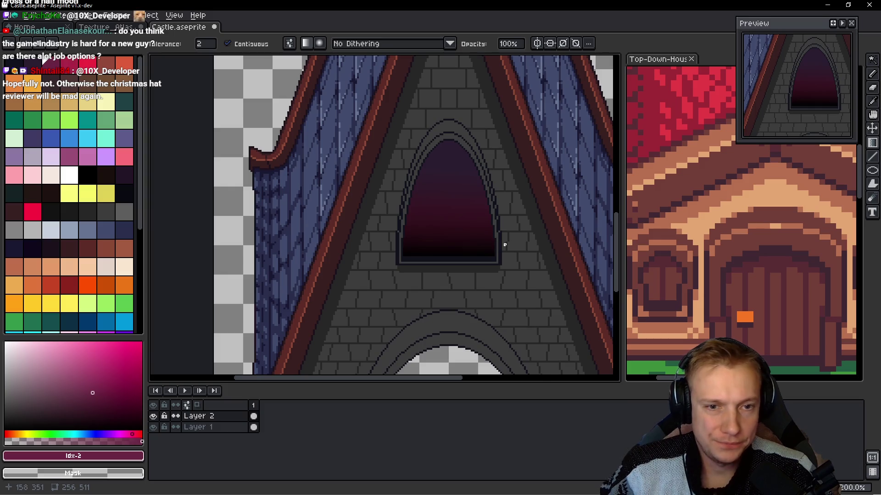
{"action": "key", "text": "shift+n"}
{"action": "scroll", "coordinate": [516, 248], "scroll_direction": "up", "scroll_amount": 3}
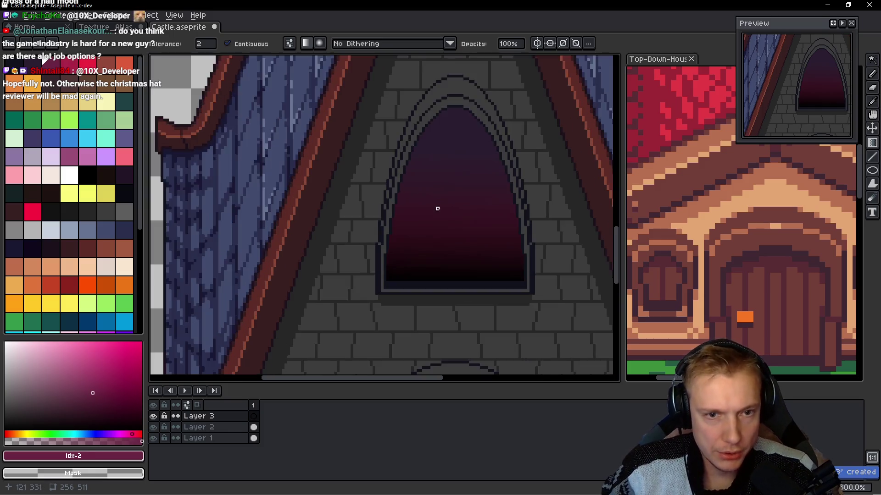
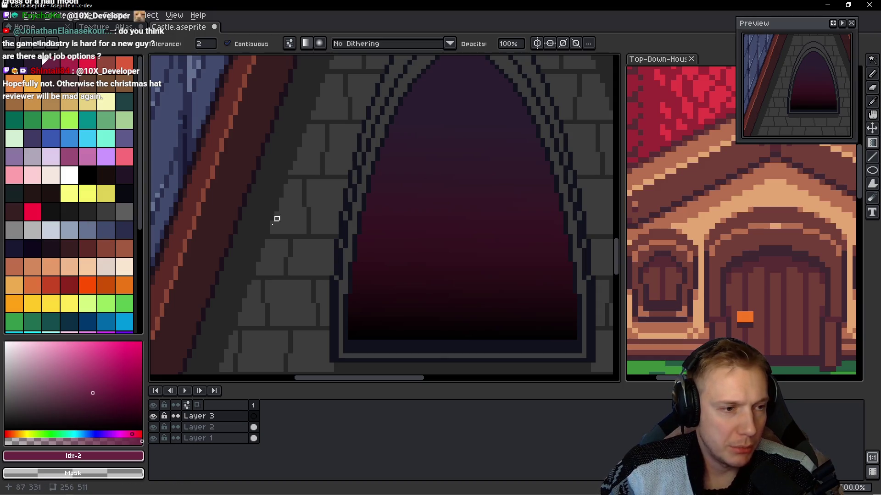
- Draw a blue-grey vertical mullion down the centre of the arched window with the Pencil
{"action": "left_click", "coordinate": [92, 235]}
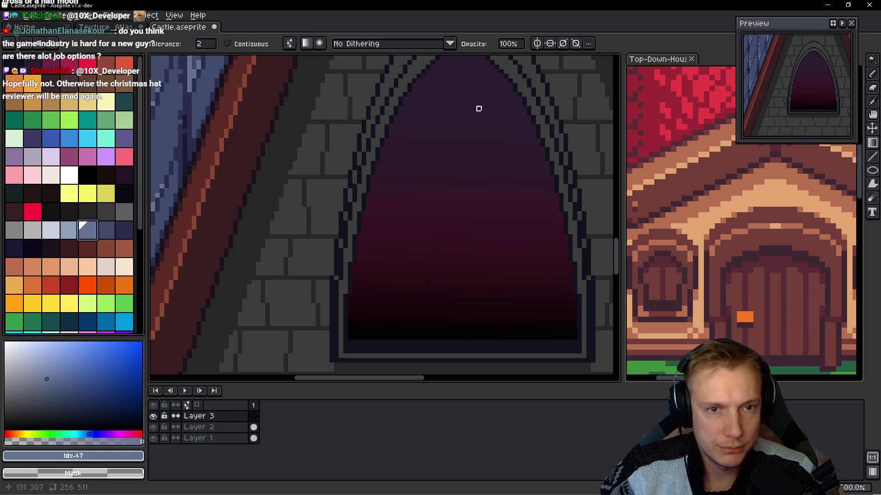
{"action": "left_click_drag", "start_coordinate": [478, 108], "coordinate": [442, 188]}
{"action": "key", "text": "b"}
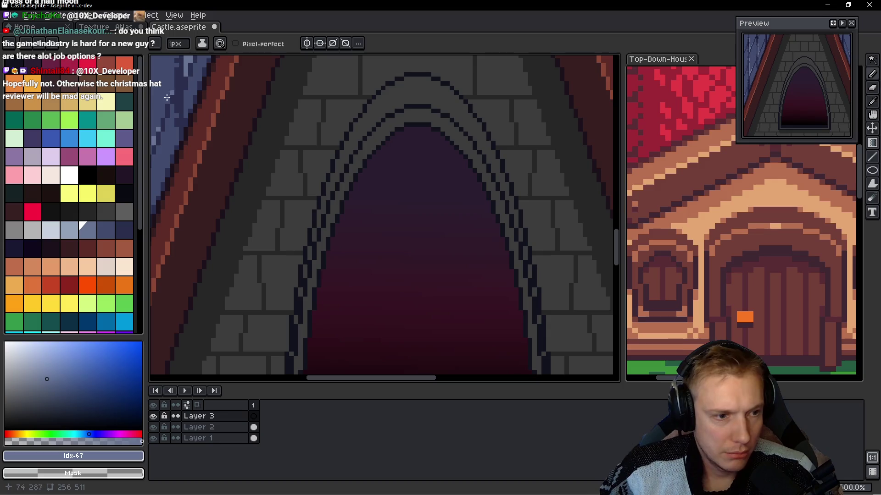
{"action": "left_click", "coordinate": [109, 233]}
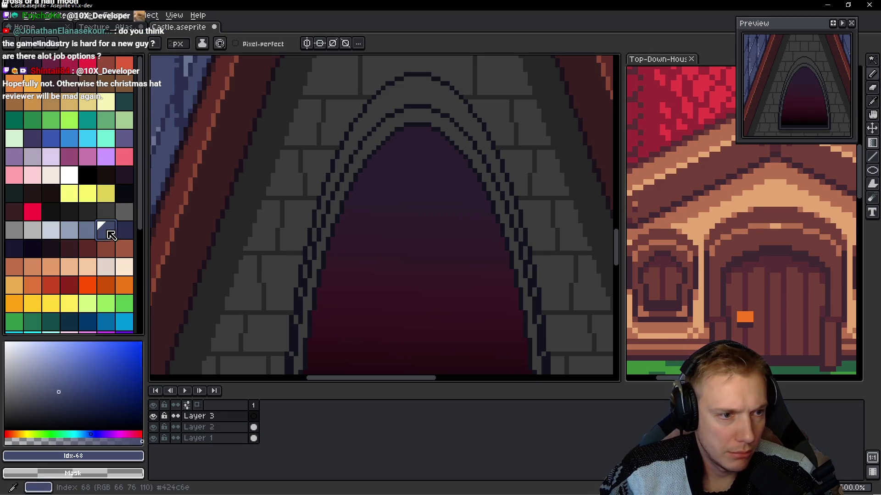
{"action": "scroll", "coordinate": [418, 132], "scroll_direction": "down", "scroll_amount": 3}
{"action": "mouse_move", "coordinate": [417, 130]}
{"action": "left_mouse_down"}
{"action": "mouse_move", "coordinate": [413, 249]}
{"action": "mouse_move", "coordinate": [425, 262]}
{"action": "left_mouse_up"}
- Draw three horizontal blue-grey crossbars across the window, redrawing the misplaced lowest bar
{"action": "scroll", "coordinate": [340, 236], "scroll_direction": "up", "scroll_amount": 3}
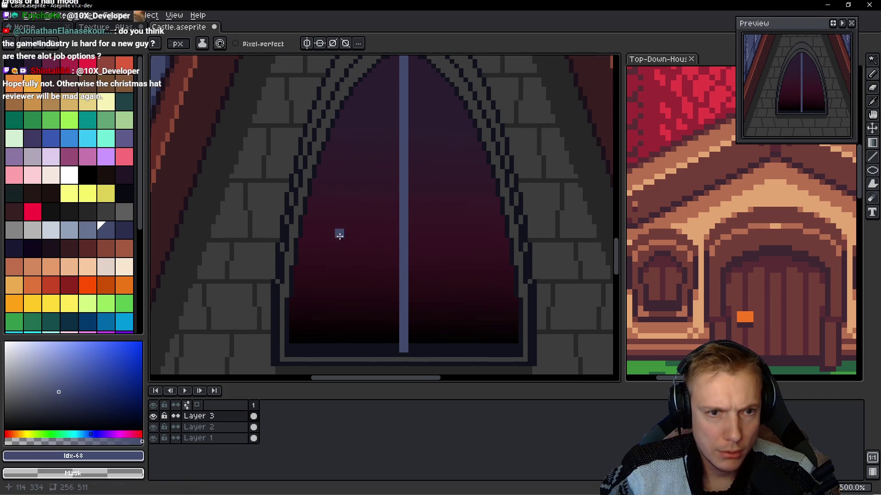
{"action": "scroll", "coordinate": [330, 188], "scroll_direction": "up", "scroll_amount": 2}
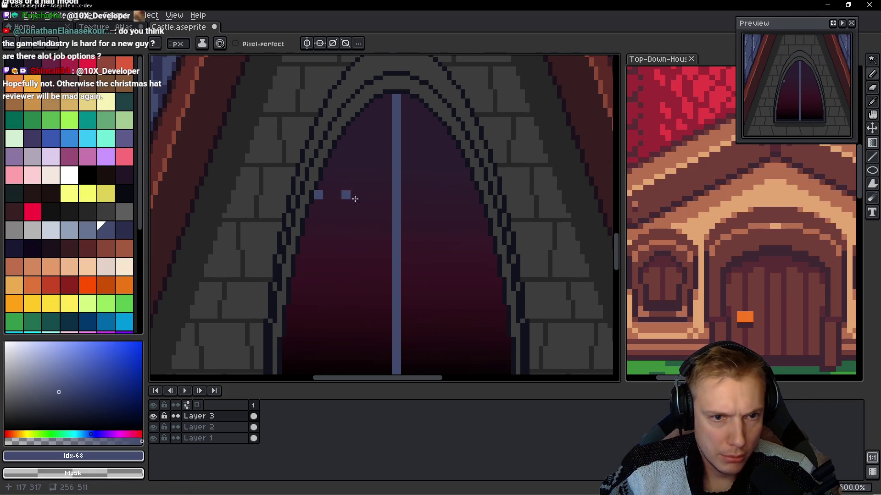
{"action": "left_click", "coordinate": [463, 195], "text": "shift"}
{"action": "scroll", "coordinate": [408, 281], "scroll_direction": "down", "scroll_amount": 3}
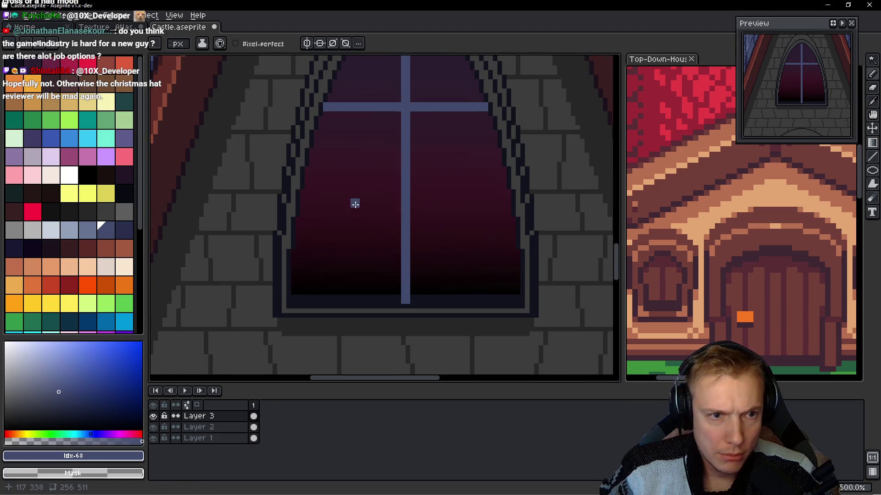
{"action": "left_click", "coordinate": [505, 181], "text": "shift"}
{"action": "left_click_drag", "start_coordinate": [303, 239], "coordinate": [513, 237]}
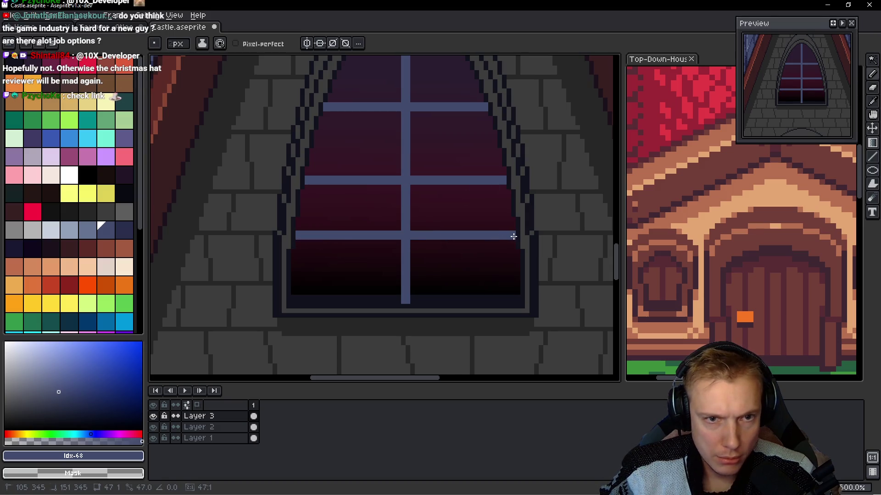
{"action": "key", "text": "ctrl+z"}
{"action": "left_click_drag", "start_coordinate": [300, 254], "coordinate": [519, 253]}
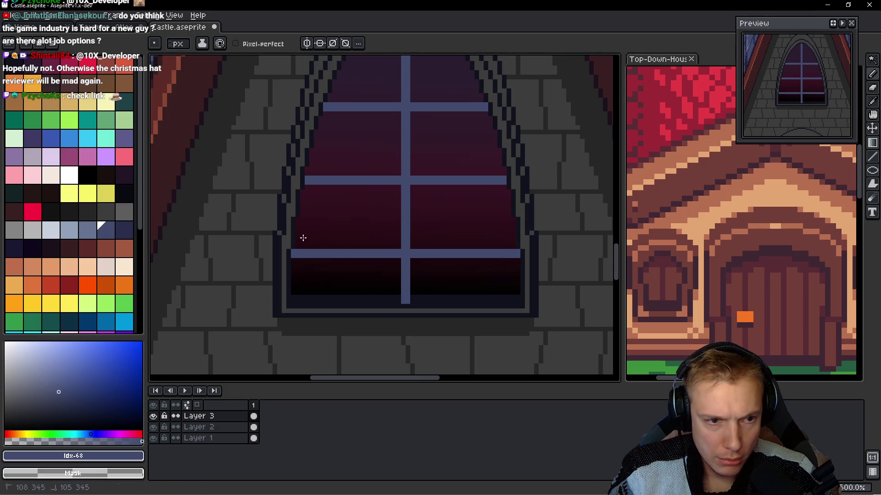
{"action": "scroll", "coordinate": [365, 222], "scroll_direction": "down", "scroll_amount": 3}
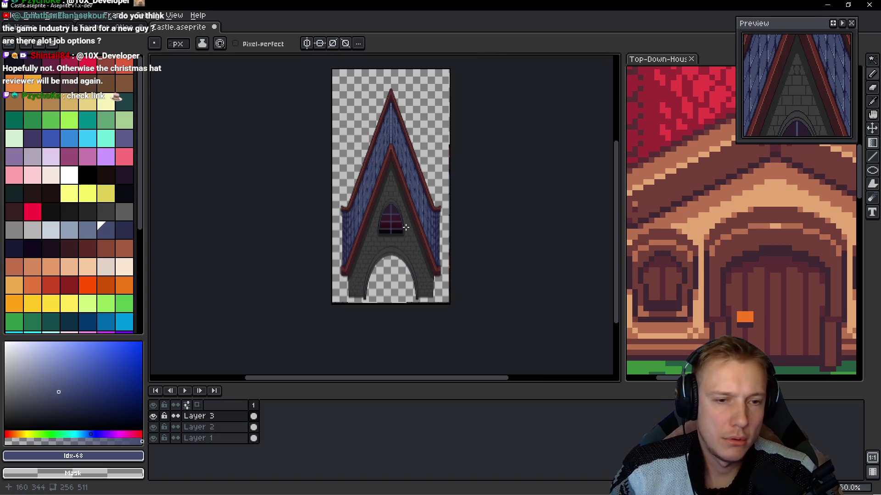
- Add left and right vertical mullions running from the sill up to the arch
{"action": "scroll", "coordinate": [403, 224], "scroll_direction": "up", "scroll_amount": 4}
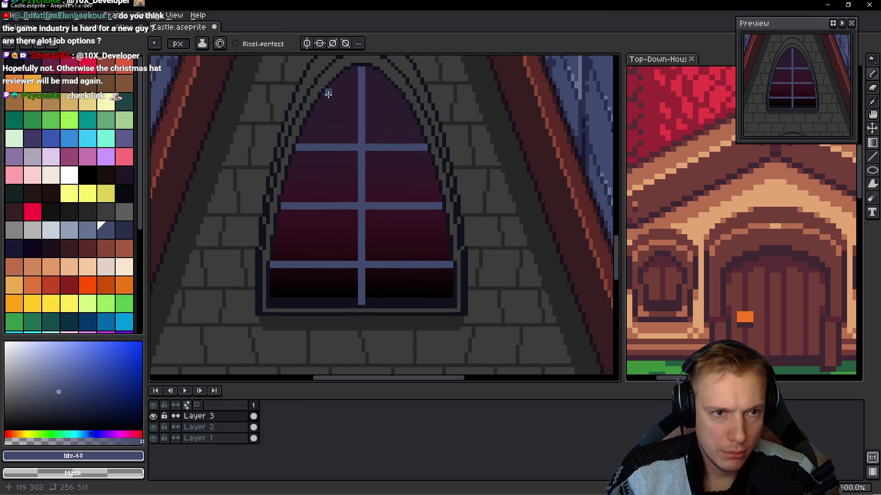
{"action": "left_click_drag", "start_coordinate": [327, 94], "coordinate": [322, 303]}
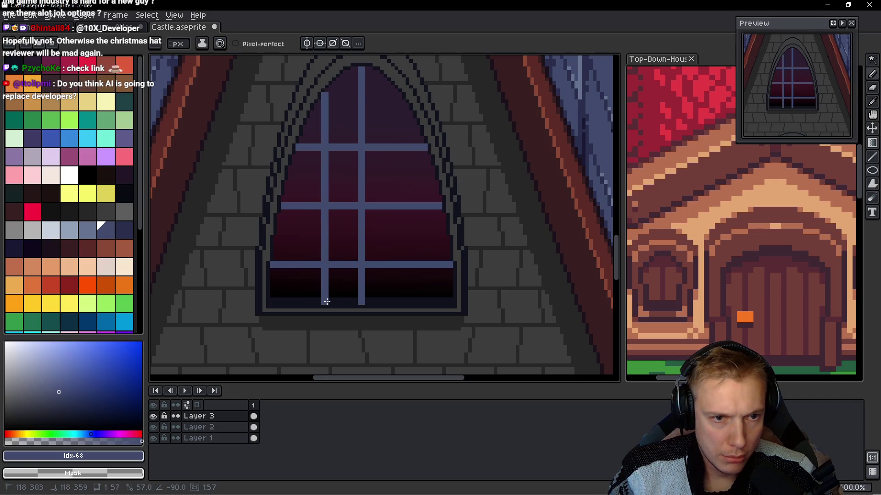
{"action": "key", "text": "ctrl+z"}
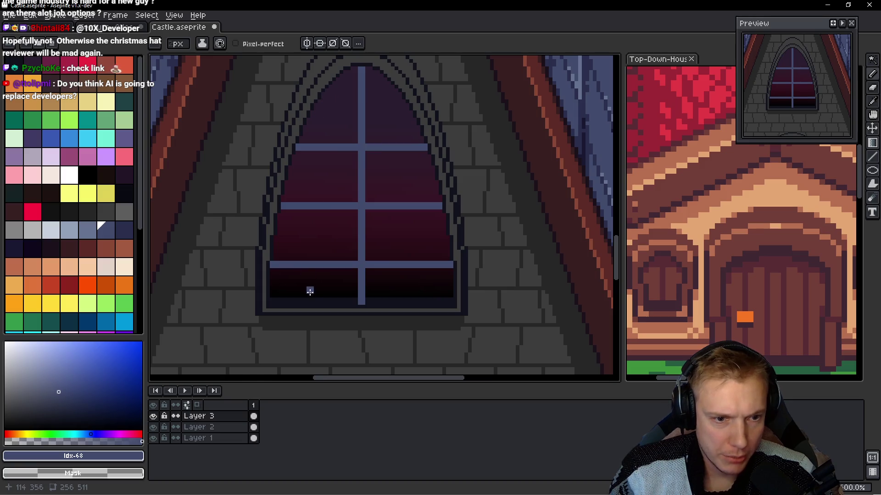
{"action": "left_click_drag", "start_coordinate": [310, 303], "coordinate": [311, 109]}
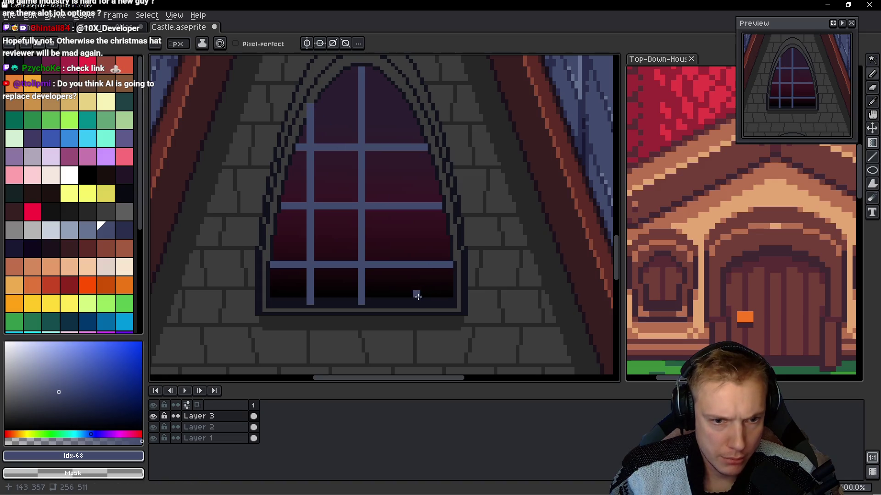
{"action": "mouse_move", "coordinate": [415, 302]}
{"action": "left_mouse_down"}
{"action": "mouse_move", "coordinate": [407, 94]}
{"action": "mouse_move", "coordinate": [414, 102]}
{"action": "left_mouse_up"}
{"action": "scroll", "coordinate": [413, 102], "scroll_direction": "up", "scroll_amount": 1}
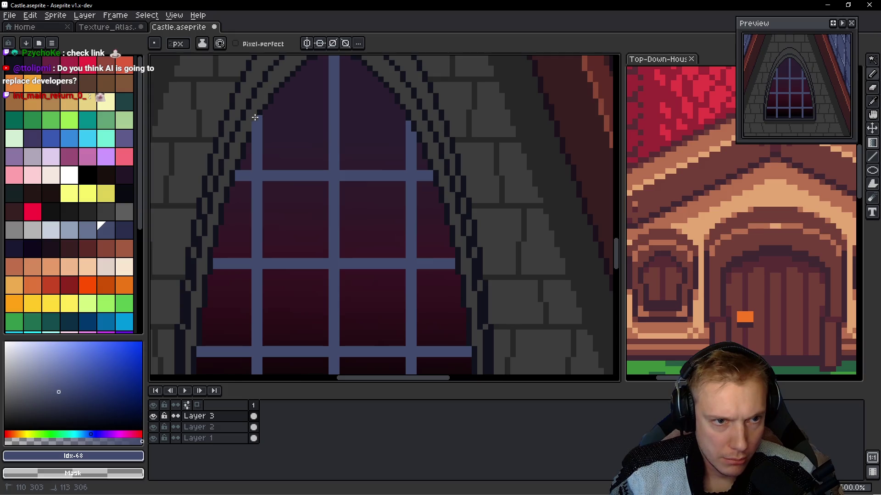
{"action": "scroll", "coordinate": [251, 128], "scroll_direction": "down", "scroll_amount": 3}
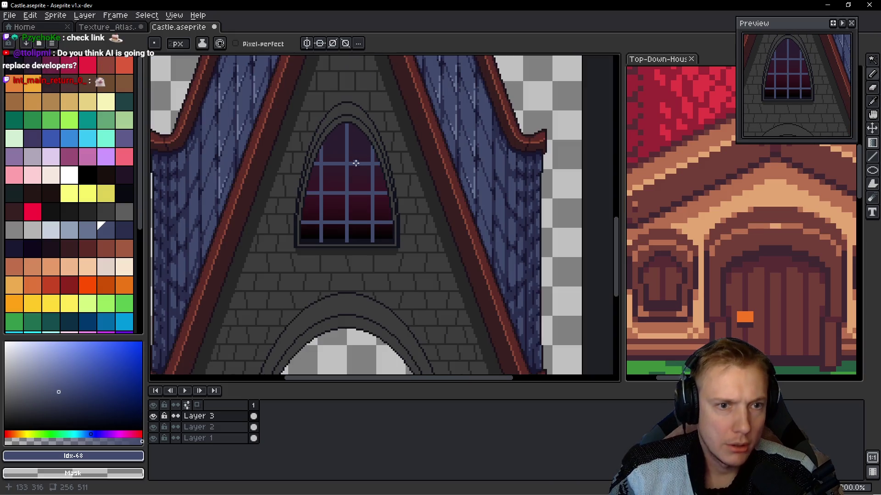
{"action": "scroll", "coordinate": [400, 209], "scroll_direction": "up", "scroll_amount": 2}
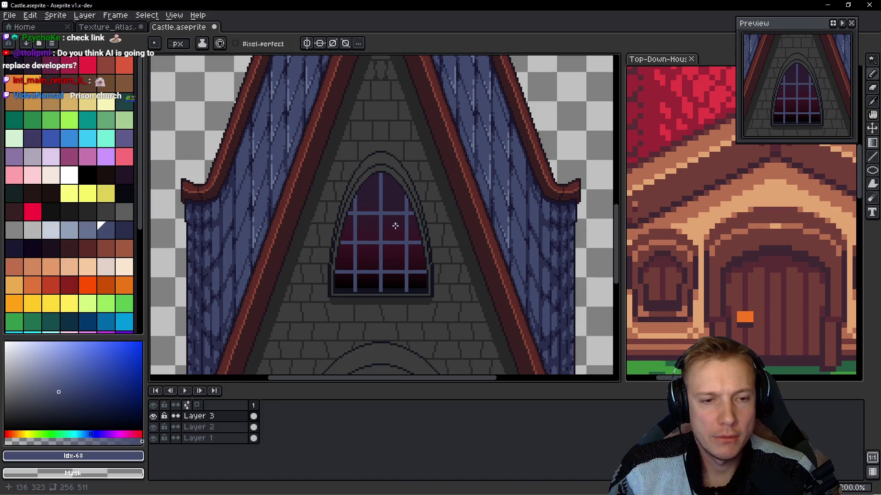
{"action": "scroll", "coordinate": [396, 225], "scroll_direction": "up", "scroll_amount": 2}
- Bucket-fill the whole mullion grid with the darker navy palette swatch idx-69
{"action": "left_click", "coordinate": [122, 232]}
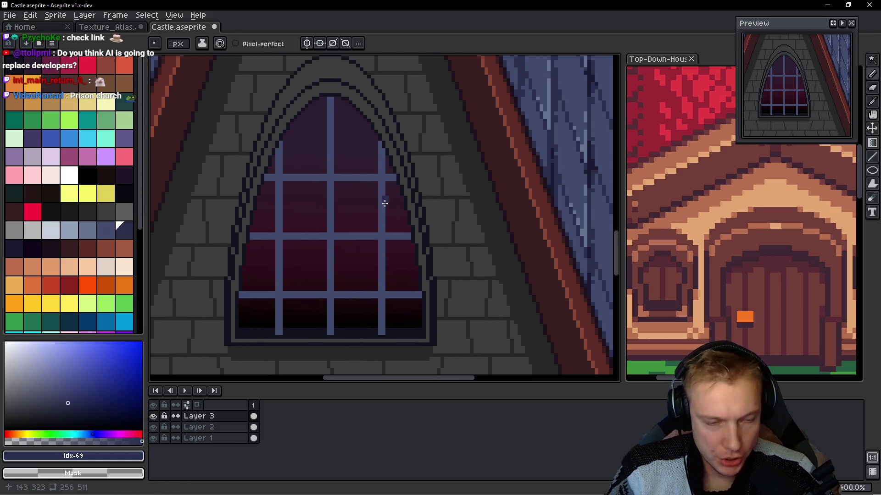
{"action": "key", "text": "g"}
{"action": "scroll", "coordinate": [385, 202], "scroll_direction": "down", "scroll_amount": 4}
{"action": "scroll", "coordinate": [390, 196], "scroll_direction": "up", "scroll_amount": 3}
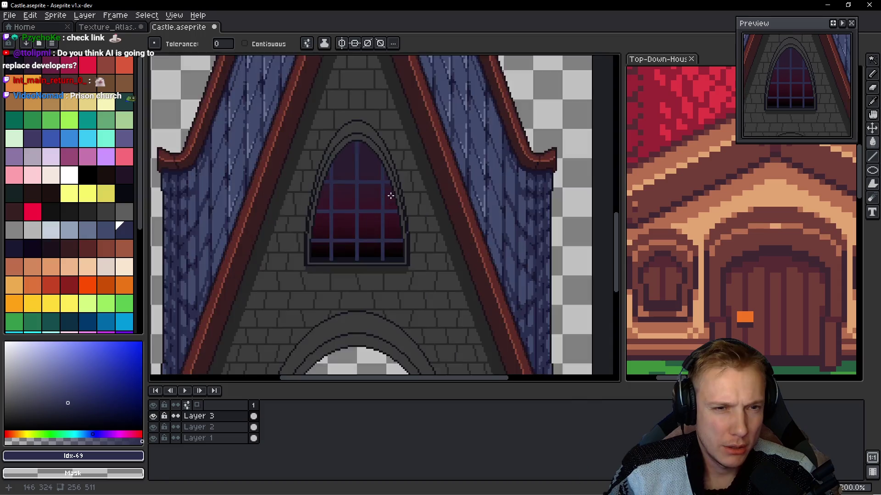
{"action": "scroll", "coordinate": [390, 196], "scroll_direction": "up", "scroll_amount": 1}
{"action": "scroll", "coordinate": [367, 230], "scroll_direction": "down", "scroll_amount": 1}
{"action": "scroll", "coordinate": [368, 228], "scroll_direction": "up", "scroll_amount": 1}
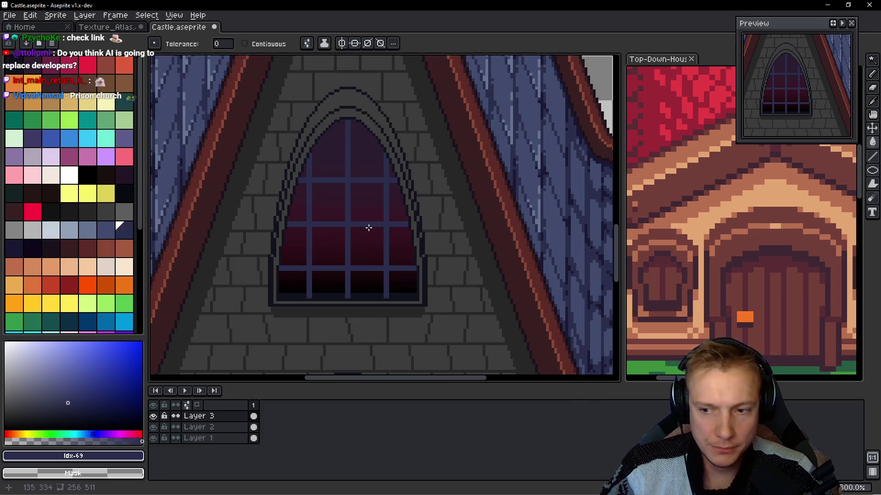
{"action": "left_click", "coordinate": [102, 232]}
{"action": "left_click", "coordinate": [117, 233]}
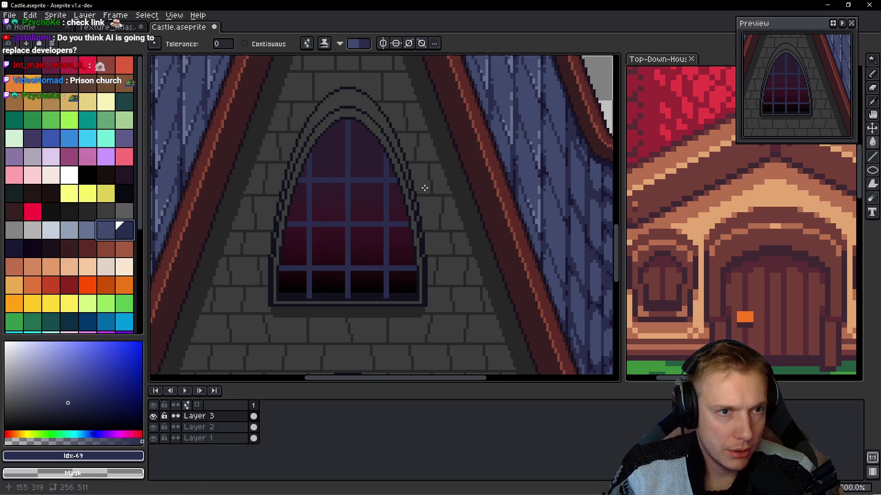
{"action": "scroll", "coordinate": [343, 195], "scroll_direction": "up", "scroll_amount": 2}
{"action": "scroll", "coordinate": [343, 200], "scroll_direction": "up", "scroll_amount": 1}
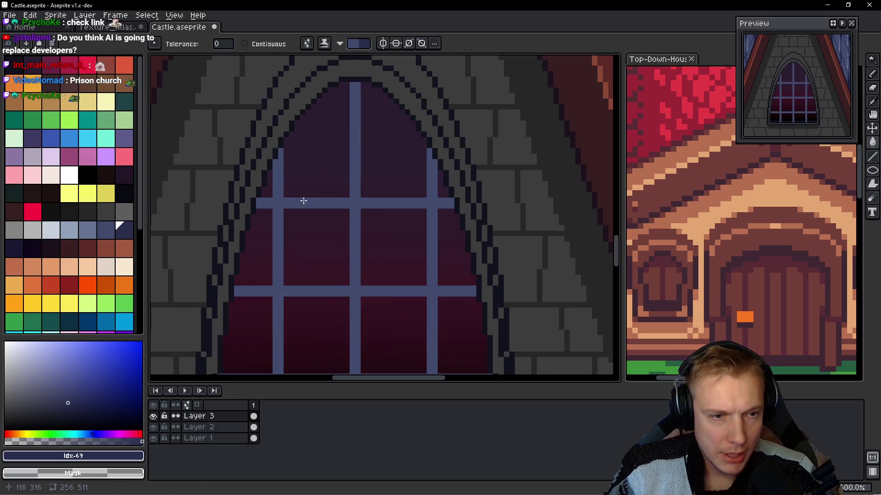
{"action": "scroll", "coordinate": [328, 198], "scroll_direction": "up", "scroll_amount": 1}
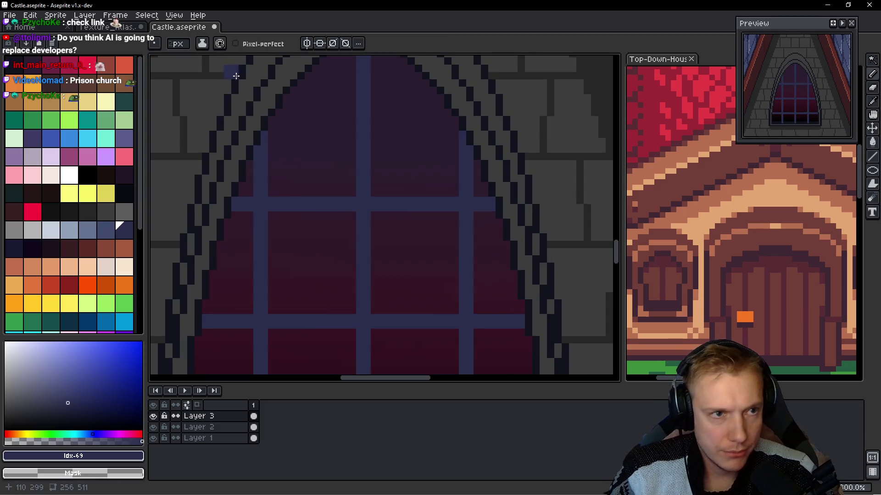
{"action": "key", "text": "b"}
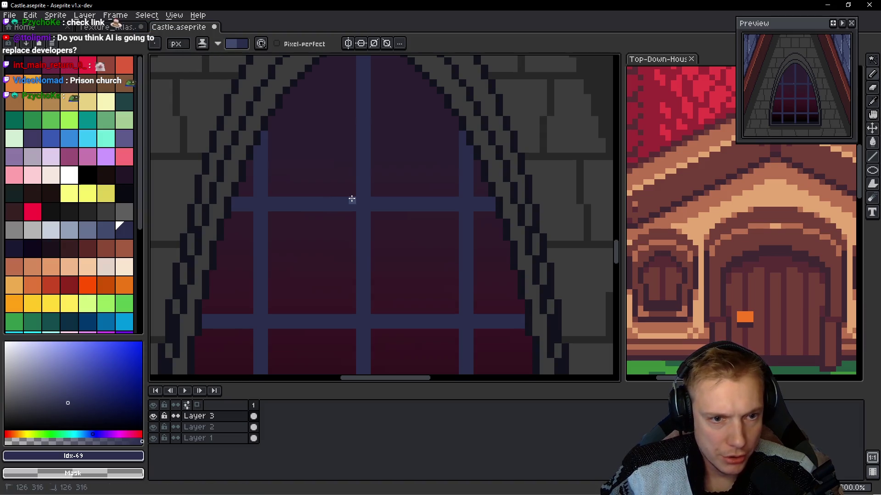
- Paint light-blue highlights along the upper crossbar and the central vertical mullion
{"action": "left_click_drag", "start_coordinate": [352, 199], "coordinate": [271, 200]}
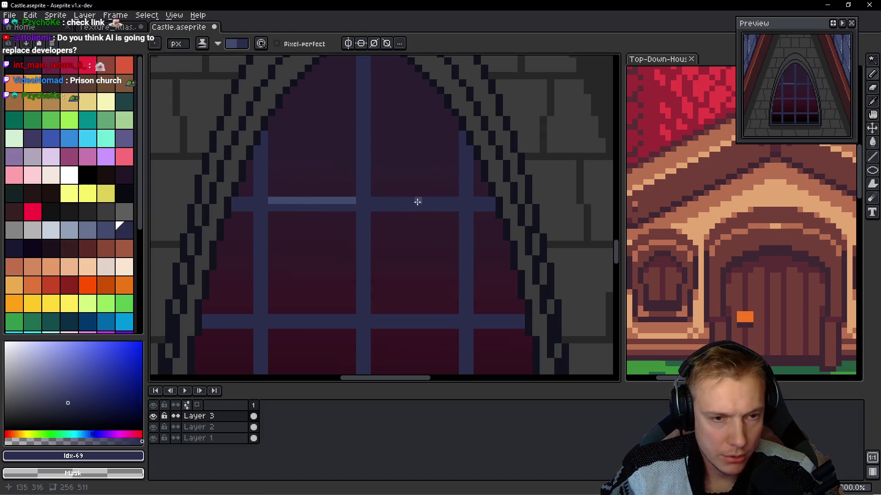
{"action": "scroll", "coordinate": [361, 156], "scroll_direction": "up", "scroll_amount": 3}
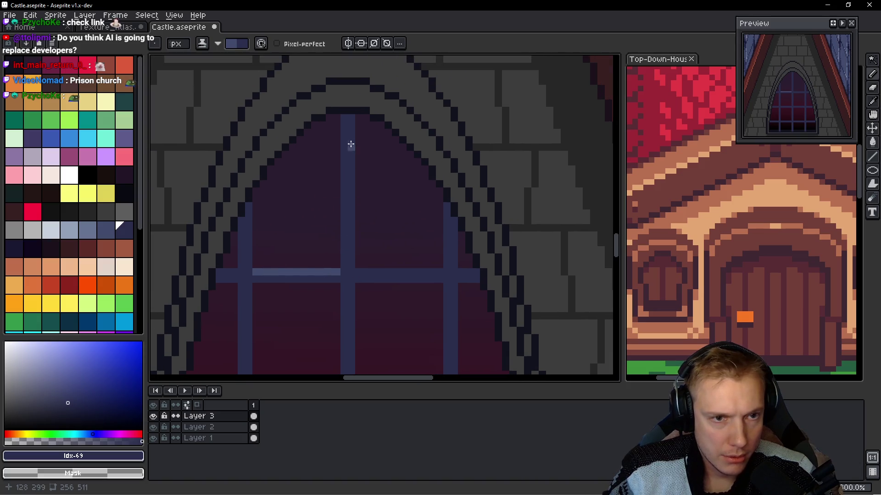
{"action": "left_click_drag", "start_coordinate": [355, 117], "coordinate": [350, 261]}
{"action": "scroll", "coordinate": [350, 133], "scroll_direction": "down", "scroll_amount": 13}
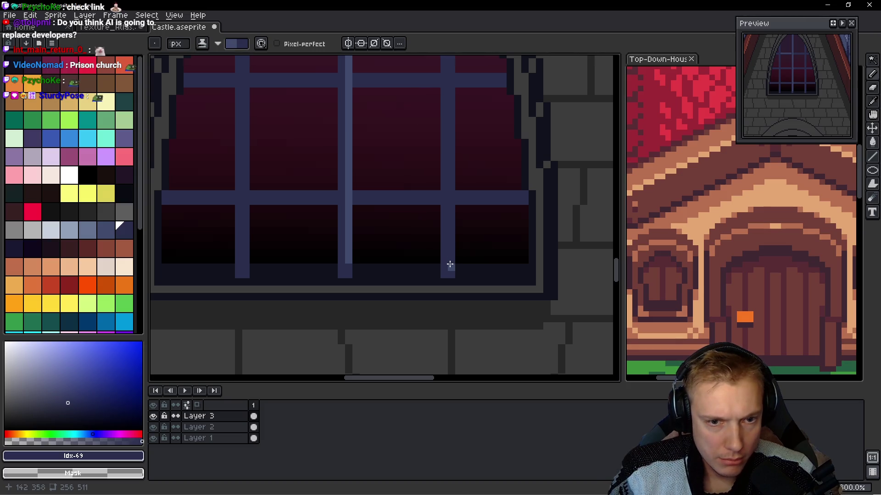
{"action": "scroll", "coordinate": [422, 107], "scroll_direction": "up", "scroll_amount": 5}
{"action": "left_click_drag", "start_coordinate": [404, 363], "coordinate": [400, 184]}
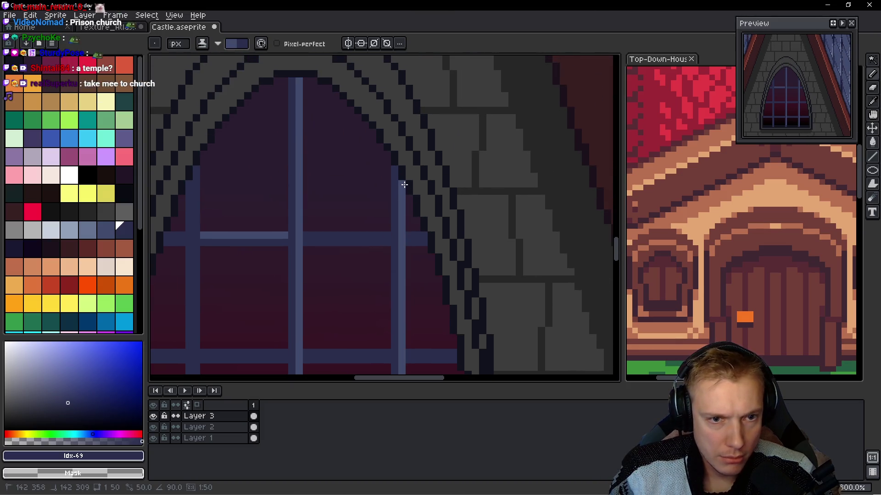
{"action": "scroll", "coordinate": [329, 188], "scroll_direction": "down", "scroll_amount": 2}
{"action": "scroll", "coordinate": [307, 227], "scroll_direction": "down", "scroll_amount": 5}
{"action": "mouse_move", "coordinate": [281, 145]}
{"action": "left_mouse_down"}
{"action": "mouse_move", "coordinate": [304, 240]}
{"action": "mouse_move", "coordinate": [340, 263]}
{"action": "left_mouse_up"}
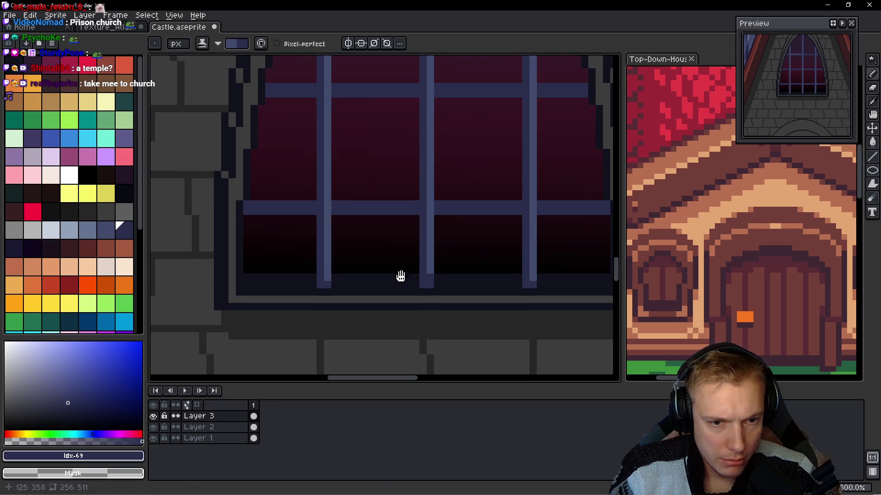
{"action": "scroll", "coordinate": [400, 275], "scroll_direction": "up", "scroll_amount": 5}
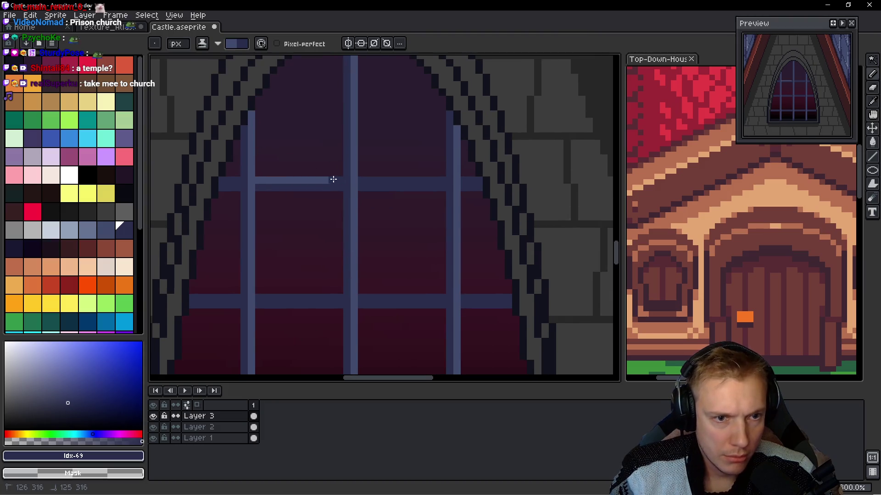
{"action": "left_click_drag", "start_coordinate": [274, 180], "coordinate": [424, 179]}
{"action": "left_click", "coordinate": [324, 179]}
- Add light-blue highlight segments along the two lower crossbars
{"action": "left_click_drag", "start_coordinate": [414, 225], "coordinate": [420, 188]}
{"action": "left_click_drag", "start_coordinate": [437, 259], "coordinate": [415, 259]}
{"action": "left_click", "coordinate": [396, 259]}
{"action": "left_click", "coordinate": [329, 258]}
{"action": "left_click_drag", "start_coordinate": [329, 259], "coordinate": [305, 259]}
{"action": "left_click", "coordinate": [293, 259]}
{"action": "left_click", "coordinate": [286, 259]}
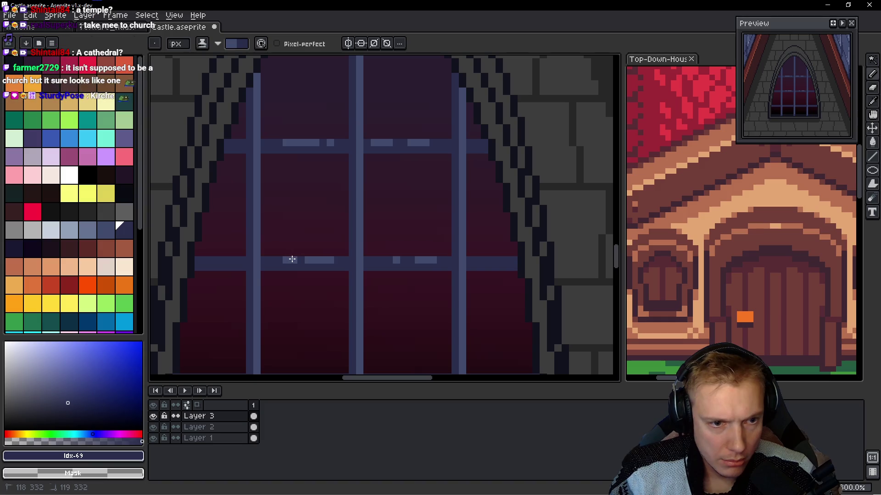
{"action": "left_click_drag", "start_coordinate": [313, 290], "coordinate": [315, 187]}
{"action": "left_click_drag", "start_coordinate": [327, 276], "coordinate": [309, 275]}
{"action": "left_click", "coordinate": [293, 274]}
{"action": "left_click", "coordinate": [286, 274]}
{"action": "left_click", "coordinate": [398, 274]}
{"action": "left_click_drag", "start_coordinate": [419, 274], "coordinate": [439, 275]}
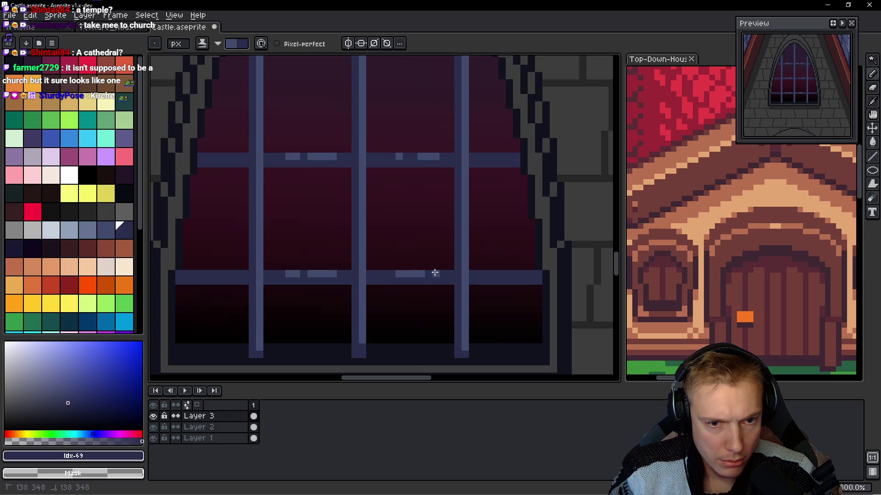
- Paint further light-blue segments on the middle and bottom window bars
{"action": "scroll", "coordinate": [428, 262], "scroll_direction": "down", "scroll_amount": 1}
{"action": "scroll", "coordinate": [356, 222], "scroll_direction": "up", "scroll_amount": 1}
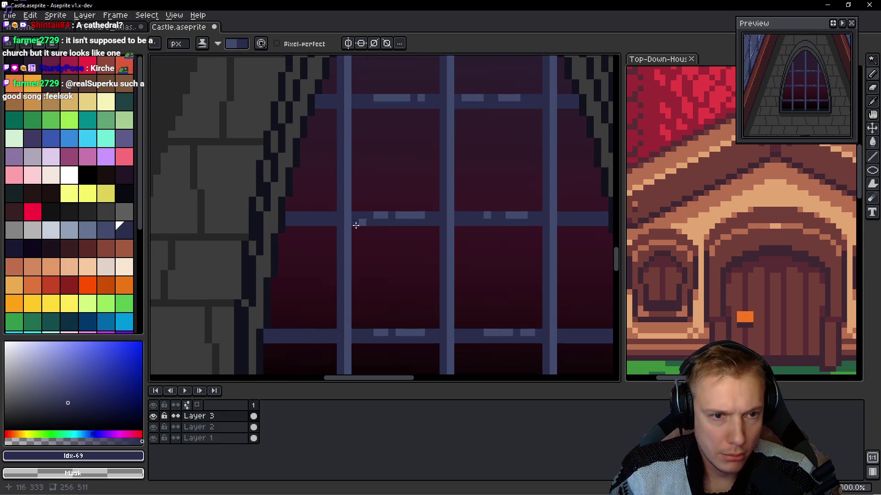
{"action": "left_click", "coordinate": [317, 216]}
{"action": "left_click_drag", "start_coordinate": [314, 216], "coordinate": [304, 223]}
{"action": "left_click_drag", "start_coordinate": [305, 333], "coordinate": [294, 333]}
{"action": "scroll", "coordinate": [305, 333], "scroll_direction": "down", "scroll_amount": 1}
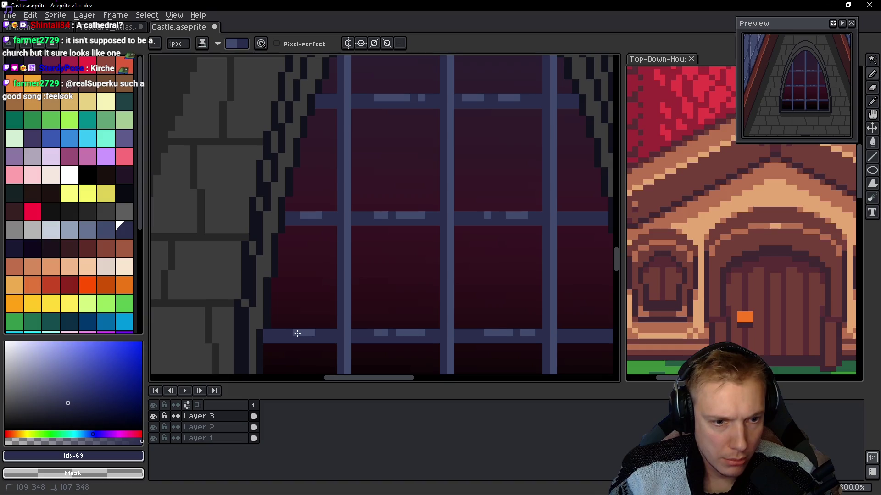
{"action": "scroll", "coordinate": [319, 170], "scroll_direction": "up", "scroll_amount": 1}
{"action": "scroll", "coordinate": [444, 196], "scroll_direction": "down", "scroll_amount": 1}
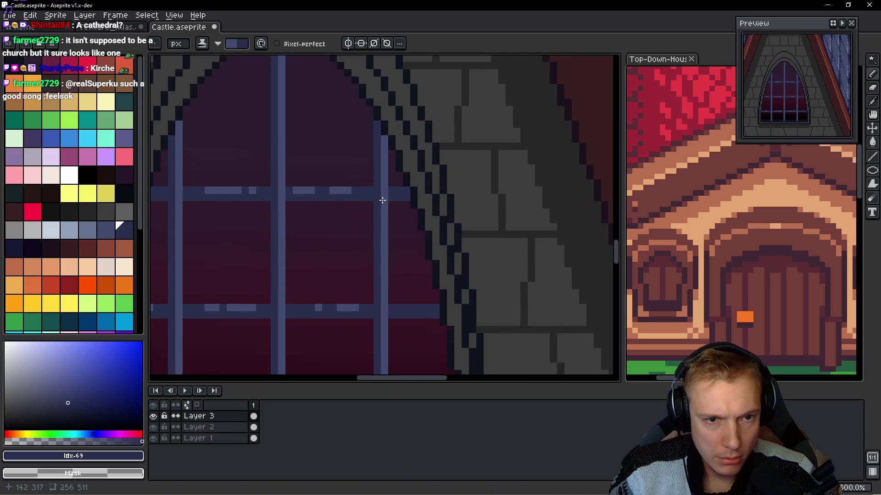
{"action": "scroll", "coordinate": [384, 197], "scroll_direction": "up", "scroll_amount": 1}
{"action": "scroll", "coordinate": [409, 215], "scroll_direction": "down", "scroll_amount": 1}
{"action": "scroll", "coordinate": [431, 257], "scroll_direction": "up", "scroll_amount": 1}
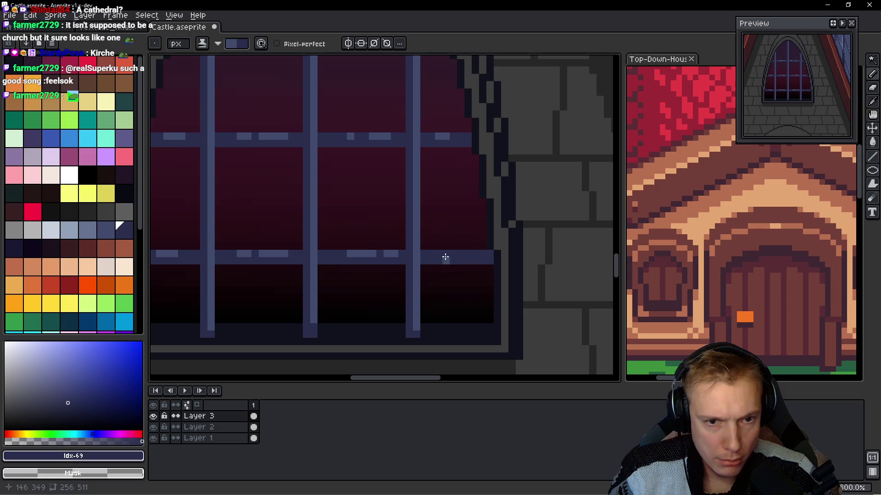
- Pick a dark shading colour and darken pixels near the arch top and the left bar's lower end
{"action": "left_click", "coordinate": [14, 247]}
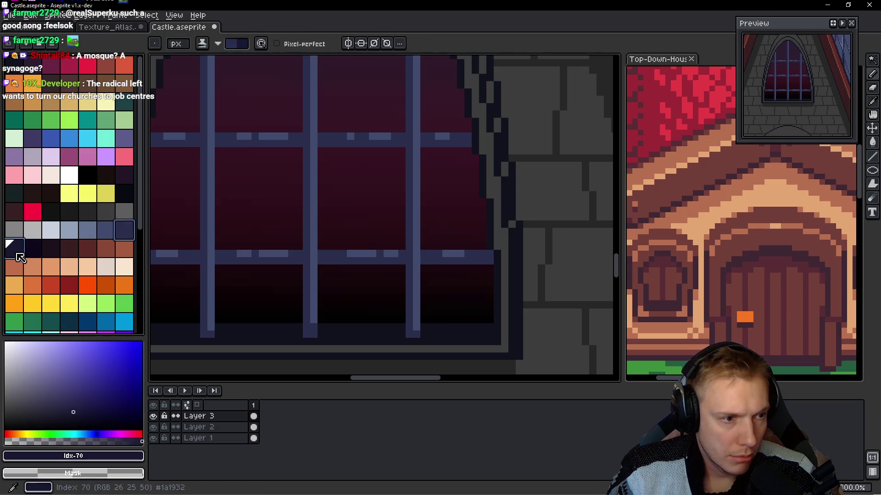
{"action": "scroll", "coordinate": [214, 251], "scroll_direction": "up", "scroll_amount": 1}
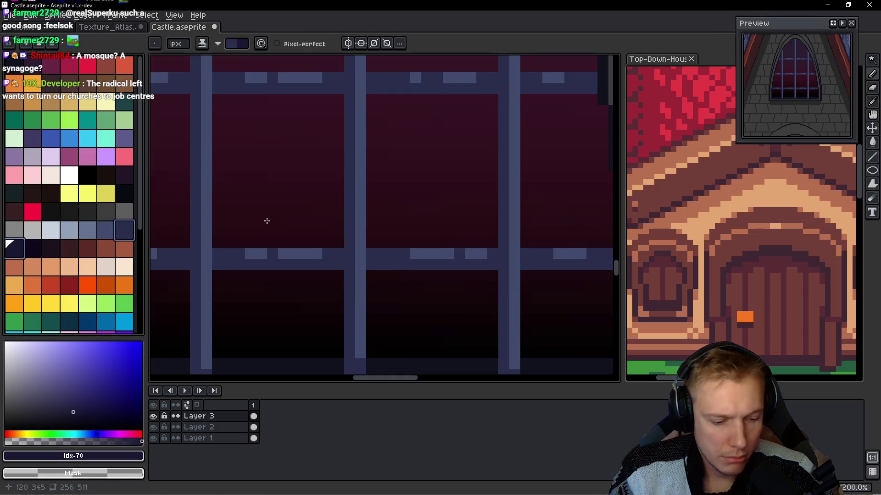
{"action": "key", "text": "x"}
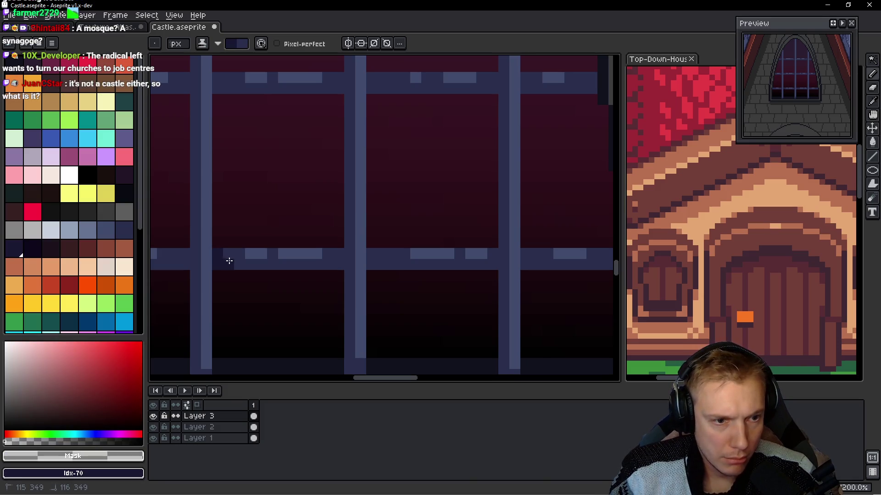
{"action": "scroll", "coordinate": [247, 266], "scroll_direction": "left", "scroll_amount": 2}
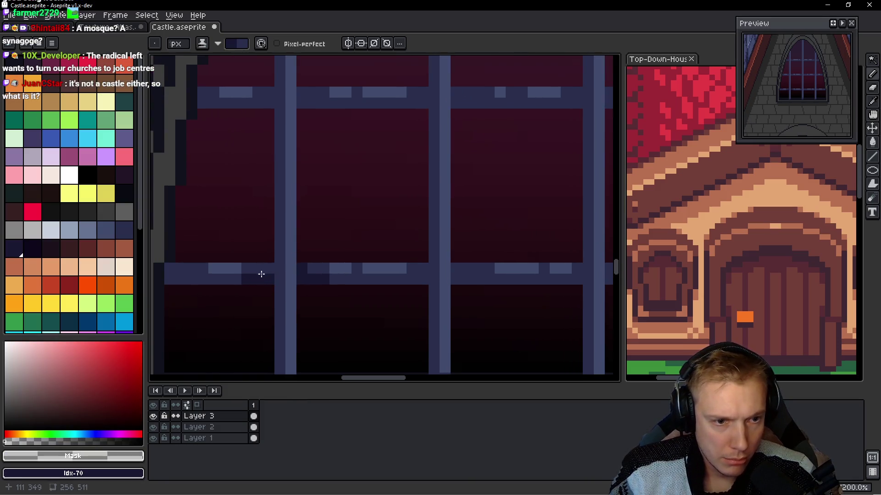
{"action": "scroll", "coordinate": [262, 247], "scroll_direction": "up", "scroll_amount": 2}
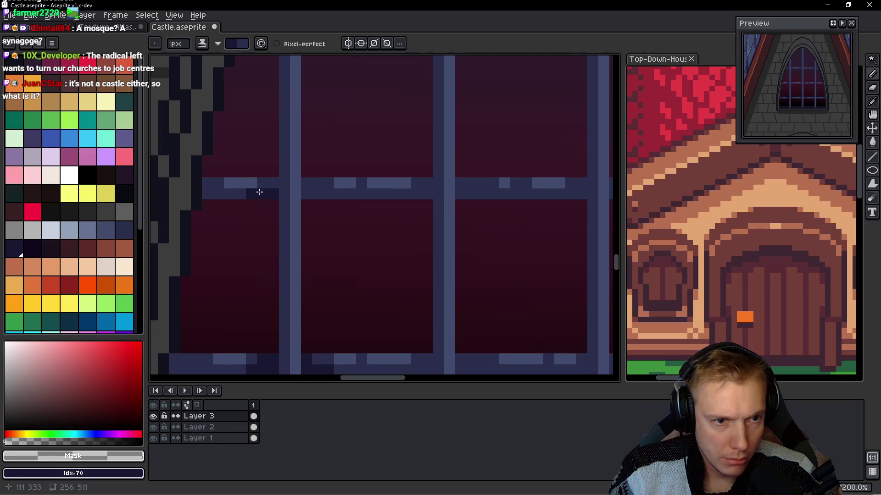
{"action": "scroll", "coordinate": [266, 105], "scroll_direction": "up", "scroll_amount": 4}
{"action": "mouse_move", "coordinate": [257, 206]}
{"action": "left_mouse_down"}
{"action": "mouse_move", "coordinate": [240, 202]}
{"action": "mouse_move", "coordinate": [252, 194]}
{"action": "mouse_move", "coordinate": [236, 196]}
{"action": "left_mouse_up"}
{"action": "scroll", "coordinate": [276, 177], "scroll_direction": "up", "scroll_amount": 2}
{"action": "scroll", "coordinate": [277, 177], "scroll_direction": "left", "scroll_amount": 2}
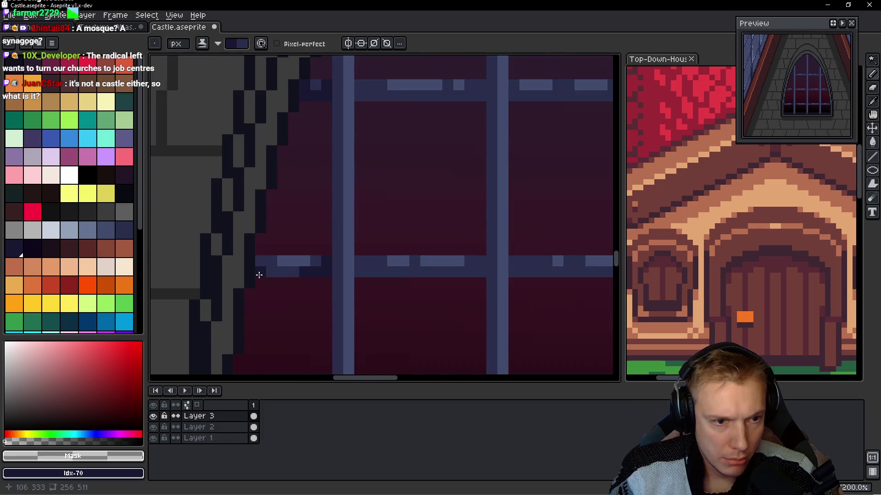
{"action": "scroll", "coordinate": [252, 293], "scroll_direction": "down", "scroll_amount": 4}
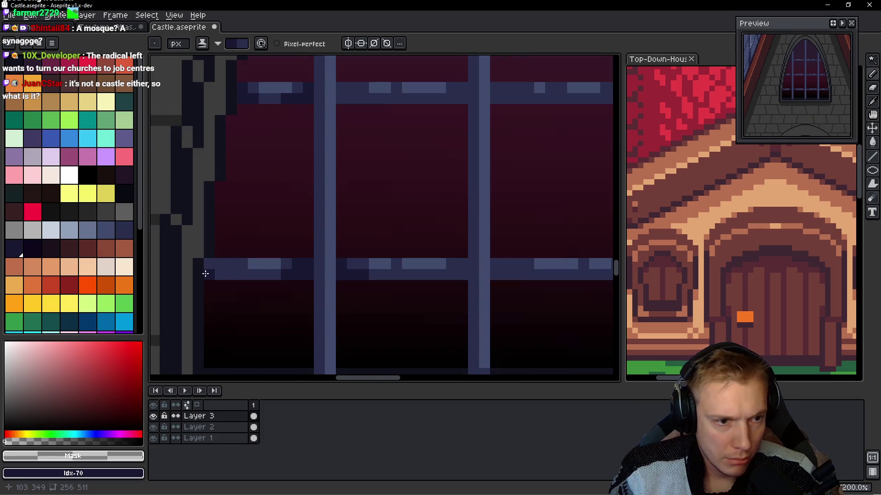
{"action": "scroll", "coordinate": [266, 258], "scroll_direction": "down", "scroll_amount": 3}
{"action": "left_click_drag", "start_coordinate": [317, 298], "coordinate": [320, 263]}
{"action": "left_click", "coordinate": [330, 299]}
- Darken the lower ends of the vertical bars and shade pixels along the horizontal bar
{"action": "scroll", "coordinate": [381, 256], "scroll_direction": "right", "scroll_amount": 2}
{"action": "left_click", "coordinate": [437, 294]}
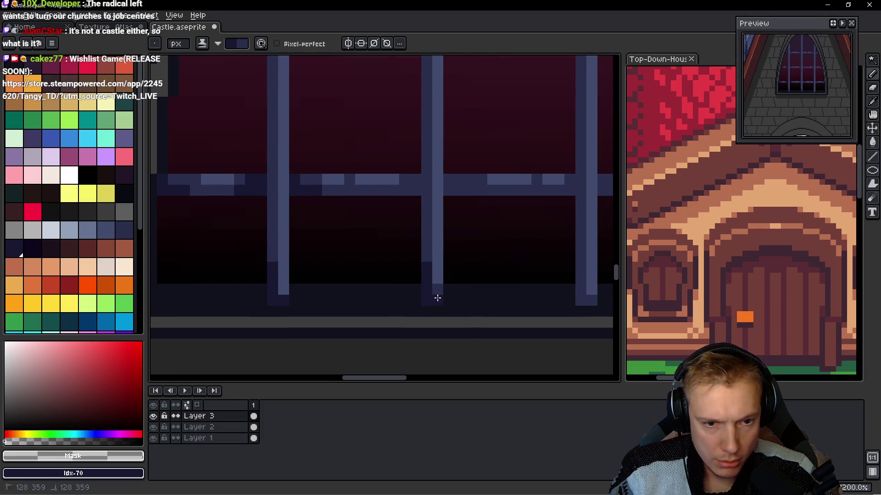
{"action": "left_click_drag", "start_coordinate": [276, 237], "coordinate": [273, 232]}
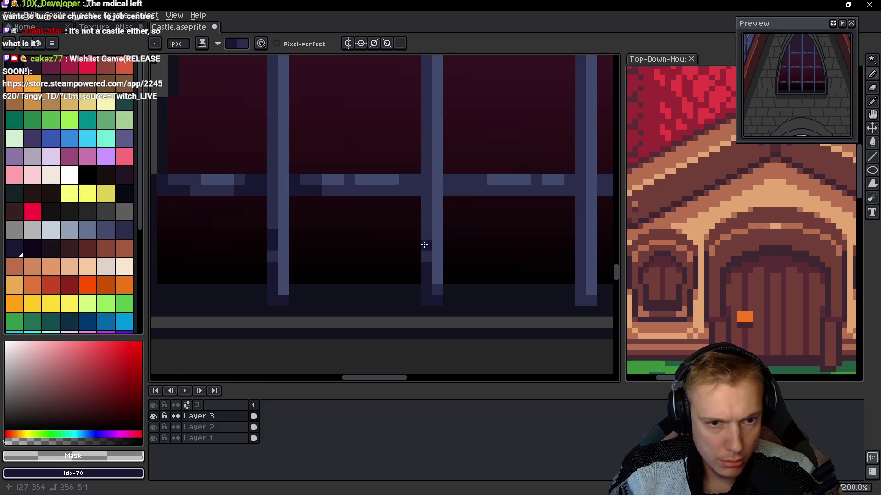
{"action": "scroll", "coordinate": [468, 266], "scroll_direction": "right", "scroll_amount": 4}
{"action": "scroll", "coordinate": [358, 273], "scroll_direction": "right", "scroll_amount": 4}
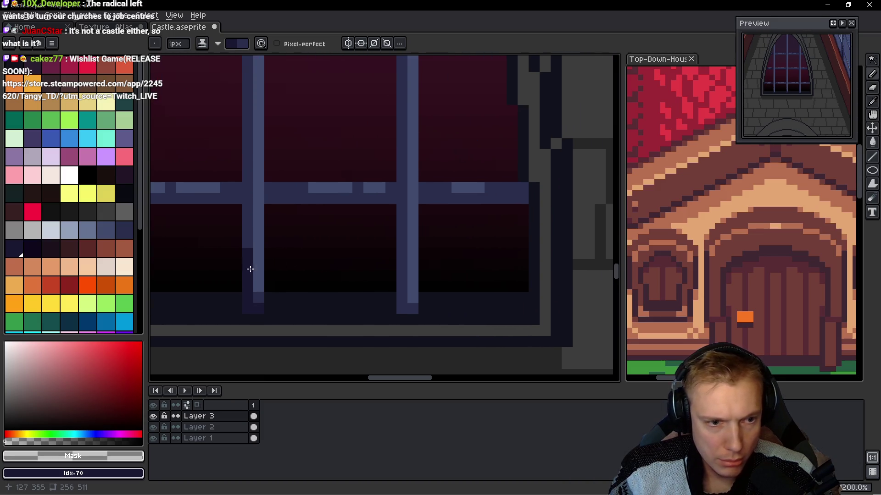
{"action": "scroll", "coordinate": [384, 298], "scroll_direction": "right", "scroll_amount": 1}
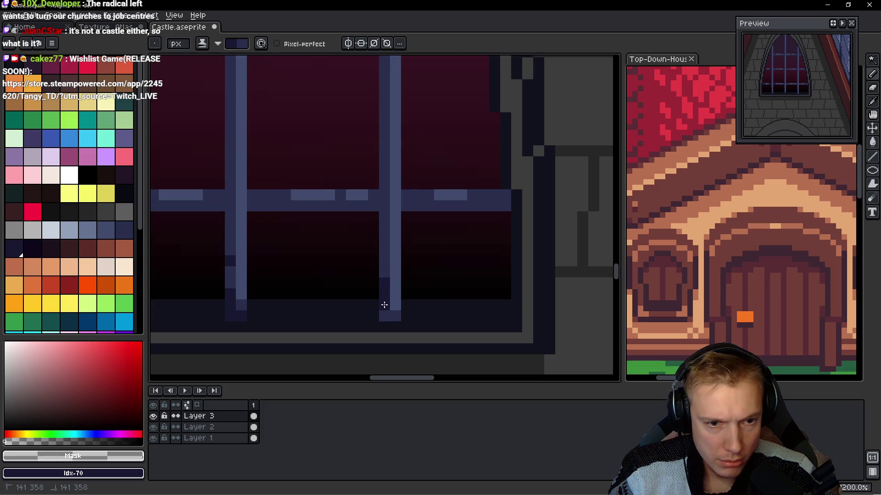
{"action": "left_click_drag", "start_coordinate": [381, 261], "coordinate": [381, 248]}
{"action": "scroll", "coordinate": [363, 247], "scroll_direction": "up", "scroll_amount": 2}
{"action": "scroll", "coordinate": [363, 248], "scroll_direction": "right", "scroll_amount": 1}
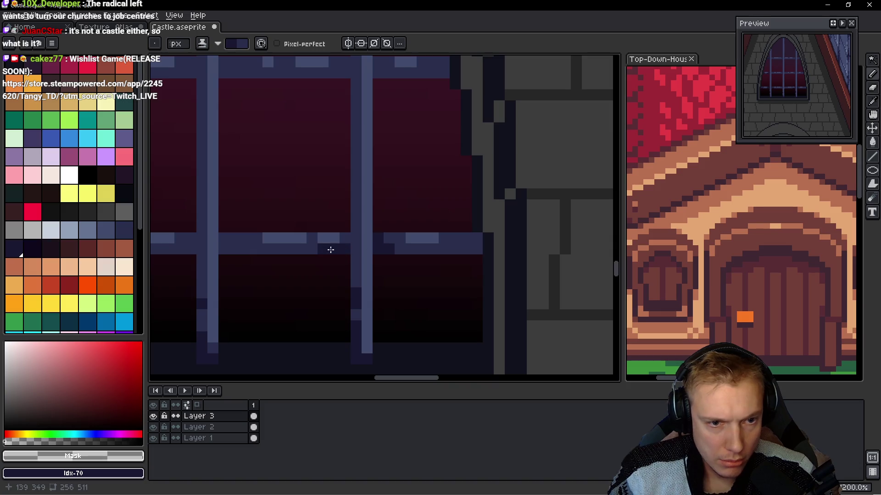
{"action": "scroll", "coordinate": [343, 254], "scroll_direction": "up", "scroll_amount": 5}
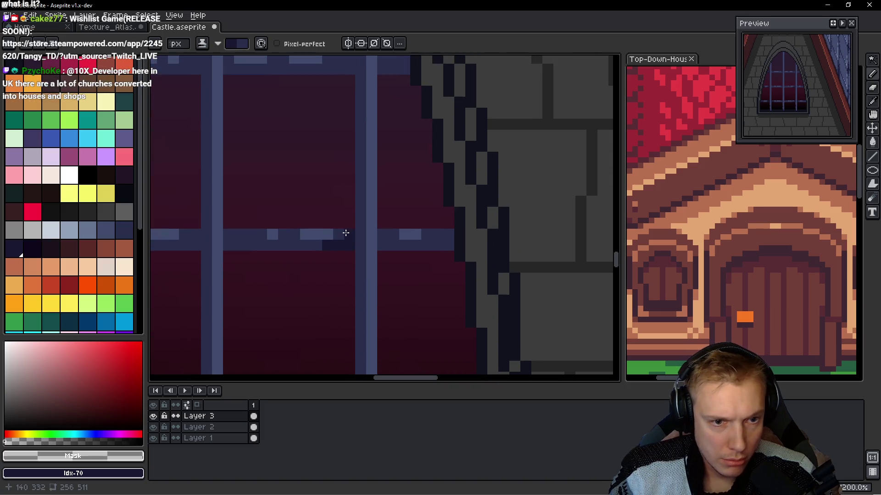
{"action": "left_click_drag", "start_coordinate": [383, 246], "coordinate": [399, 245]}
{"action": "left_click", "coordinate": [382, 234]}
{"action": "mouse_move", "coordinate": [316, 245]}
{"action": "left_mouse_down"}
{"action": "mouse_move", "coordinate": [307, 247]}
{"action": "mouse_move", "coordinate": [338, 257]}
{"action": "mouse_move", "coordinate": [284, 257]}
{"action": "left_mouse_up"}
- Extend the dark shading along the bottom row of the horizontal bar
{"action": "scroll", "coordinate": [298, 247], "scroll_direction": "left", "scroll_amount": 1}
{"action": "scroll", "coordinate": [207, 261], "scroll_direction": "left", "scroll_amount": 3}
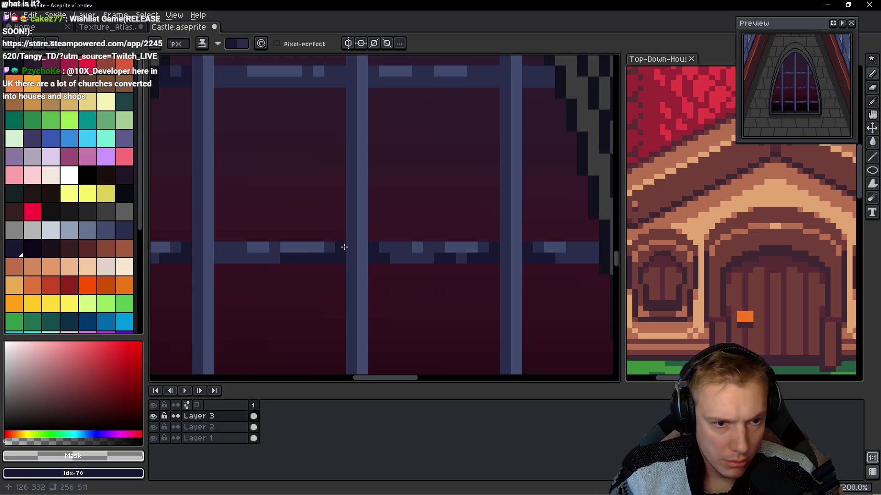
{"action": "scroll", "coordinate": [236, 275], "scroll_direction": "left", "scroll_amount": 1}
{"action": "left_click_drag", "start_coordinate": [246, 260], "coordinate": [288, 238]}
{"action": "scroll", "coordinate": [252, 254], "scroll_direction": "up", "scroll_amount": 1}
{"action": "scroll", "coordinate": [279, 185], "scroll_direction": "down", "scroll_amount": 2}
{"action": "scroll", "coordinate": [280, 185], "scroll_direction": "left", "scroll_amount": 1}
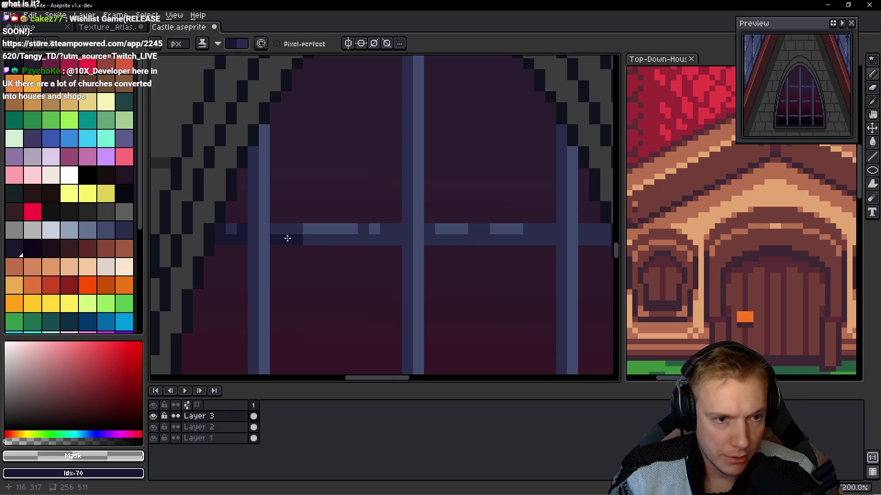
{"action": "left_click_drag", "start_coordinate": [387, 240], "coordinate": [369, 240]}
{"action": "left_click", "coordinate": [410, 229]}
{"action": "left_click_drag", "start_coordinate": [411, 235], "coordinate": [471, 232]}
{"action": "scroll", "coordinate": [459, 243], "scroll_direction": "right", "scroll_amount": 3}
{"action": "left_click", "coordinate": [508, 244]}
{"action": "left_click_drag", "start_coordinate": [539, 238], "coordinate": [525, 236]}
- Choose a dark navy palette colour for the central bar
{"action": "scroll", "coordinate": [507, 275], "scroll_direction": "down", "scroll_amount": 3}
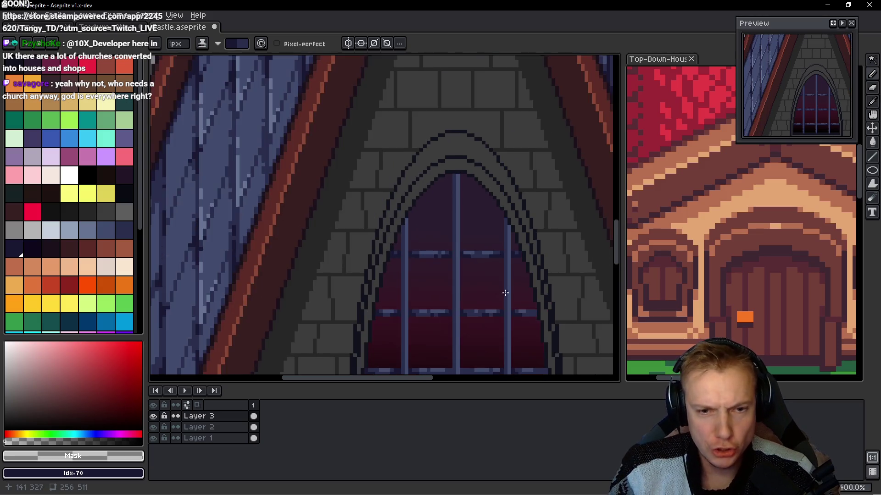
{"action": "scroll", "coordinate": [505, 291], "scroll_direction": "up", "scroll_amount": 3}
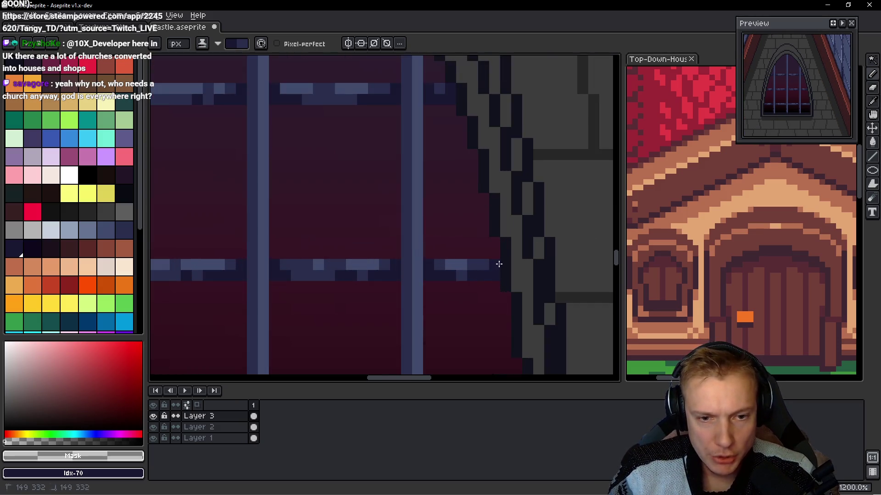
{"action": "scroll", "coordinate": [475, 284], "scroll_direction": "down", "scroll_amount": 4}
{"action": "scroll", "coordinate": [475, 302], "scroll_direction": "up", "scroll_amount": 3}
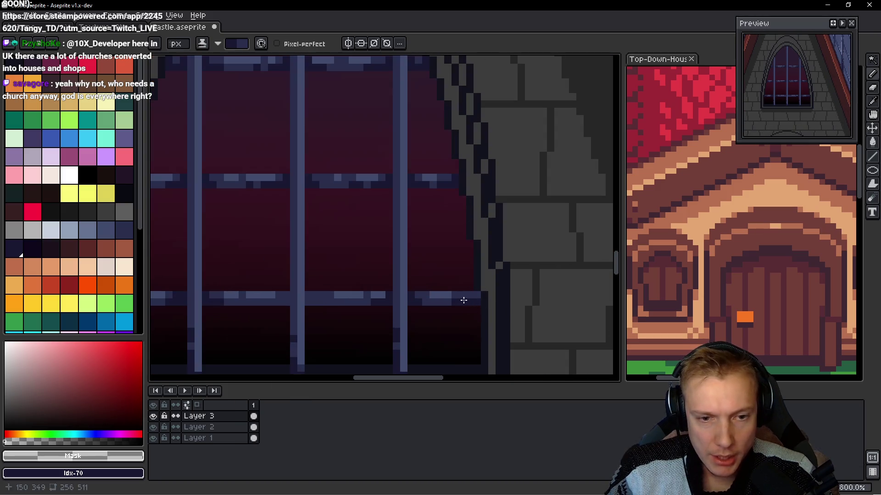
{"action": "scroll", "coordinate": [433, 265], "scroll_direction": "down", "scroll_amount": 5}
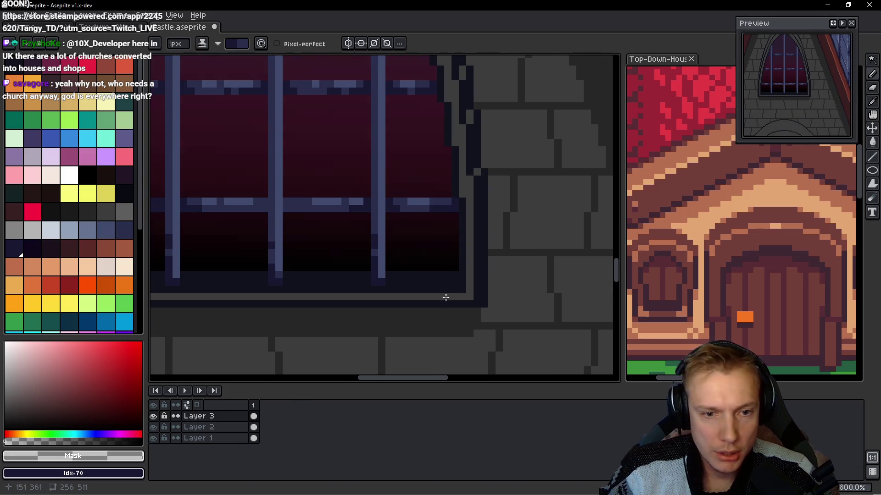
{"action": "scroll", "coordinate": [396, 248], "scroll_direction": "up", "scroll_amount": 4}
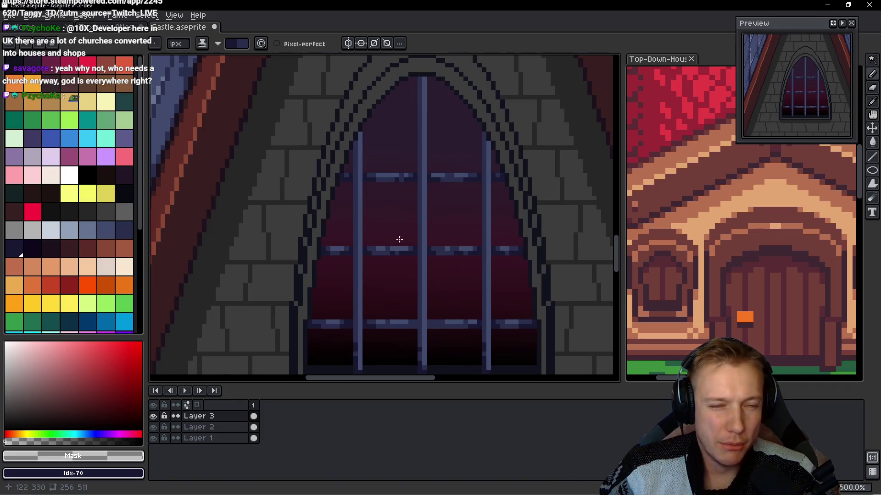
{"action": "scroll", "coordinate": [413, 206], "scroll_direction": "down", "scroll_amount": 1}
{"action": "scroll", "coordinate": [400, 196], "scroll_direction": "up", "scroll_amount": 2}
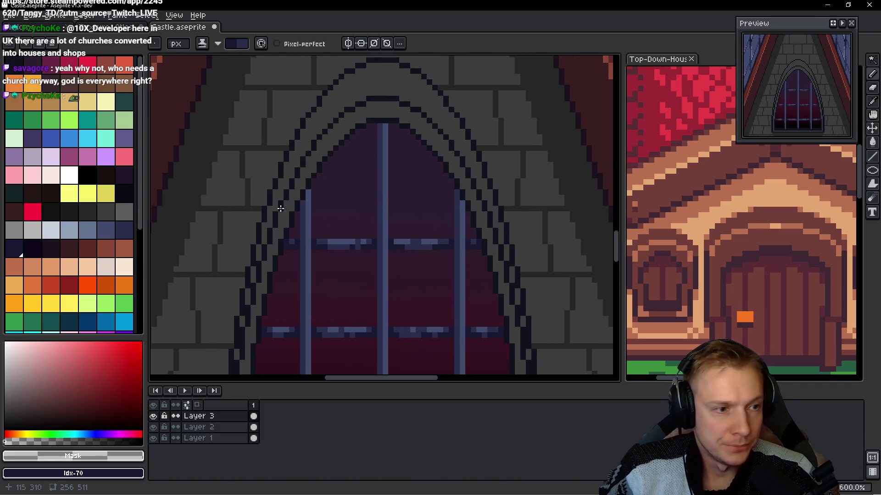
{"action": "mouse_move", "coordinate": [110, 235]}
{"action": "left_mouse_down"}
{"action": "mouse_move", "coordinate": [95, 228]}
{"action": "mouse_move", "coordinate": [114, 230]}
{"action": "left_mouse_up"}
{"action": "scroll", "coordinate": [360, 142], "scroll_direction": "up", "scroll_amount": 3}
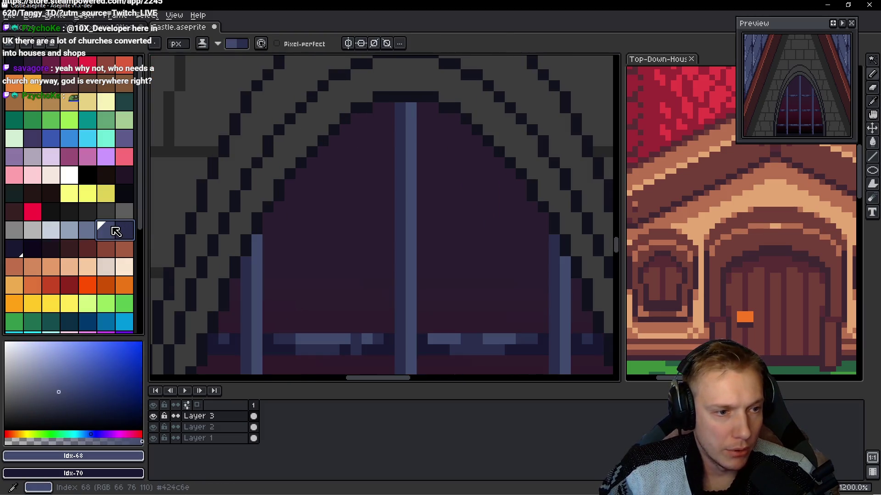
- Paint dark navy strokes down the central bar and the vertical window bars
{"action": "left_click", "coordinate": [412, 107]}
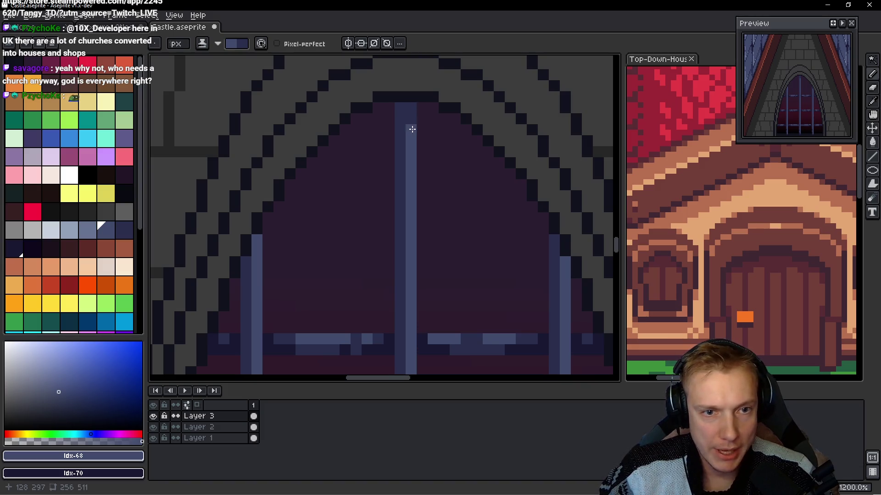
{"action": "scroll", "coordinate": [399, 192], "scroll_direction": "down", "scroll_amount": 3}
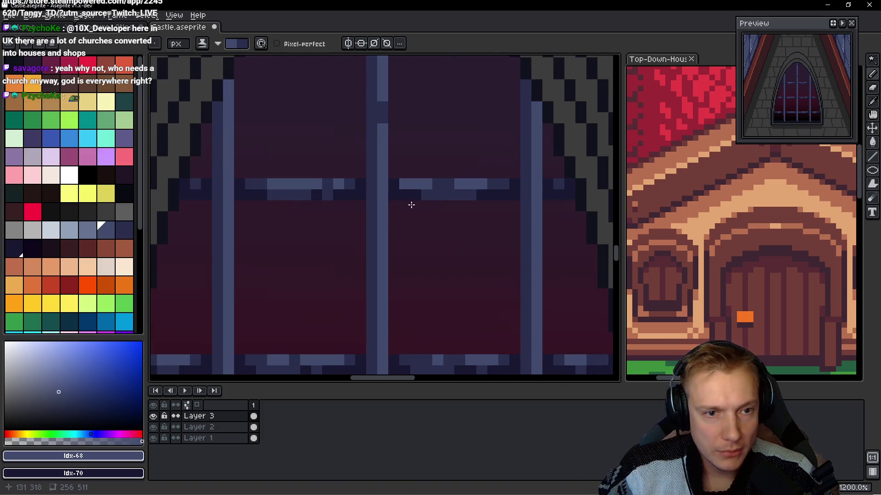
{"action": "left_click_drag", "start_coordinate": [386, 243], "coordinate": [389, 256]}
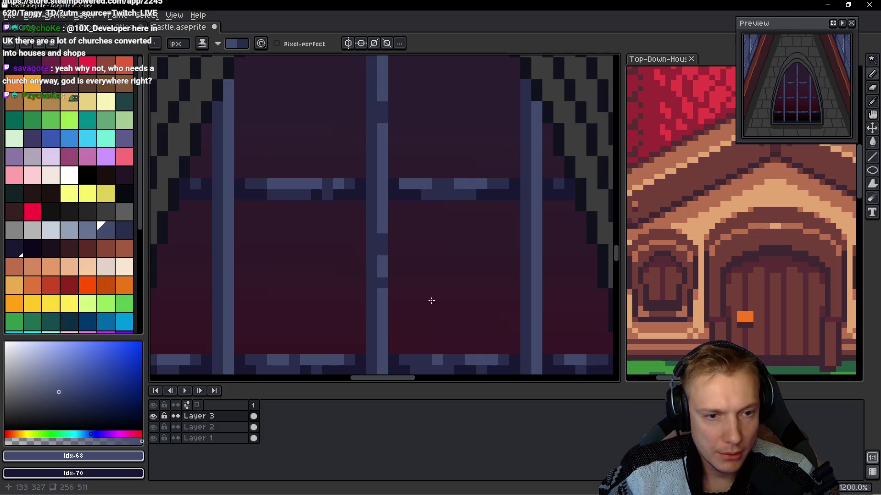
{"action": "scroll", "coordinate": [504, 167], "scroll_direction": "down", "scroll_amount": 2}
{"action": "left_click_drag", "start_coordinate": [513, 77], "coordinate": [510, 102]}
{"action": "left_click", "coordinate": [509, 164]}
{"action": "left_click_drag", "start_coordinate": [513, 250], "coordinate": [512, 257]}
{"action": "scroll", "coordinate": [538, 284], "scroll_direction": "right", "scroll_amount": 2}
{"action": "left_click_drag", "start_coordinate": [460, 229], "coordinate": [459, 259]}
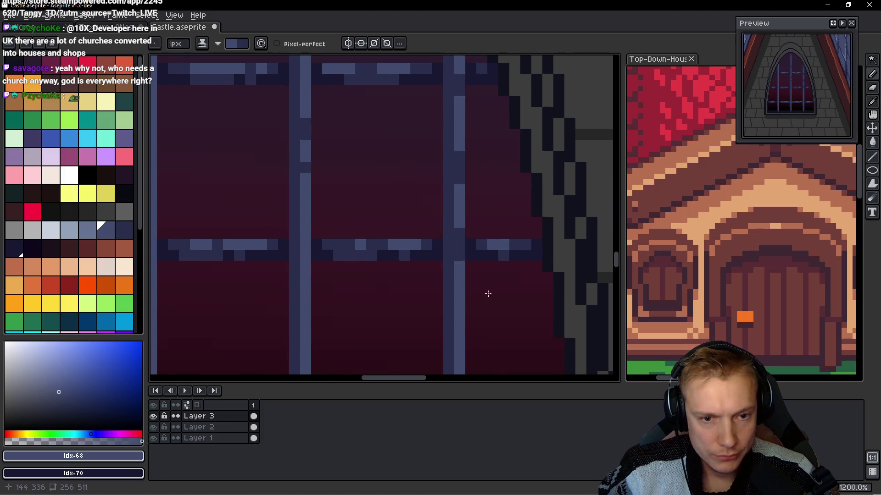
{"action": "scroll", "coordinate": [486, 294], "scroll_direction": "down", "scroll_amount": 2}
- Shade a pixel on a window bar in the lower part of the window
{"action": "left_click_drag", "start_coordinate": [484, 294], "coordinate": [449, 239]}
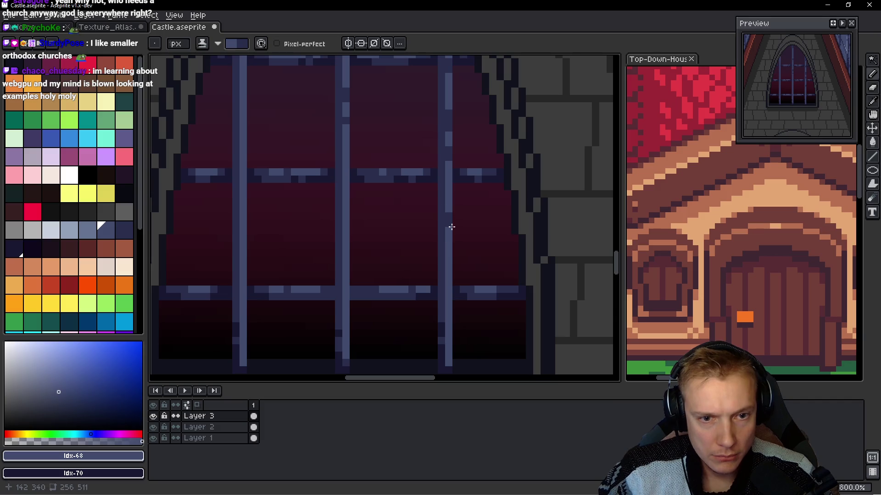
{"action": "scroll", "coordinate": [463, 246], "scroll_direction": "down", "scroll_amount": 2}
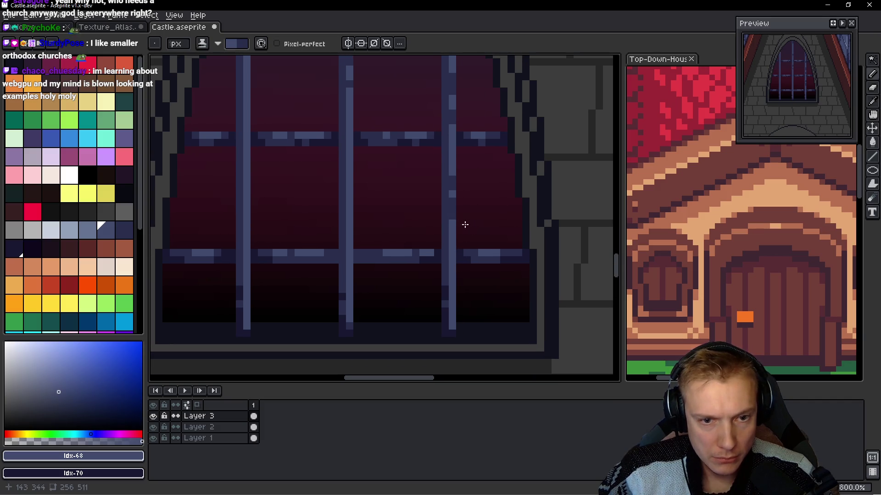
{"action": "scroll", "coordinate": [463, 227], "scroll_direction": "down", "scroll_amount": 1}
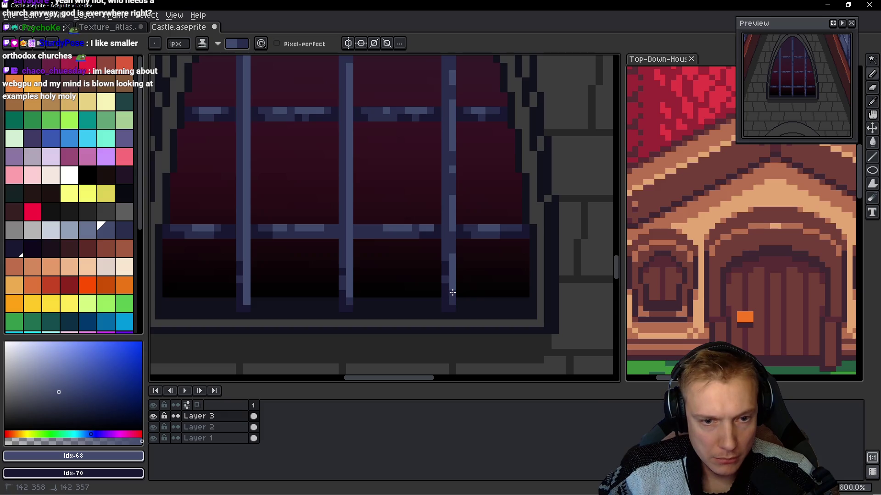
{"action": "scroll", "coordinate": [427, 292], "scroll_direction": "left", "scroll_amount": 1}
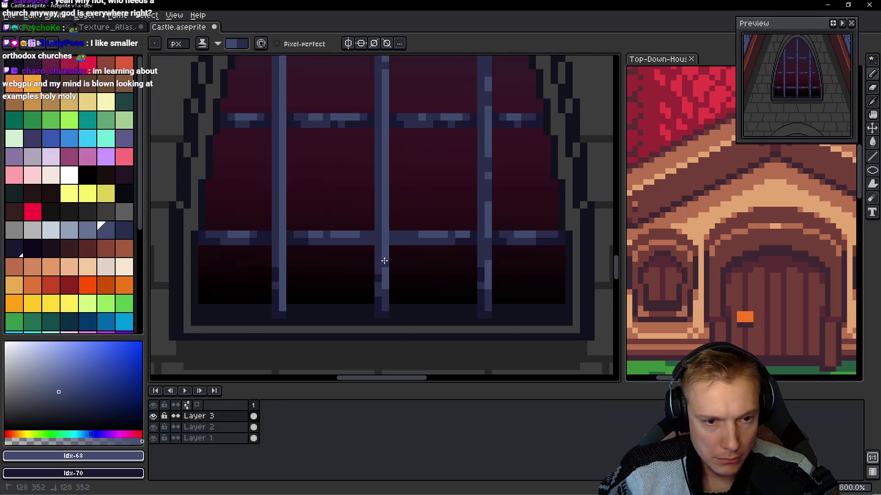
{"action": "scroll", "coordinate": [376, 133], "scroll_direction": "up", "scroll_amount": 2}
{"action": "scroll", "coordinate": [374, 136], "scroll_direction": "left", "scroll_amount": 2}
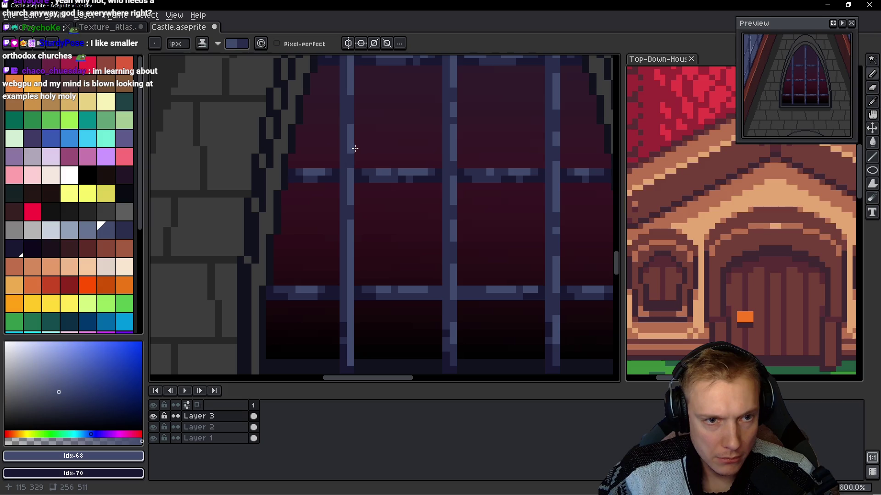
{"action": "left_click", "coordinate": [350, 232]}
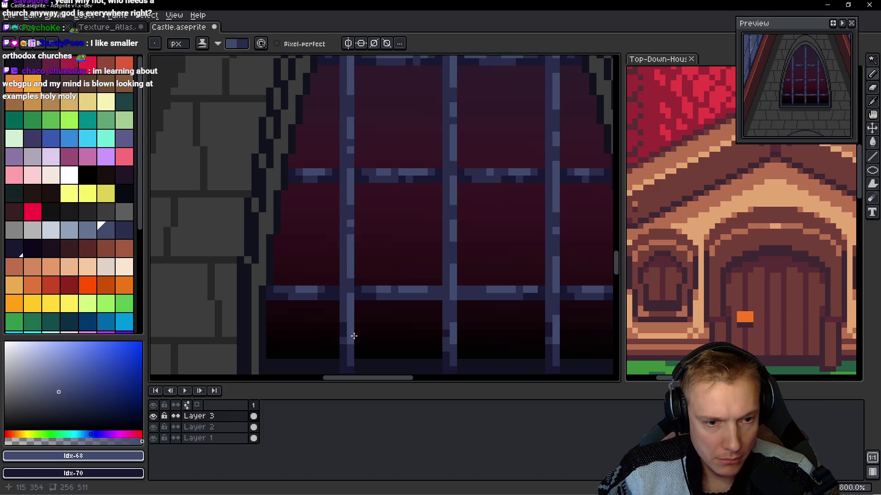
{"action": "scroll", "coordinate": [350, 317], "scroll_direction": "down", "scroll_amount": 6}
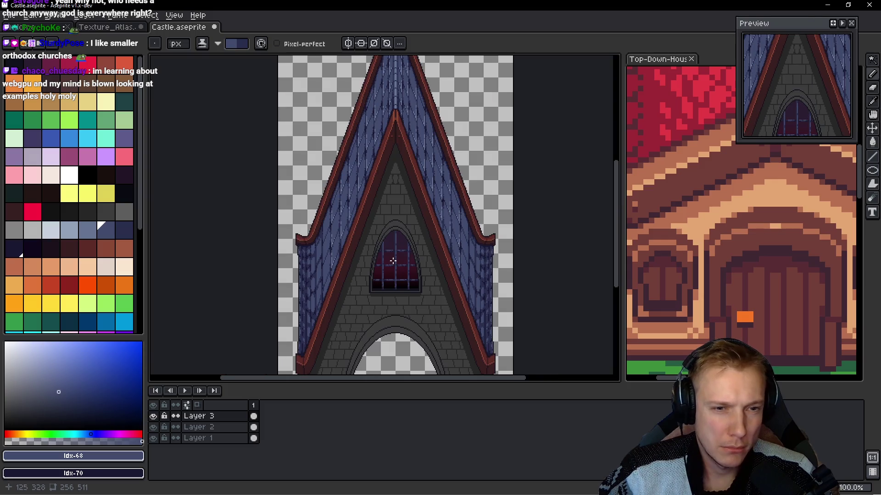
{"action": "scroll", "coordinate": [393, 261], "scroll_direction": "up", "scroll_amount": 6}
- Switch to the darkest navy and darken the left mullion column
{"action": "left_click", "coordinate": [127, 232]}
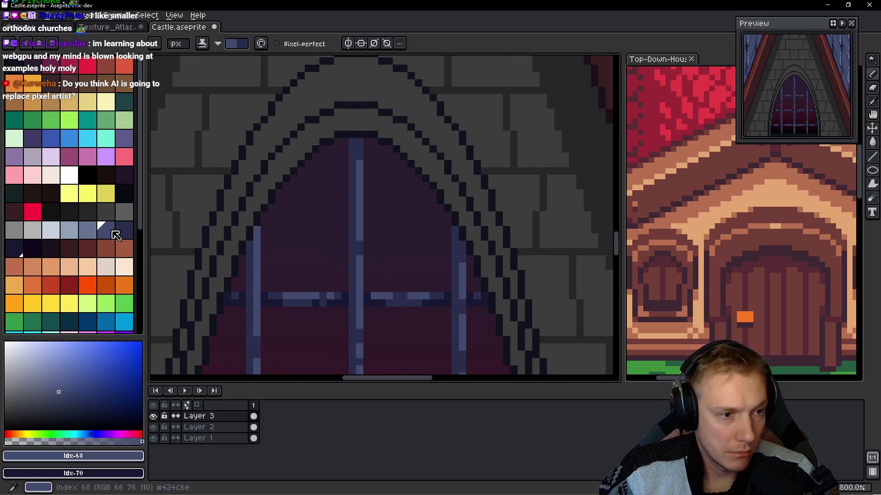
{"action": "scroll", "coordinate": [354, 183], "scroll_direction": "up", "scroll_amount": 1}
{"action": "left_click", "coordinate": [361, 172]}
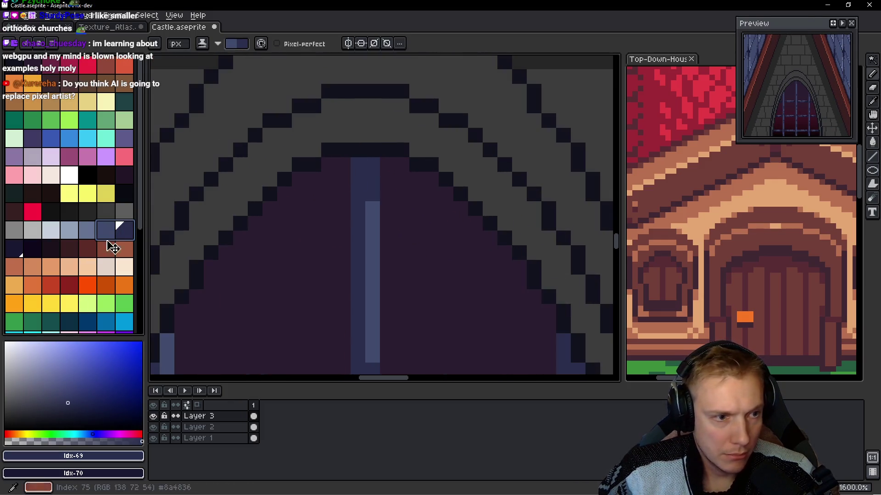
{"action": "left_click", "coordinate": [32, 248]}
{"action": "left_click", "coordinate": [14, 248]}
{"action": "left_click", "coordinate": [373, 192]}
{"action": "key", "text": "ctrl+z"}
{"action": "left_click", "coordinate": [359, 164]}
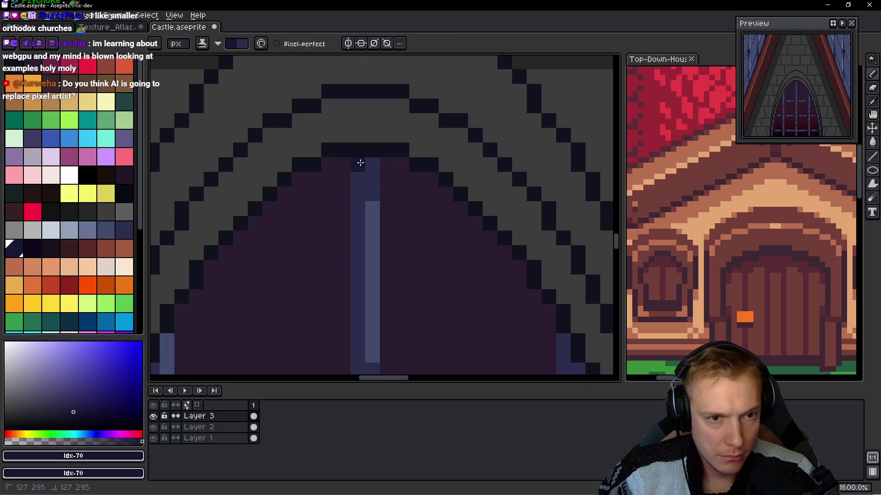
{"action": "left_click_drag", "start_coordinate": [360, 176], "coordinate": [359, 238]}
- Sample the dark navy #2a2f4c and darken pixels down the left and right mullions
{"action": "left_click", "coordinate": [371, 167]}
{"action": "left_click", "coordinate": [370, 178]}
{"action": "scroll", "coordinate": [356, 223], "scroll_direction": "down", "scroll_amount": 2}
{"action": "left_click", "coordinate": [336, 189]}
{"action": "left_click", "coordinate": [337, 204]}
{"action": "mouse_move", "coordinate": [543, 277]}
{"action": "left_mouse_down"}
{"action": "mouse_move", "coordinate": [541, 332]}
{"action": "mouse_move", "coordinate": [403, 213]}
{"action": "left_mouse_up"}
{"action": "left_click", "coordinate": [556, 293]}
{"action": "left_click_drag", "start_coordinate": [252, 206], "coordinate": [420, 219]}
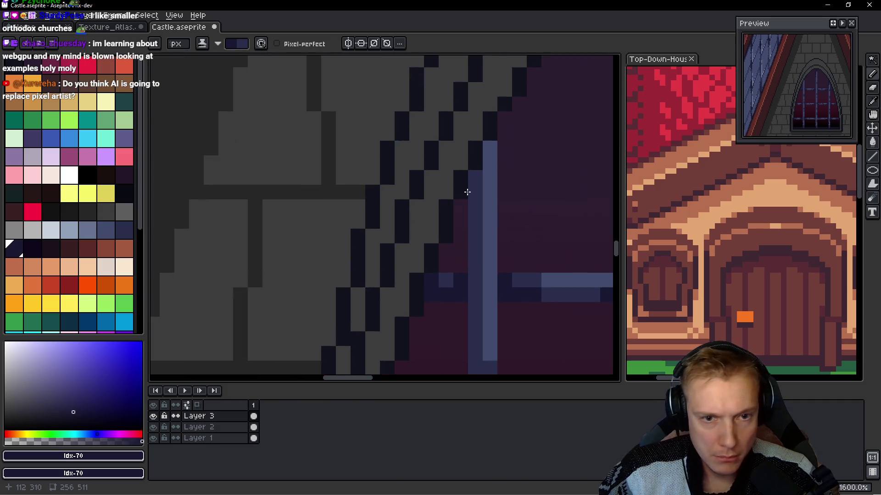
{"action": "left_click_drag", "start_coordinate": [468, 178], "coordinate": [472, 226]}
{"action": "left_click_drag", "start_coordinate": [516, 188], "coordinate": [437, 220]}
{"action": "left_click", "coordinate": [414, 188]}
{"action": "left_click", "coordinate": [392, 298], "text": "alt"}
{"action": "left_click", "coordinate": [412, 214]}
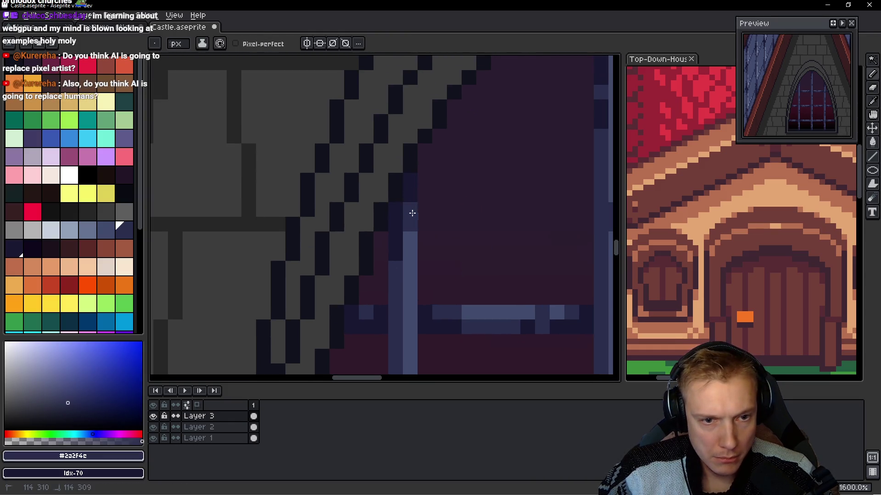
- Darken the horizontal mullion bar, then switch to the Imgur castle reference post
{"action": "scroll", "coordinate": [412, 213], "scroll_direction": "down", "scroll_amount": 4}
{"action": "scroll", "coordinate": [450, 249], "scroll_direction": "up", "scroll_amount": 4}
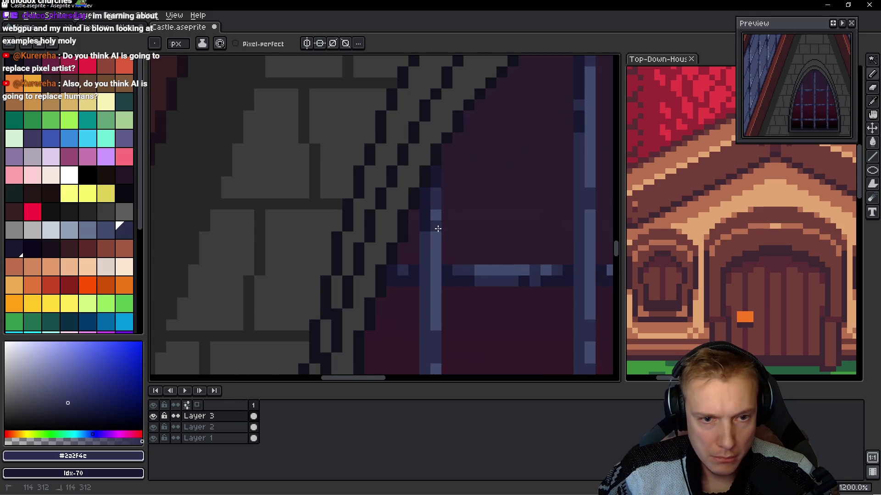
{"action": "scroll", "coordinate": [438, 229], "scroll_direction": "down", "scroll_amount": 7}
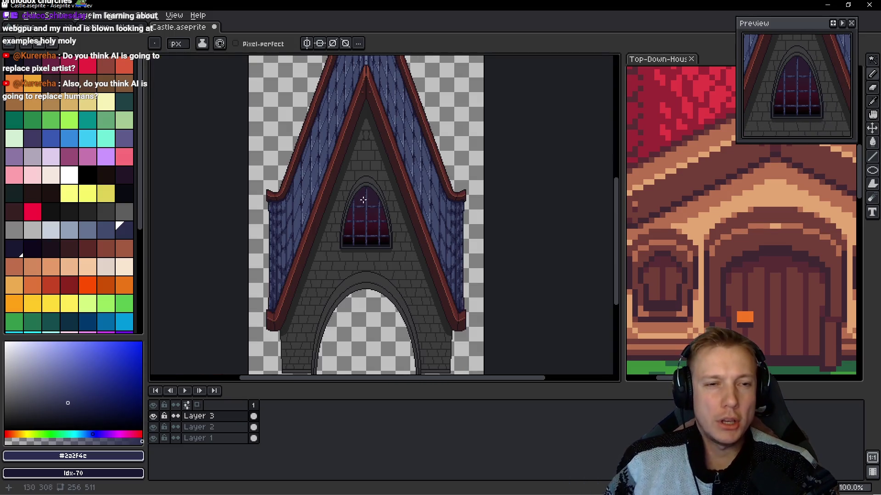
{"action": "scroll", "coordinate": [345, 219], "scroll_direction": "up", "scroll_amount": 4}
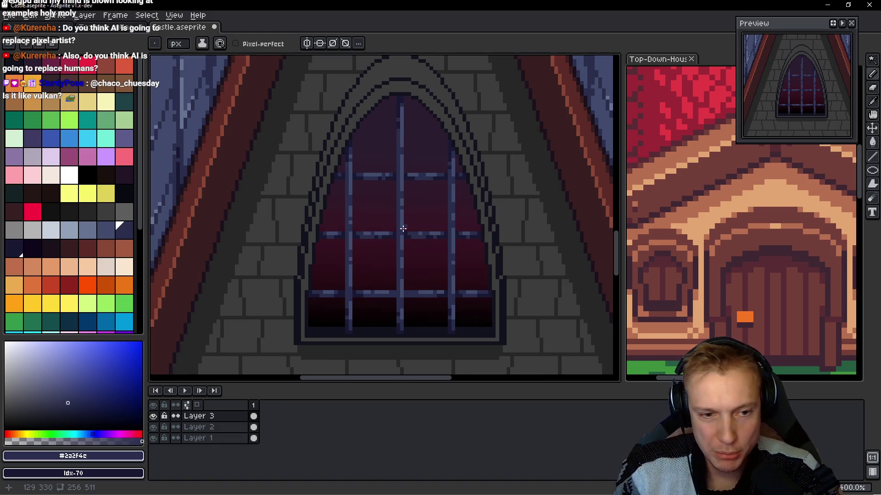
{"action": "scroll", "coordinate": [404, 229], "scroll_direction": "up", "scroll_amount": 3}
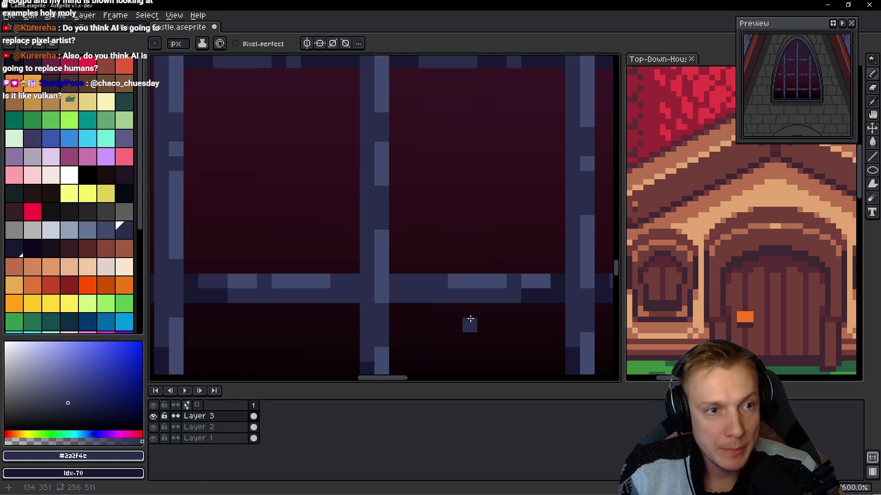
{"action": "scroll", "coordinate": [470, 319], "scroll_direction": "right", "scroll_amount": 2}
{"action": "mouse_move", "coordinate": [332, 271]}
{"action": "left_mouse_down"}
{"action": "mouse_move", "coordinate": [293, 287]}
{"action": "mouse_move", "coordinate": [229, 287]}
{"action": "mouse_move", "coordinate": [263, 277]}
{"action": "left_mouse_up"}
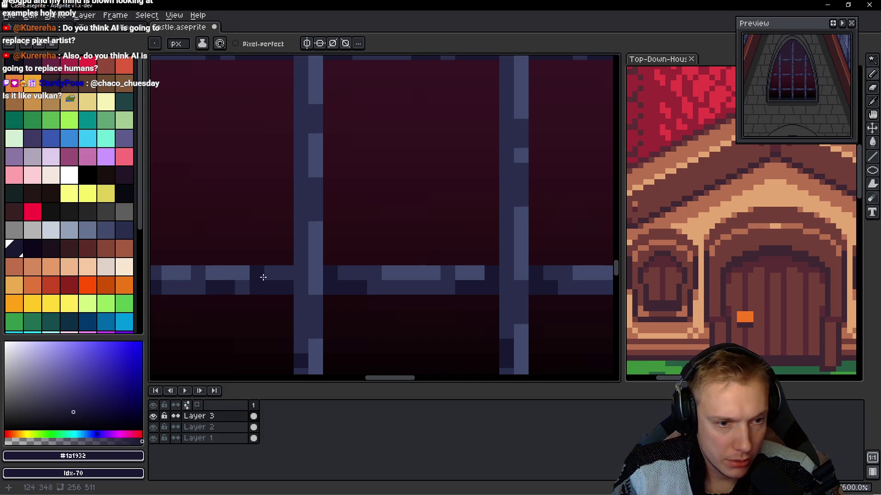
{"action": "scroll", "coordinate": [407, 262], "scroll_direction": "down", "scroll_amount": 3}
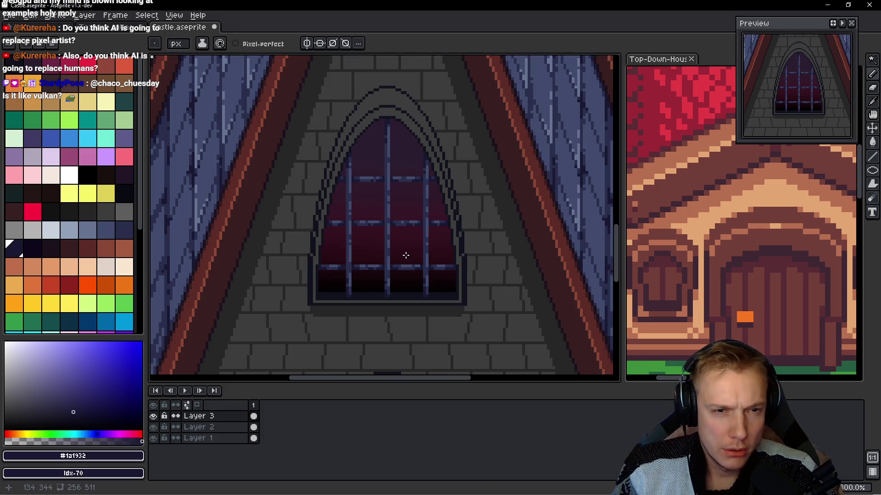
{"action": "scroll", "coordinate": [401, 253], "scroll_direction": "down", "scroll_amount": 1}
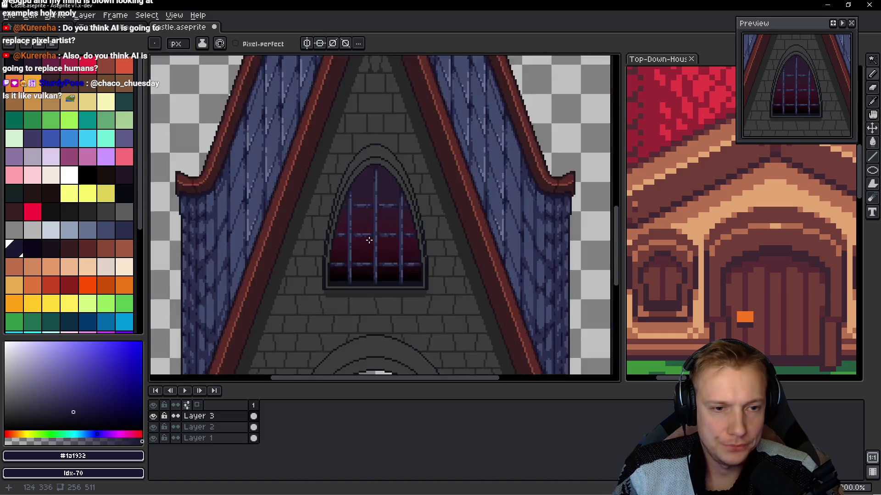
{"action": "scroll", "coordinate": [373, 239], "scroll_direction": "up", "scroll_amount": 3}
{"action": "scroll", "coordinate": [374, 136], "scroll_direction": "down", "scroll_amount": 3}
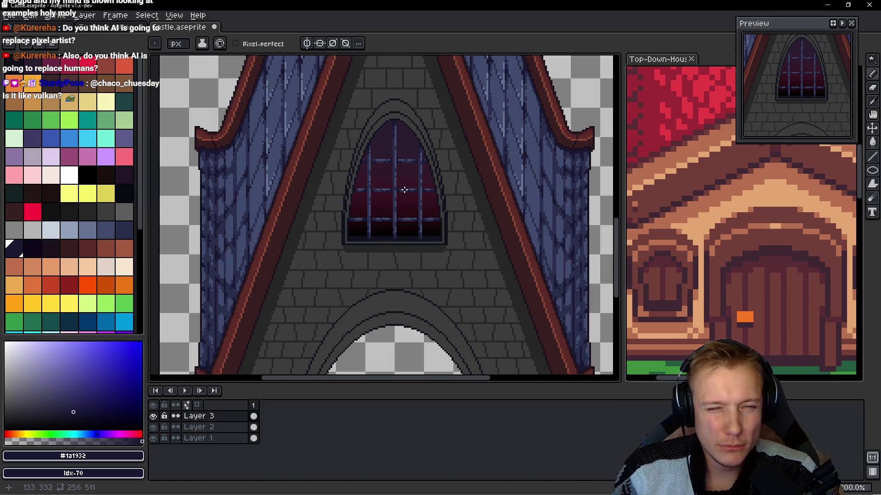
{"action": "scroll", "coordinate": [404, 190], "scroll_direction": "down", "scroll_amount": 1}
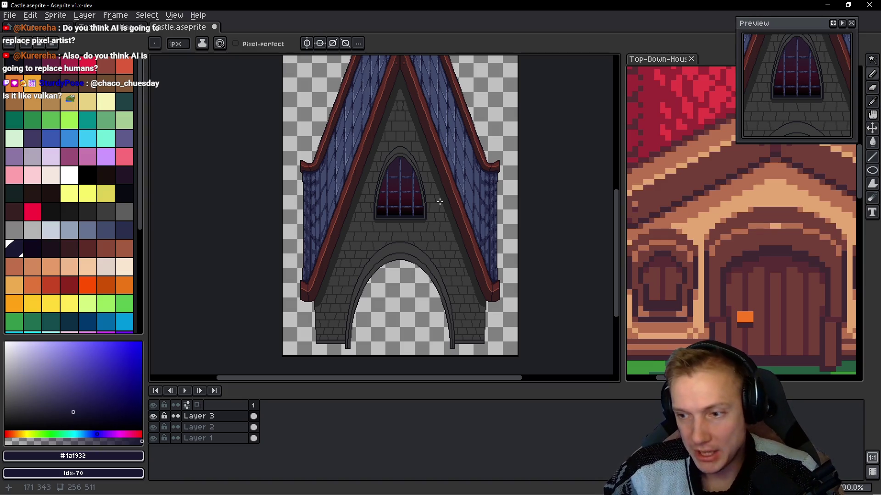
{"action": "key", "text": "alt"}
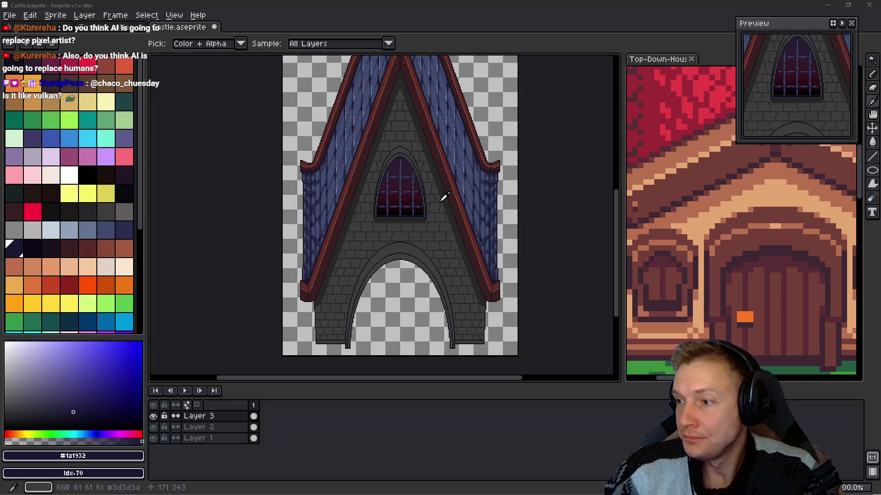
{"action": "key", "text": "alt+Tab"}
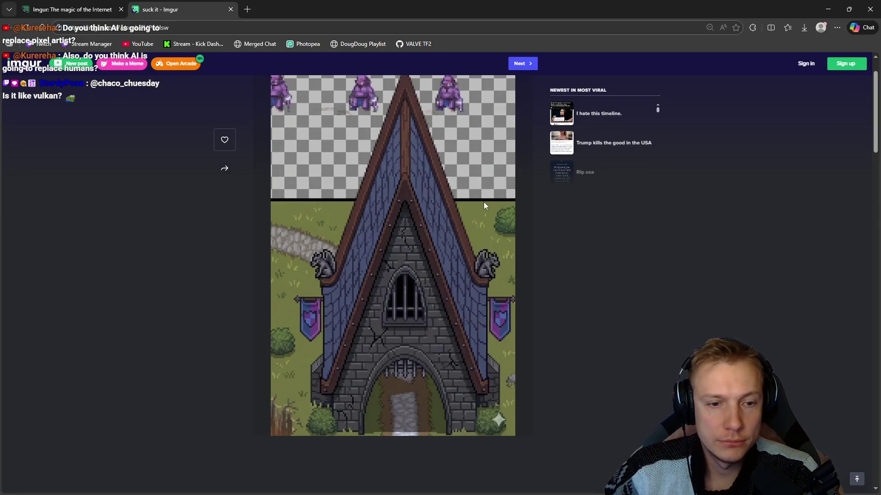
- Compare the two Imgur castle posts, glance at the saint11.art tutorials, then return to the artwork
{"action": "scroll", "coordinate": [483, 204], "scroll_direction": "down", "scroll_amount": 1}
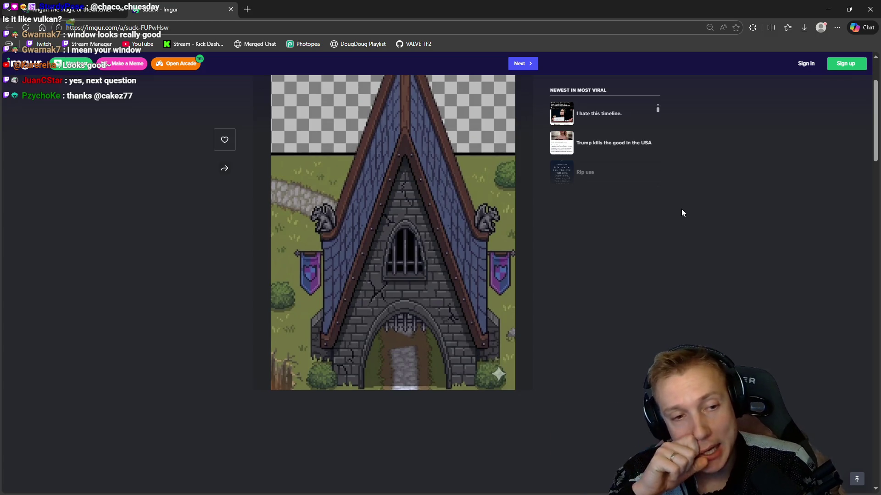
{"action": "key", "text": "Right"}
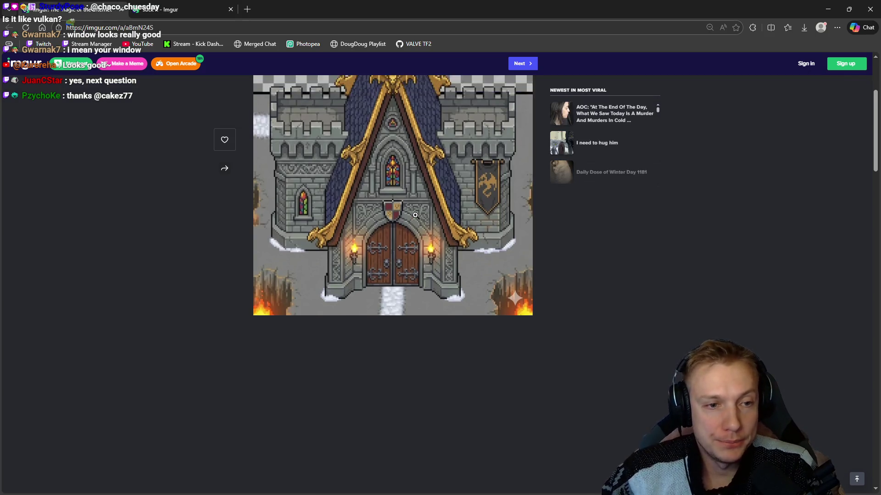
{"action": "scroll", "coordinate": [415, 215], "scroll_direction": "up", "scroll_amount": 2}
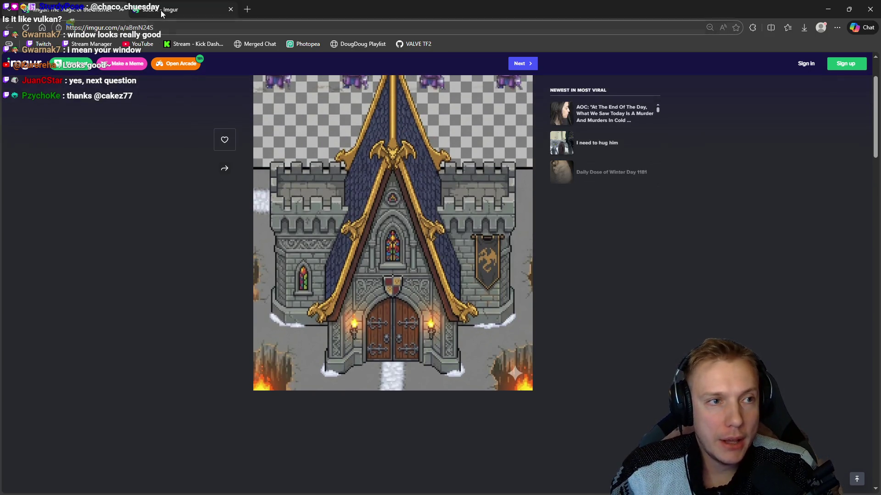
{"action": "key", "text": "Right"}
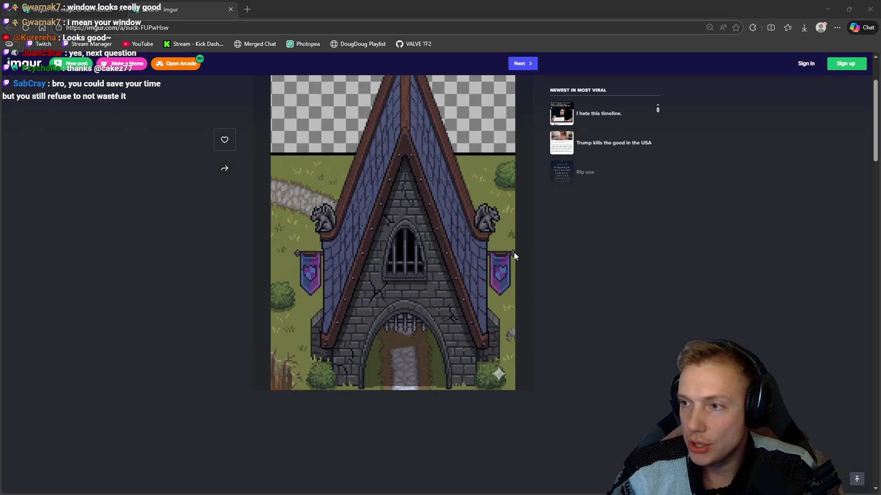
{"action": "key", "text": "alt+Tab"}
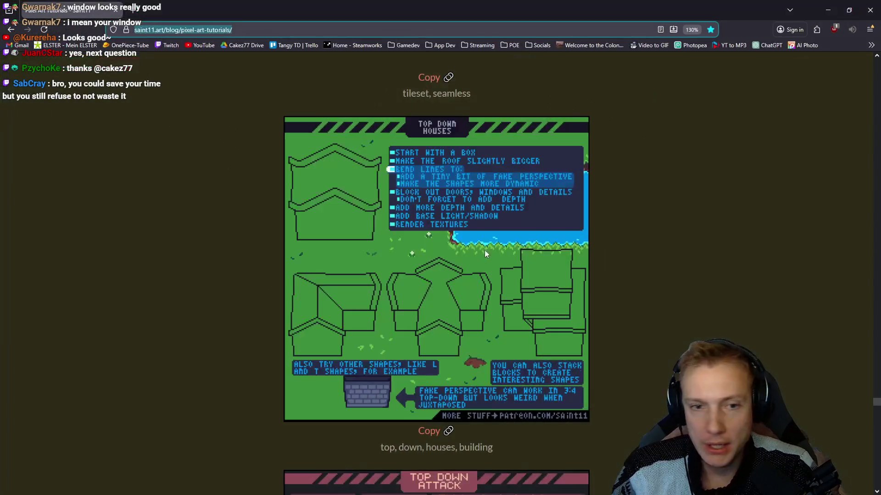
{"action": "key", "text": "alt+Tab"}
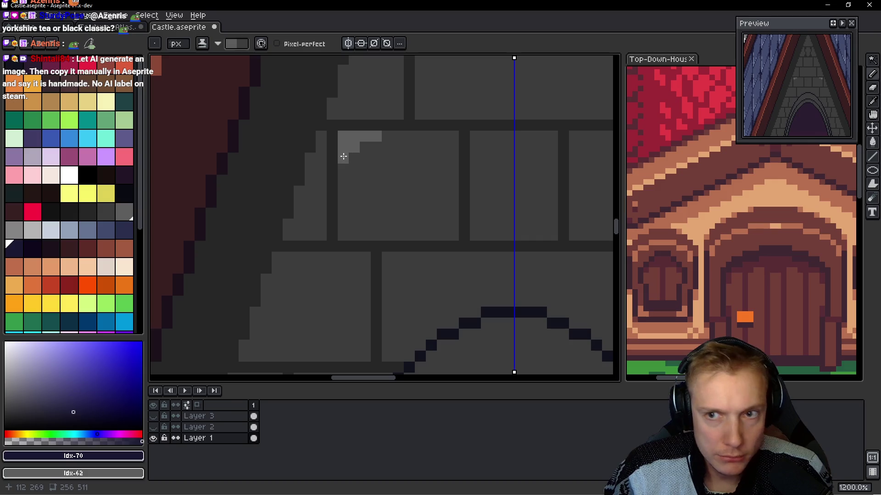
- Paint light highlights along the top edges of the central and upper bricks, trimming stray pixels
{"action": "left_click_drag", "start_coordinate": [403, 136], "coordinate": [414, 137]}
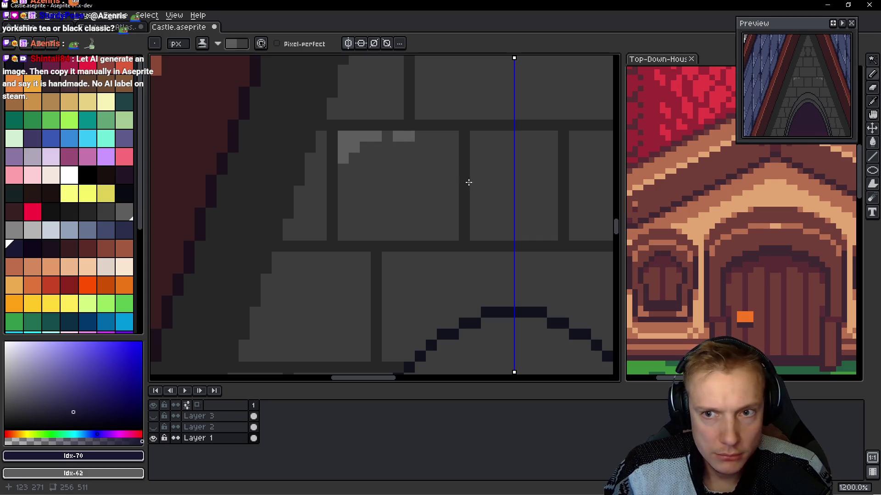
{"action": "left_click_drag", "start_coordinate": [475, 135], "coordinate": [495, 138]}
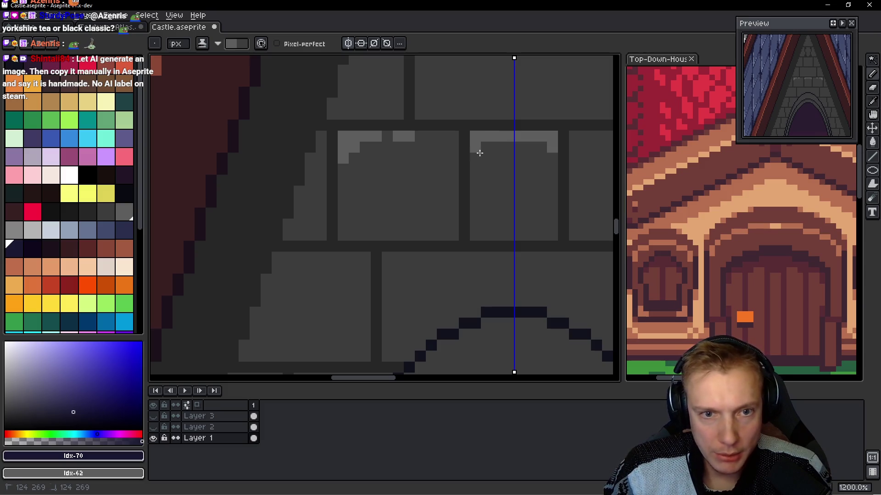
{"action": "right_click", "coordinate": [475, 147]}
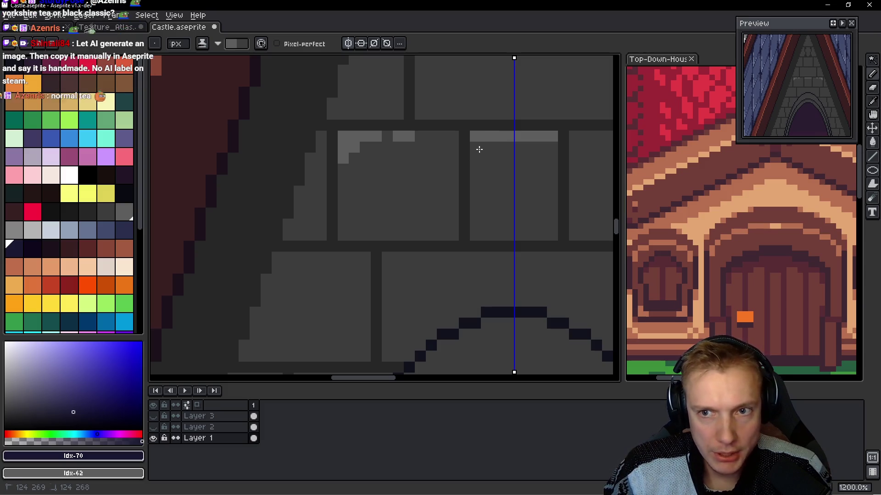
{"action": "right_click", "coordinate": [512, 139]}
{"action": "scroll", "coordinate": [484, 153], "scroll_direction": "up", "scroll_amount": 3}
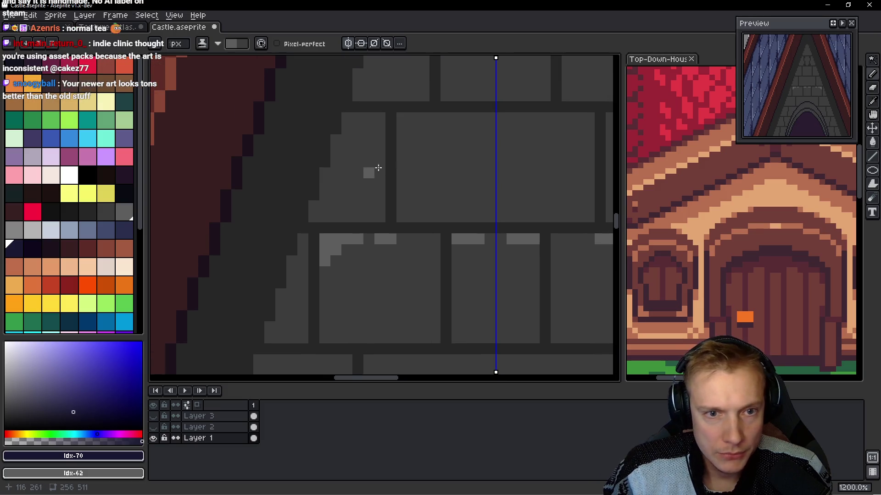
{"action": "left_click_drag", "start_coordinate": [402, 128], "coordinate": [451, 116]}
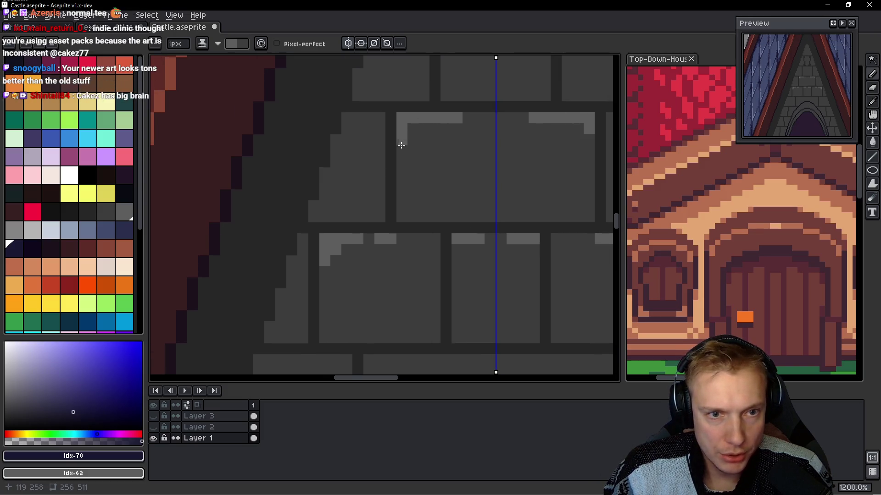
{"action": "left_click", "coordinate": [413, 129]}
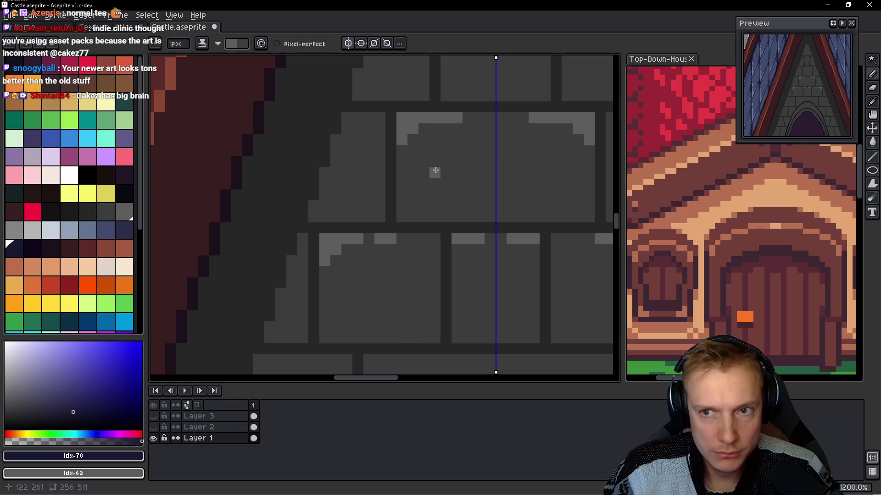
{"action": "scroll", "coordinate": [435, 170], "scroll_direction": "down", "scroll_amount": 8}
{"action": "scroll", "coordinate": [455, 162], "scroll_direction": "up", "scroll_amount": 8}
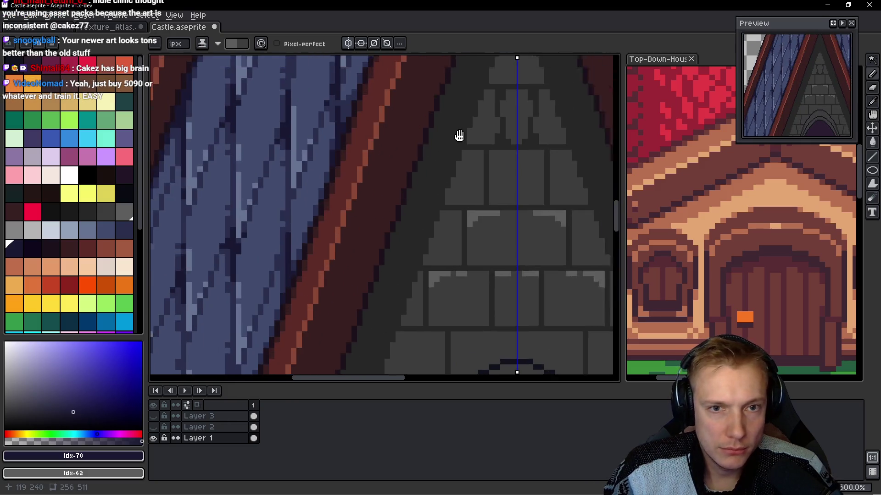
- Add highlight pixels atop the bricks near the gable peak
{"action": "left_click", "coordinate": [417, 148]}
{"action": "left_click", "coordinate": [428, 148]}
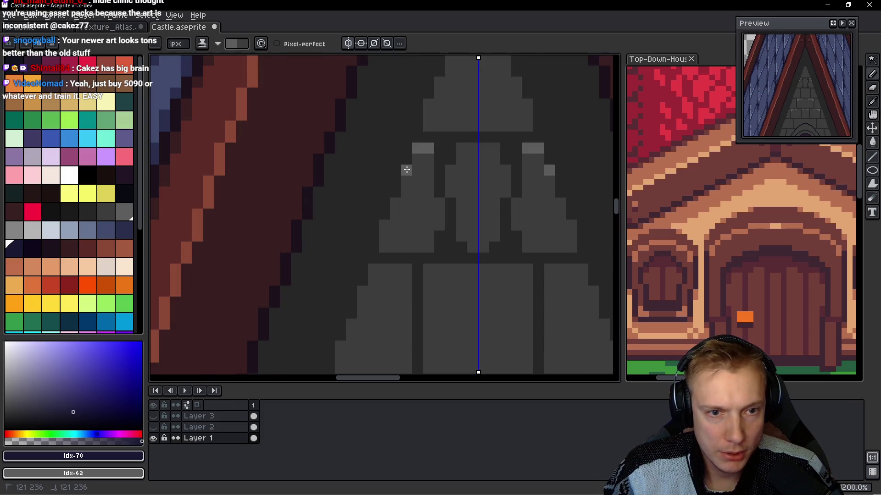
{"action": "scroll", "coordinate": [439, 176], "scroll_direction": "down", "scroll_amount": 7}
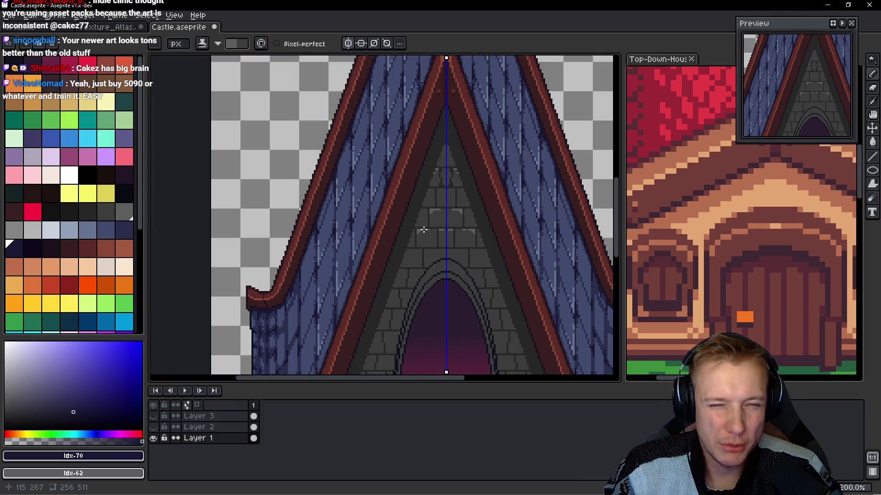
{"action": "scroll", "coordinate": [432, 176], "scroll_direction": "up", "scroll_amount": 7}
{"action": "left_click", "coordinate": [456, 152]}
{"action": "left_click", "coordinate": [456, 141]}
{"action": "left_click", "coordinate": [467, 142]}
{"action": "left_click", "coordinate": [446, 164]}
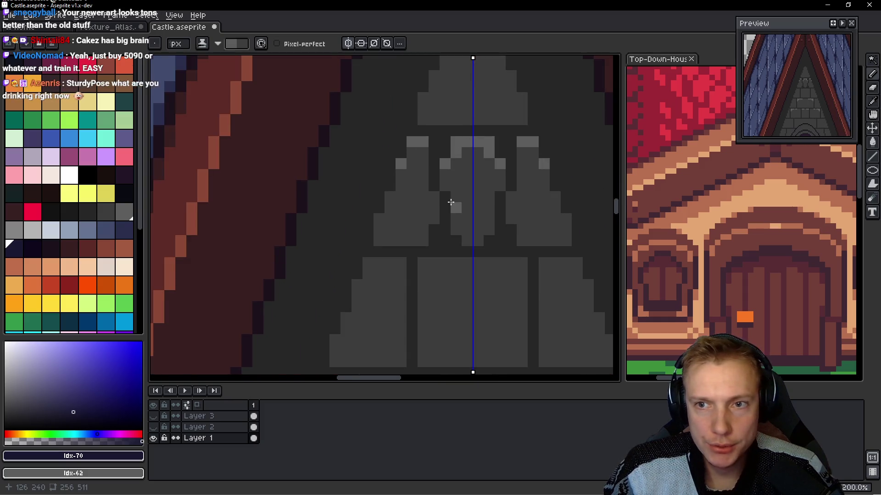
- Rework the central brick's top rows, alternating the light and dark pixels
{"action": "left_click", "coordinate": [457, 147]}
{"action": "left_click", "coordinate": [466, 153]}
{"action": "right_click", "coordinate": [466, 143]}
{"action": "scroll", "coordinate": [466, 144], "scroll_direction": "down", "scroll_amount": 3}
{"action": "scroll", "coordinate": [413, 162], "scroll_direction": "up", "scroll_amount": 3}
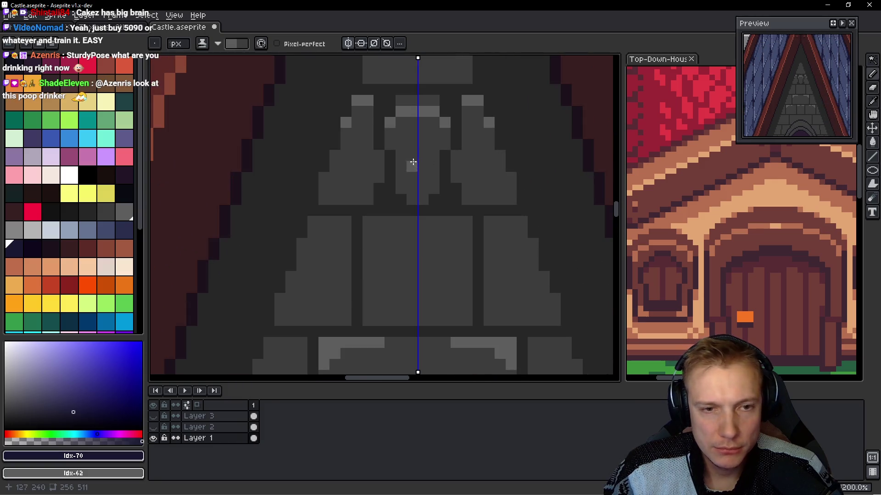
{"action": "left_click_drag", "start_coordinate": [410, 101], "coordinate": [398, 101]}
{"action": "right_click", "coordinate": [404, 112]}
{"action": "left_click", "coordinate": [397, 113]}
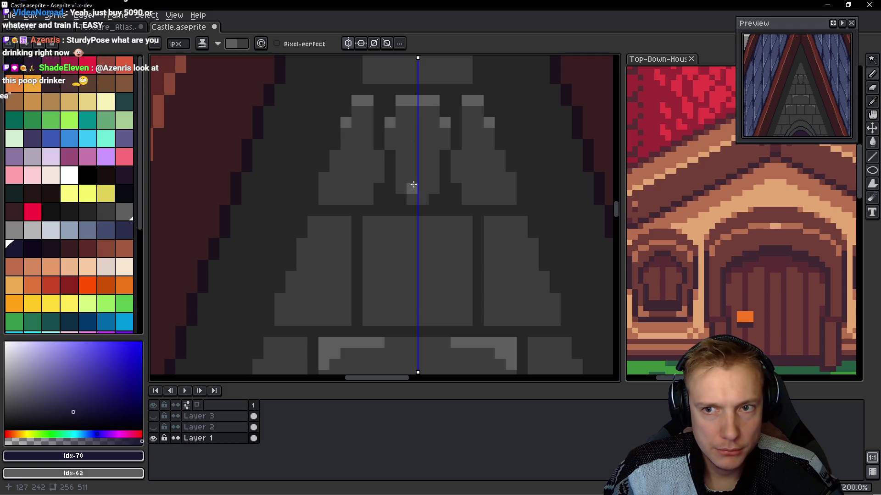
- Choose a dark grey for mortar and dab a first mortar pixel on the wall
{"action": "scroll", "coordinate": [415, 184], "scroll_direction": "down", "scroll_amount": 2}
{"action": "scroll", "coordinate": [416, 178], "scroll_direction": "down", "scroll_amount": 3}
{"action": "scroll", "coordinate": [403, 174], "scroll_direction": "up", "scroll_amount": 3}
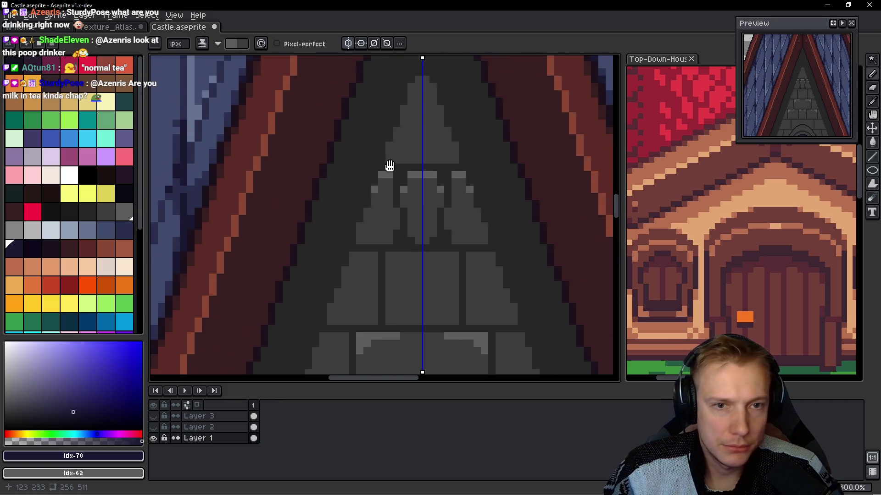
{"action": "scroll", "coordinate": [380, 203], "scroll_direction": "down", "scroll_amount": 1}
{"action": "scroll", "coordinate": [409, 245], "scroll_direction": "up", "scroll_amount": 1}
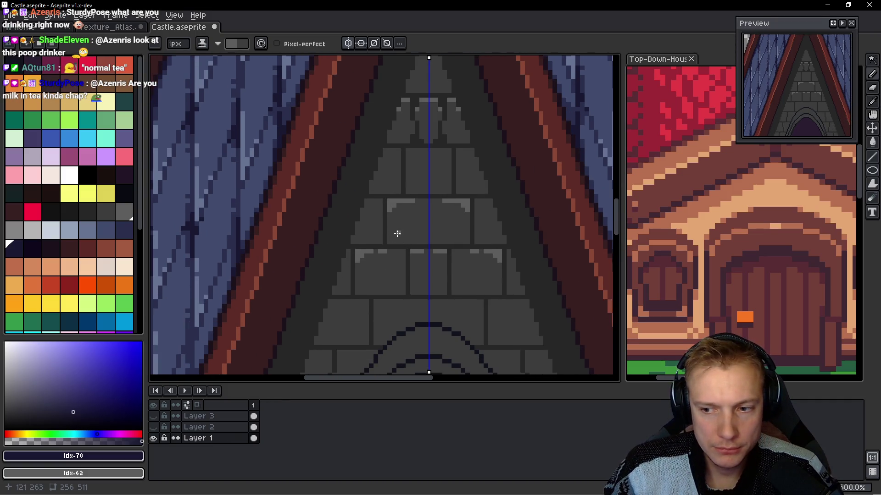
{"action": "scroll", "coordinate": [390, 239], "scroll_direction": "up", "scroll_amount": 3}
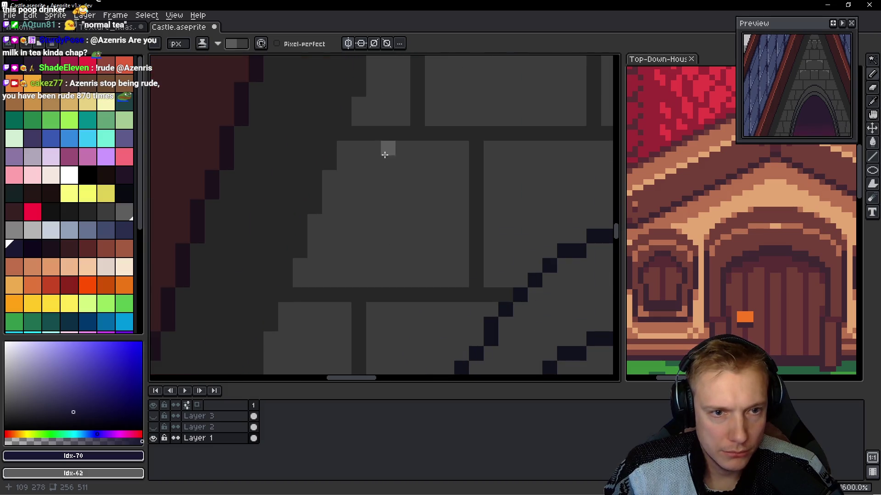
{"action": "scroll", "coordinate": [384, 156], "scroll_direction": "down", "scroll_amount": 3}
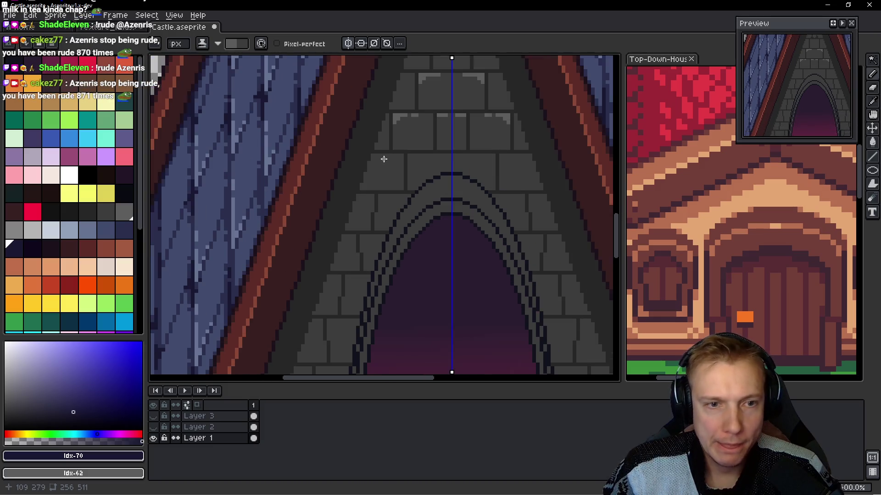
{"action": "scroll", "coordinate": [384, 158], "scroll_direction": "up", "scroll_amount": 3}
{"action": "scroll", "coordinate": [376, 115], "scroll_direction": "down", "scroll_amount": 3}
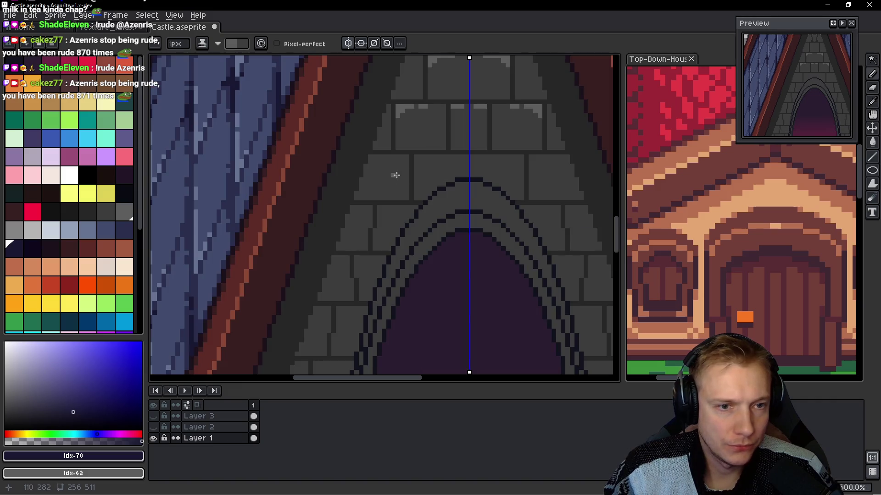
{"action": "left_click", "coordinate": [87, 212]}
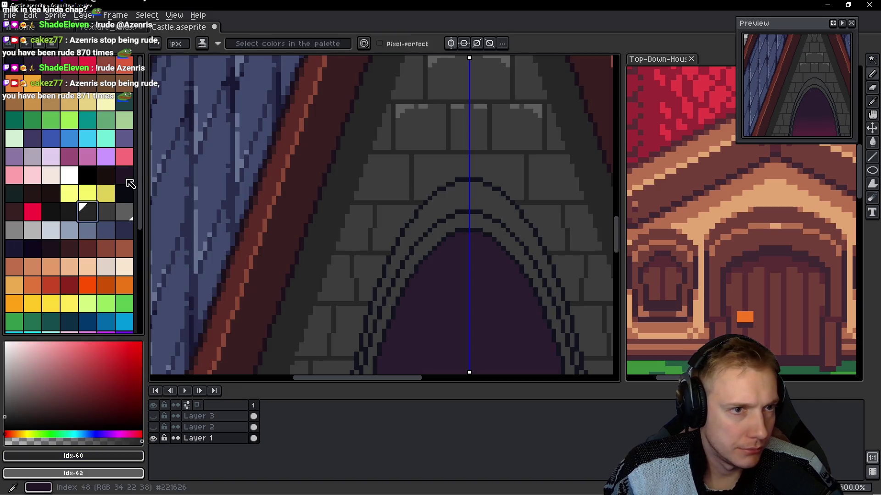
{"action": "left_click", "coordinate": [106, 219]}
{"action": "scroll", "coordinate": [364, 151], "scroll_direction": "up", "scroll_amount": 2}
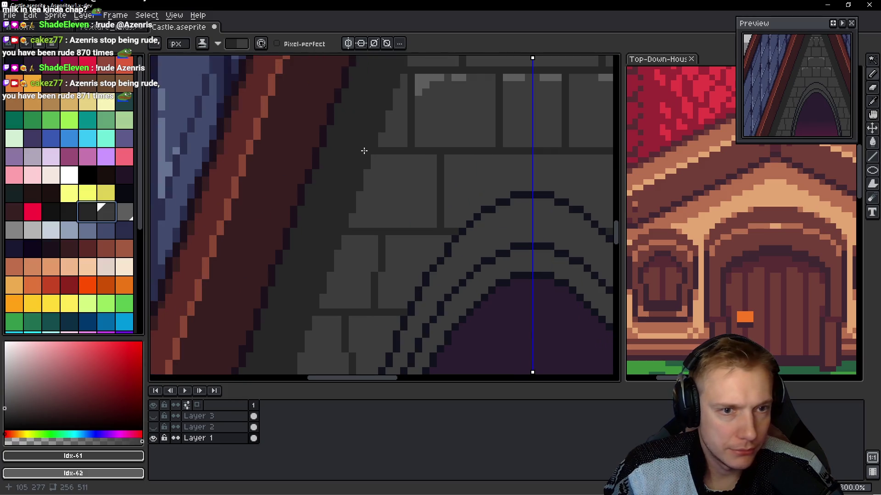
{"action": "left_click", "coordinate": [78, 212]}
{"action": "left_click", "coordinate": [322, 194]}
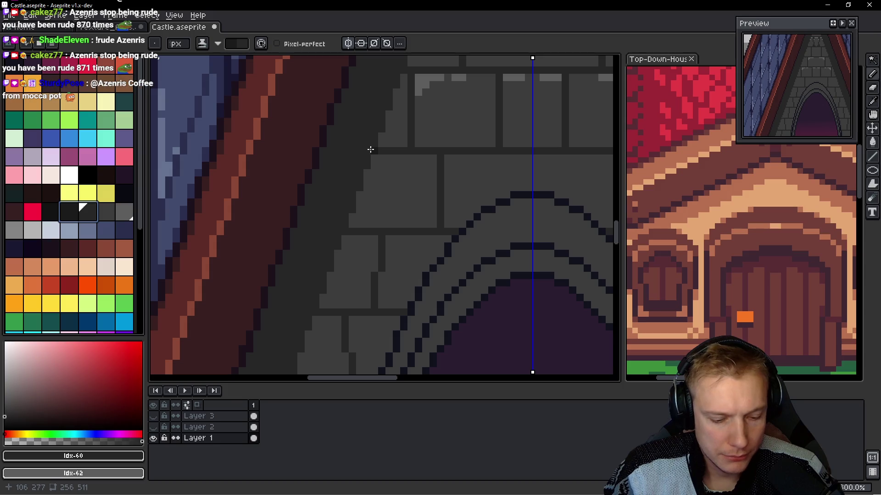
- Extend mortar lines leftward across the side walls, reaching out to the roof edges
{"action": "left_click_drag", "start_coordinate": [331, 150], "coordinate": [370, 150]}
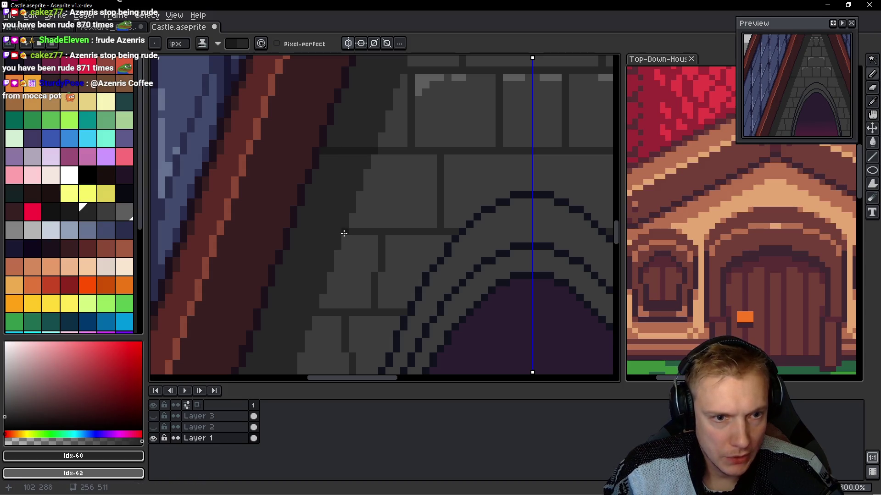
{"action": "left_click_drag", "start_coordinate": [341, 231], "coordinate": [291, 230]}
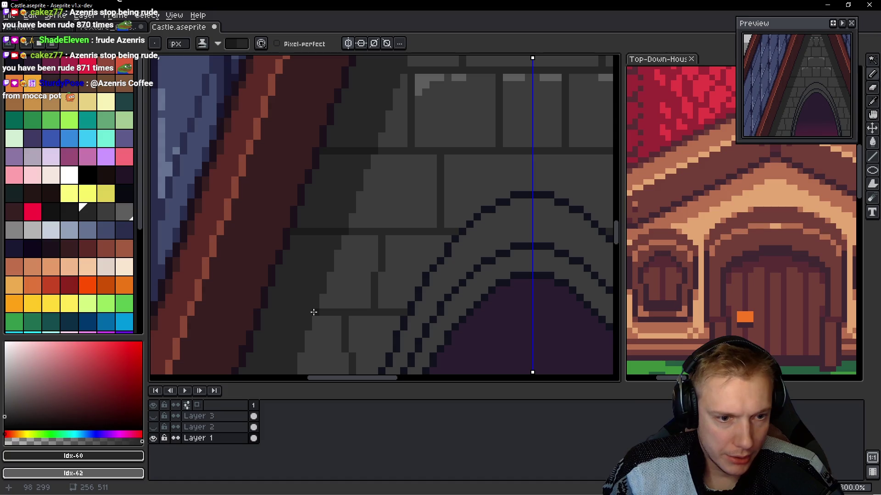
{"action": "scroll", "coordinate": [276, 312], "scroll_direction": "up", "scroll_amount": 5}
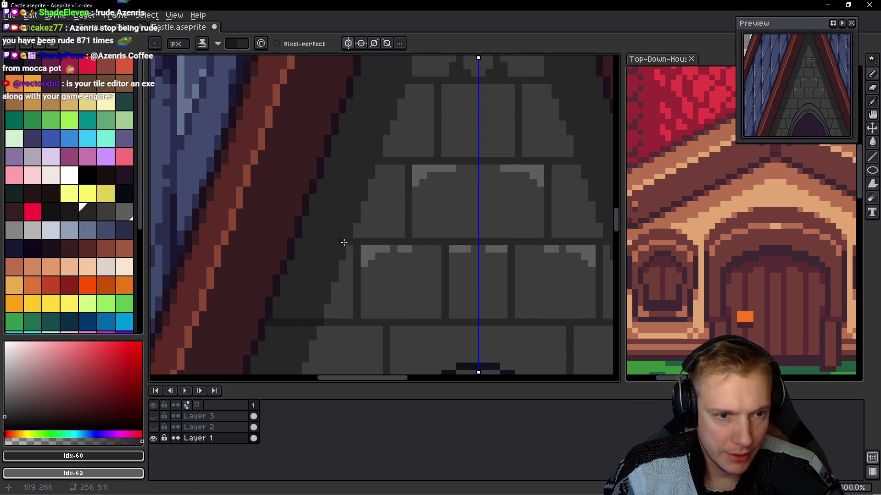
{"action": "left_click_drag", "start_coordinate": [346, 241], "coordinate": [298, 242]}
{"action": "left_click_drag", "start_coordinate": [375, 162], "coordinate": [330, 162]}
{"action": "scroll", "coordinate": [334, 147], "scroll_direction": "up", "scroll_amount": 2}
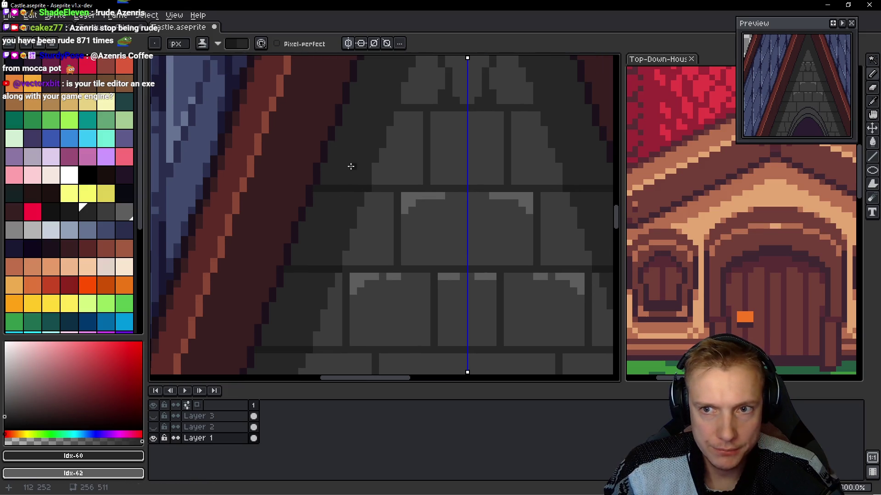
{"action": "scroll", "coordinate": [361, 142], "scroll_direction": "up", "scroll_amount": 3}
{"action": "left_click_drag", "start_coordinate": [383, 181], "coordinate": [331, 181]}
{"action": "left_click_drag", "start_coordinate": [369, 103], "coordinate": [360, 101]}
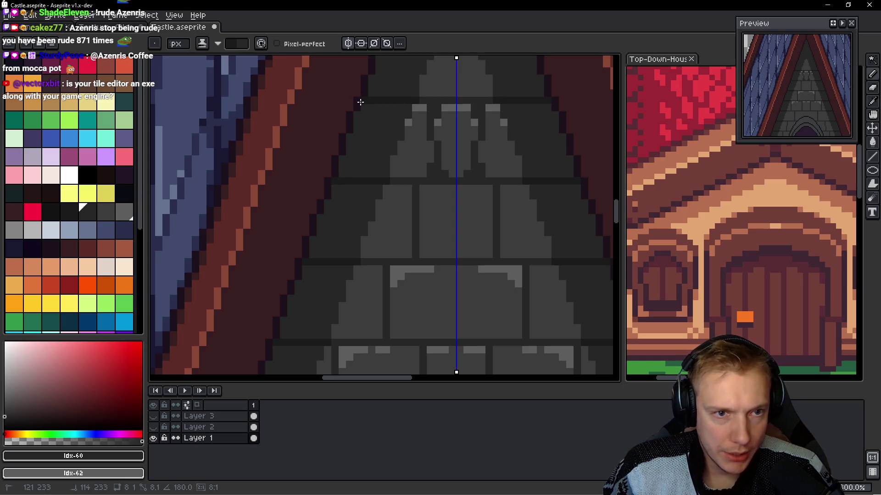
- Draw mortar lines on the wall beside the arched window
{"action": "scroll", "coordinate": [374, 212], "scroll_direction": "up", "scroll_amount": 3}
{"action": "scroll", "coordinate": [412, 130], "scroll_direction": "down", "scroll_amount": 3}
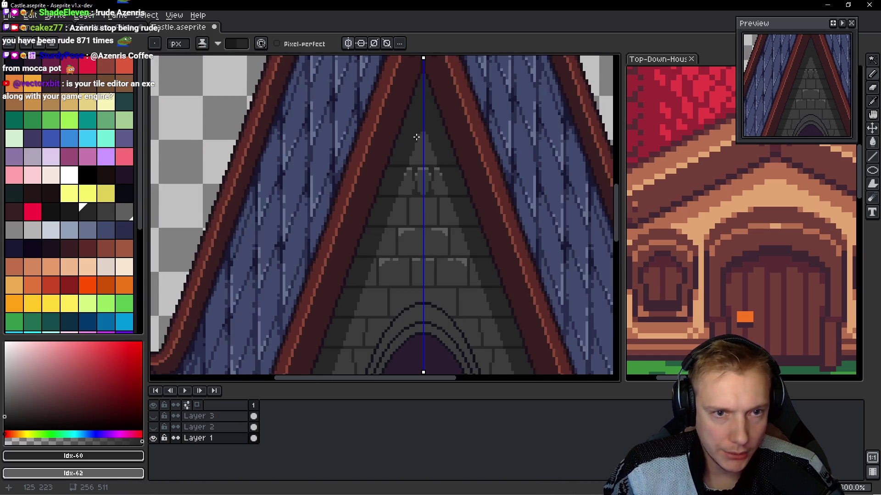
{"action": "scroll", "coordinate": [439, 156], "scroll_direction": "up", "scroll_amount": 3}
{"action": "scroll", "coordinate": [440, 156], "scroll_direction": "up", "scroll_amount": 1}
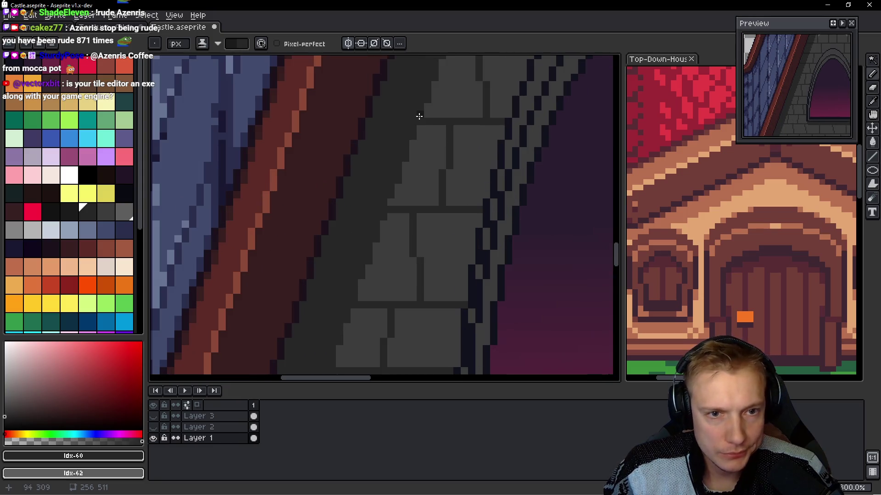
{"action": "left_click_drag", "start_coordinate": [418, 120], "coordinate": [368, 123]}
{"action": "left_click_drag", "start_coordinate": [385, 209], "coordinate": [334, 209]}
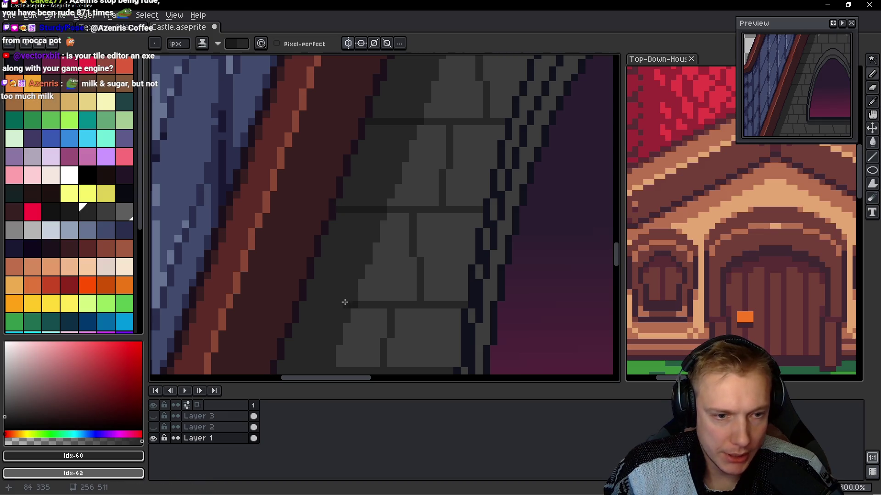
{"action": "left_click_drag", "start_coordinate": [307, 307], "coordinate": [362, 186]}
{"action": "left_click_drag", "start_coordinate": [381, 225], "coordinate": [324, 226]}
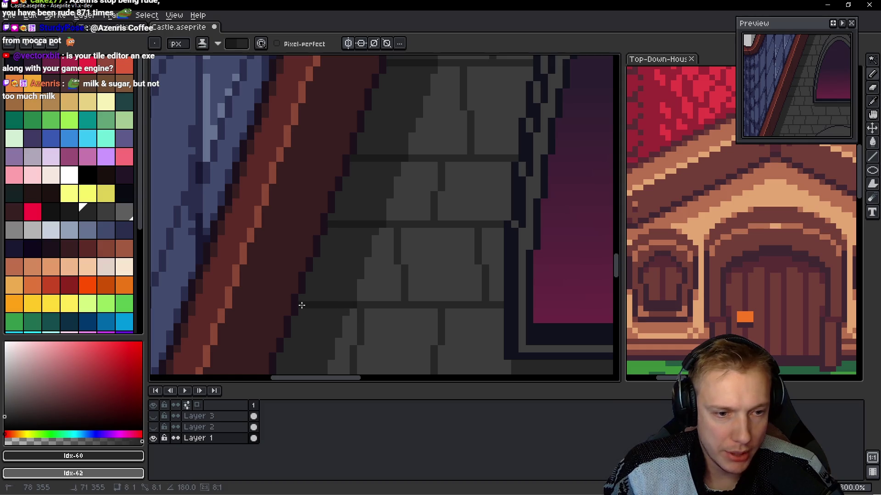
- Carry the mortar lines left into the shadowed bricks, adding short segments
{"action": "scroll", "coordinate": [338, 291], "scroll_direction": "down", "scroll_amount": 4}
{"action": "left_click_drag", "start_coordinate": [336, 229], "coordinate": [284, 228]}
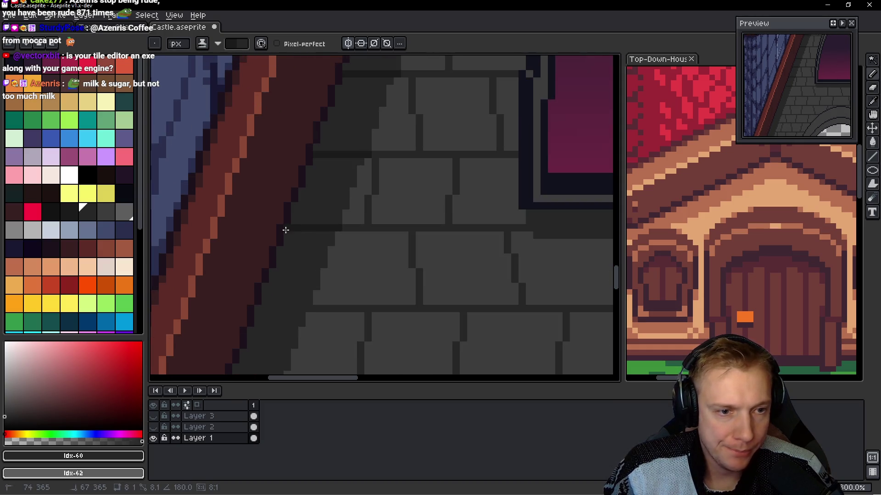
{"action": "left_click_drag", "start_coordinate": [308, 308], "coordinate": [255, 309]}
{"action": "scroll", "coordinate": [344, 179], "scroll_direction": "down", "scroll_amount": 3}
{"action": "scroll", "coordinate": [344, 178], "scroll_direction": "left", "scroll_amount": 2}
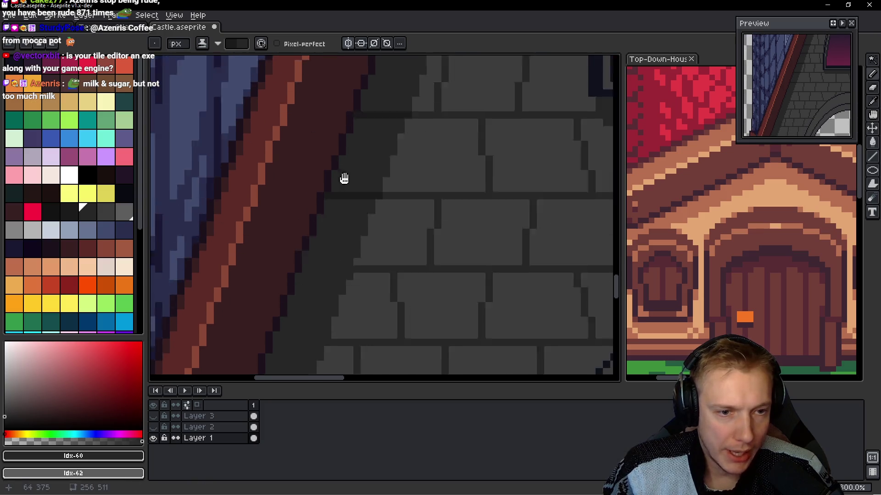
{"action": "left_click_drag", "start_coordinate": [353, 250], "coordinate": [317, 251]}
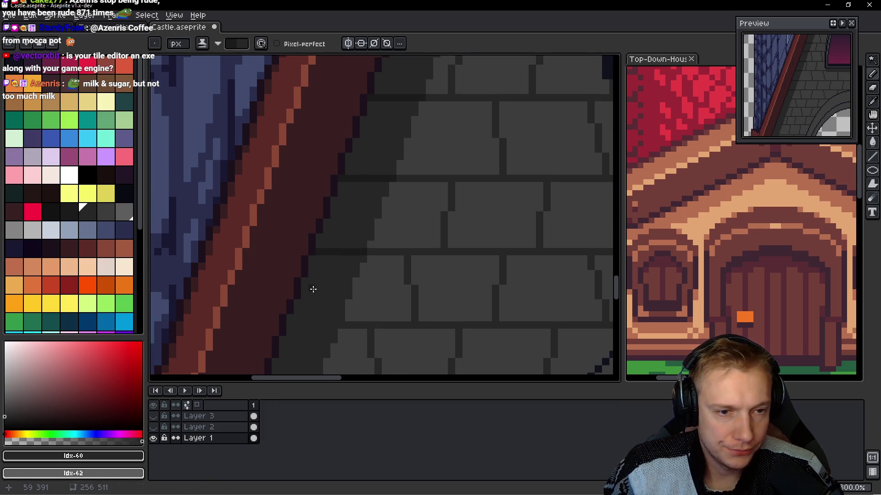
{"action": "scroll", "coordinate": [375, 236], "scroll_direction": "down", "scroll_amount": 1}
{"action": "scroll", "coordinate": [375, 235], "scroll_direction": "left", "scroll_amount": 1}
{"action": "left_click_drag", "start_coordinate": [383, 233], "coordinate": [331, 235]}
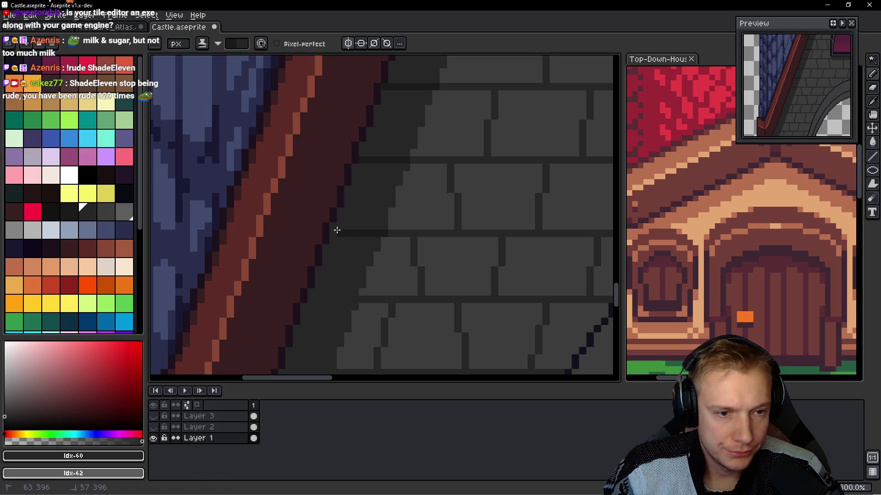
{"action": "left_click_drag", "start_coordinate": [333, 299], "coordinate": [306, 299]}
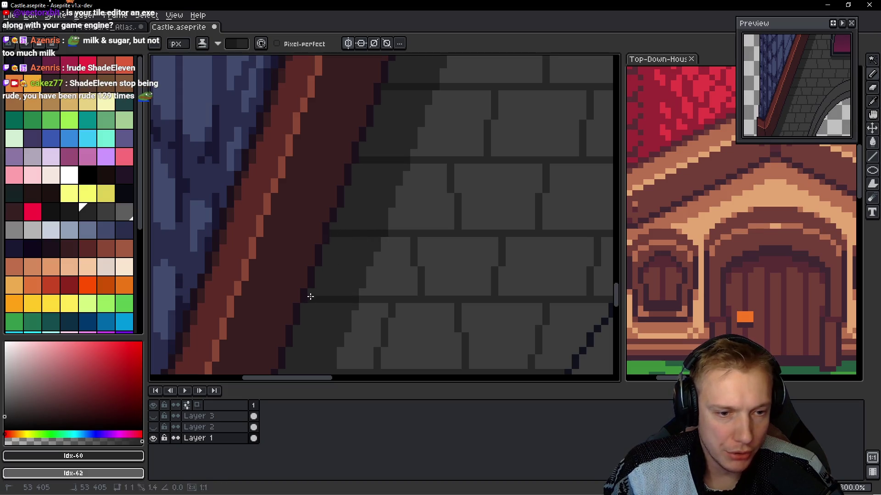
- Finish the lower mortar lines across the shadow strip
{"action": "scroll", "coordinate": [365, 206], "scroll_direction": "down", "scroll_amount": 2}
{"action": "scroll", "coordinate": [366, 205], "scroll_direction": "left", "scroll_amount": 1}
{"action": "left_click_drag", "start_coordinate": [376, 251], "coordinate": [340, 252]}
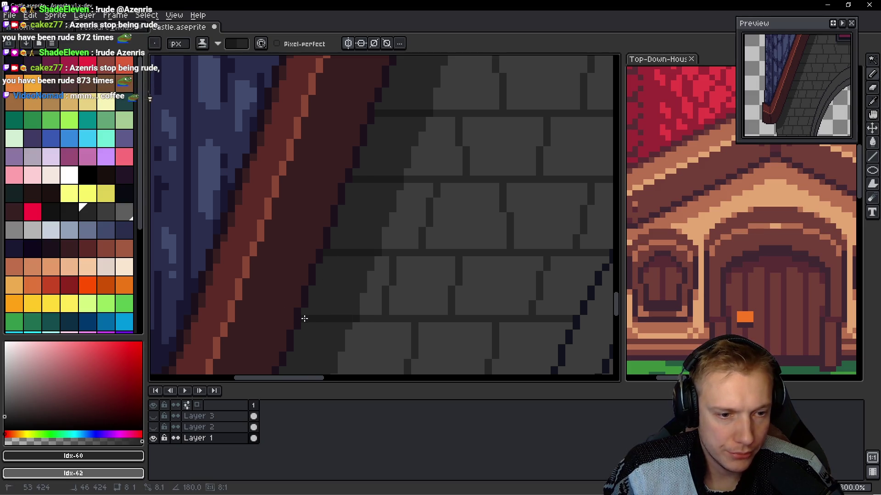
{"action": "scroll", "coordinate": [333, 307], "scroll_direction": "down", "scroll_amount": 2}
{"action": "mouse_move", "coordinate": [341, 328]}
{"action": "left_mouse_down"}
{"action": "mouse_move", "coordinate": [289, 327]}
{"action": "mouse_move", "coordinate": [352, 201]}
{"action": "left_mouse_up"}
{"action": "left_click_drag", "start_coordinate": [366, 235], "coordinate": [314, 236]}
{"action": "left_click_drag", "start_coordinate": [332, 307], "coordinate": [289, 307]}
{"action": "scroll", "coordinate": [426, 202], "scroll_direction": "down", "scroll_amount": 4}
{"action": "scroll", "coordinate": [443, 154], "scroll_direction": "up", "scroll_amount": 4}
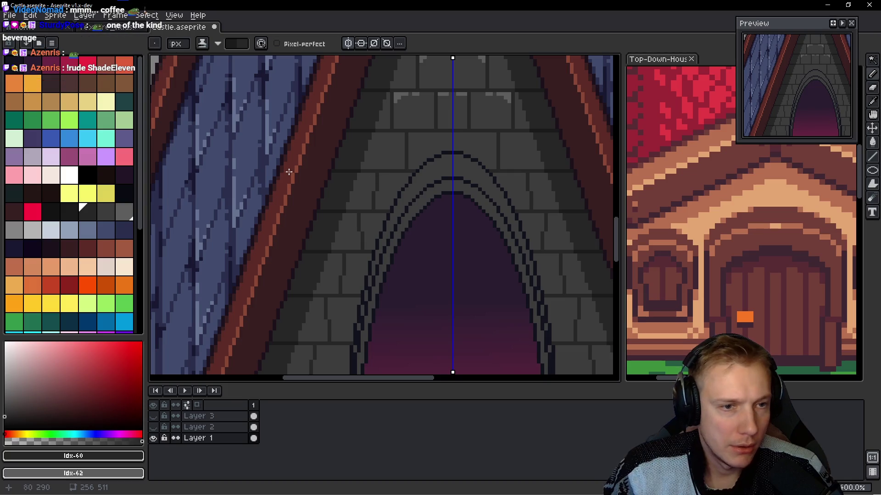
- Select the lighter grey, compare with the reference castle, and paint a first brick-top highlight, undoing part
{"action": "left_click", "coordinate": [411, 115], "text": "alt"}
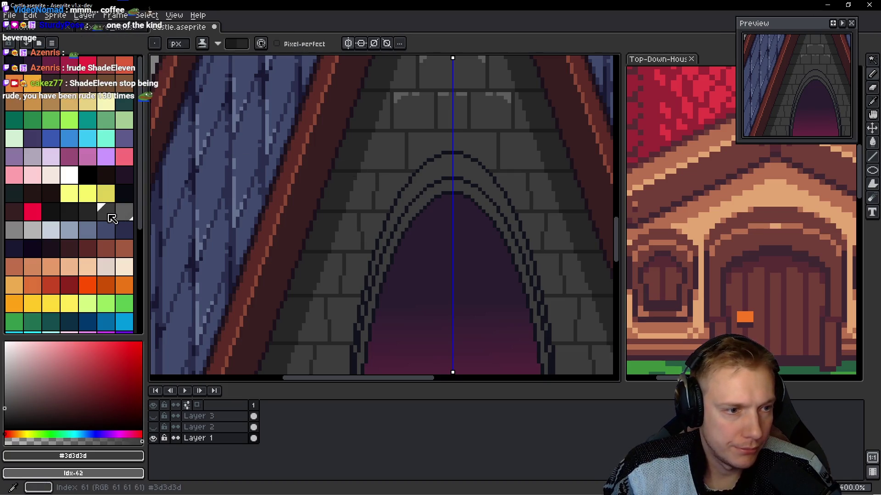
{"action": "scroll", "coordinate": [376, 121], "scroll_direction": "up", "scroll_amount": 2}
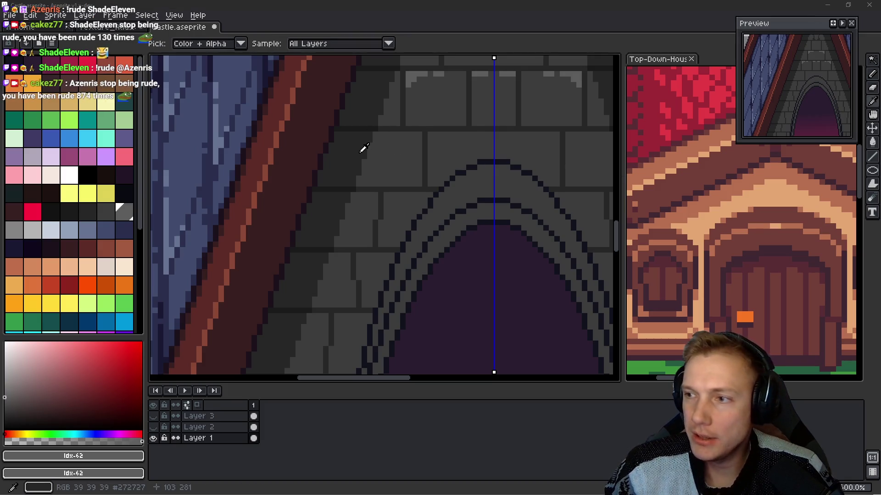
{"action": "key", "text": "alt+Tab"}
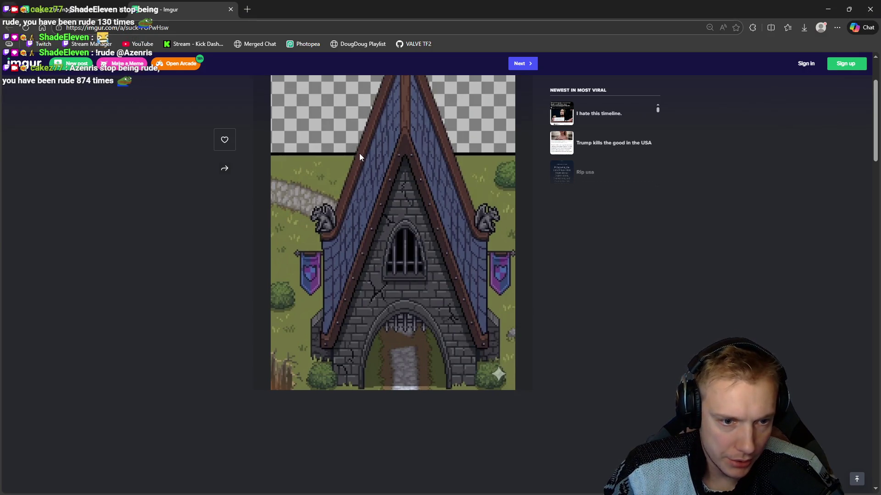
{"action": "key", "text": "alt+Tab"}
{"action": "scroll", "coordinate": [374, 143], "scroll_direction": "up", "scroll_amount": 3}
{"action": "mouse_move", "coordinate": [372, 127]}
{"action": "left_mouse_down"}
{"action": "mouse_move", "coordinate": [405, 127]}
{"action": "mouse_move", "coordinate": [404, 135]}
{"action": "left_mouse_up"}
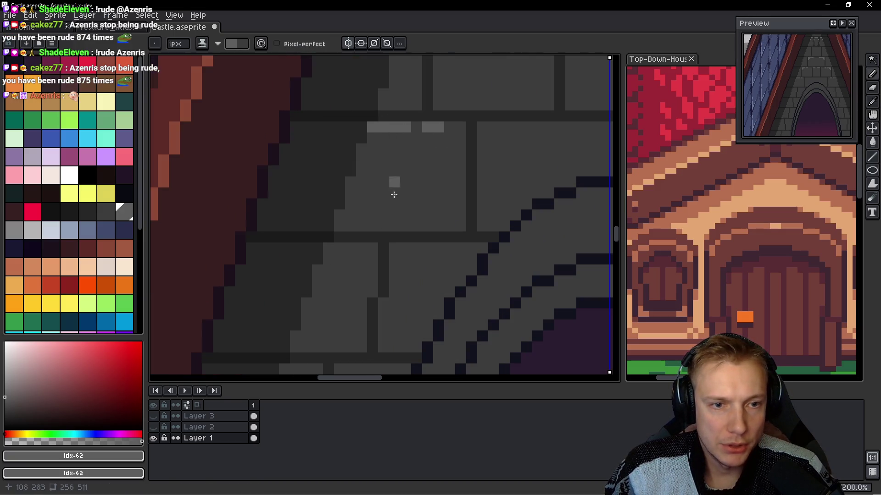
{"action": "key", "text": "ctrl+z"}
- Paint mirrored light-grey highlights along several brick top edges, checking against the reference image
{"action": "left_click_drag", "start_coordinate": [321, 268], "coordinate": [409, 257]}
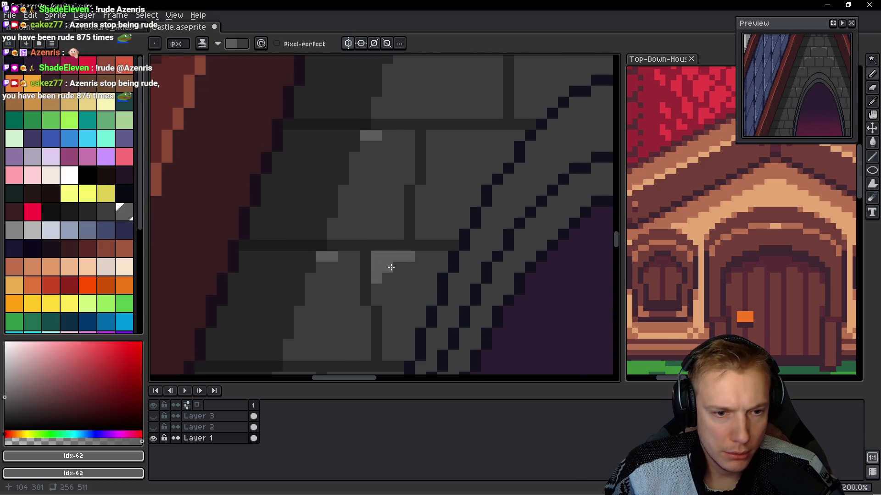
{"action": "scroll", "coordinate": [413, 267], "scroll_direction": "down", "scroll_amount": 3}
{"action": "scroll", "coordinate": [415, 266], "scroll_direction": "up", "scroll_amount": 1}
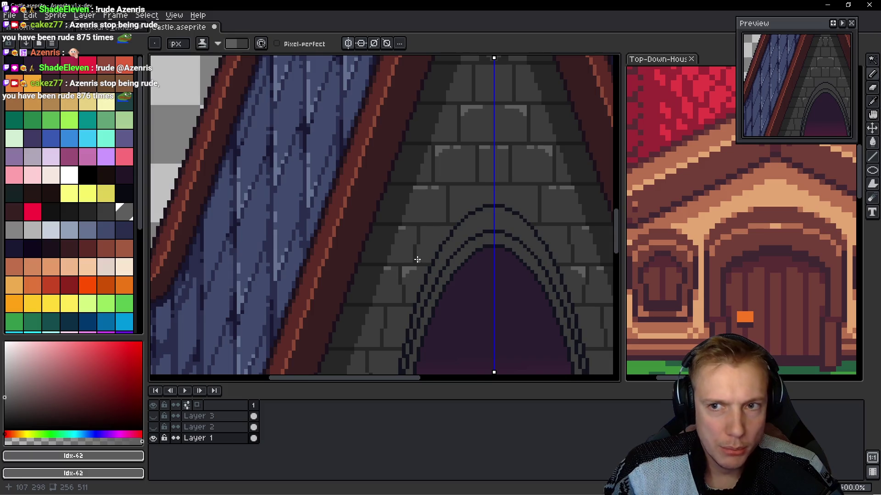
{"action": "scroll", "coordinate": [417, 259], "scroll_direction": "down", "scroll_amount": 1}
{"action": "scroll", "coordinate": [447, 227], "scroll_direction": "down", "scroll_amount": 1}
{"action": "key", "text": "alt+Tab"}
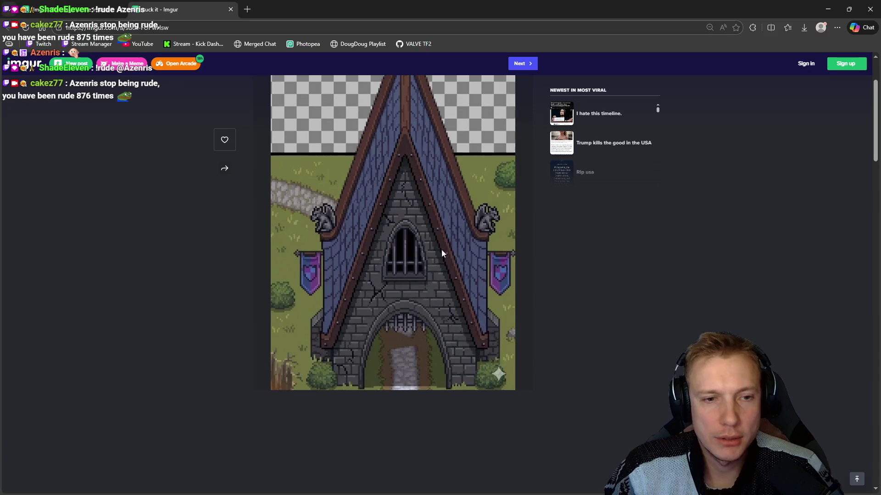
{"action": "key", "text": "alt+Tab"}
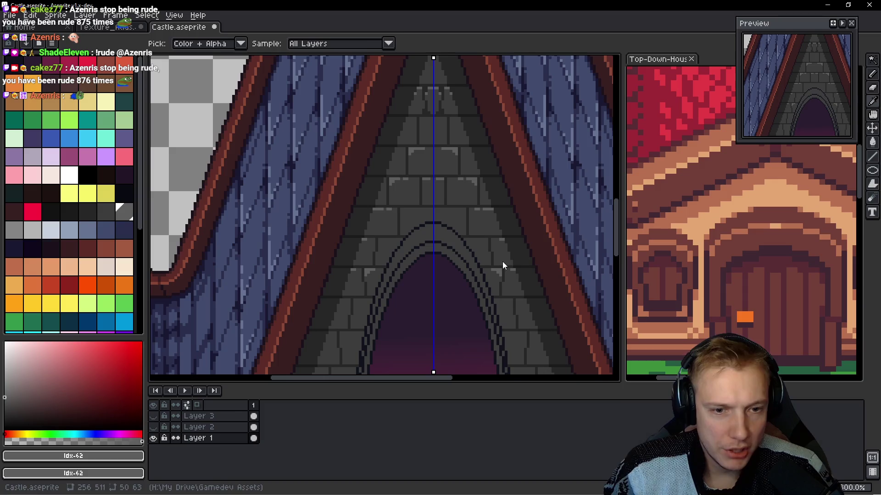
{"action": "scroll", "coordinate": [496, 277], "scroll_direction": "up", "scroll_amount": 2}
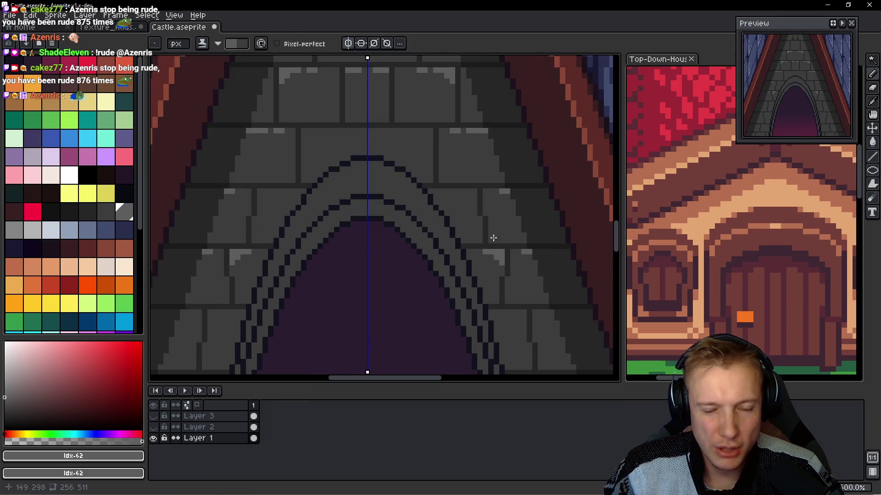
{"action": "scroll", "coordinate": [496, 260], "scroll_direction": "down", "scroll_amount": 2}
{"action": "scroll", "coordinate": [500, 252], "scroll_direction": "up", "scroll_amount": 1}
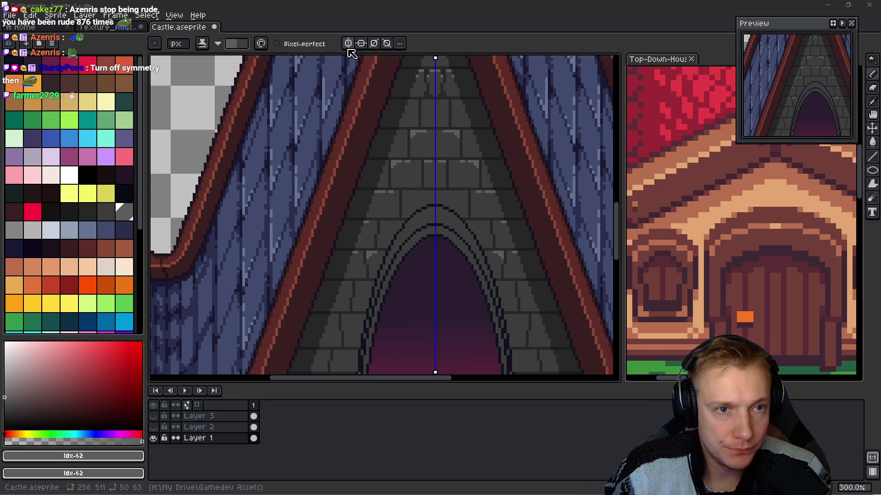
- Turn off vertical symmetry and give a brick an L-shaped top-and-left highlight, darkening its ends
{"action": "left_click", "coordinate": [348, 43]}
{"action": "scroll", "coordinate": [484, 247], "scroll_direction": "up", "scroll_amount": 2}
{"action": "scroll", "coordinate": [378, 220], "scroll_direction": "up", "scroll_amount": 2}
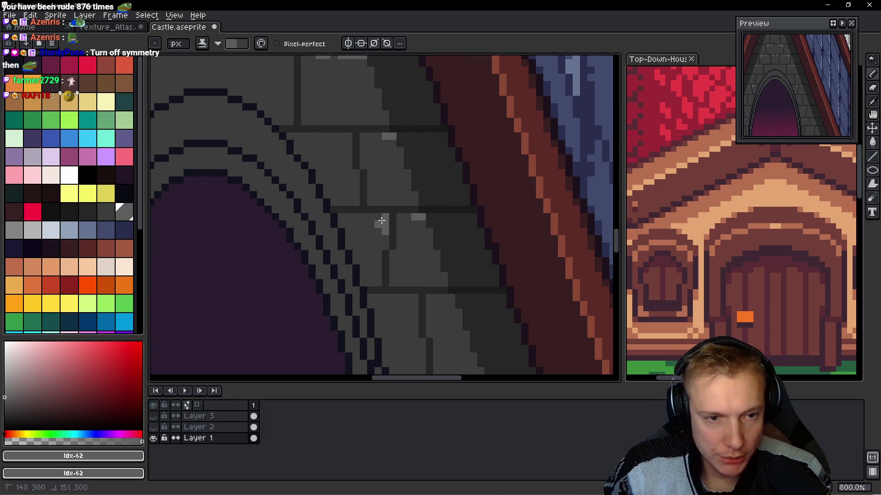
{"action": "left_click_drag", "start_coordinate": [401, 219], "coordinate": [400, 233]}
{"action": "left_click_drag", "start_coordinate": [380, 136], "coordinate": [364, 152]}
{"action": "mouse_move", "coordinate": [322, 58]}
{"action": "left_mouse_down"}
{"action": "mouse_move", "coordinate": [351, 202]}
{"action": "mouse_move", "coordinate": [332, 199]}
{"action": "mouse_move", "coordinate": [353, 208]}
{"action": "mouse_move", "coordinate": [334, 213]}
{"action": "left_mouse_up"}
{"action": "left_click", "coordinate": [386, 199]}
{"action": "left_click", "coordinate": [392, 199]}
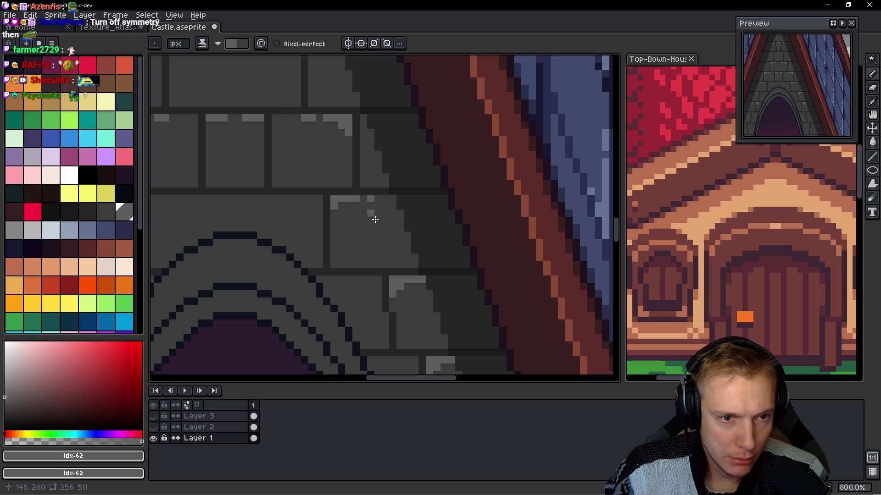
- Highlight the lower and middle-right bricks' top and left edges, painting excess back to brick colour
{"action": "scroll", "coordinate": [375, 220], "scroll_direction": "down", "scroll_amount": 2}
{"action": "scroll", "coordinate": [338, 230], "scroll_direction": "up", "scroll_amount": 4}
{"action": "mouse_move", "coordinate": [246, 261]}
{"action": "left_mouse_down"}
{"action": "mouse_move", "coordinate": [373, 260]}
{"action": "mouse_move", "coordinate": [251, 282]}
{"action": "left_mouse_up"}
{"action": "left_click", "coordinate": [262, 271]}
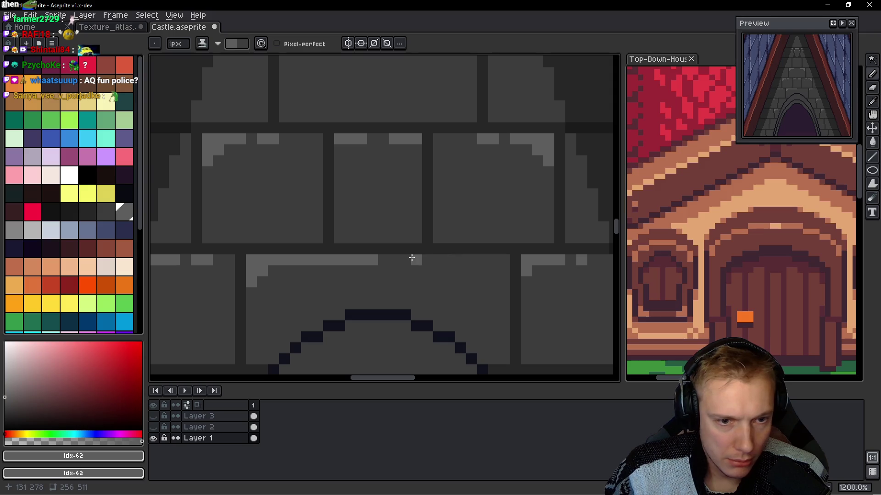
{"action": "left_click_drag", "start_coordinate": [412, 258], "coordinate": [439, 259]}
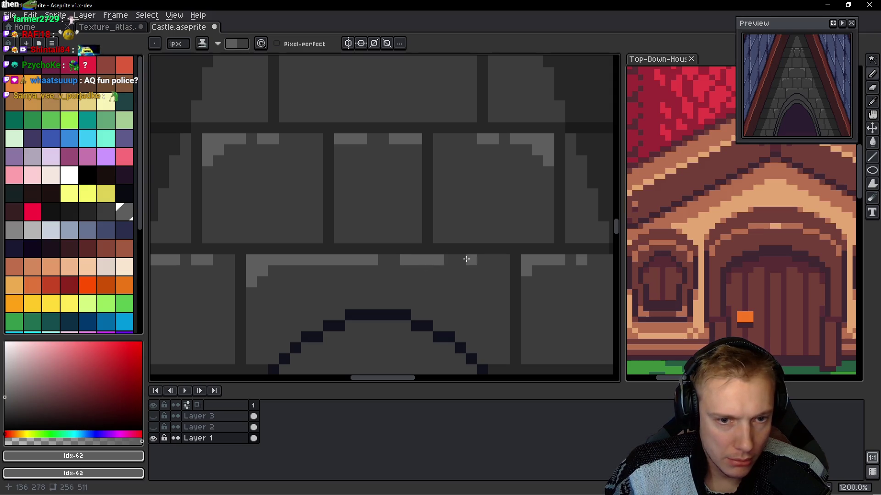
{"action": "left_click_drag", "start_coordinate": [438, 139], "coordinate": [461, 139]}
{"action": "left_click_drag", "start_coordinate": [438, 150], "coordinate": [437, 158]}
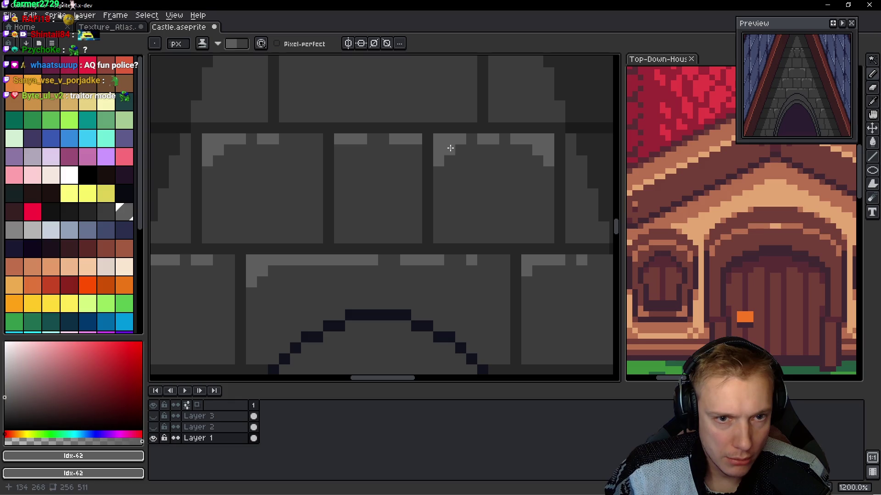
{"action": "left_click_drag", "start_coordinate": [505, 150], "coordinate": [550, 151]}
{"action": "left_click", "coordinate": [538, 139]}
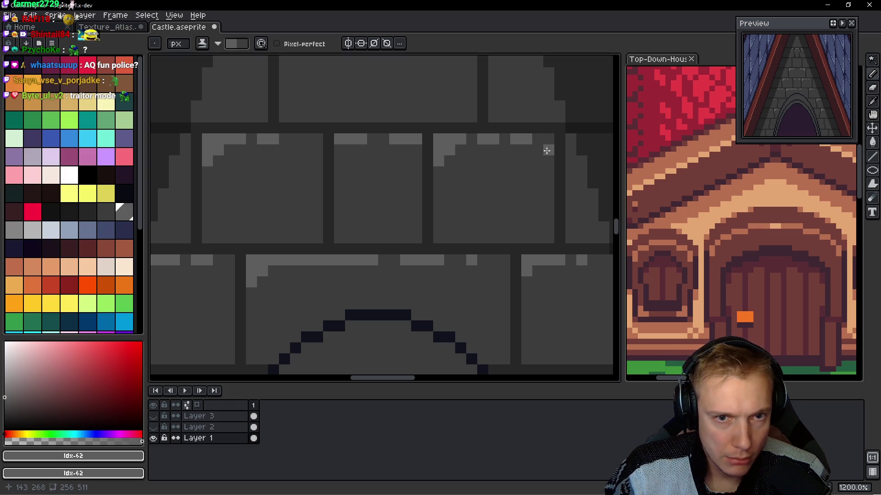
- Trim the central brick's excess right-side highlight pixels back to brick colour
{"action": "scroll", "coordinate": [477, 204], "scroll_direction": "down", "scroll_amount": 6}
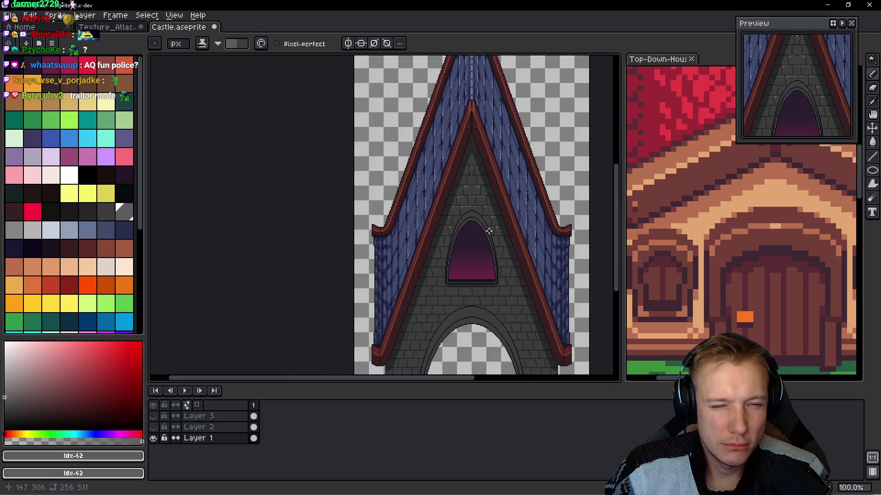
{"action": "scroll", "coordinate": [457, 226], "scroll_direction": "up", "scroll_amount": 5}
{"action": "scroll", "coordinate": [454, 202], "scroll_direction": "up", "scroll_amount": 3}
{"action": "left_click", "coordinate": [473, 183]}
{"action": "left_click_drag", "start_coordinate": [500, 161], "coordinate": [429, 161]}
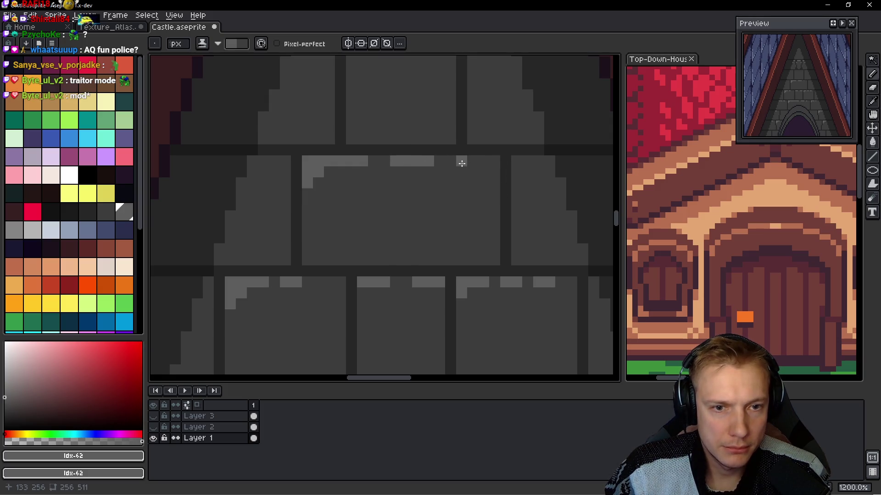
- Add short light-grey top-and-left highlights to more bricks toward the gable peak
{"action": "mouse_move", "coordinate": [386, 68]}
{"action": "left_mouse_down"}
{"action": "mouse_move", "coordinate": [354, 173]}
{"action": "mouse_move", "coordinate": [352, 144]}
{"action": "mouse_move", "coordinate": [319, 144]}
{"action": "mouse_move", "coordinate": [319, 155]}
{"action": "left_mouse_up"}
{"action": "mouse_move", "coordinate": [374, 145]}
{"action": "left_mouse_down"}
{"action": "mouse_move", "coordinate": [385, 144]}
{"action": "mouse_move", "coordinate": [433, 242]}
{"action": "left_mouse_up"}
{"action": "scroll", "coordinate": [410, 159], "scroll_direction": "down", "scroll_amount": 4}
{"action": "scroll", "coordinate": [321, 211], "scroll_direction": "up", "scroll_amount": 5}
{"action": "left_click", "coordinate": [349, 170]}
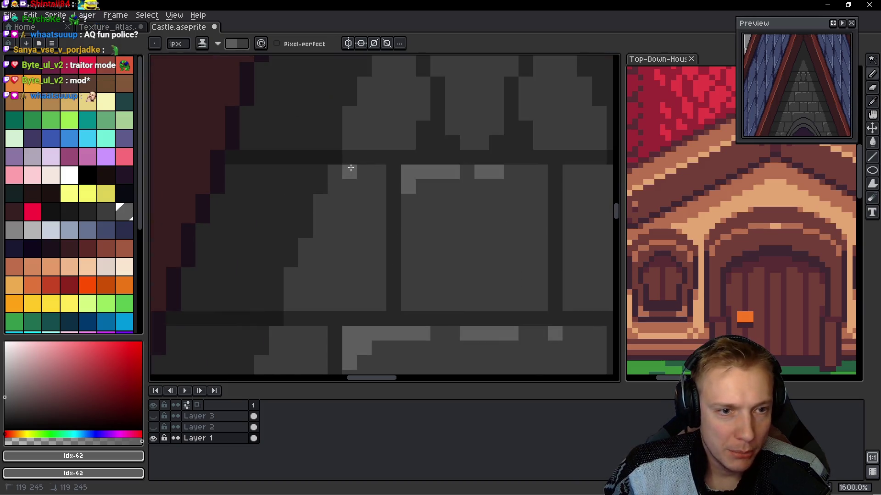
{"action": "scroll", "coordinate": [323, 270], "scroll_direction": "down", "scroll_amount": 3}
{"action": "left_click_drag", "start_coordinate": [321, 266], "coordinate": [373, 213]}
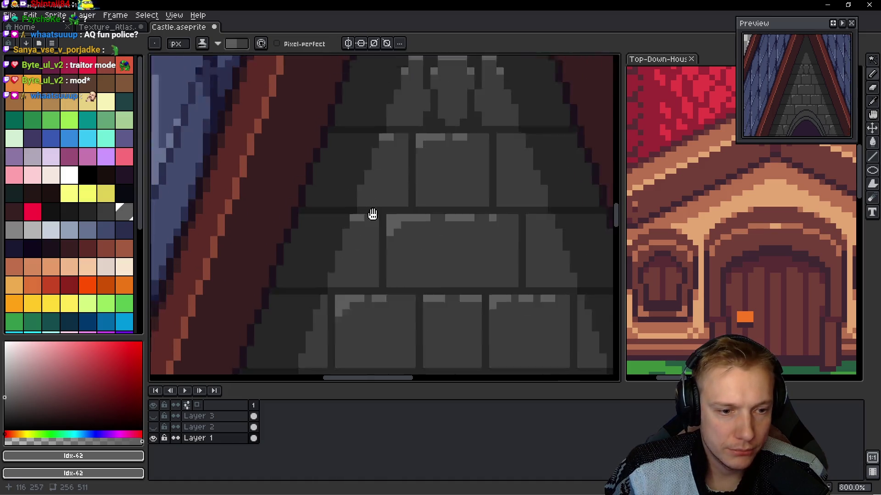
{"action": "scroll", "coordinate": [376, 220], "scroll_direction": "up", "scroll_amount": 2}
{"action": "scroll", "coordinate": [353, 259], "scroll_direction": "down", "scroll_amount": 1}
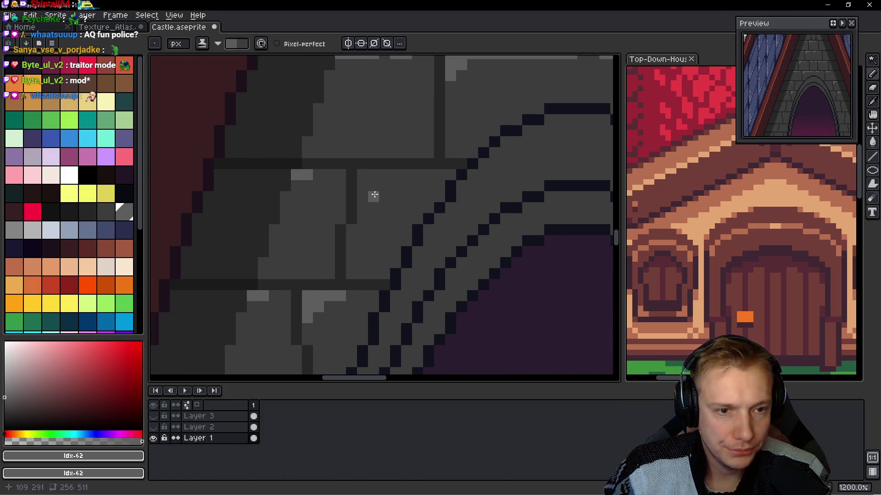
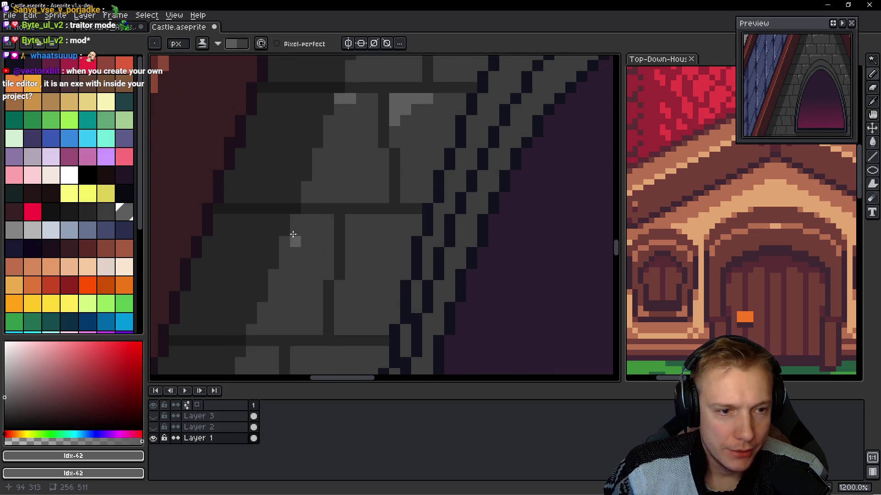
- Paint light grey highlight strips along the top edges of the first two bricks, leaving a small gap
{"action": "left_click_drag", "start_coordinate": [361, 219], "coordinate": [383, 218]}
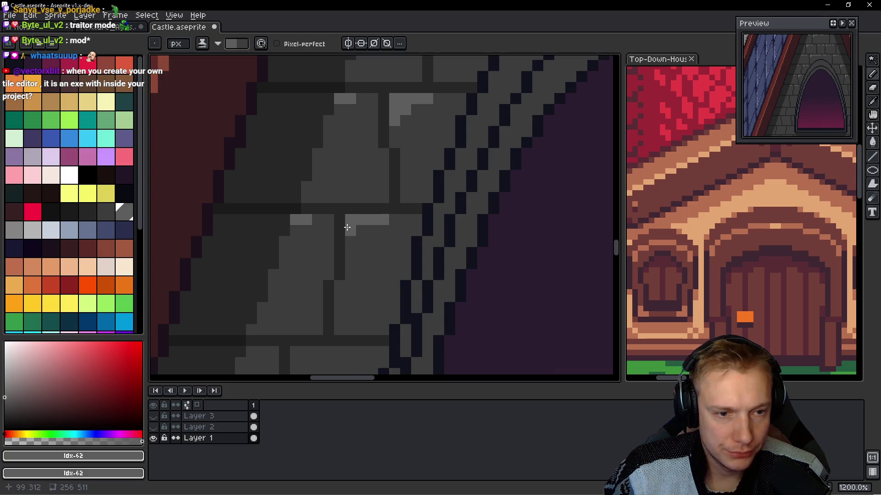
{"action": "left_click", "coordinate": [405, 219]}
{"action": "scroll", "coordinate": [287, 293], "scroll_direction": "down", "scroll_amount": 2}
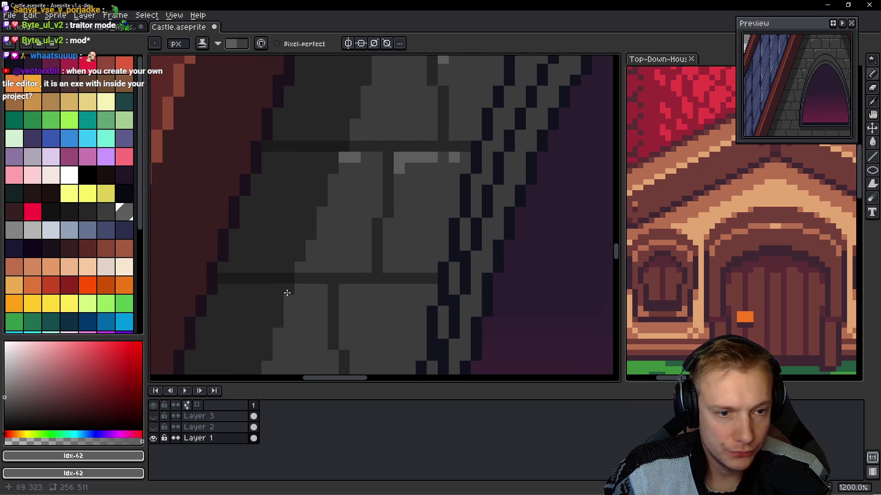
{"action": "scroll", "coordinate": [287, 293], "scroll_direction": "down", "scroll_amount": 2}
{"action": "left_click_drag", "start_coordinate": [354, 265], "coordinate": [399, 266]}
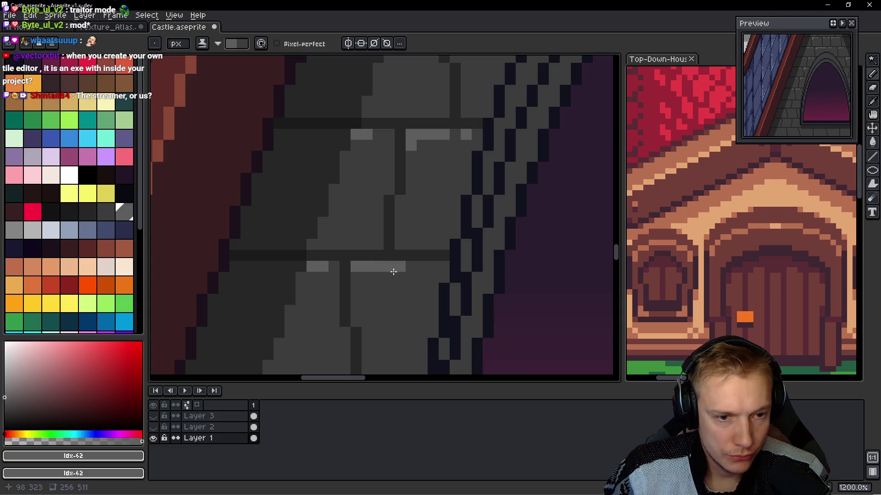
{"action": "left_click", "coordinate": [421, 266]}
{"action": "right_click", "coordinate": [399, 266]}
{"action": "scroll", "coordinate": [344, 300], "scroll_direction": "down", "scroll_amount": 3}
{"action": "scroll", "coordinate": [344, 300], "scroll_direction": "down", "scroll_amount": 2}
- Add L-shaped and short light grey highlights along the top-left edges of the next bricks
{"action": "left_click", "coordinate": [312, 226]}
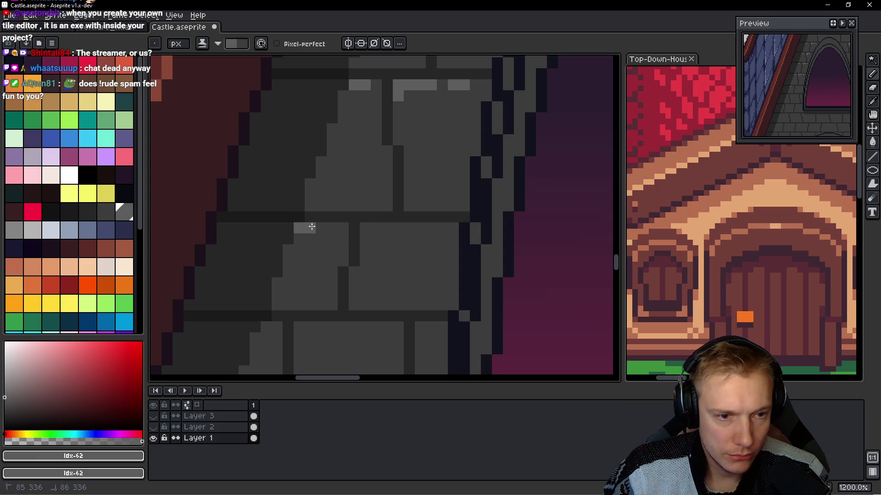
{"action": "mouse_move", "coordinate": [379, 228]}
{"action": "left_mouse_down"}
{"action": "mouse_move", "coordinate": [365, 227]}
{"action": "mouse_move", "coordinate": [410, 228]}
{"action": "left_mouse_up"}
{"action": "left_click", "coordinate": [365, 238]}
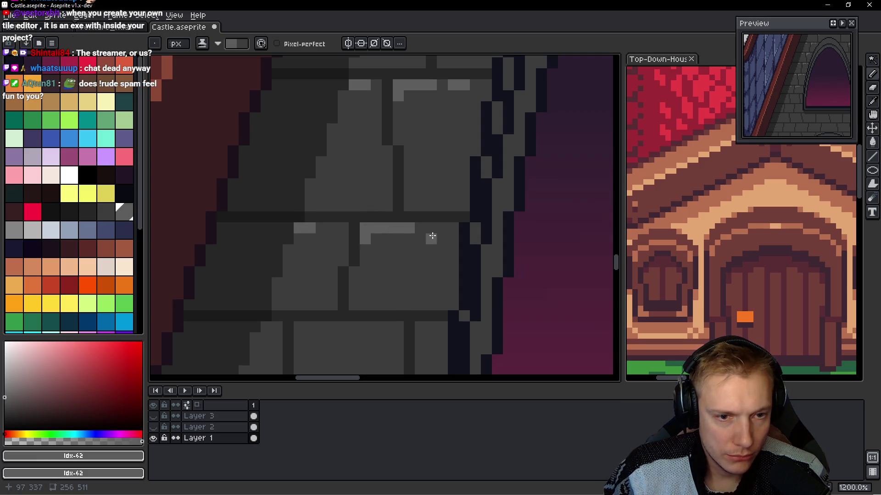
{"action": "left_click", "coordinate": [441, 229]}
{"action": "scroll", "coordinate": [405, 265], "scroll_direction": "down", "scroll_amount": 2}
{"action": "left_click", "coordinate": [284, 286]}
{"action": "left_click_drag", "start_coordinate": [322, 277], "coordinate": [351, 277]}
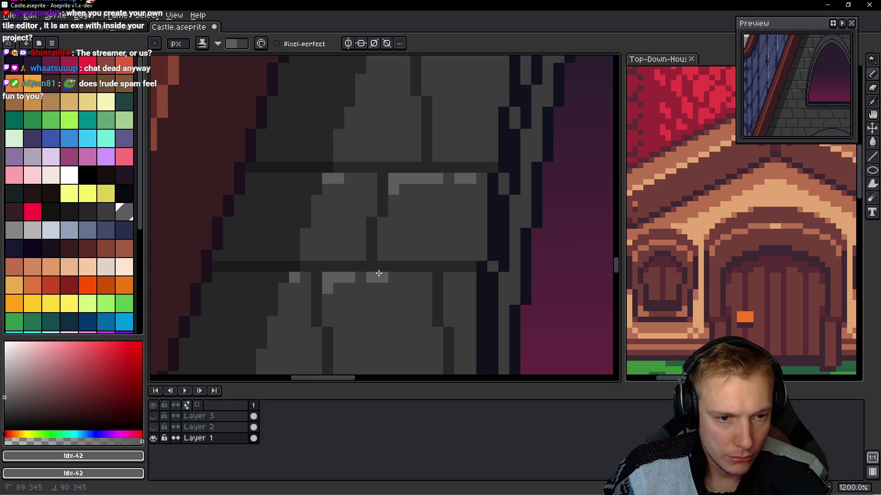
{"action": "left_click", "coordinate": [446, 278]}
{"action": "scroll", "coordinate": [364, 242], "scroll_direction": "down", "scroll_amount": 3}
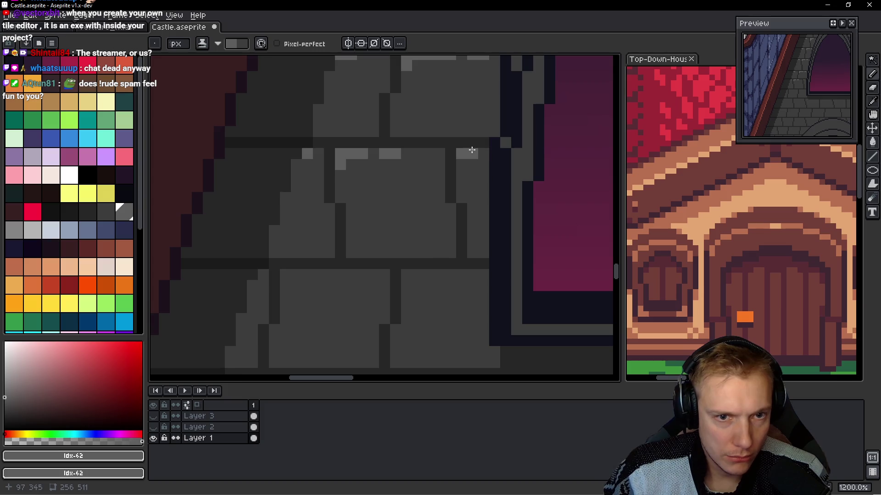
{"action": "left_click_drag", "start_coordinate": [280, 273], "coordinate": [281, 286]}
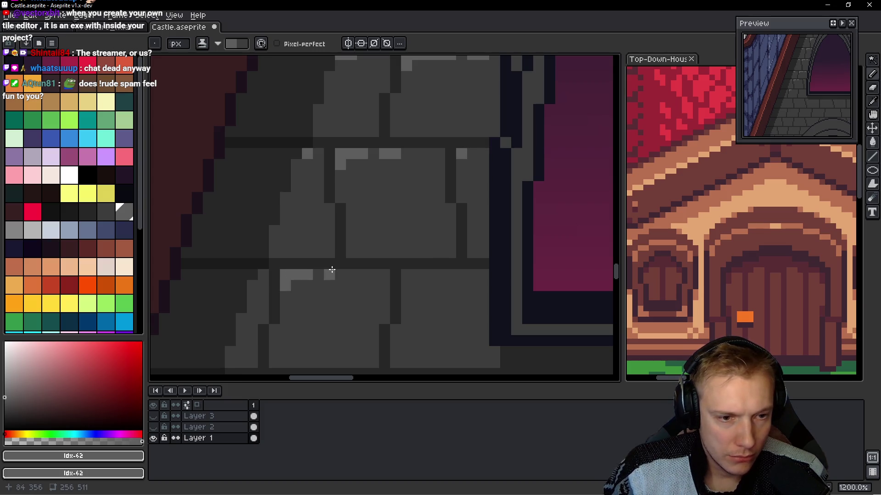
{"action": "scroll", "coordinate": [350, 226], "scroll_direction": "down", "scroll_amount": 2}
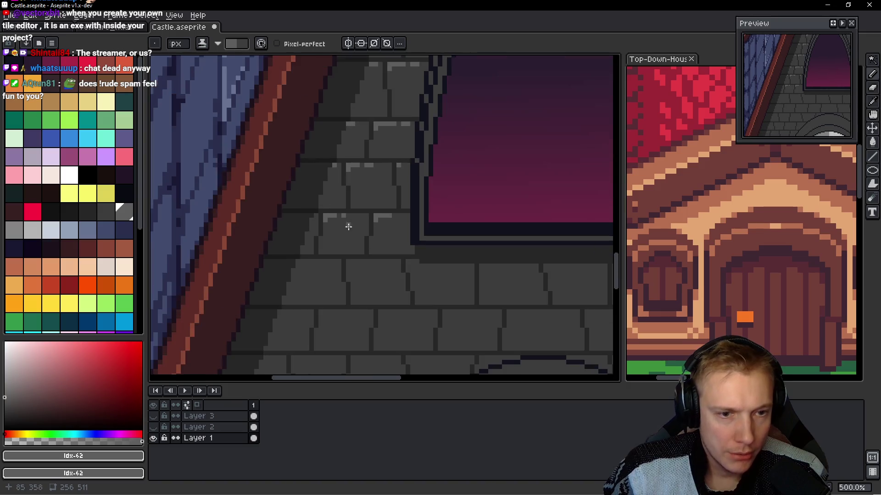
- Add highlight pixels on another brick top and an L-shaped highlight on the next brick
{"action": "scroll", "coordinate": [287, 262], "scroll_direction": "up", "scroll_amount": 2}
{"action": "left_click", "coordinate": [288, 265]}
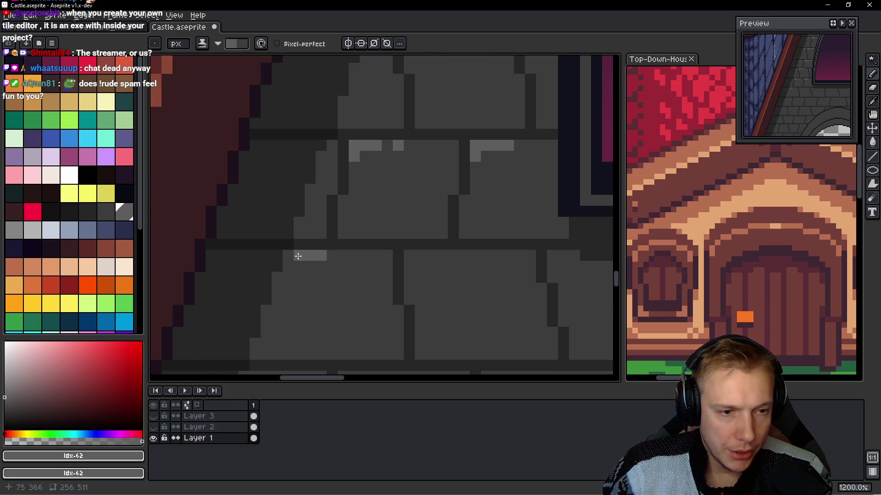
{"action": "left_click_drag", "start_coordinate": [357, 258], "coordinate": [344, 255]}
{"action": "mouse_move", "coordinate": [409, 278]}
{"action": "left_mouse_down"}
{"action": "mouse_move", "coordinate": [408, 268]}
{"action": "mouse_move", "coordinate": [445, 256]}
{"action": "left_mouse_up"}
- Extend a lower-row brick's highlight one pixel right and down, then zoom out to check
{"action": "scroll", "coordinate": [437, 283], "scroll_direction": "right", "scroll_amount": 2}
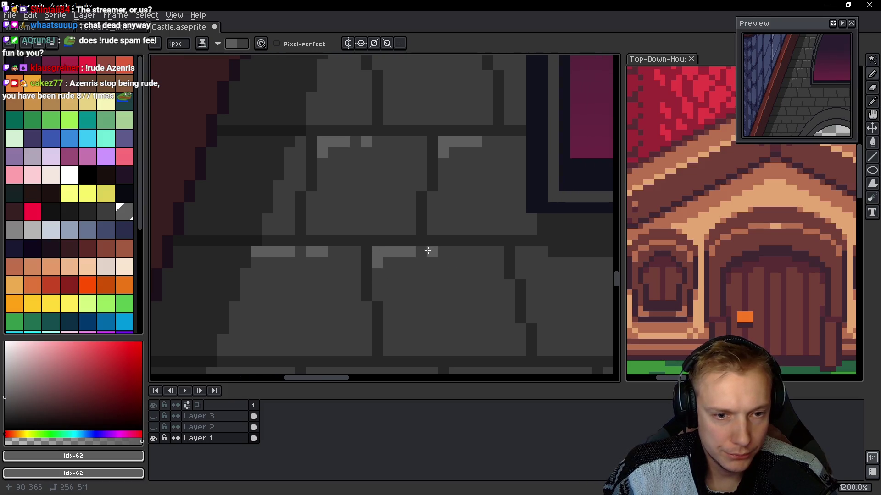
{"action": "scroll", "coordinate": [402, 279], "scroll_direction": "left", "scroll_amount": 5}
{"action": "scroll", "coordinate": [404, 278], "scroll_direction": "down", "scroll_amount": 3}
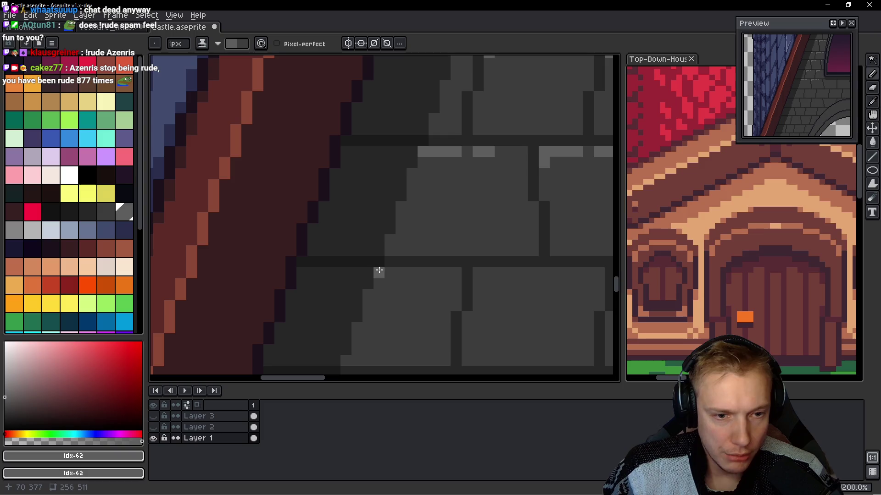
{"action": "scroll", "coordinate": [423, 274], "scroll_direction": "right", "scroll_amount": 4}
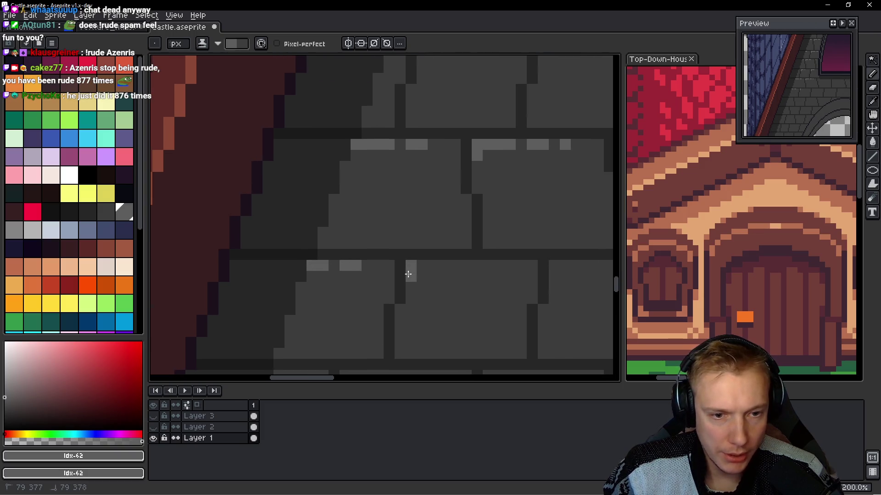
{"action": "scroll", "coordinate": [436, 280], "scroll_direction": "down", "scroll_amount": 3}
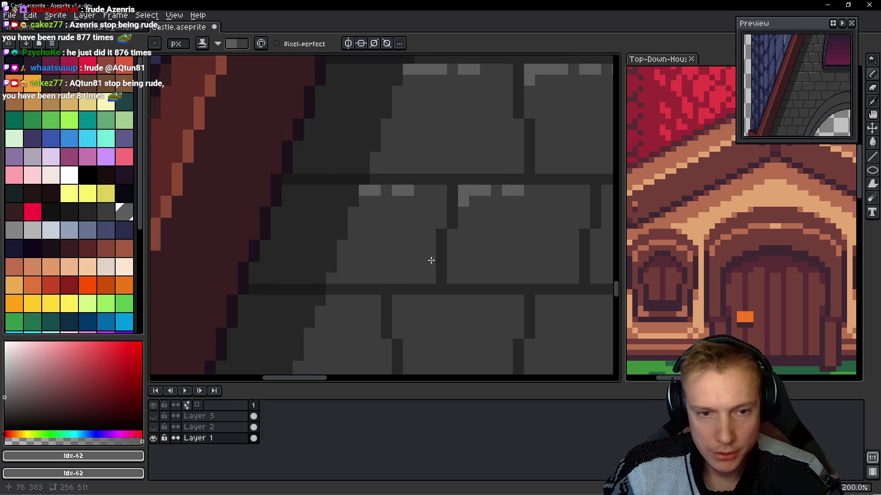
{"action": "scroll", "coordinate": [431, 260], "scroll_direction": "left", "scroll_amount": 4}
{"action": "scroll", "coordinate": [458, 281], "scroll_direction": "down", "scroll_amount": 2}
{"action": "scroll", "coordinate": [377, 269], "scroll_direction": "up", "scroll_amount": 2}
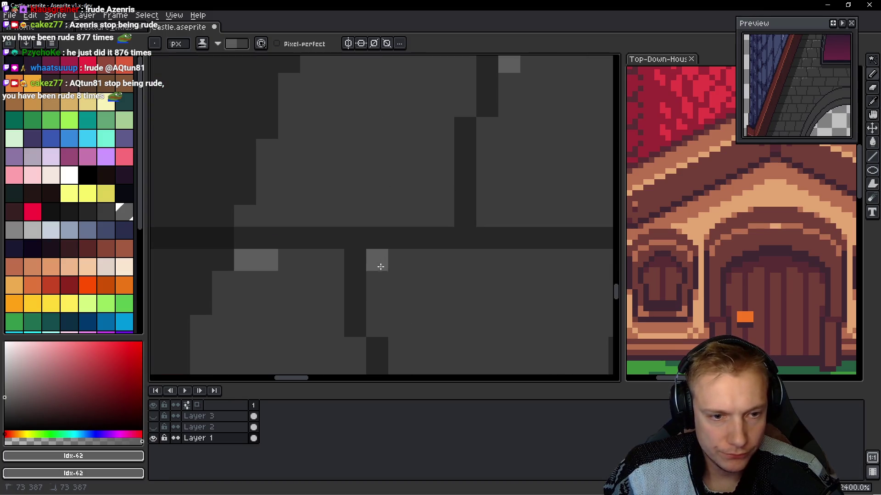
{"action": "scroll", "coordinate": [481, 268], "scroll_direction": "right", "scroll_amount": 4}
{"action": "left_click", "coordinate": [334, 263]}
{"action": "scroll", "coordinate": [355, 272], "scroll_direction": "down", "scroll_amount": 2}
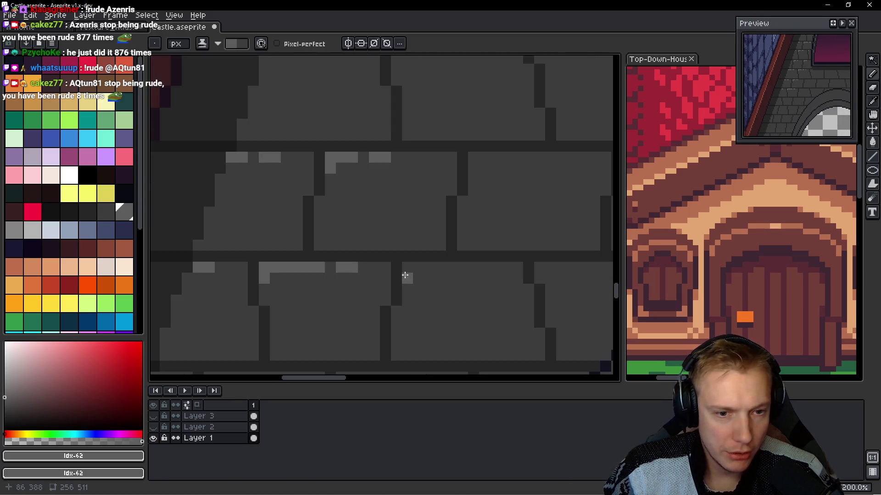
{"action": "left_click_drag", "start_coordinate": [412, 266], "coordinate": [403, 277]}
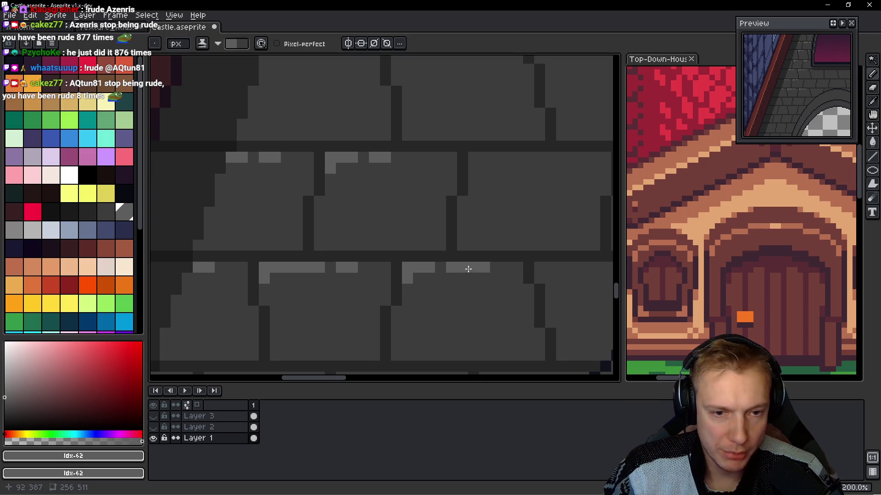
{"action": "scroll", "coordinate": [468, 269], "scroll_direction": "down", "scroll_amount": 4}
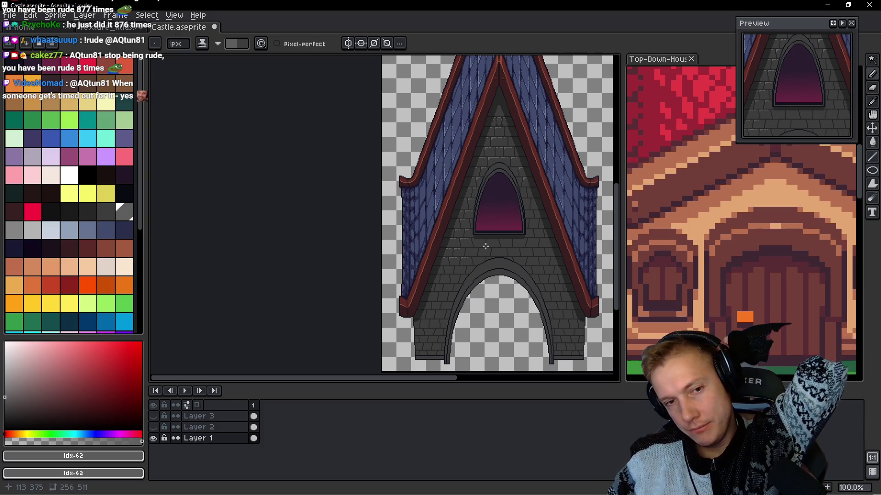
- Zoom to 1600% near the arch and paint a light grey row along a brick's top edge
{"action": "scroll", "coordinate": [468, 197], "scroll_direction": "up", "scroll_amount": 2}
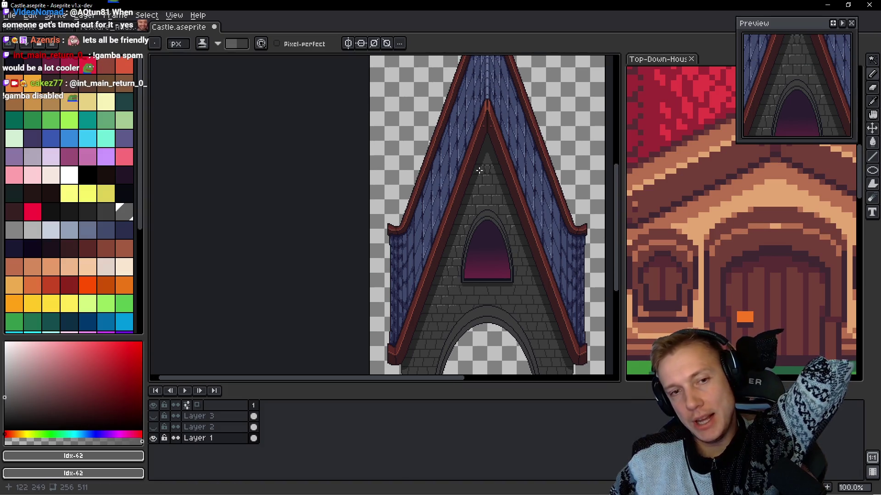
{"action": "scroll", "coordinate": [455, 181], "scroll_direction": "up", "scroll_amount": 1}
{"action": "scroll", "coordinate": [477, 232], "scroll_direction": "down", "scroll_amount": 1}
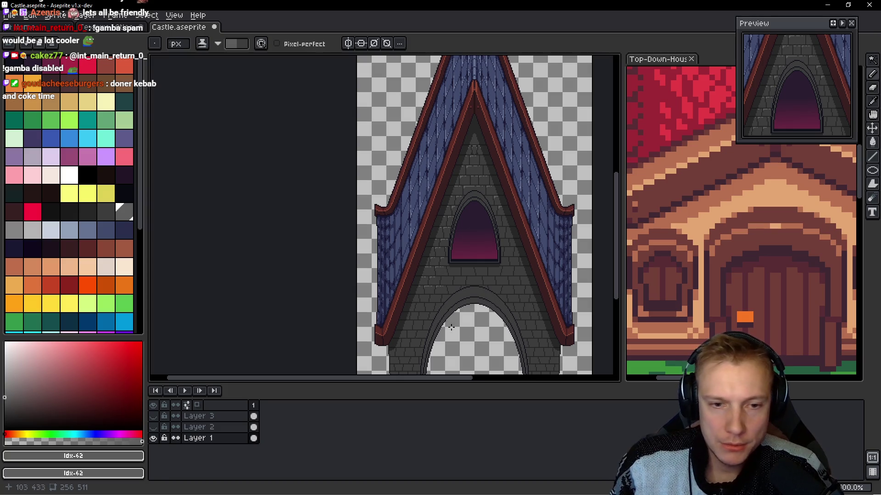
{"action": "scroll", "coordinate": [451, 327], "scroll_direction": "up", "scroll_amount": 5}
{"action": "scroll", "coordinate": [277, 220], "scroll_direction": "up", "scroll_amount": 1}
{"action": "mouse_move", "coordinate": [281, 213]}
{"action": "left_mouse_down"}
{"action": "mouse_move", "coordinate": [342, 212]}
{"action": "mouse_move", "coordinate": [354, 227]}
{"action": "mouse_move", "coordinate": [430, 209]}
{"action": "left_mouse_up"}
- Redraw one brick's L-shaped highlight a pixel longer, then highlight the next brick's top-left
{"action": "scroll", "coordinate": [387, 212], "scroll_direction": "right", "scroll_amount": 3}
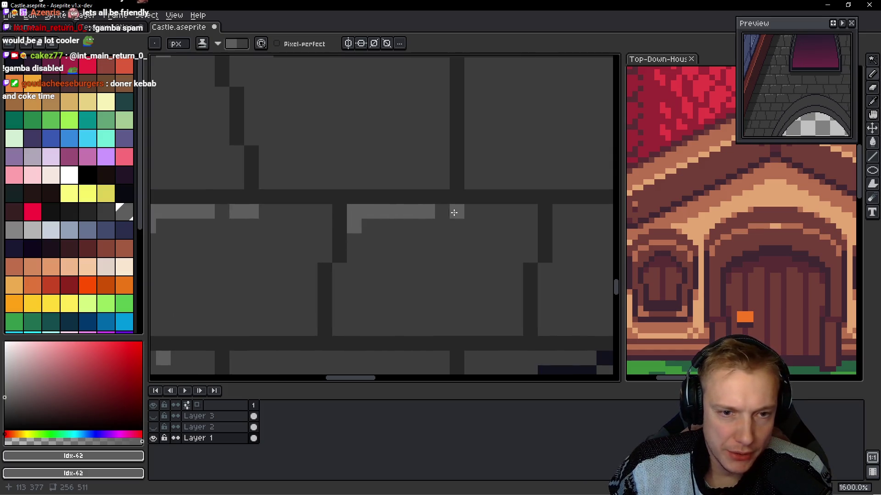
{"action": "key", "text": "ctrl+z"}
{"action": "mouse_move", "coordinate": [380, 232]}
{"action": "left_mouse_down"}
{"action": "mouse_move", "coordinate": [365, 230]}
{"action": "mouse_move", "coordinate": [502, 220]}
{"action": "left_mouse_up"}
{"action": "scroll", "coordinate": [469, 238], "scroll_direction": "right", "scroll_amount": 3}
{"action": "mouse_move", "coordinate": [435, 226]}
{"action": "left_mouse_down"}
{"action": "mouse_move", "coordinate": [415, 224]}
{"action": "mouse_move", "coordinate": [449, 226]}
{"action": "left_mouse_up"}
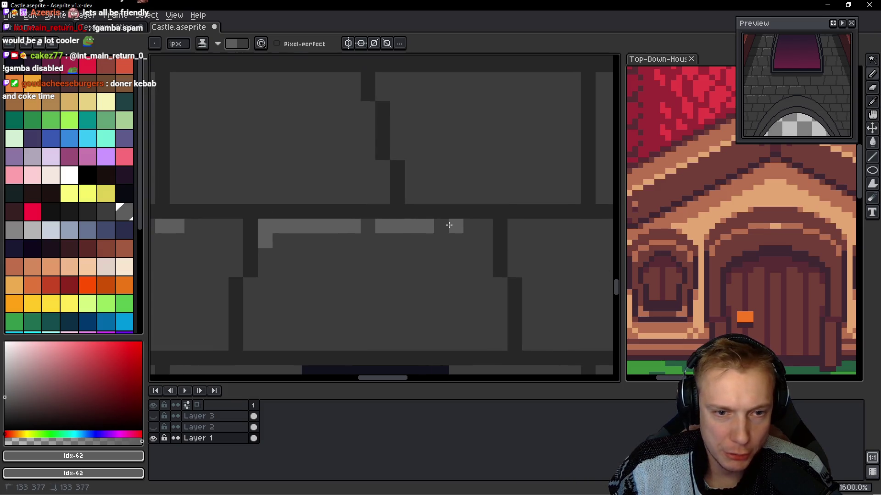
{"action": "scroll", "coordinate": [449, 225], "scroll_direction": "right", "scroll_amount": 3}
{"action": "mouse_move", "coordinate": [391, 227]}
{"action": "left_mouse_down"}
{"action": "mouse_move", "coordinate": [389, 240]}
{"action": "mouse_move", "coordinate": [503, 228]}
{"action": "left_mouse_up"}
{"action": "left_click", "coordinate": [488, 227]}
- Undo a stray pixel and paint L-shaped highlights on two further bricks
{"action": "left_click", "coordinate": [532, 274]}
{"action": "scroll", "coordinate": [459, 253], "scroll_direction": "right", "scroll_amount": 6}
{"action": "key", "text": "ctrl+z"}
{"action": "mouse_move", "coordinate": [355, 226]}
{"action": "left_mouse_down"}
{"action": "mouse_move", "coordinate": [353, 208]}
{"action": "mouse_move", "coordinate": [454, 207]}
{"action": "left_mouse_up"}
{"action": "scroll", "coordinate": [412, 220], "scroll_direction": "right", "scroll_amount": 4}
{"action": "left_click", "coordinate": [412, 203]}
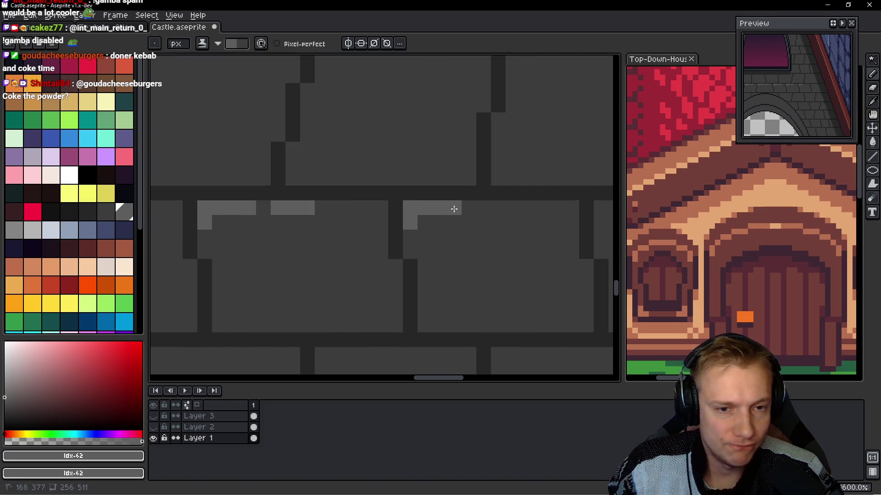
{"action": "left_click", "coordinate": [485, 209]}
- Replace a misplaced highlight pixel with a short vertical highlight stroke on another brick
{"action": "scroll", "coordinate": [509, 209], "scroll_direction": "down", "scroll_amount": 2}
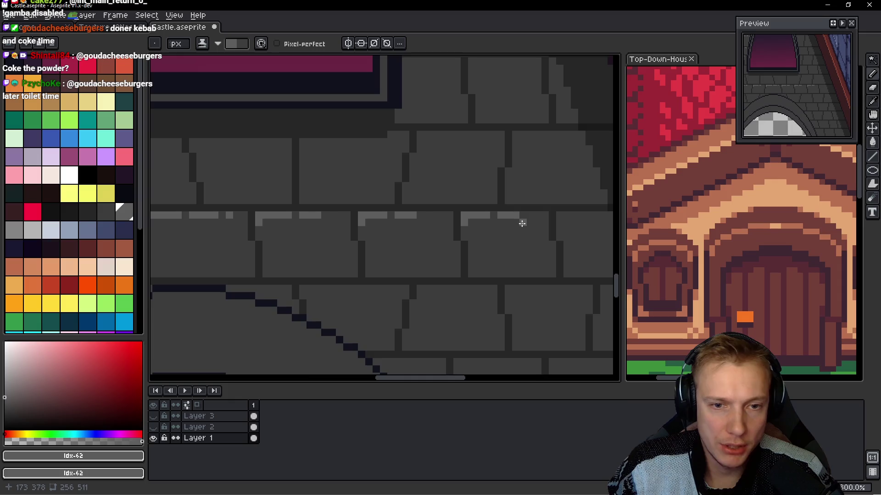
{"action": "scroll", "coordinate": [521, 222], "scroll_direction": "up", "scroll_amount": 3}
{"action": "scroll", "coordinate": [500, 204], "scroll_direction": "down", "scroll_amount": 3}
{"action": "scroll", "coordinate": [338, 238], "scroll_direction": "up", "scroll_amount": 1}
{"action": "left_click", "coordinate": [393, 243]}
{"action": "key", "text": "ctrl+z"}
{"action": "left_click_drag", "start_coordinate": [393, 226], "coordinate": [394, 237]}
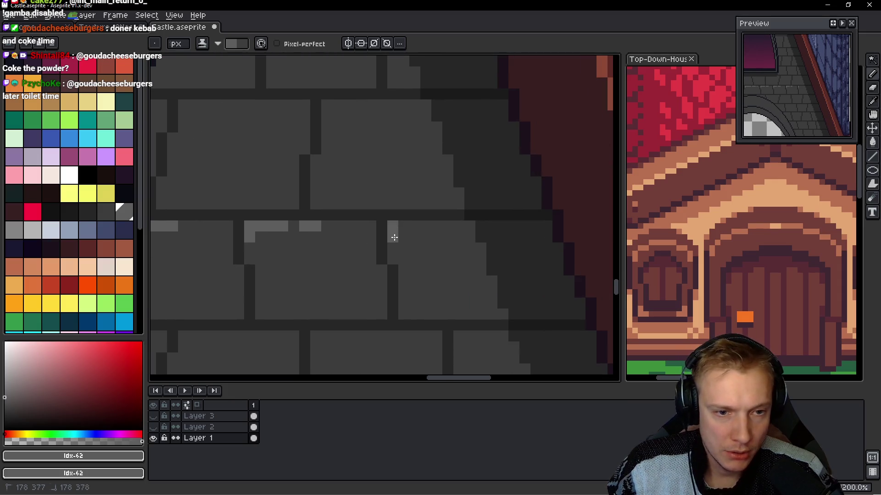
{"action": "scroll", "coordinate": [395, 207], "scroll_direction": "down", "scroll_amount": 1}
{"action": "scroll", "coordinate": [436, 169], "scroll_direction": "up", "scroll_amount": 1}
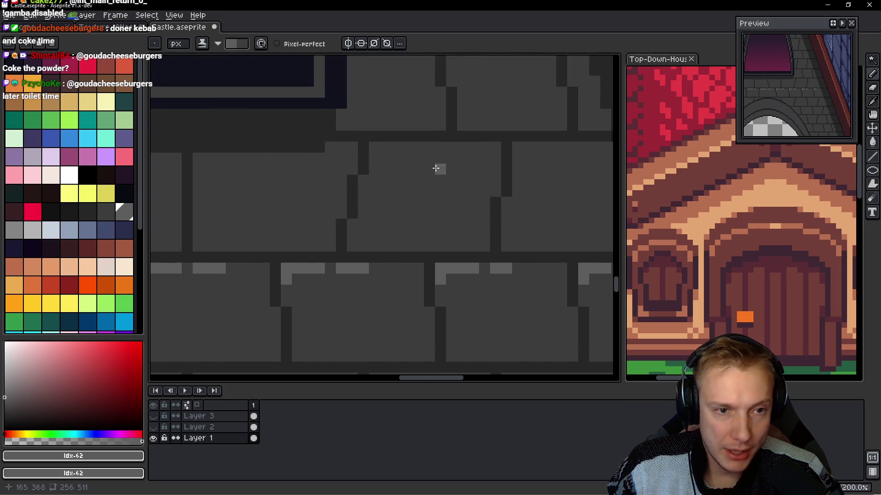